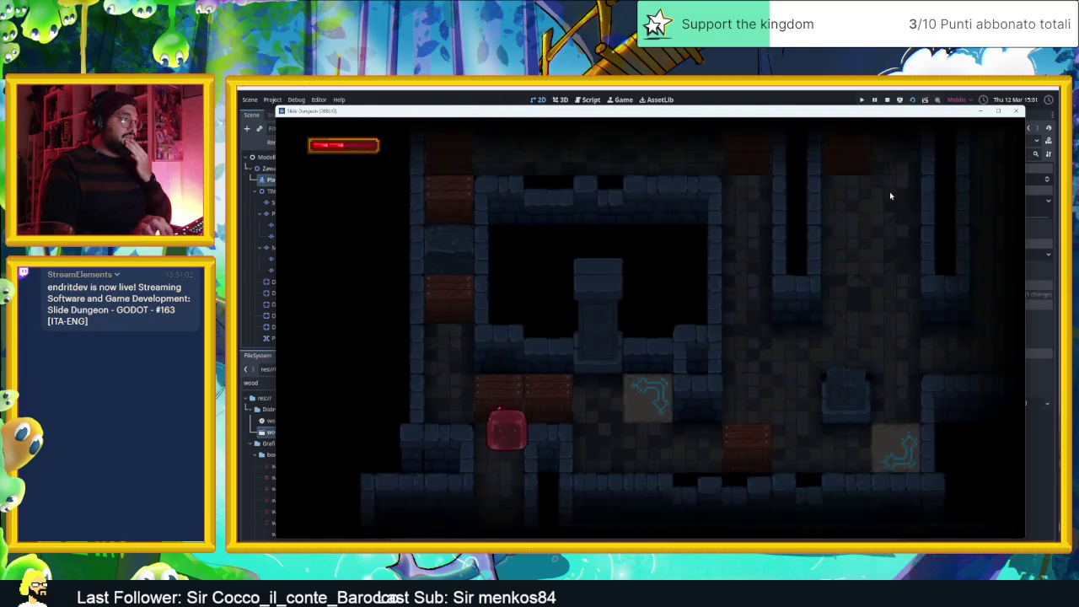
Slide the red player block left, up, down and right through the corridors onto an arrow tile
{"action": "key", "text": "Left"}
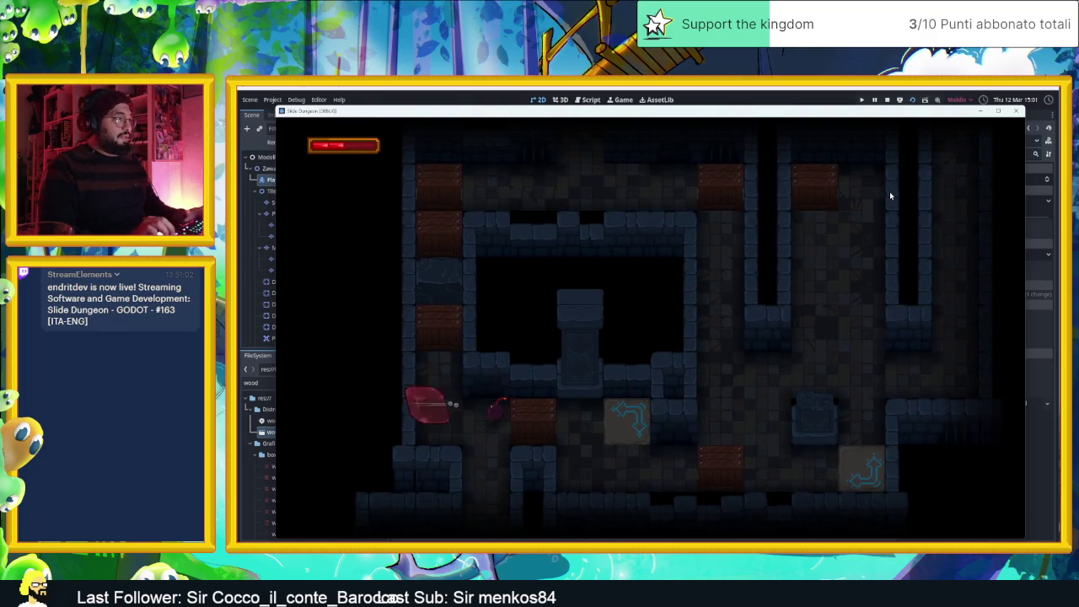
{"action": "key", "text": "Up"}
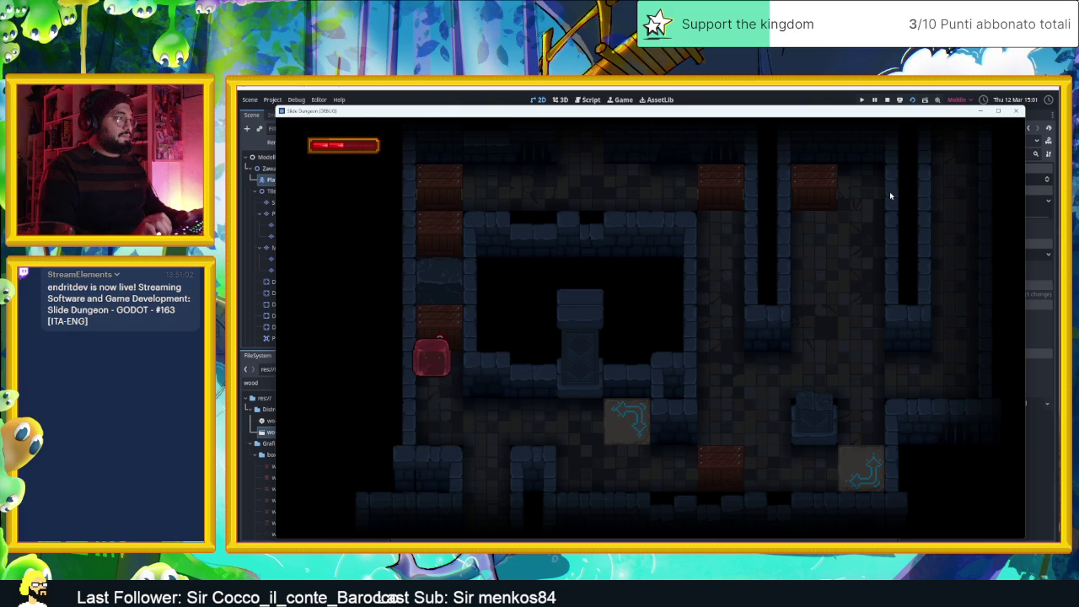
{"action": "key", "text": "Down"}
{"action": "key", "text": "Right"}
{"action": "key", "text": "Left"}
{"action": "key", "text": "Right"}
{"action": "key", "text": "Left"}
{"action": "key", "text": "Down"}
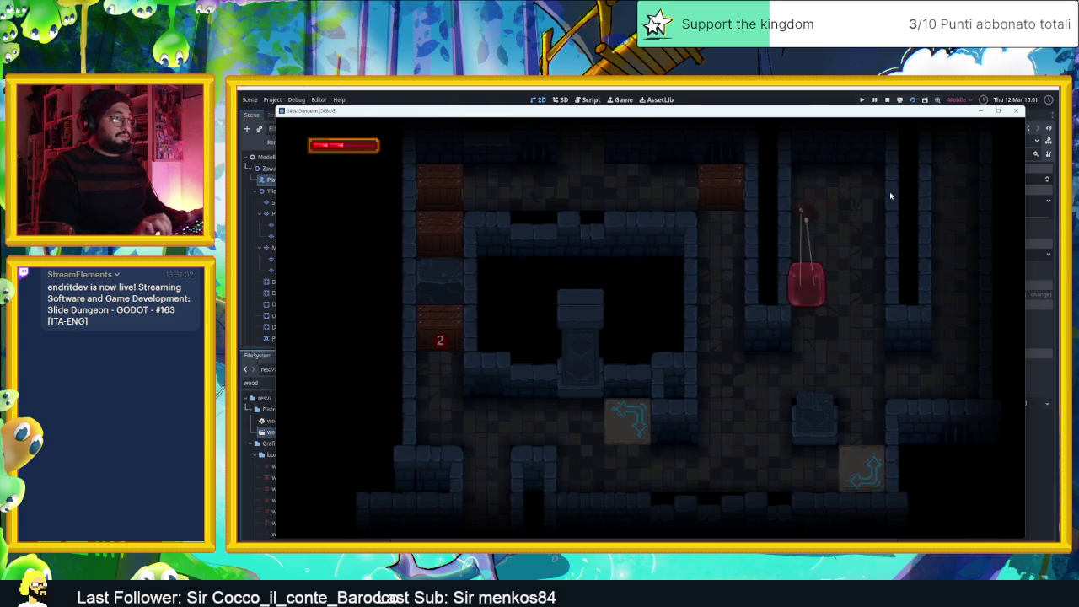
{"action": "key", "text": "Left"}
{"action": "key", "text": "Right"}
{"action": "key", "text": "Down"}
{"action": "key", "text": "Left"}
{"action": "key", "text": "Right"}
Keep sliding the player over the arrow tiles, then stop the running game
{"action": "key", "text": "Down"}
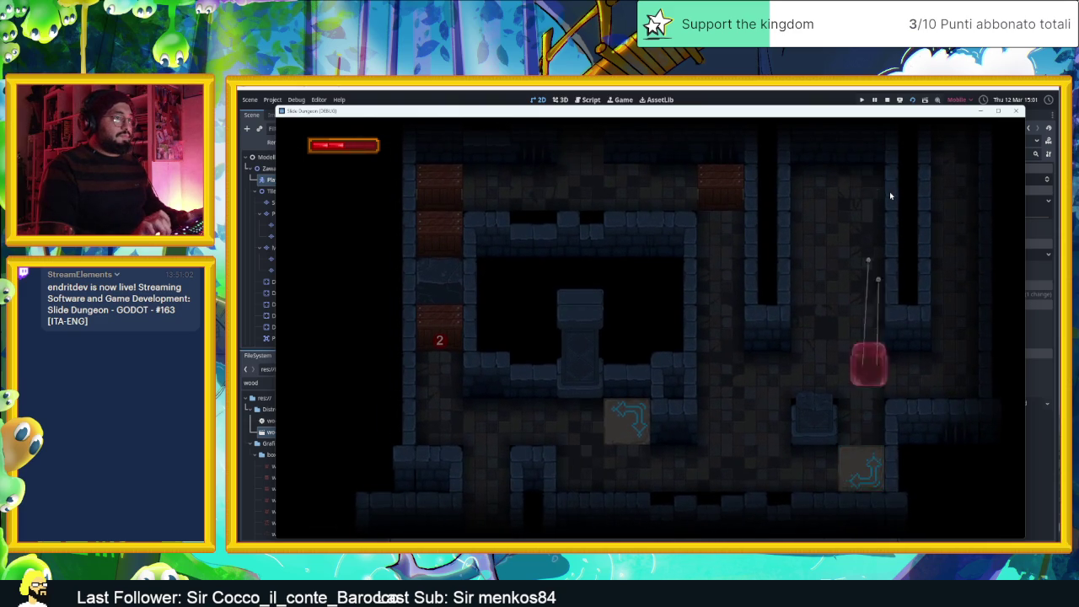
{"action": "key", "text": "Right"}
{"action": "key", "text": "Down"}
{"action": "key", "text": "Left"}
{"action": "key", "text": "Right"}
{"action": "key", "text": "Down"}
{"action": "key", "text": "Left"}
{"action": "key", "text": "Right"}
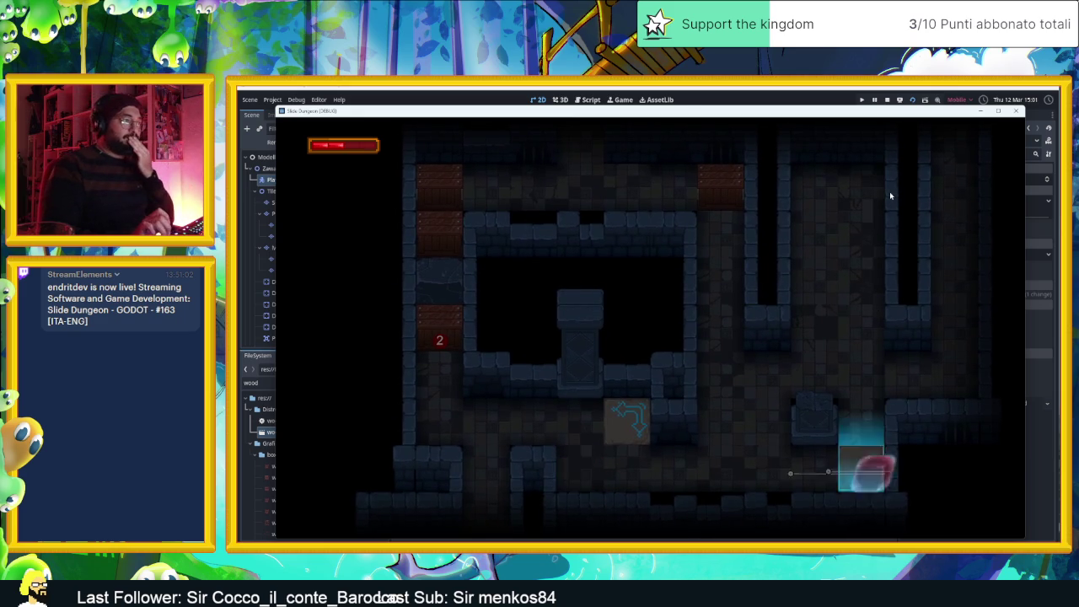
{"action": "key", "text": "Down"}
{"action": "key", "text": "Right"}
{"action": "key", "text": "Down"}
{"action": "key", "text": "Right"}
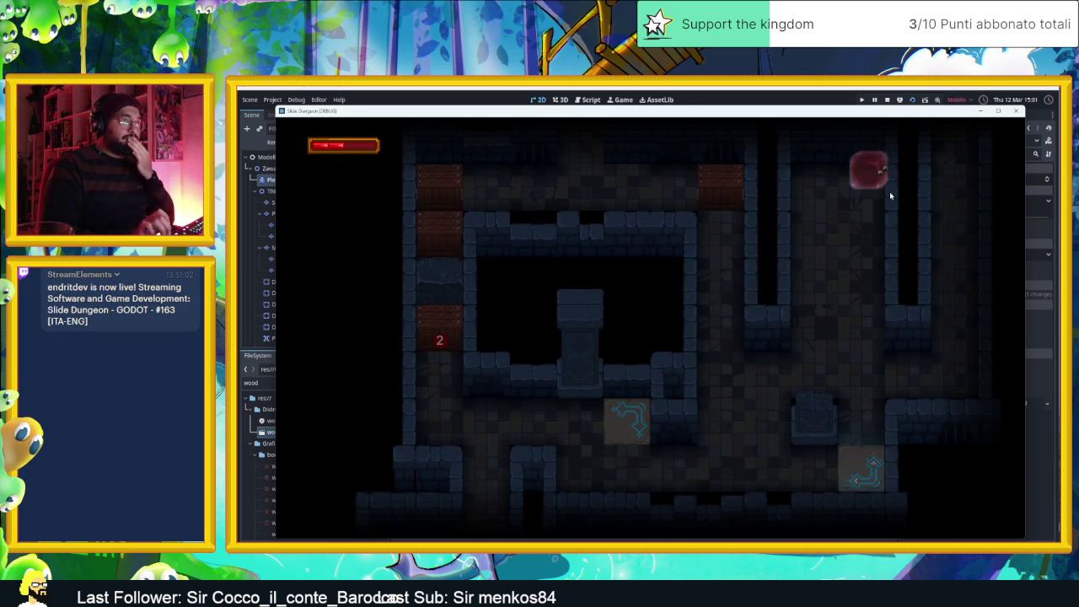
{"action": "left_click", "coordinate": [887, 100]}
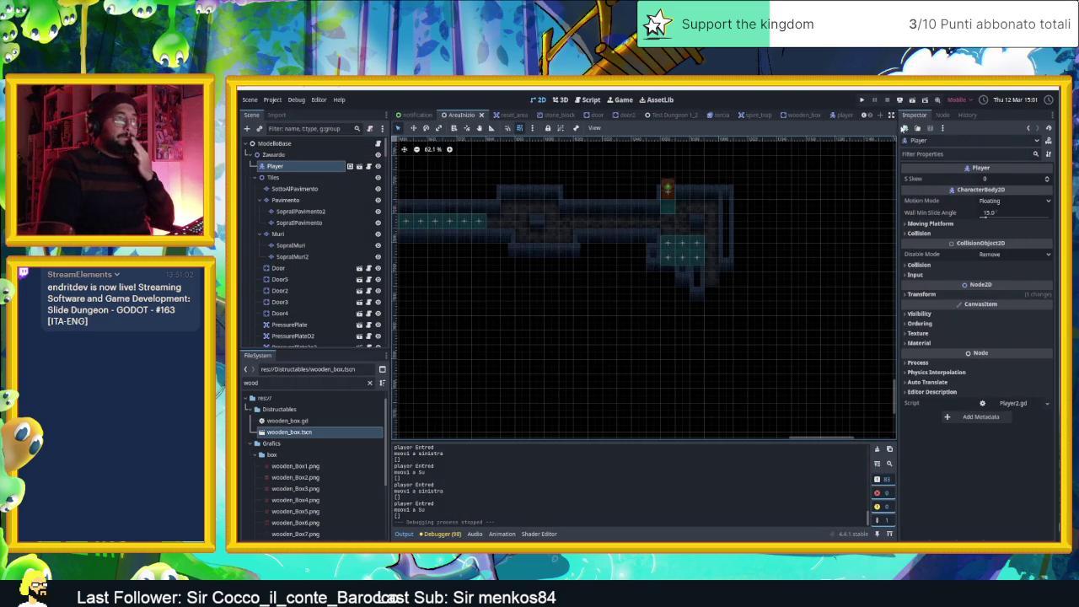
Open the player scene and revert the Fx sprite's Modulate to white
{"action": "left_click", "coordinate": [844, 115]}
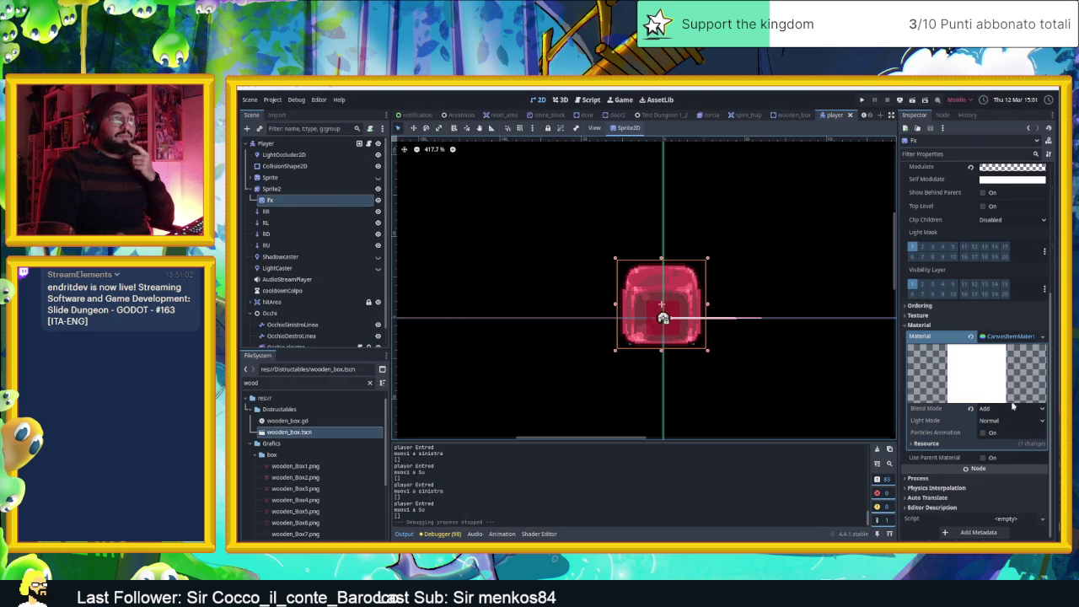
{"action": "scroll", "coordinate": [995, 375], "scroll_direction": "up", "scroll_amount": 5}
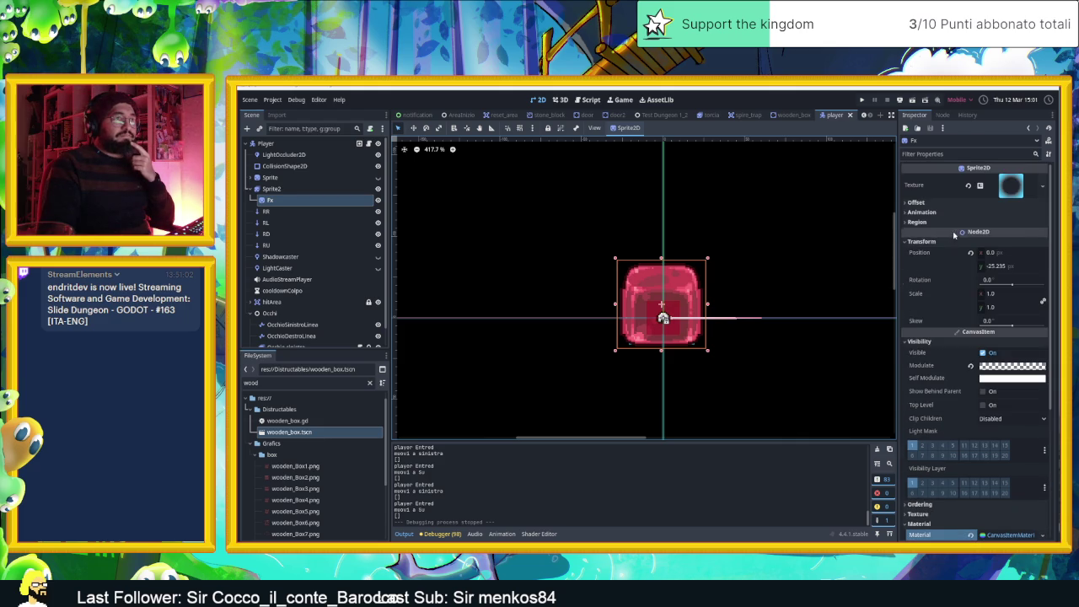
{"action": "left_click", "coordinate": [970, 366]}
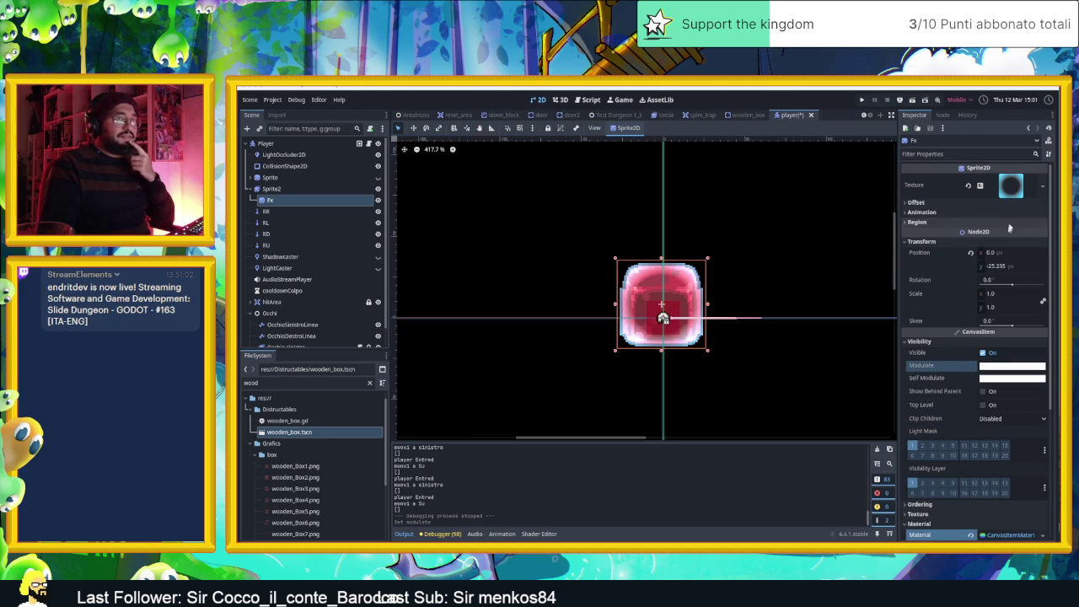
Recolor a glow gradient stop to light blue with alpha 0 and drag it along the bar
{"action": "left_click", "coordinate": [1010, 187]}
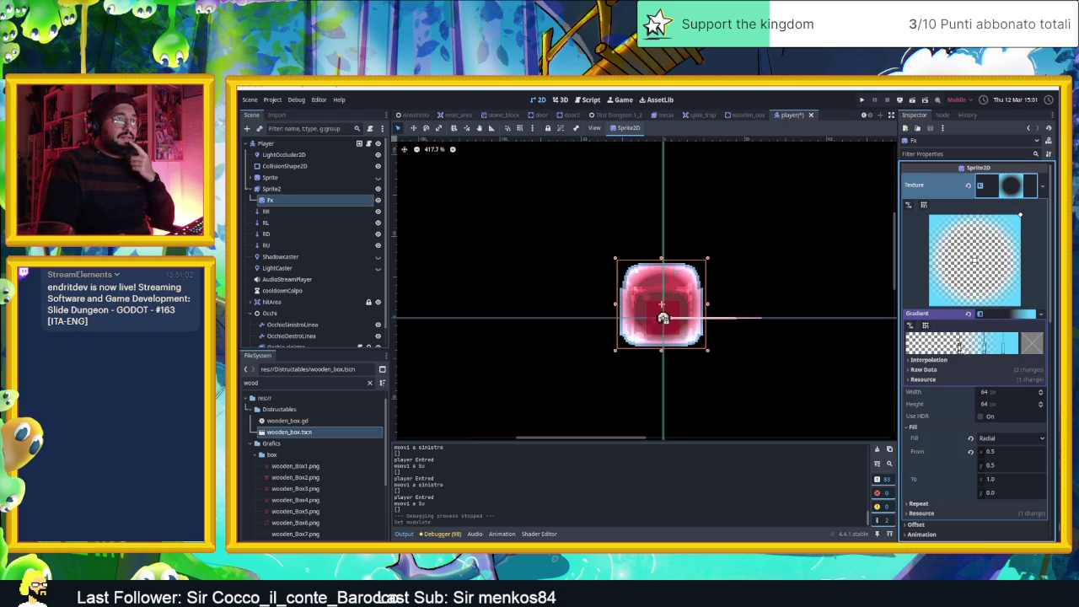
{"action": "left_click", "coordinate": [959, 347]}
{"action": "double_click", "coordinate": [960, 347]}
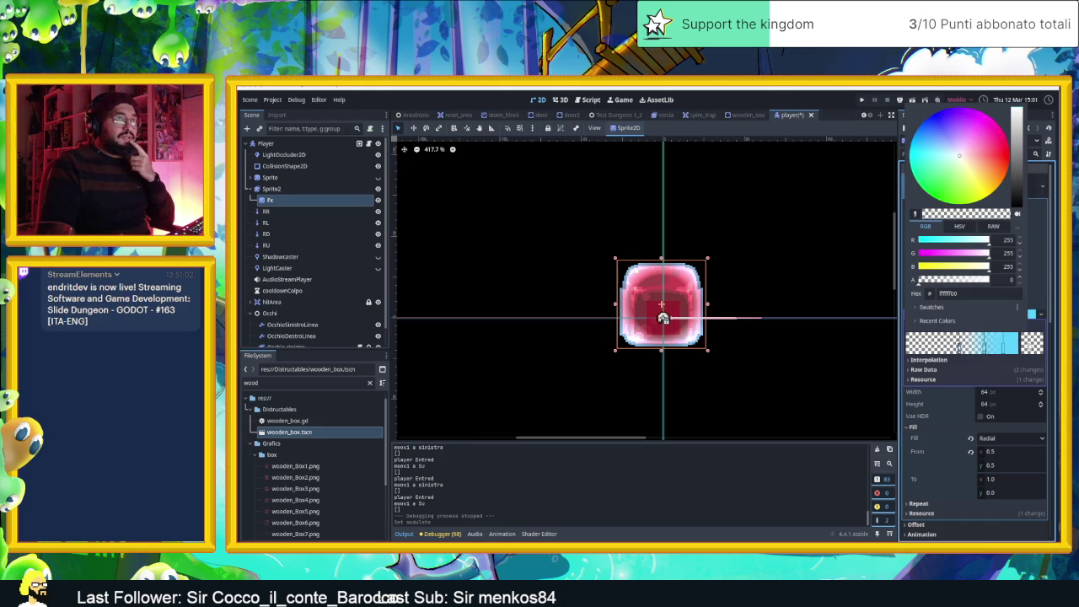
{"action": "mouse_move", "coordinate": [959, 154]}
{"action": "left_mouse_down"}
{"action": "mouse_move", "coordinate": [928, 137]}
{"action": "mouse_move", "coordinate": [922, 147]}
{"action": "mouse_move", "coordinate": [927, 136]}
{"action": "mouse_move", "coordinate": [933, 145]}
{"action": "left_mouse_up"}
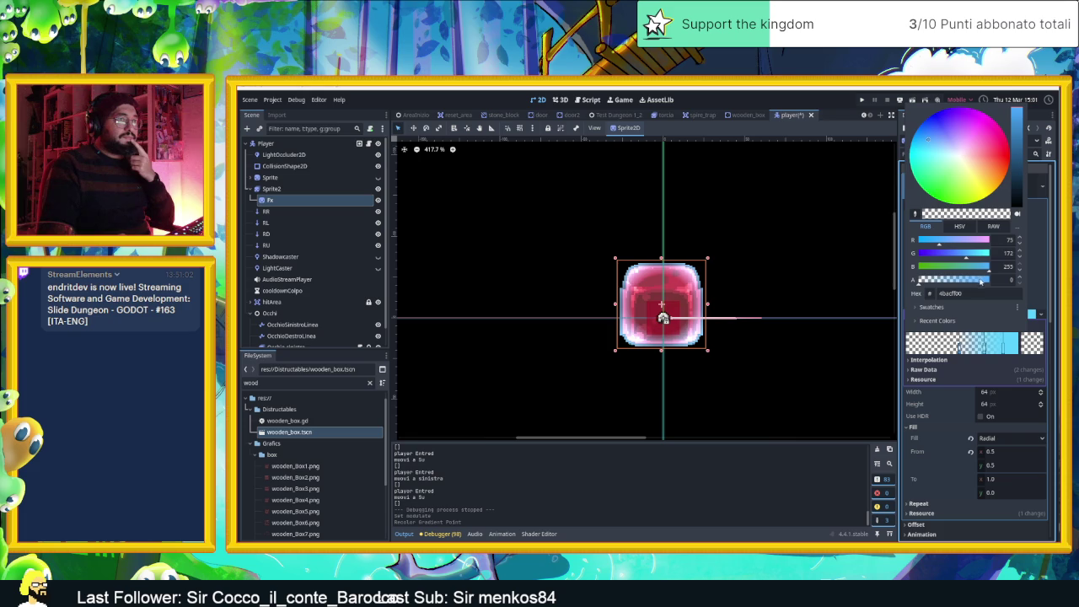
{"action": "left_click", "coordinate": [925, 282]}
{"action": "left_click_drag", "start_coordinate": [928, 285], "coordinate": [910, 286]}
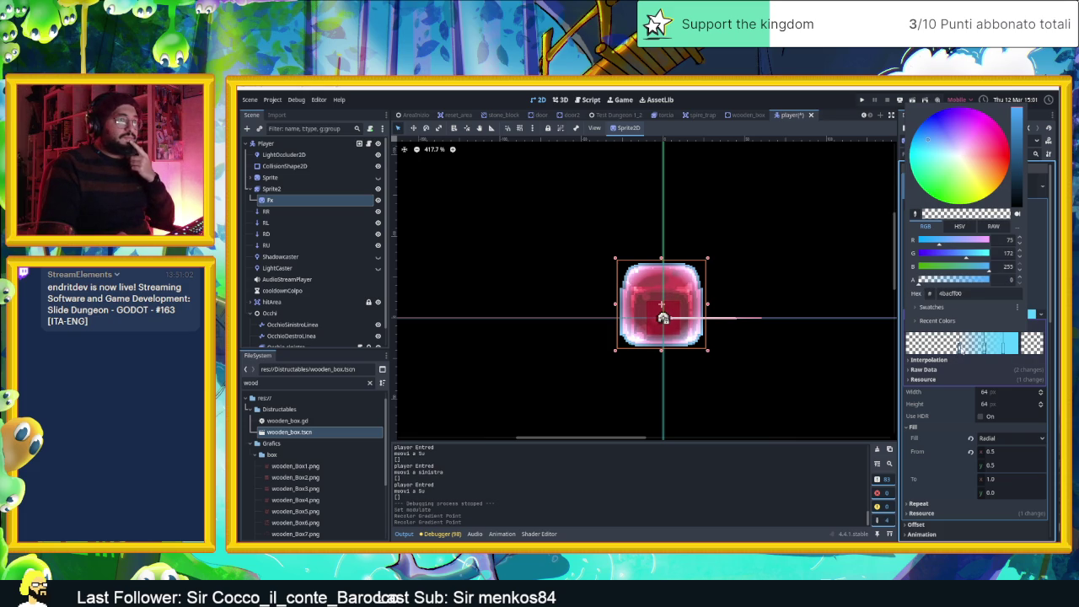
{"action": "left_click", "coordinate": [959, 353]}
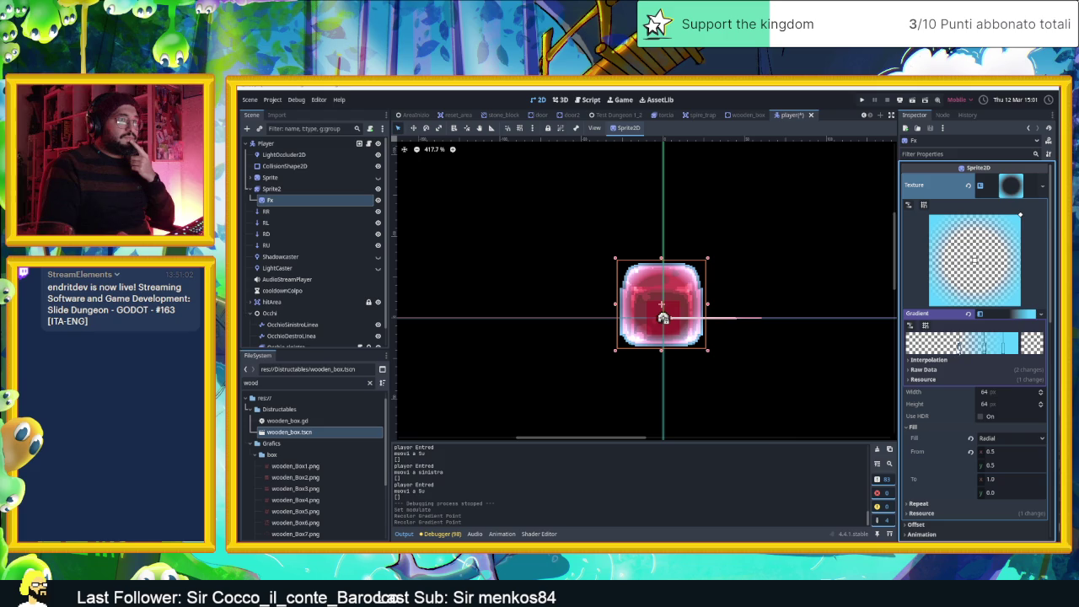
{"action": "mouse_move", "coordinate": [959, 351]}
{"action": "left_mouse_down"}
{"action": "mouse_move", "coordinate": [949, 347]}
{"action": "mouse_move", "coordinate": [979, 348]}
{"action": "left_mouse_up"}
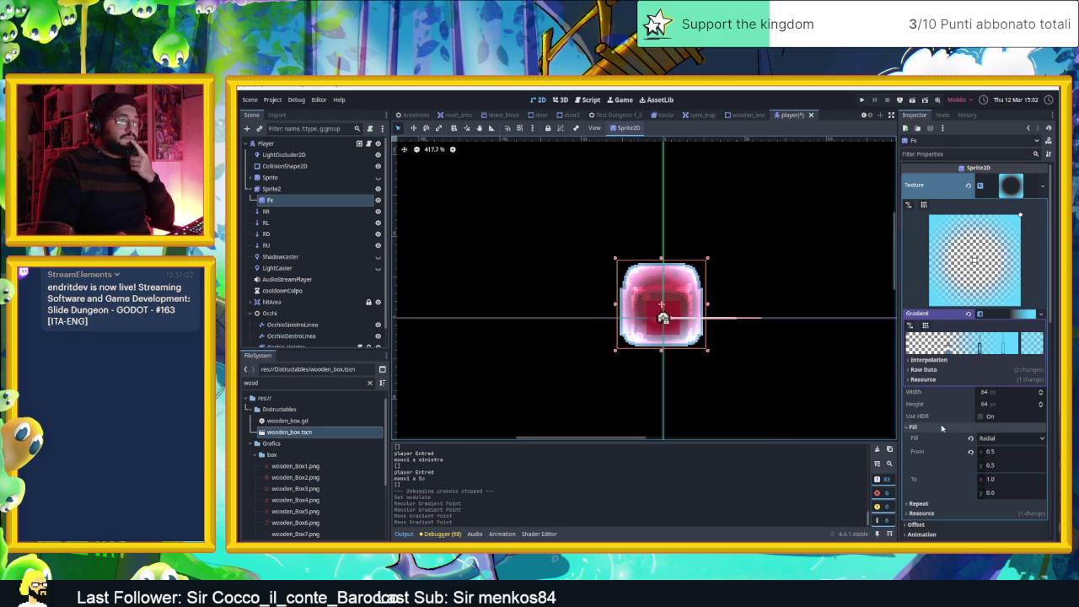
Add a new stop to the Fx glow gradient and nudge it into place
{"action": "scroll", "coordinate": [940, 435], "scroll_direction": "down", "scroll_amount": 5}
{"action": "scroll", "coordinate": [933, 437], "scroll_direction": "down", "scroll_amount": 3}
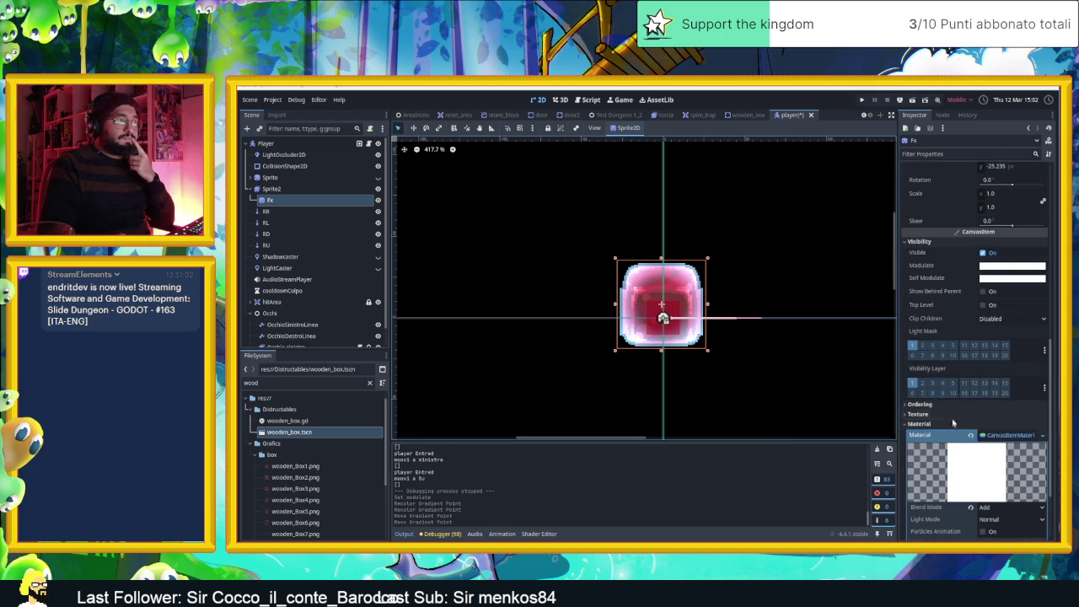
{"action": "scroll", "coordinate": [953, 421], "scroll_direction": "up", "scroll_amount": 7}
{"action": "left_click", "coordinate": [1000, 349]}
{"action": "left_click_drag", "start_coordinate": [988, 357], "coordinate": [974, 354]}
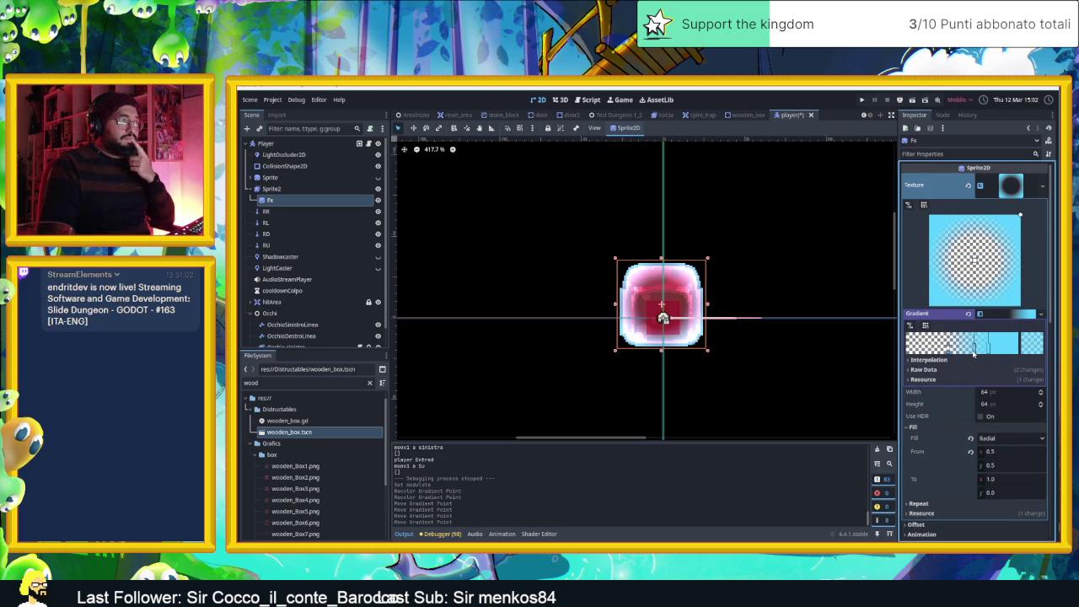
Set the Fx material Blend Mode to Mix and shift the gradient stop slightly left
{"action": "scroll", "coordinate": [967, 464], "scroll_direction": "down", "scroll_amount": 5}
{"action": "scroll", "coordinate": [989, 433], "scroll_direction": "down", "scroll_amount": 5}
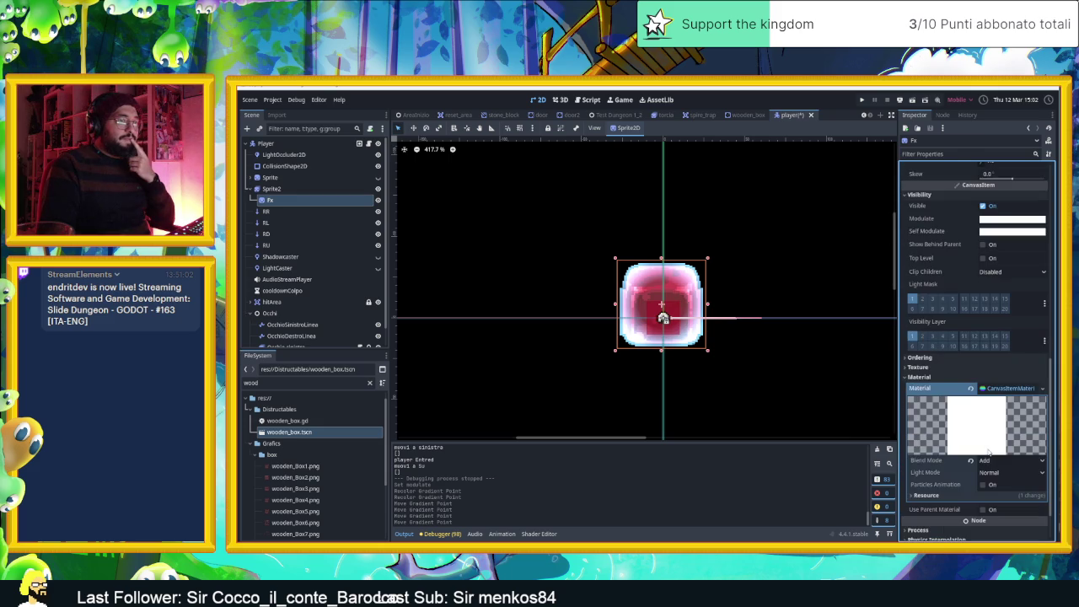
{"action": "left_click", "coordinate": [968, 463]}
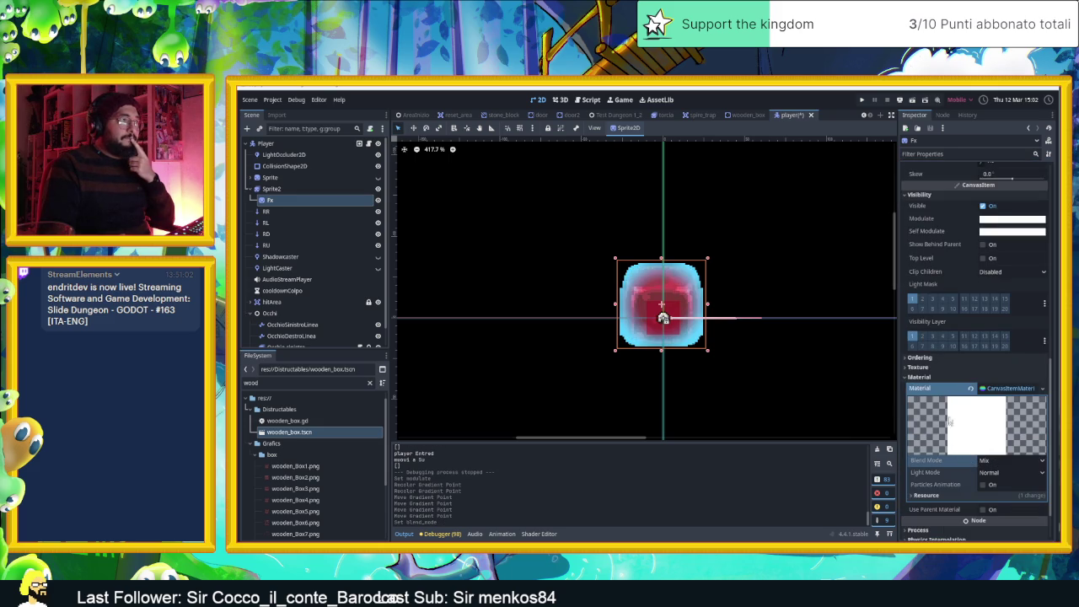
{"action": "scroll", "coordinate": [971, 304], "scroll_direction": "up", "scroll_amount": 5}
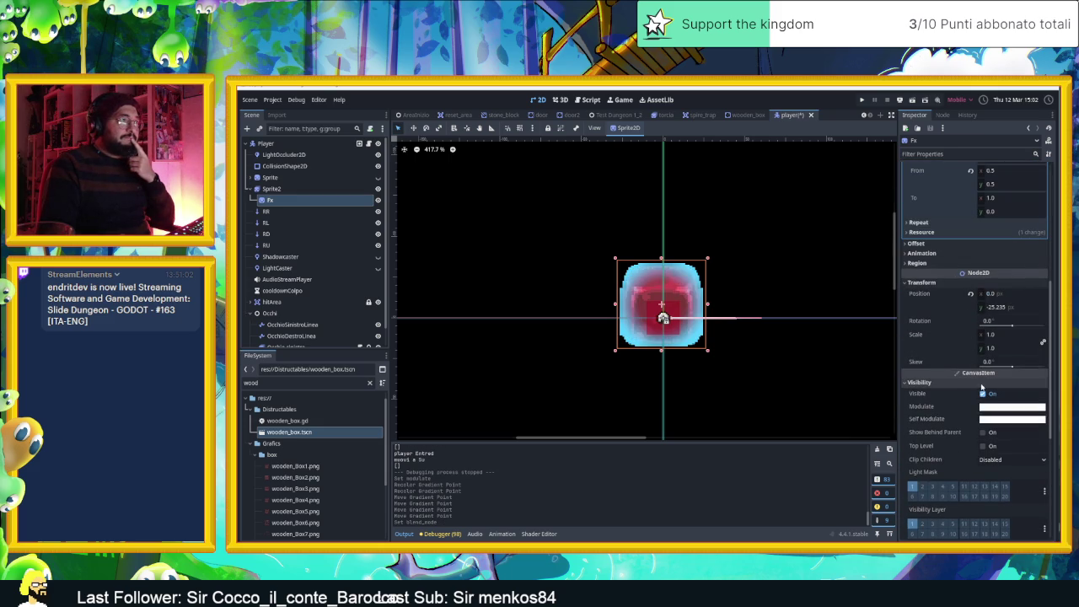
{"action": "scroll", "coordinate": [1002, 390], "scroll_direction": "up", "scroll_amount": 5}
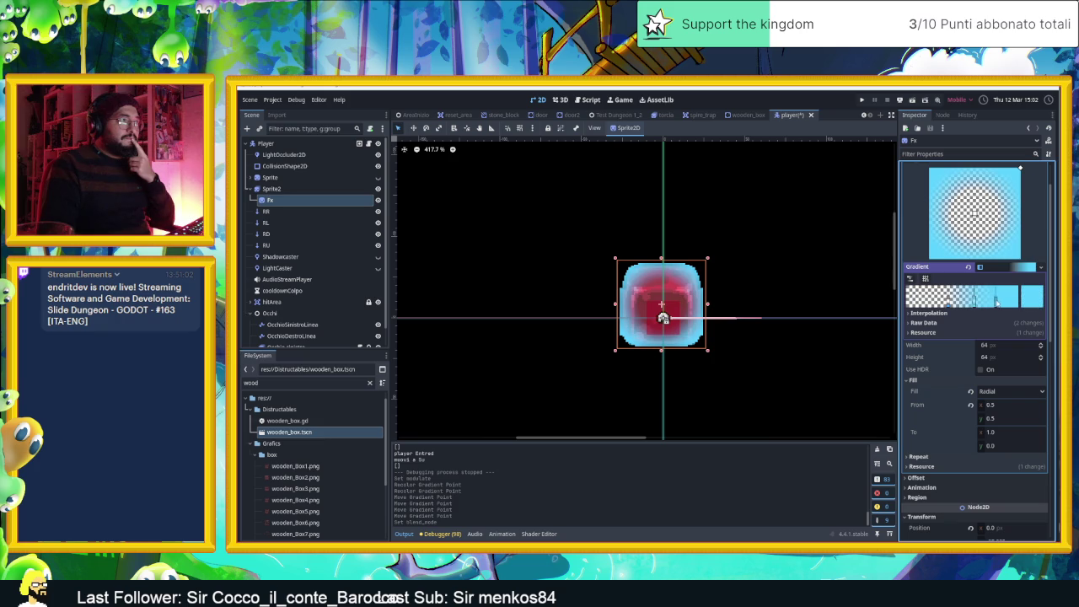
{"action": "mouse_move", "coordinate": [999, 305]}
{"action": "left_mouse_down"}
{"action": "mouse_move", "coordinate": [952, 301]}
{"action": "mouse_move", "coordinate": [963, 307]}
{"action": "left_mouse_up"}
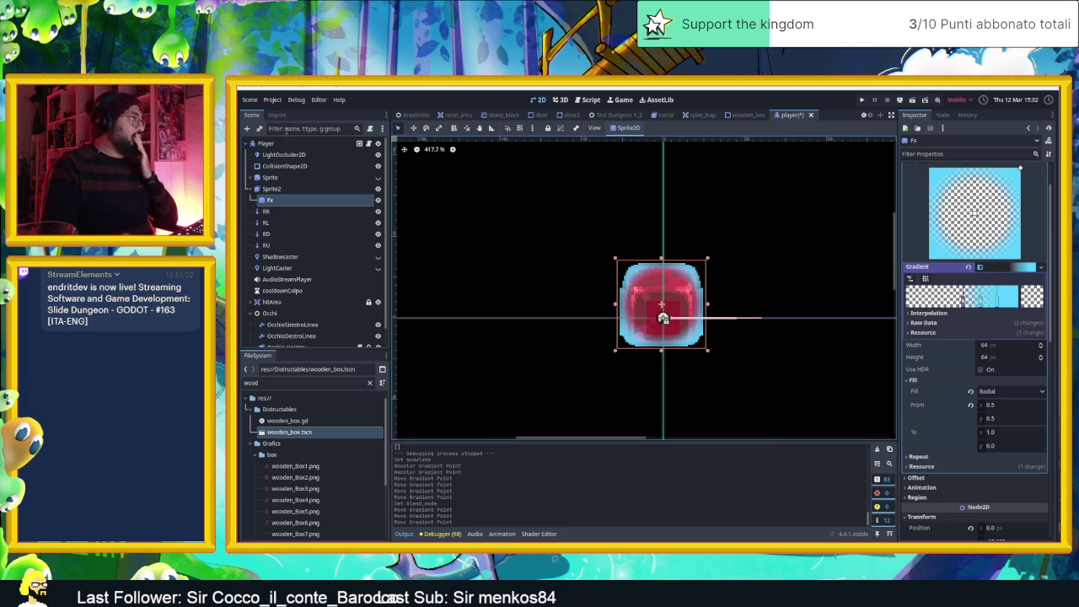
{"action": "left_click", "coordinate": [285, 143]}
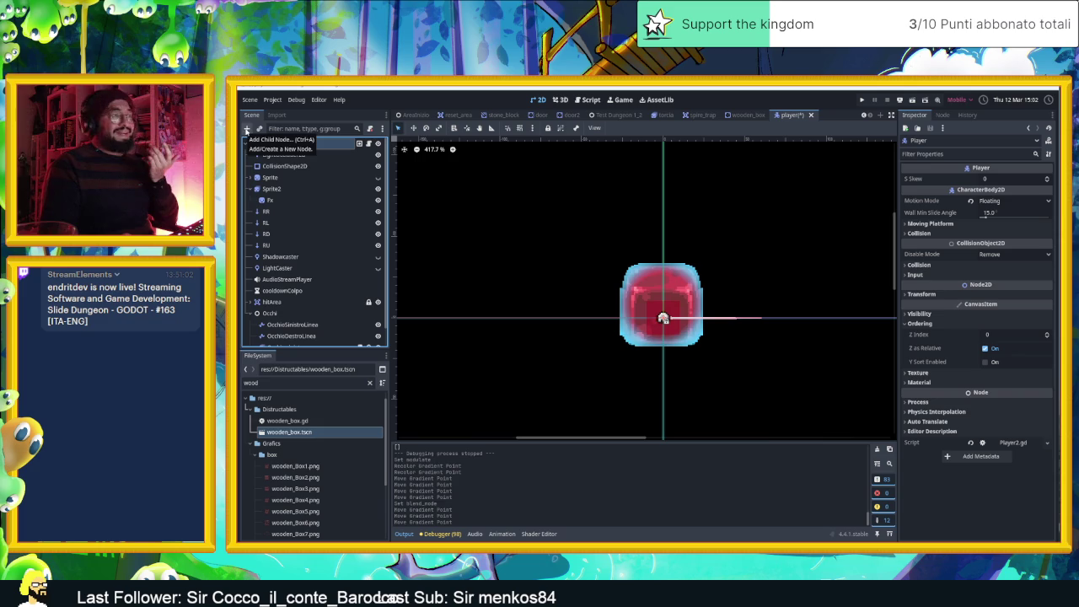
Add a CPUParticles2D child to the Player node using a 'part' node search
{"action": "left_click", "coordinate": [247, 129]}
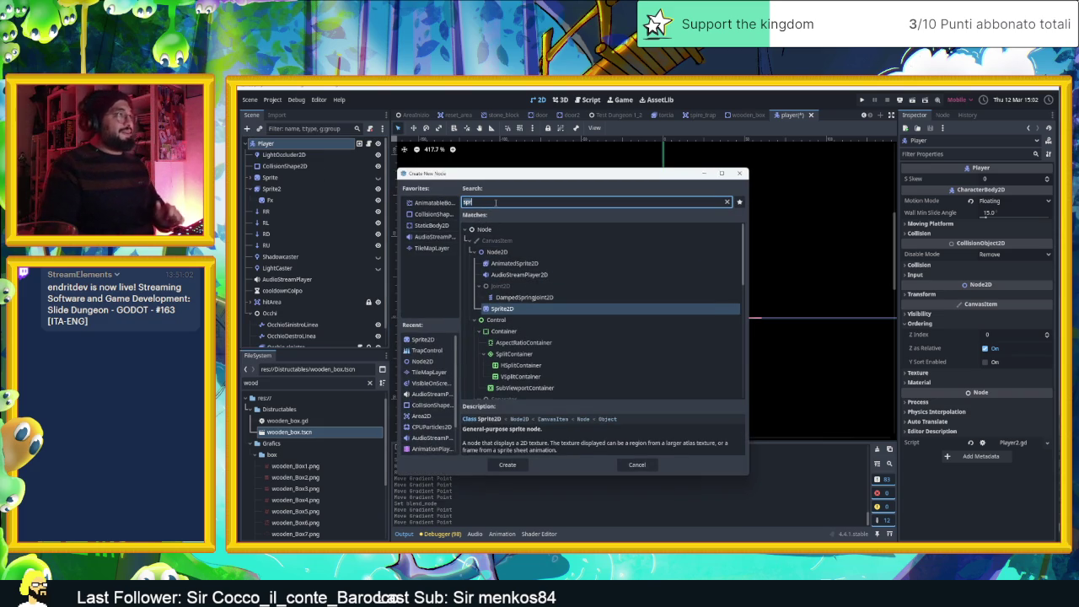
{"action": "type", "text": "part"}
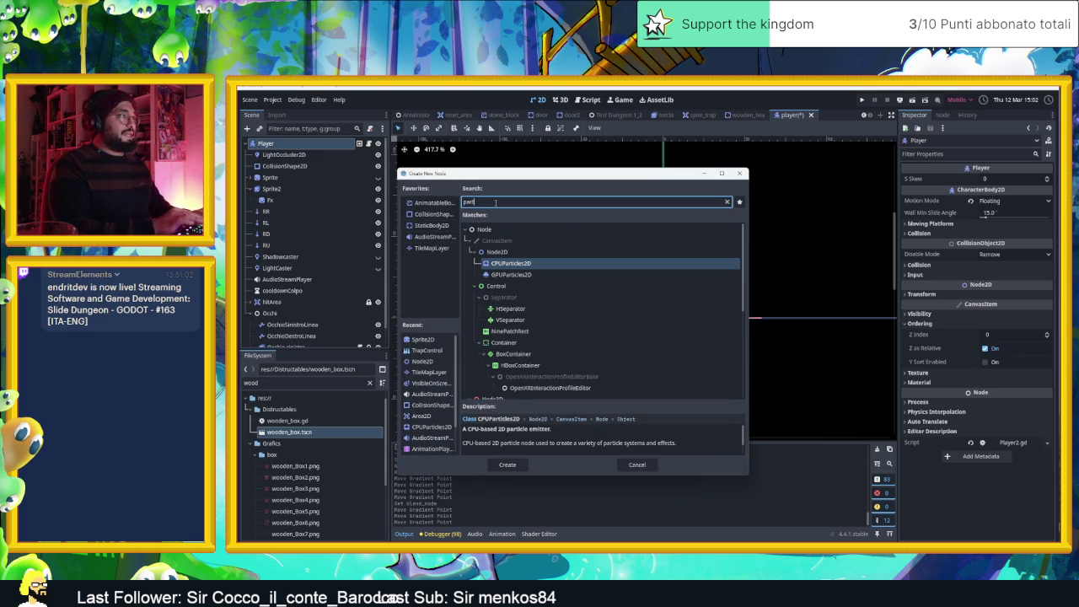
{"action": "key", "text": "BackSpace"}
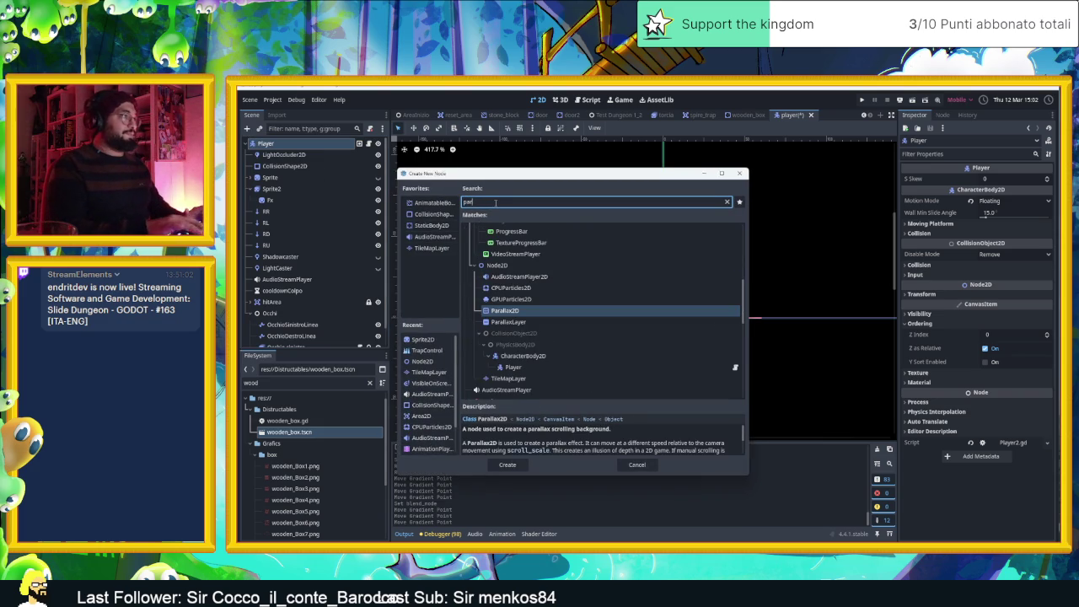
{"action": "double_click", "coordinate": [531, 289]}
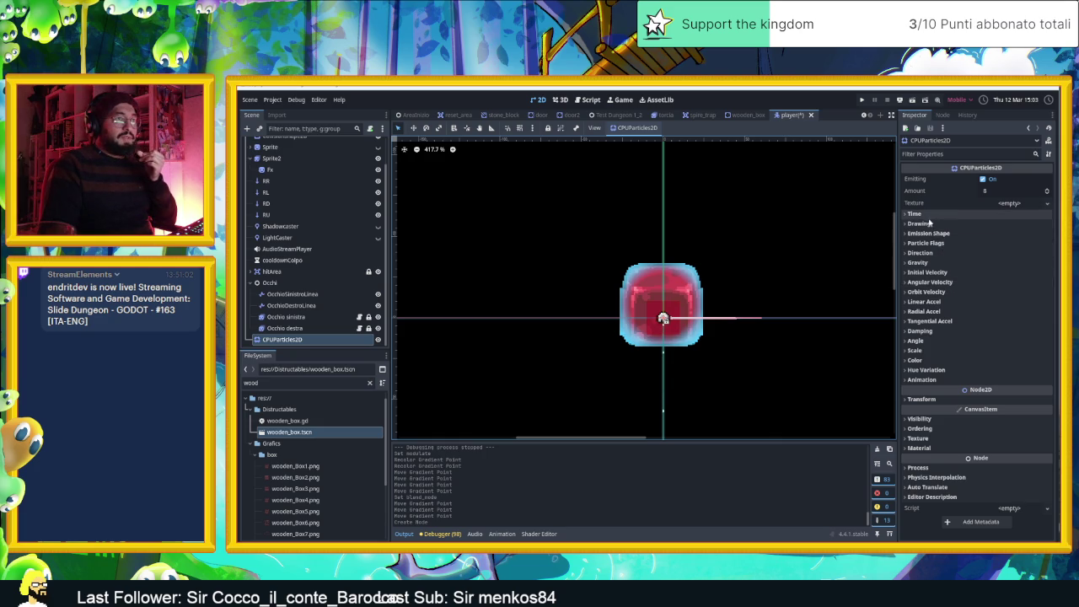
Move the particles node up the scene tree and set its Gravity Y to 0
{"action": "mouse_move", "coordinate": [281, 342]}
{"action": "left_mouse_down"}
{"action": "mouse_move", "coordinate": [272, 146]}
{"action": "mouse_move", "coordinate": [266, 341]}
{"action": "left_mouse_up"}
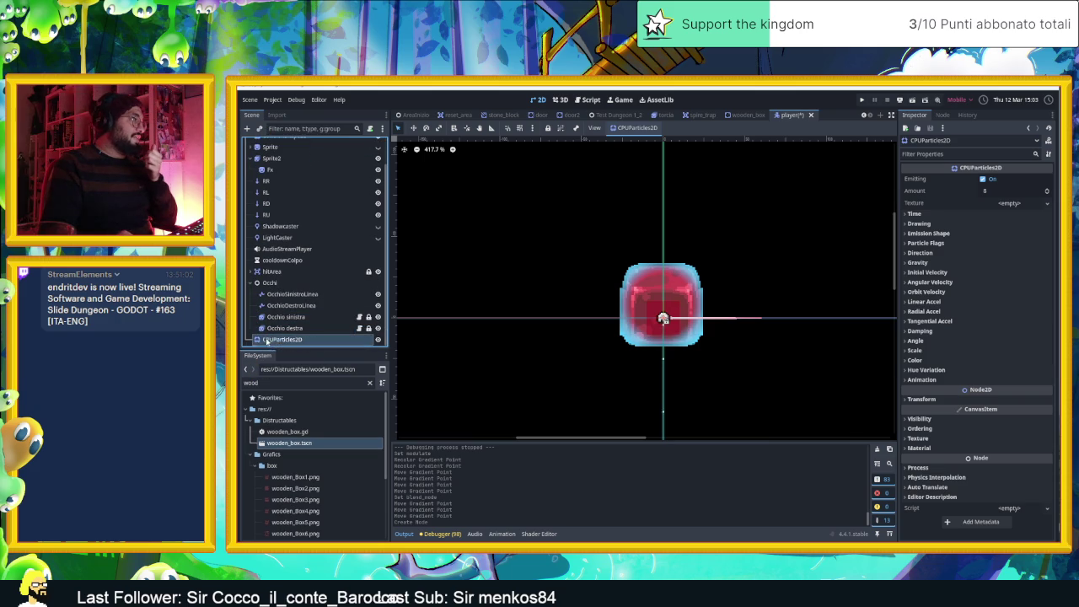
{"action": "double_click", "coordinate": [280, 340]}
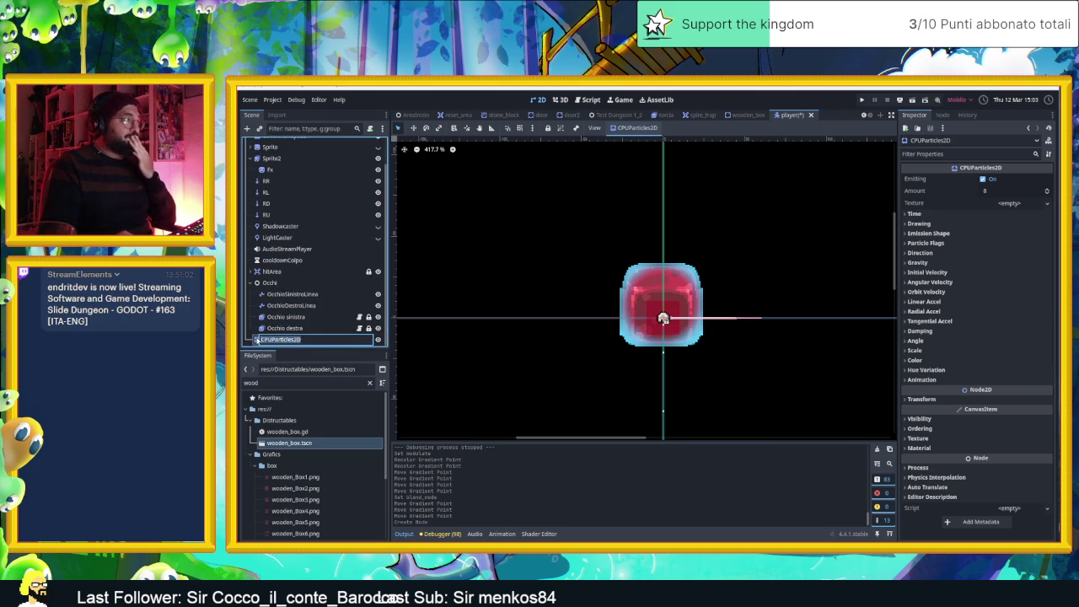
{"action": "key", "text": "Return"}
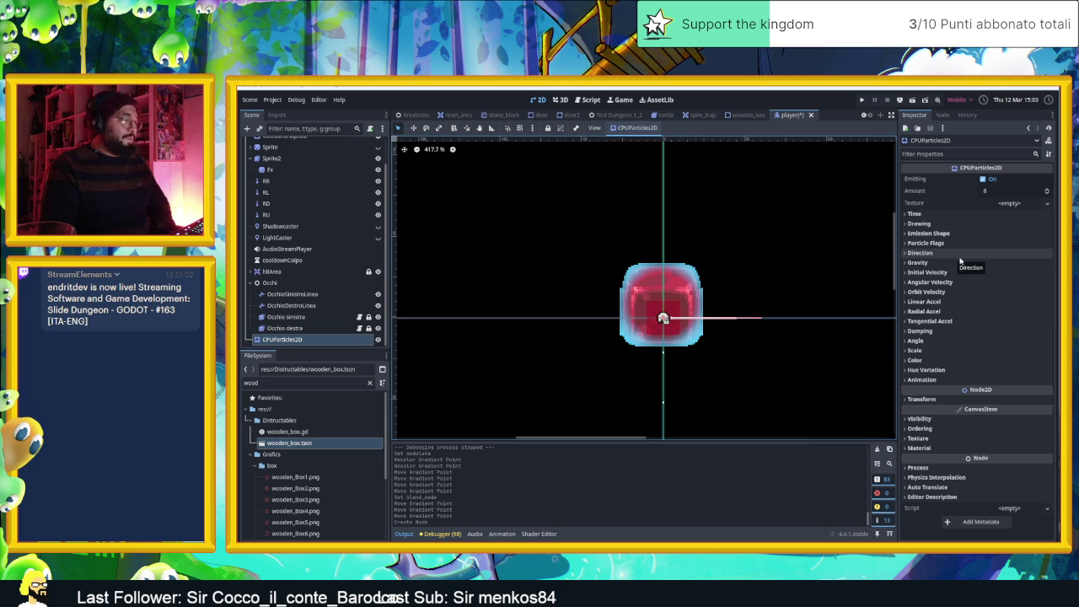
{"action": "left_click", "coordinate": [938, 263]}
{"action": "left_click", "coordinate": [944, 264]}
{"action": "left_click", "coordinate": [943, 264]}
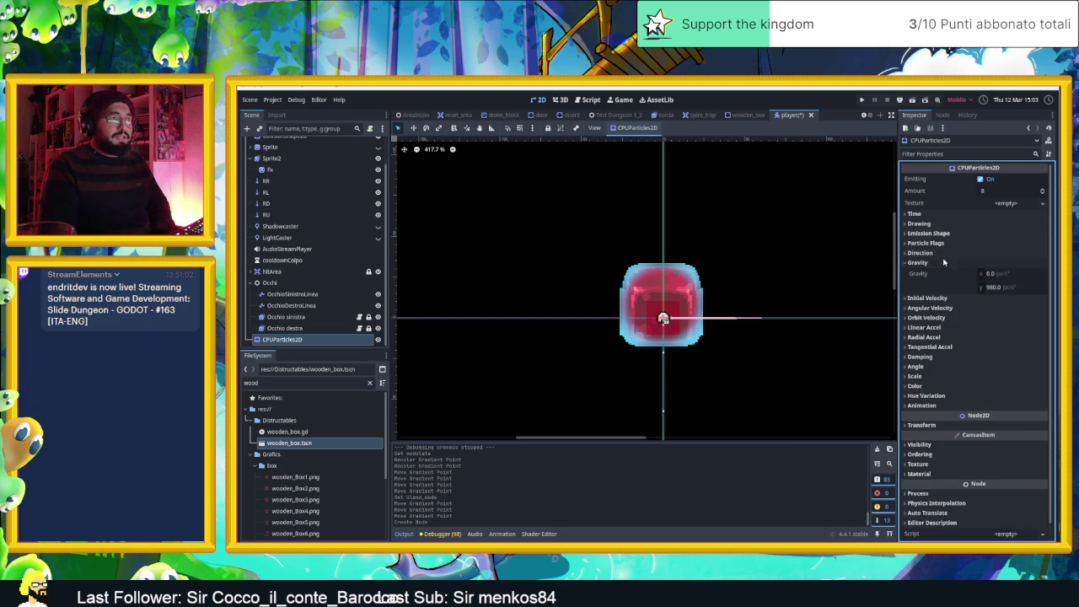
{"action": "left_click", "coordinate": [1004, 287]}
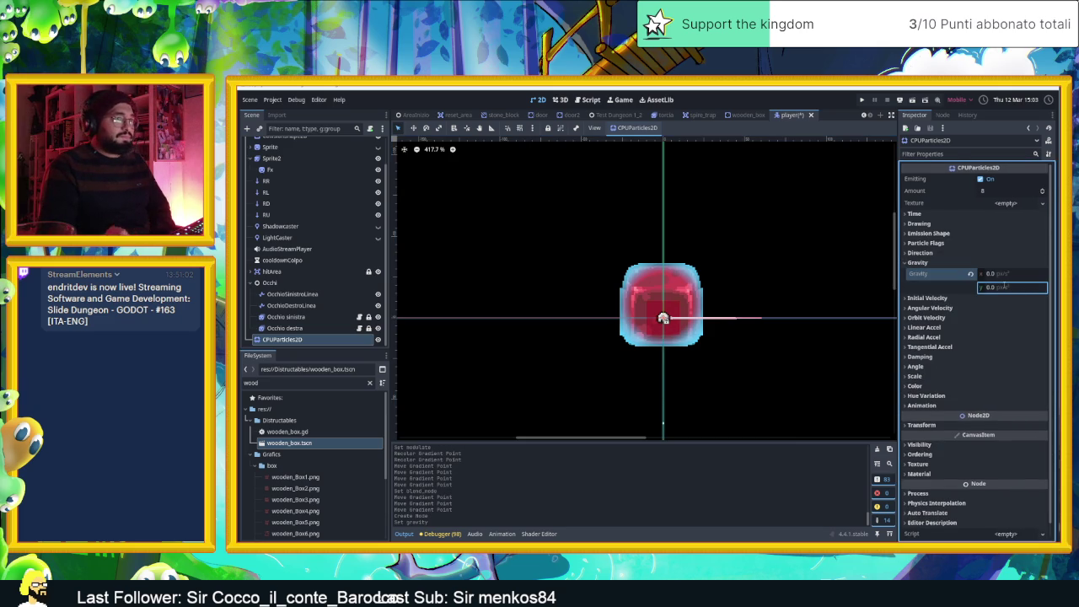
{"action": "type", "text": "0"}
{"action": "key", "text": "Return"}
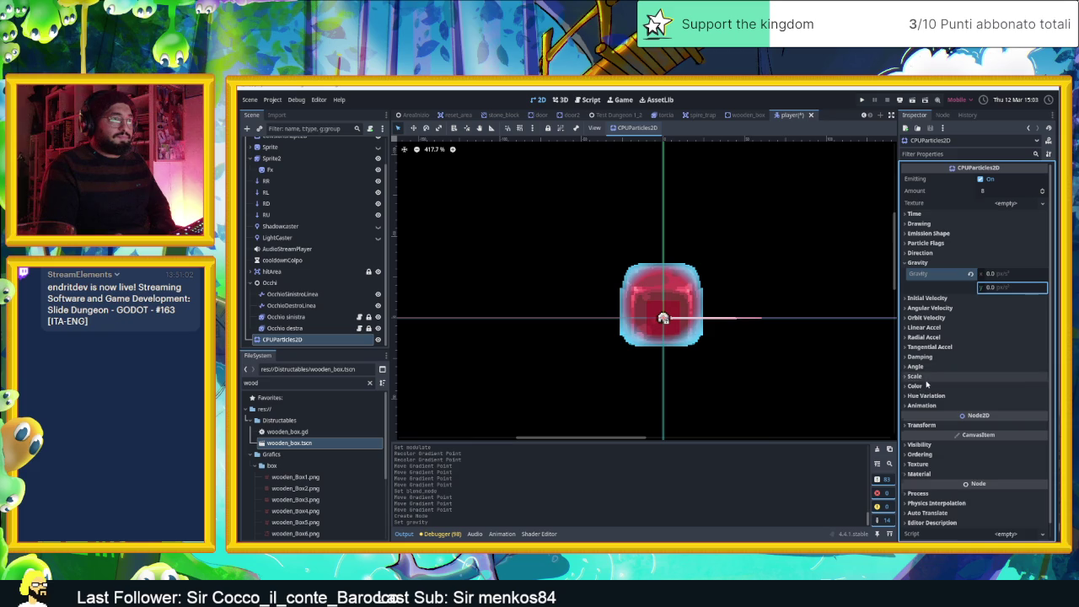
Raise the particles' Scale Amount Max to 13.12
{"action": "left_click", "coordinate": [928, 376]}
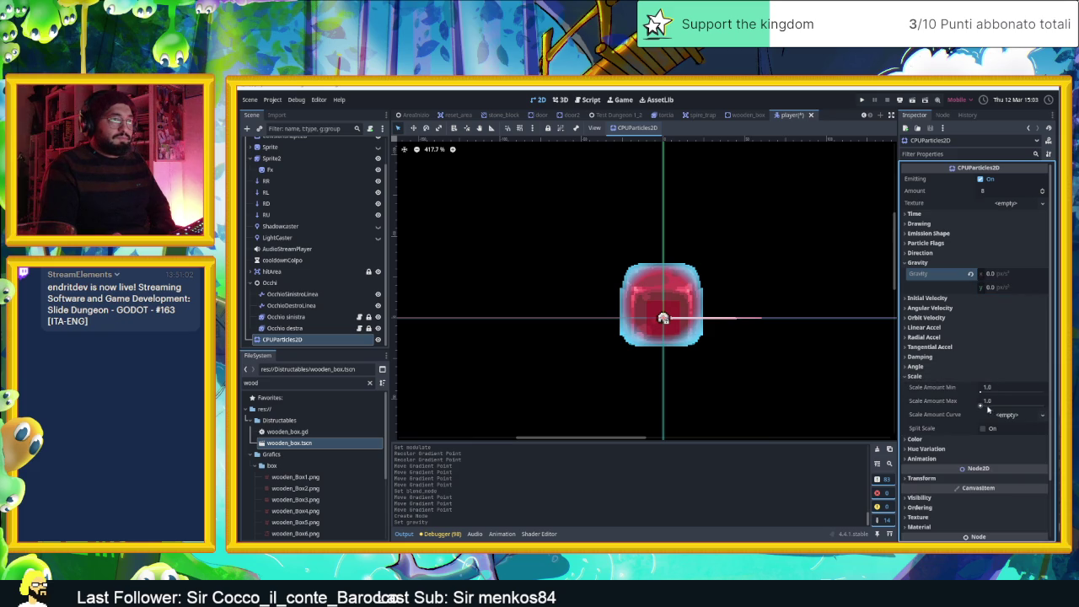
{"action": "left_click_drag", "start_coordinate": [982, 405], "coordinate": [980, 391]}
{"action": "left_click", "coordinate": [970, 401]}
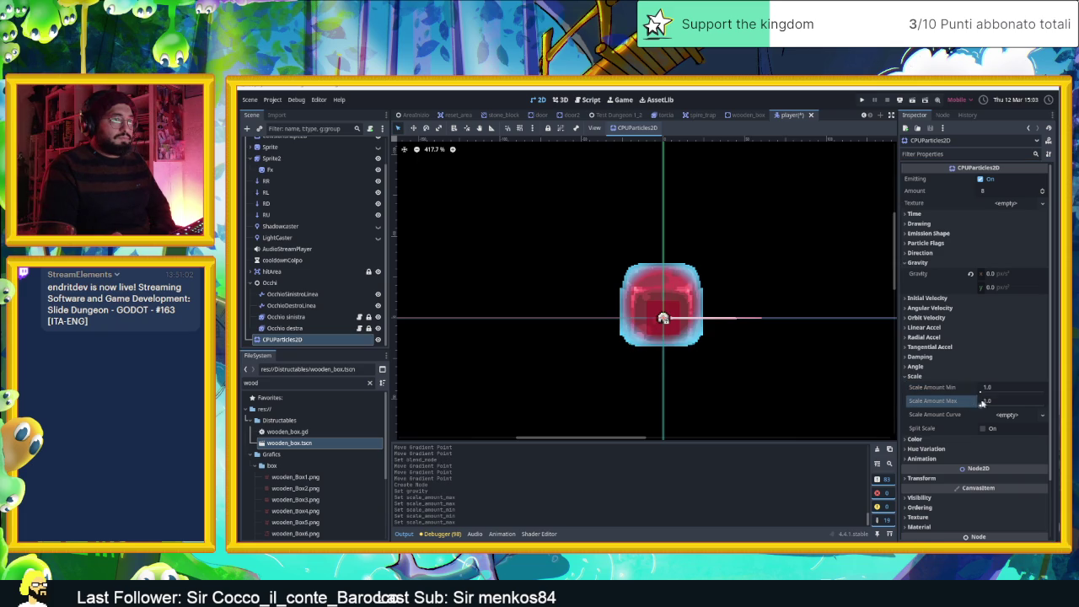
{"action": "scroll", "coordinate": [687, 324], "scroll_direction": "up", "scroll_amount": 6}
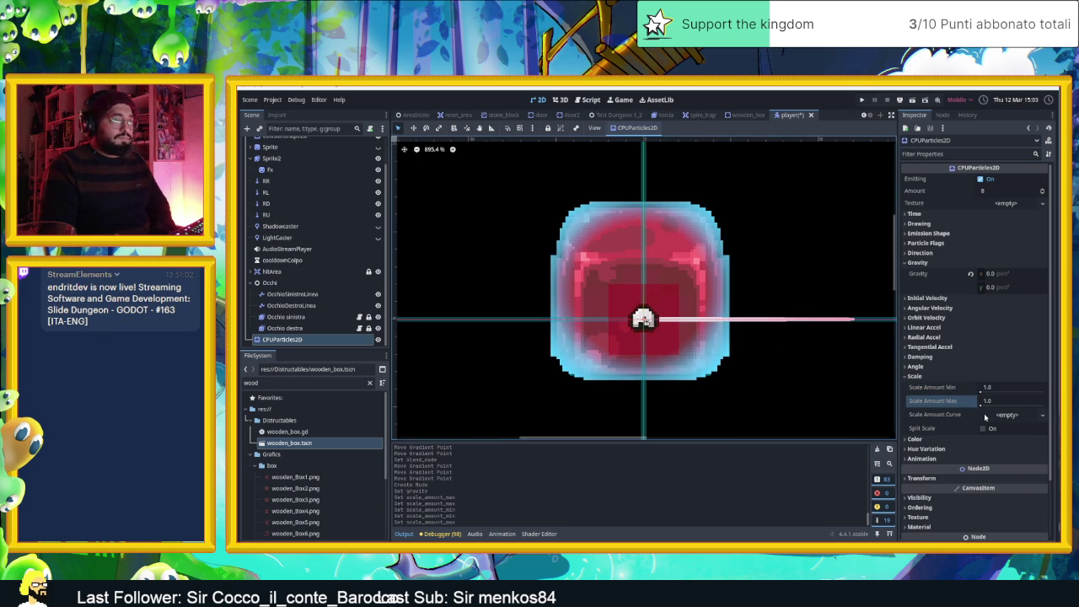
{"action": "left_click_drag", "start_coordinate": [980, 406], "coordinate": [1006, 418]}
{"action": "left_click", "coordinate": [1007, 415]}
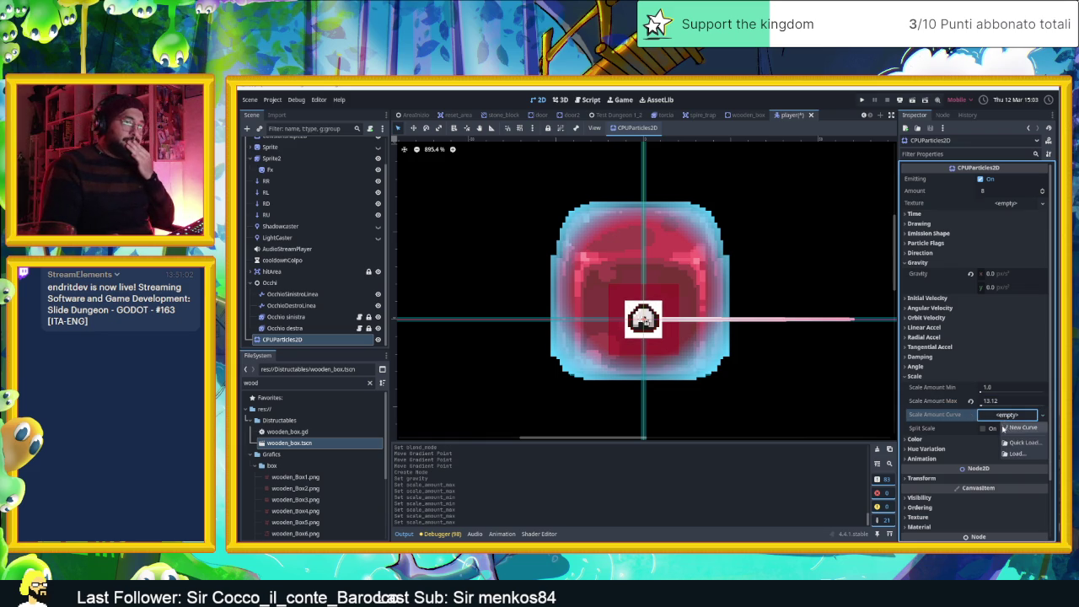
Try a scale amount curve and split scale, then remove the curve and turn split scale off
{"action": "left_click", "coordinate": [1019, 431]}
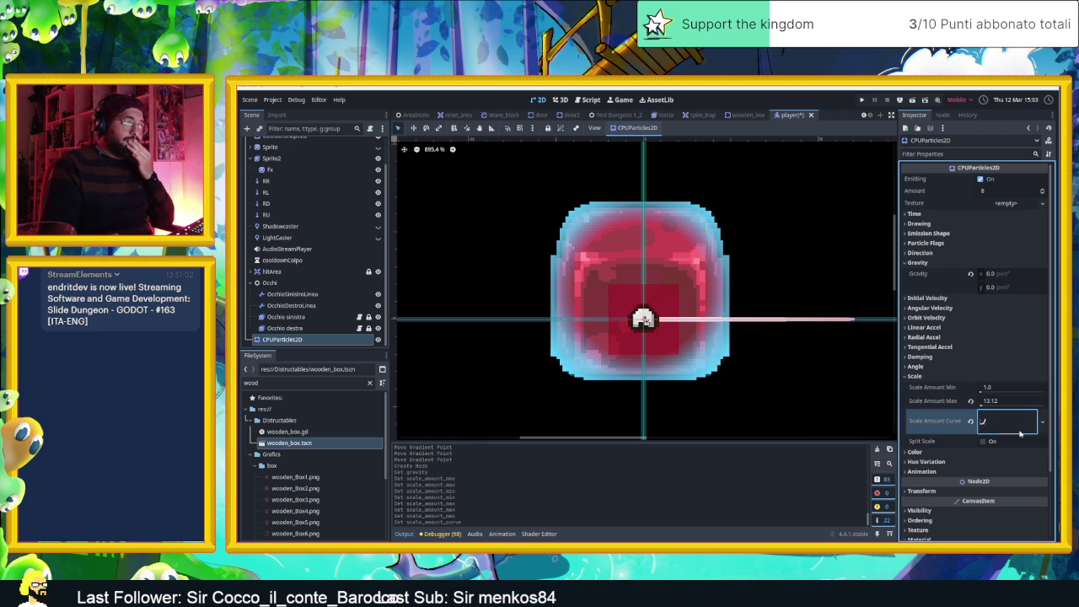
{"action": "left_click", "coordinate": [992, 428]}
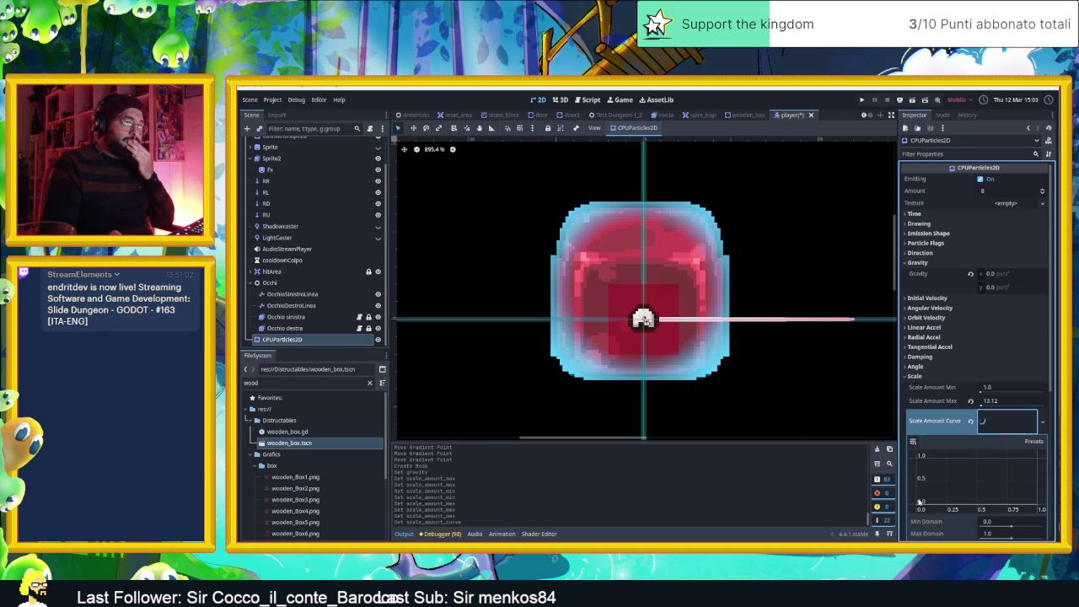
{"action": "left_click", "coordinate": [971, 421]}
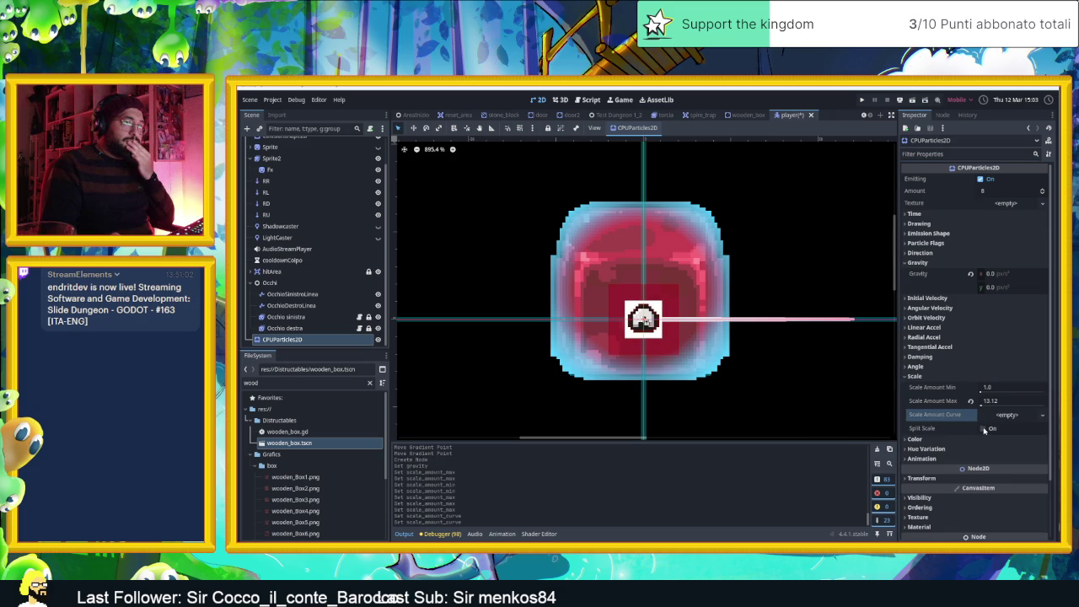
{"action": "left_click", "coordinate": [982, 430]}
{"action": "left_click", "coordinate": [982, 429]}
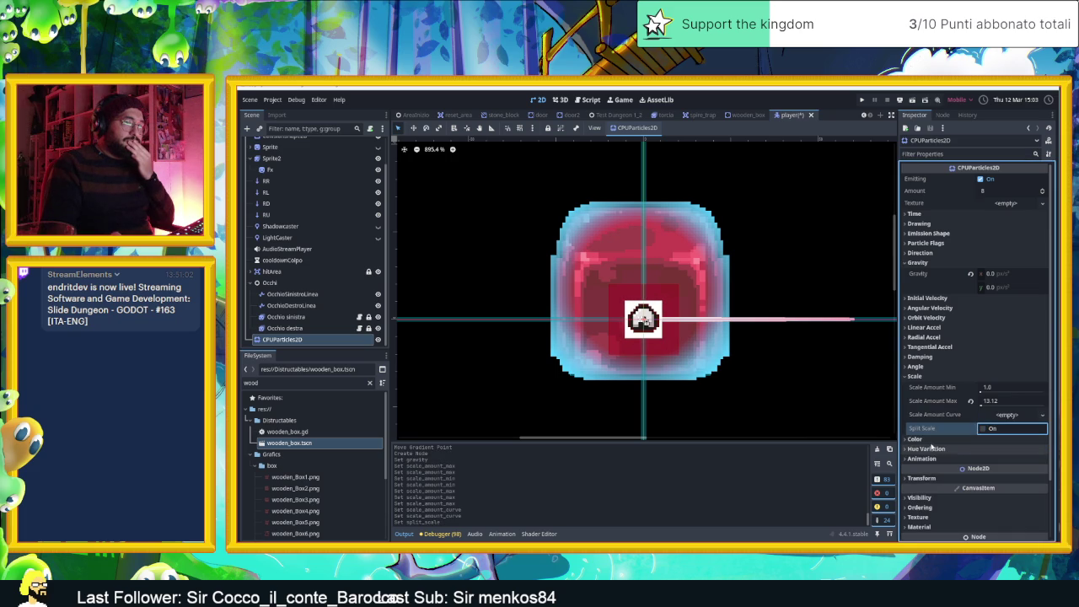
Tint the particle Color light blue
{"action": "left_click", "coordinate": [959, 439]}
{"action": "left_click", "coordinate": [1012, 449]}
{"action": "left_click", "coordinate": [974, 260]}
{"action": "mouse_move", "coordinate": [974, 260]}
{"action": "left_mouse_down"}
{"action": "mouse_move", "coordinate": [957, 262]}
{"action": "mouse_move", "coordinate": [974, 261]}
{"action": "left_mouse_up"}
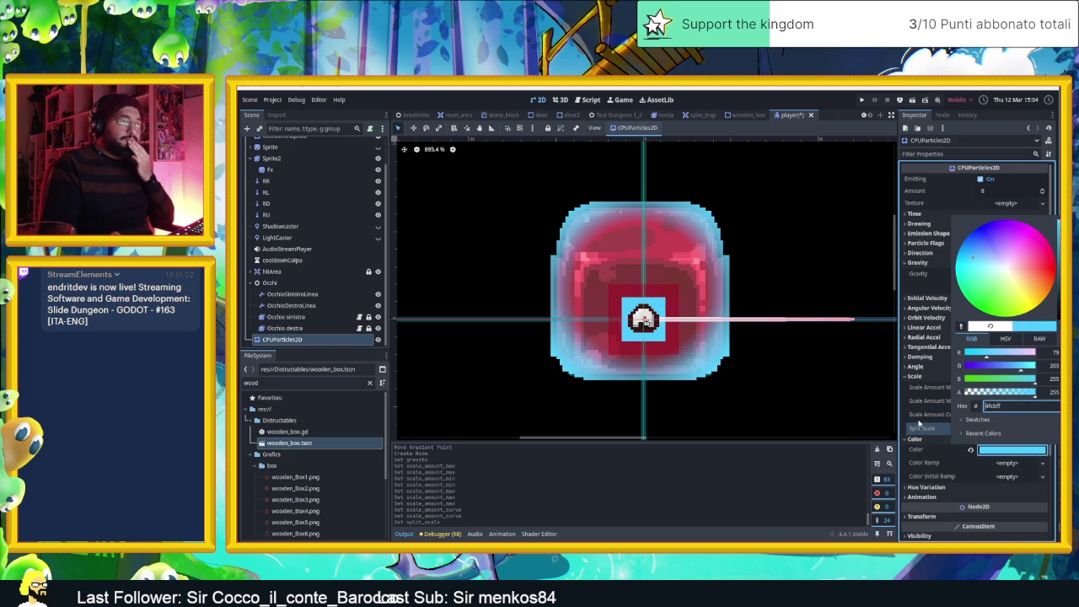
{"action": "left_click", "coordinate": [916, 430]}
Assign a new gradient Color Ramp with a white left stop and a fully transparent right stop
{"action": "left_click", "coordinate": [1007, 463]}
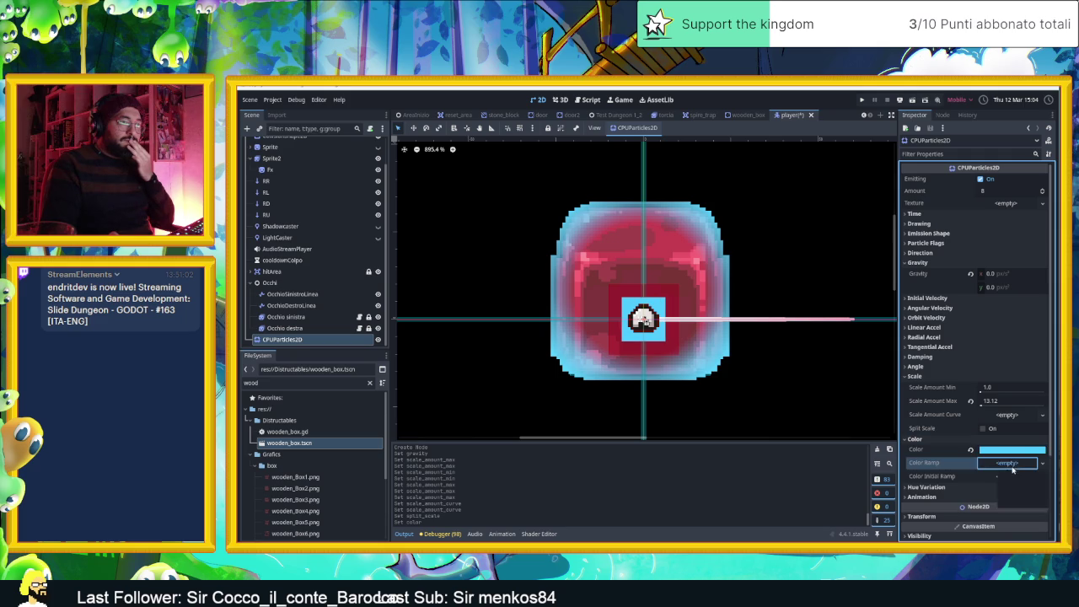
{"action": "left_click", "coordinate": [1009, 476]}
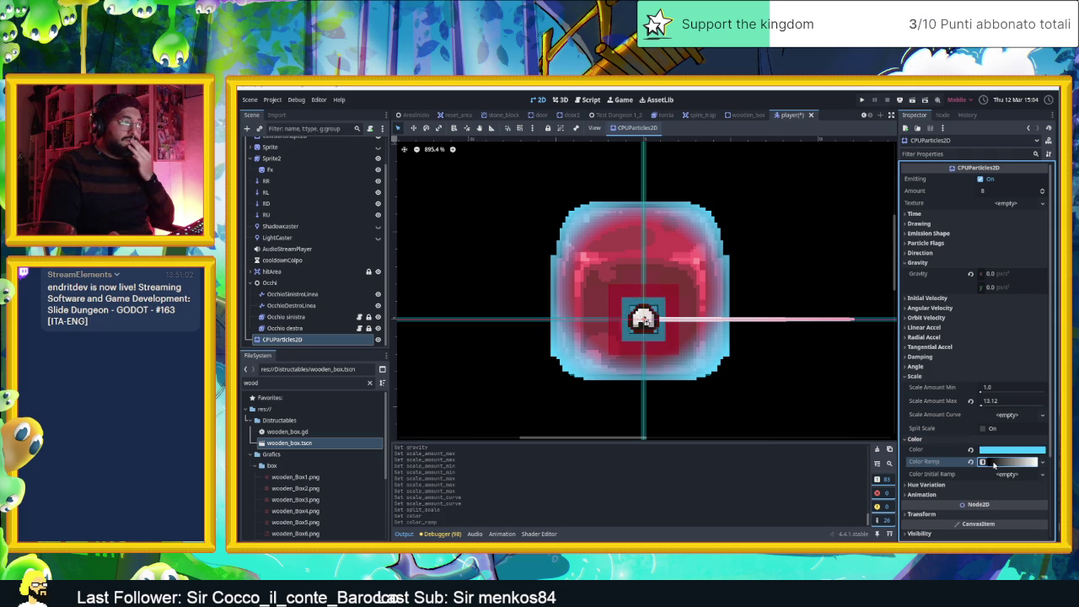
{"action": "left_click", "coordinate": [995, 465]}
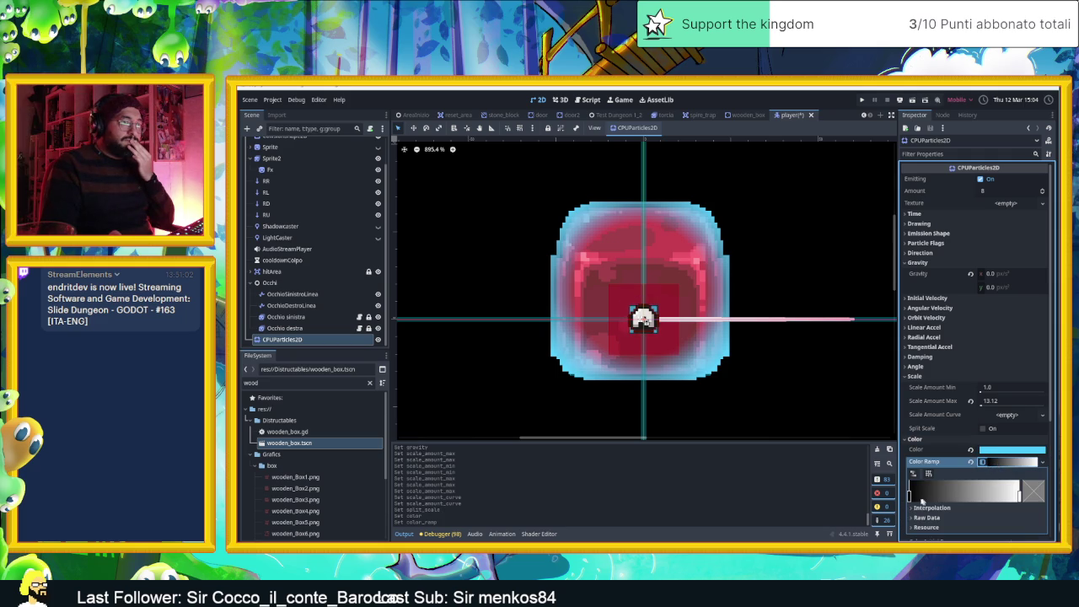
{"action": "left_click", "coordinate": [910, 495]}
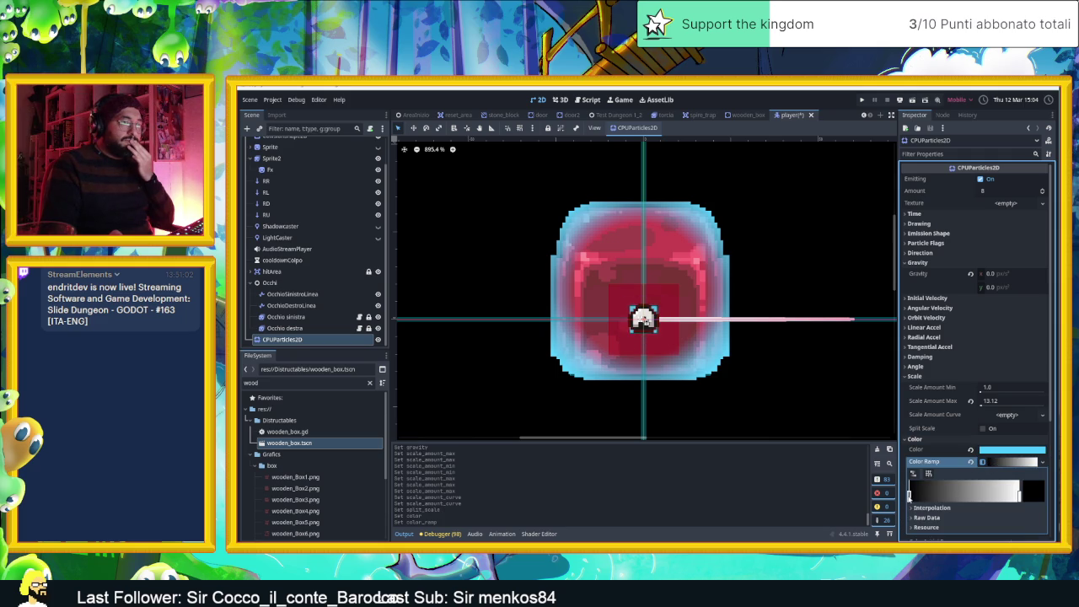
{"action": "double_click", "coordinate": [910, 496]}
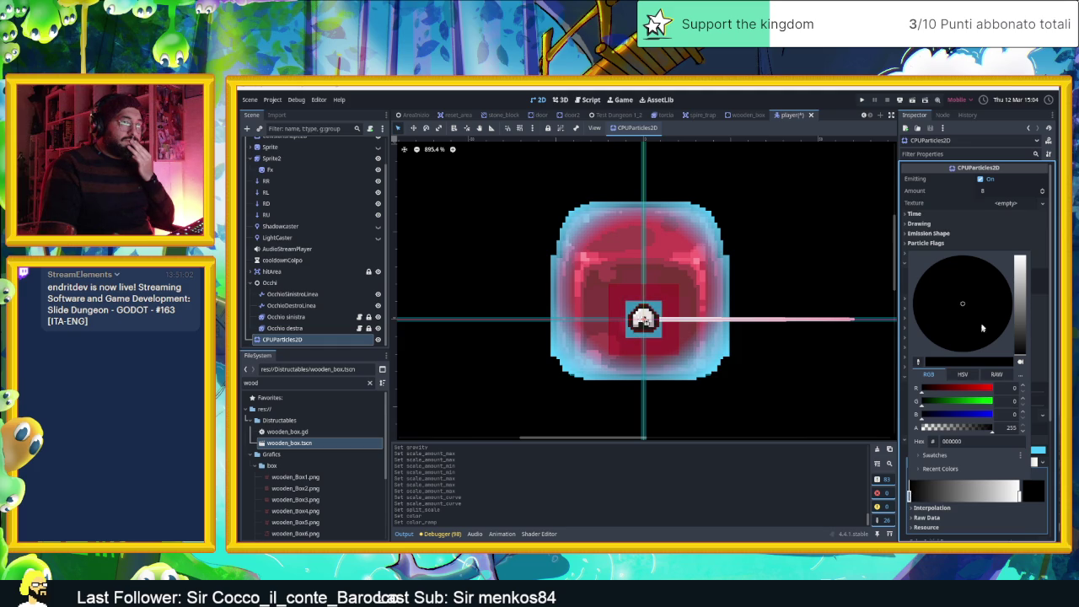
{"action": "left_click_drag", "start_coordinate": [1016, 316], "coordinate": [1020, 255]}
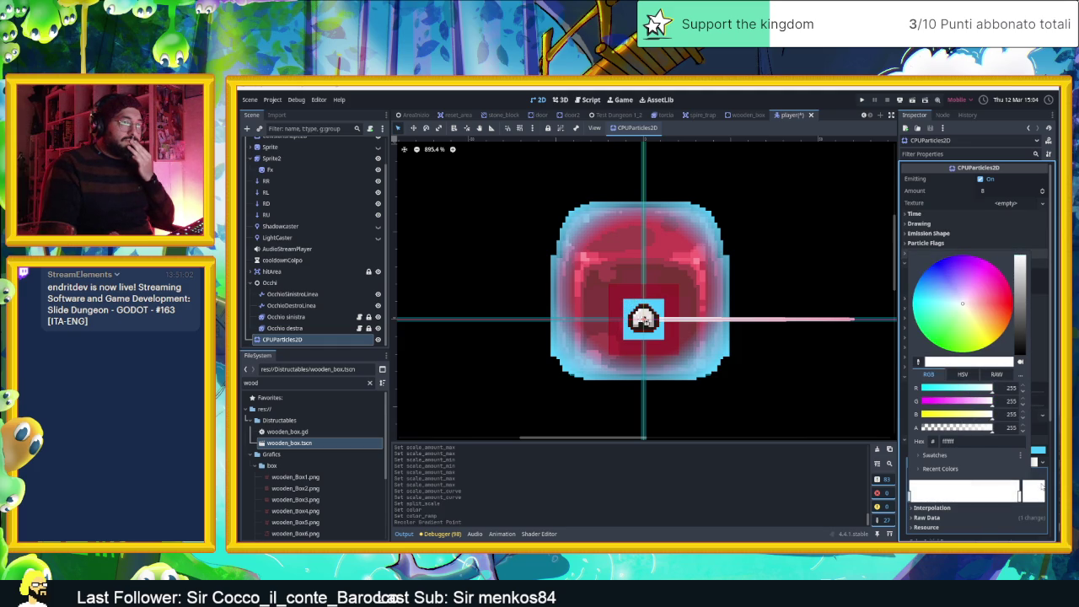
{"action": "left_click", "coordinate": [1020, 496]}
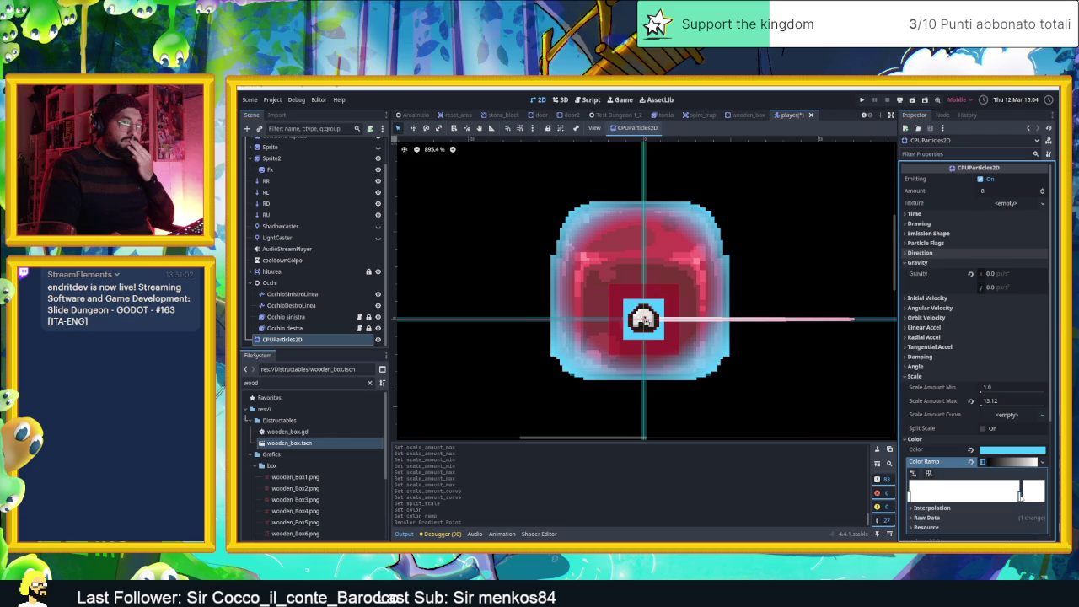
{"action": "left_click", "coordinate": [1028, 497]}
{"action": "left_click_drag", "start_coordinate": [968, 425], "coordinate": [904, 430]}
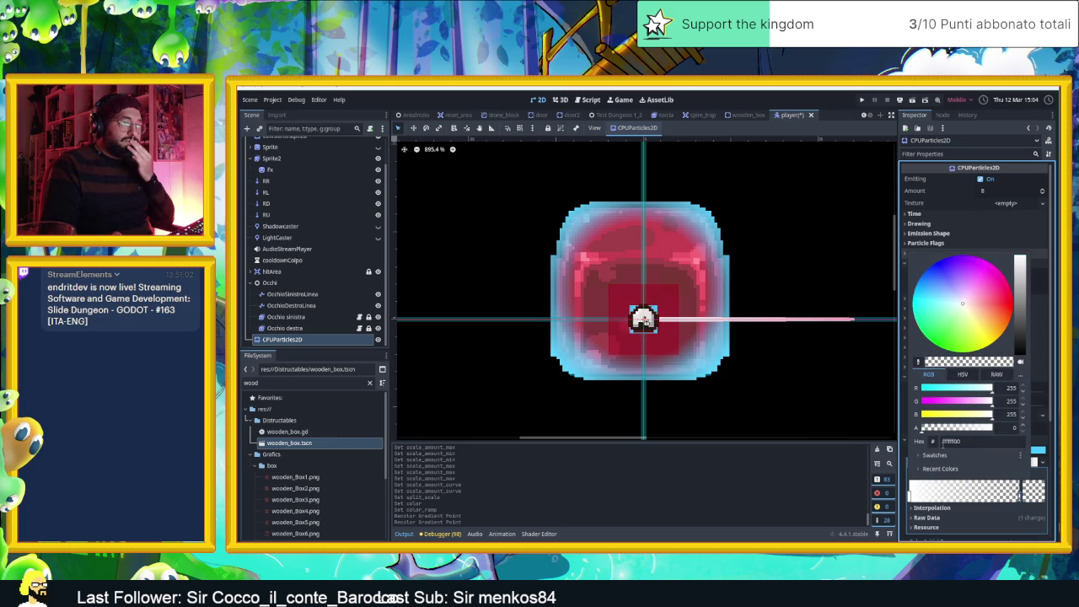
{"action": "left_click", "coordinate": [902, 279]}
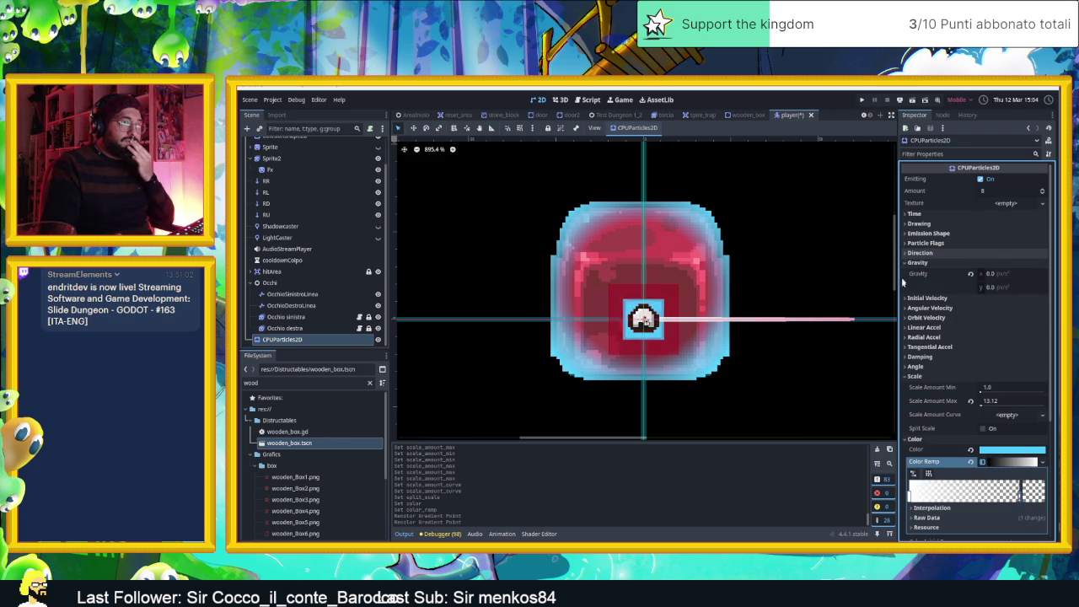
Keep the colour ramp's interpolation mode on Linear
{"action": "left_click", "coordinate": [931, 508]}
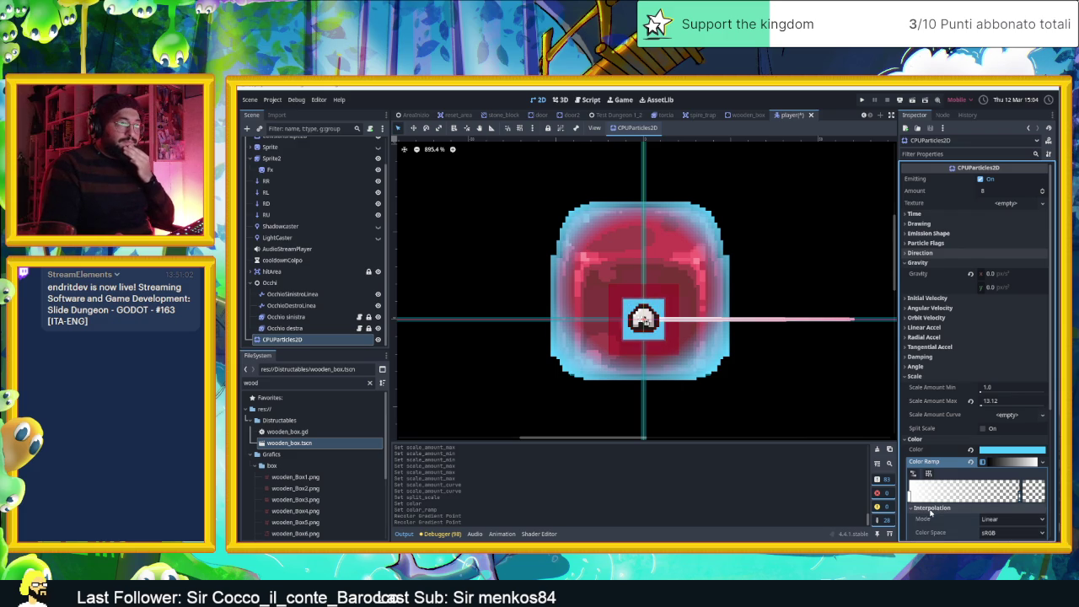
{"action": "scroll", "coordinate": [932, 512], "scroll_direction": "down", "scroll_amount": 3}
{"action": "left_click", "coordinate": [1005, 426]}
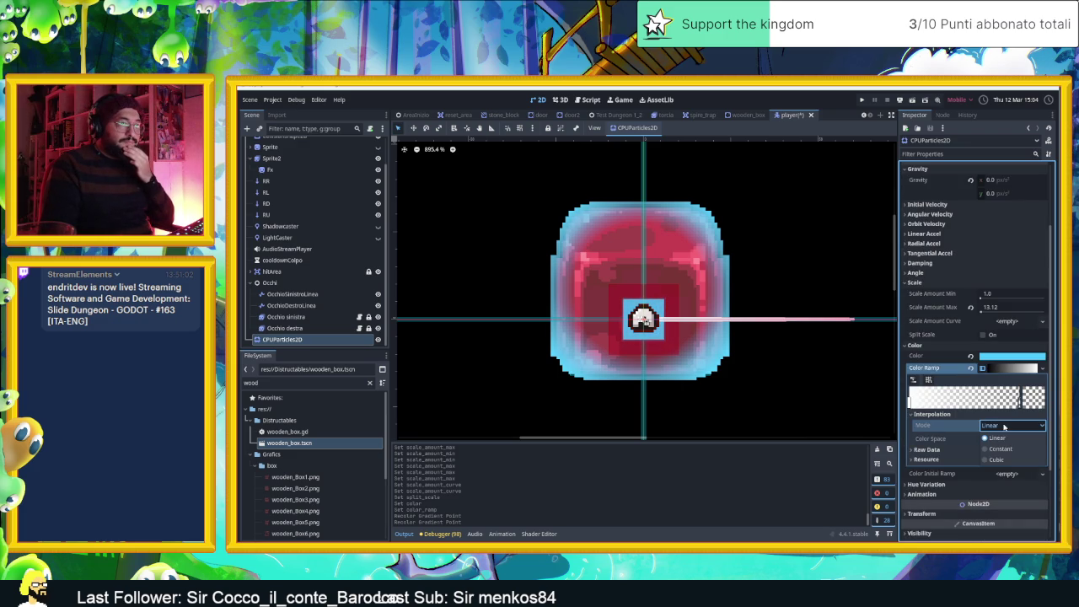
{"action": "left_click", "coordinate": [1005, 426]}
{"action": "left_click", "coordinate": [933, 414]}
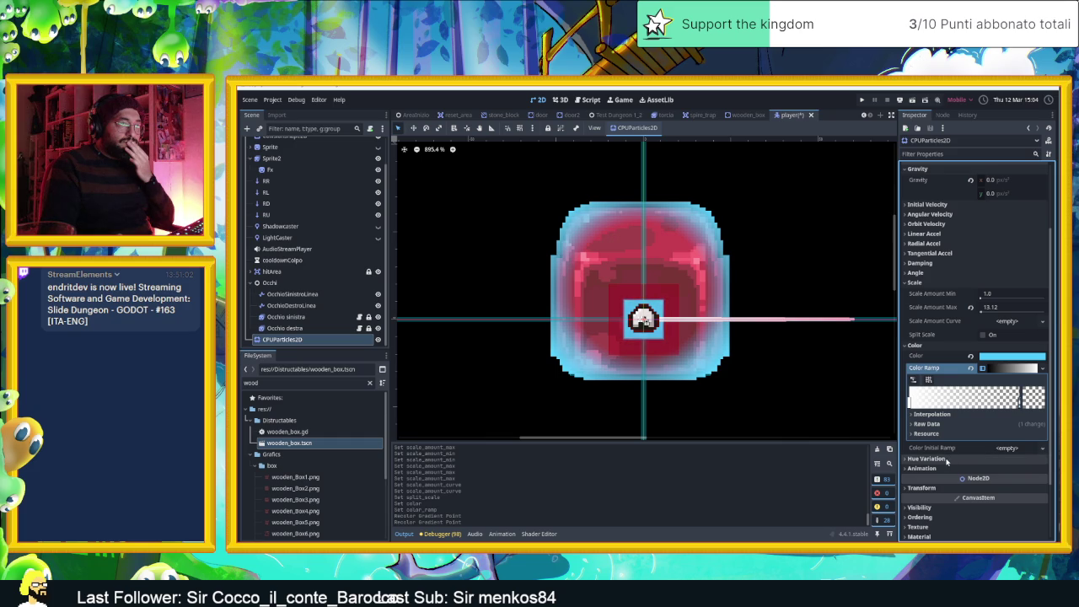
Test hue variation values 0.05 and 0.95, then revert them to 0.0
{"action": "left_click", "coordinate": [947, 462]}
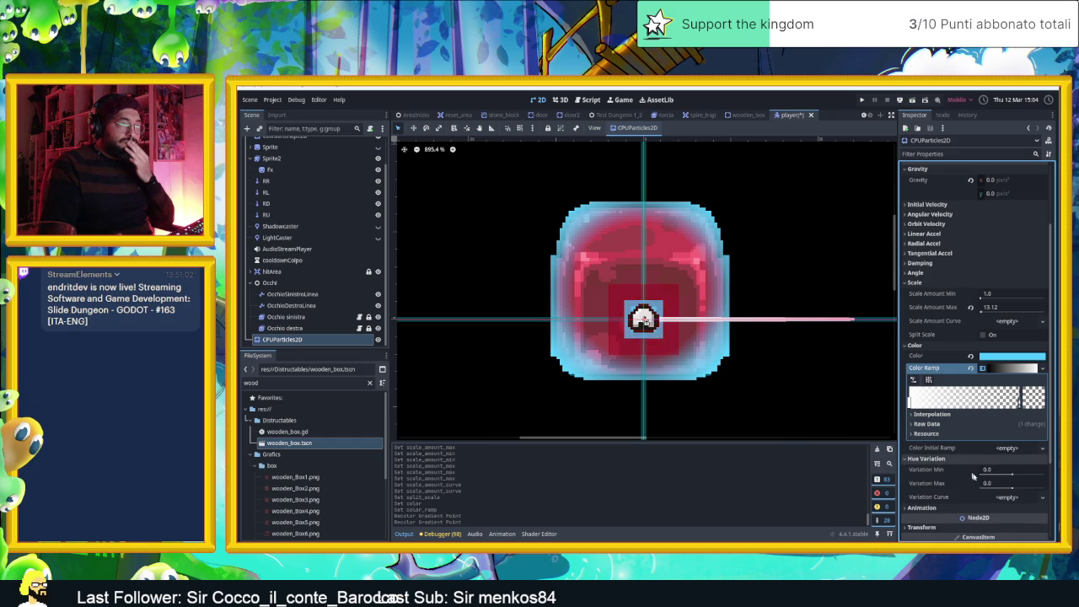
{"action": "left_click", "coordinate": [1012, 476]}
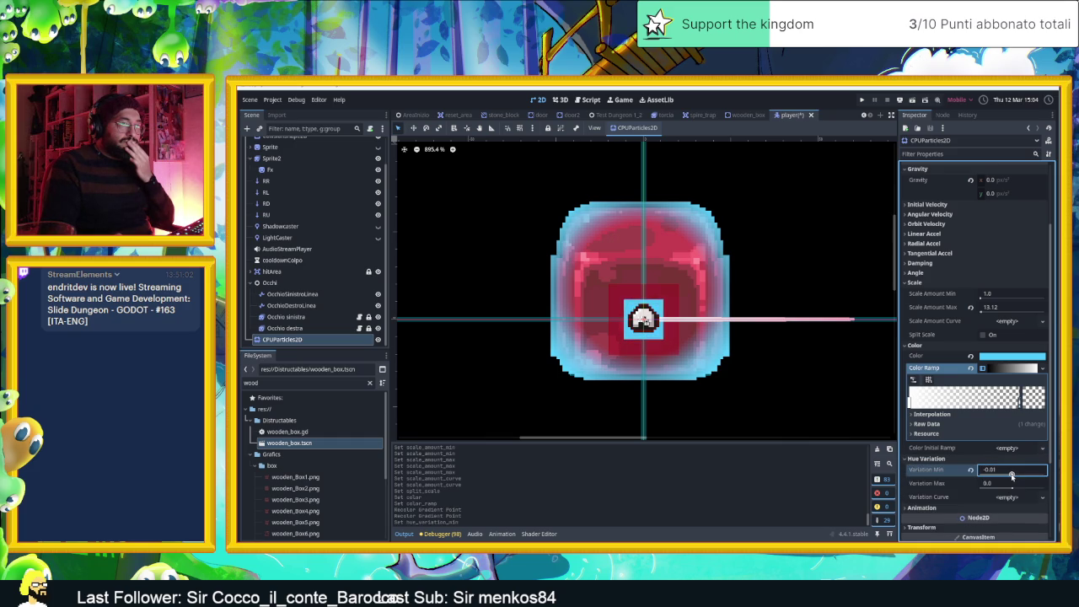
{"action": "left_click_drag", "start_coordinate": [1011, 475], "coordinate": [1015, 476]}
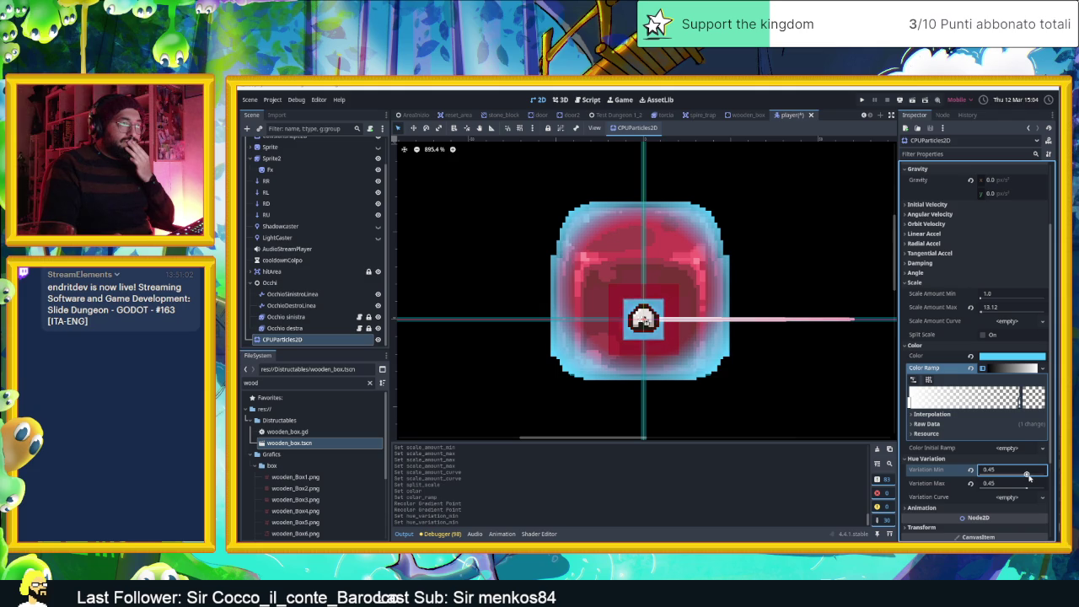
{"action": "left_click_drag", "start_coordinate": [1028, 477], "coordinate": [1043, 475]}
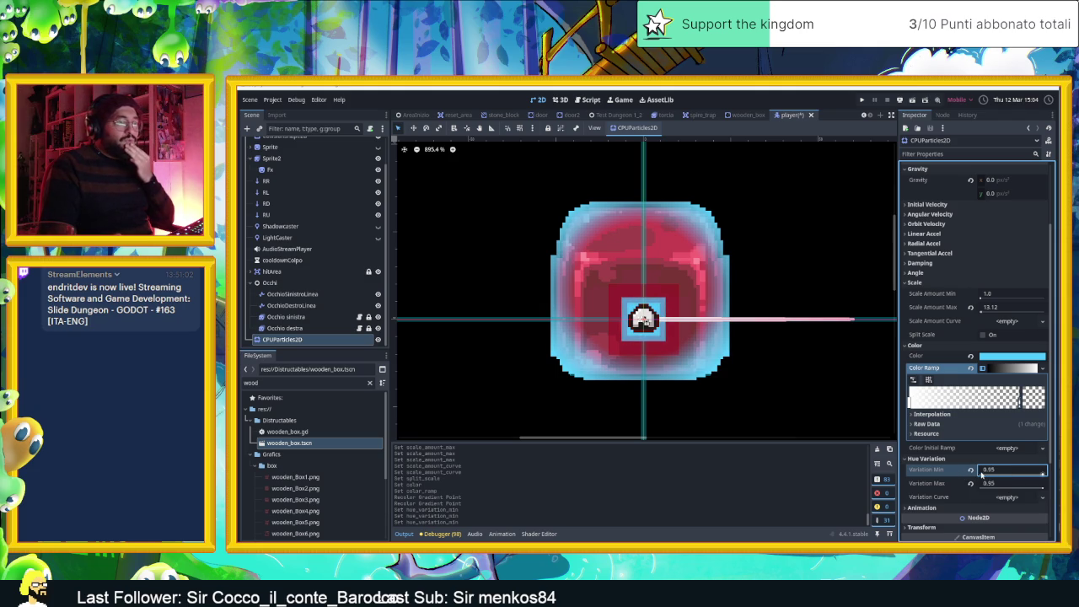
{"action": "left_click", "coordinate": [970, 473]}
{"action": "left_click", "coordinate": [971, 483]}
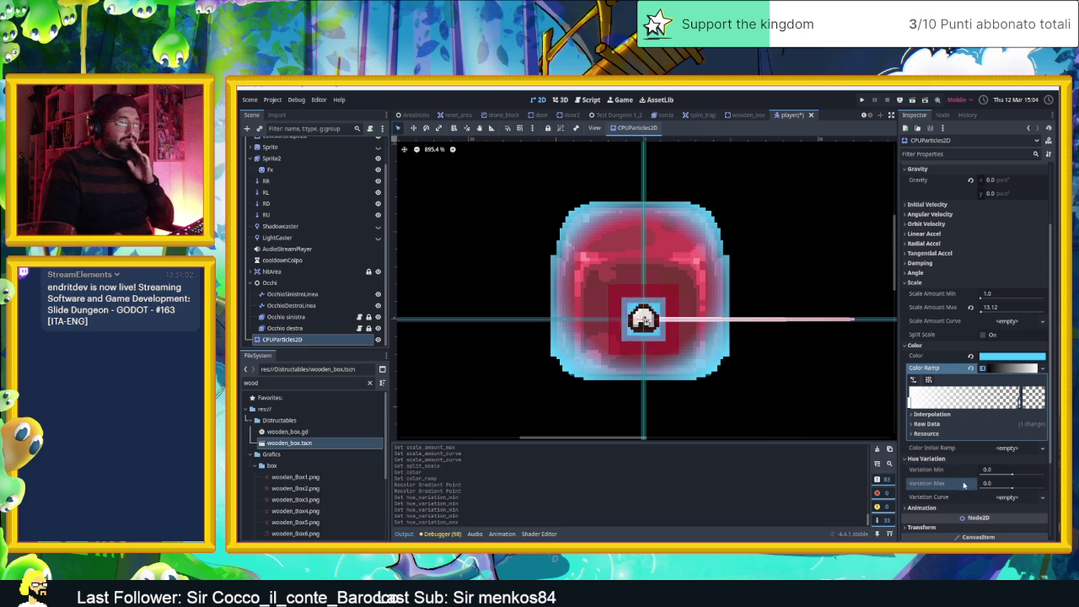
Try hue variation max 0.75 and -1.0, then reset both Max and Min to 0.0
{"action": "scroll", "coordinate": [951, 486], "scroll_direction": "down", "scroll_amount": 2}
{"action": "left_click_drag", "start_coordinate": [1011, 394], "coordinate": [1037, 395]}
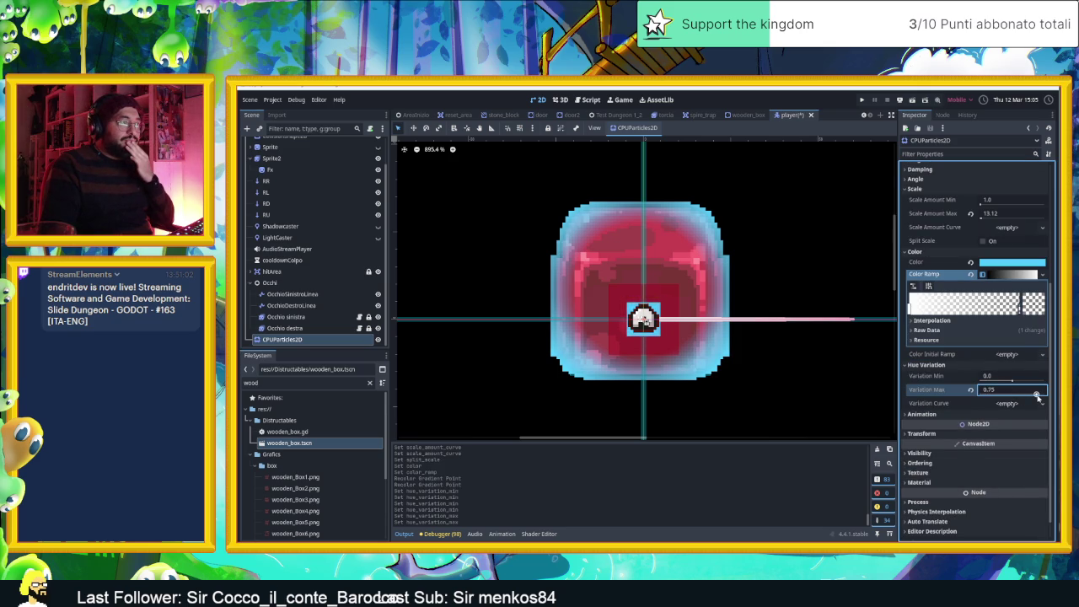
{"action": "left_click_drag", "start_coordinate": [1033, 397], "coordinate": [975, 397]}
{"action": "left_click", "coordinate": [971, 390]}
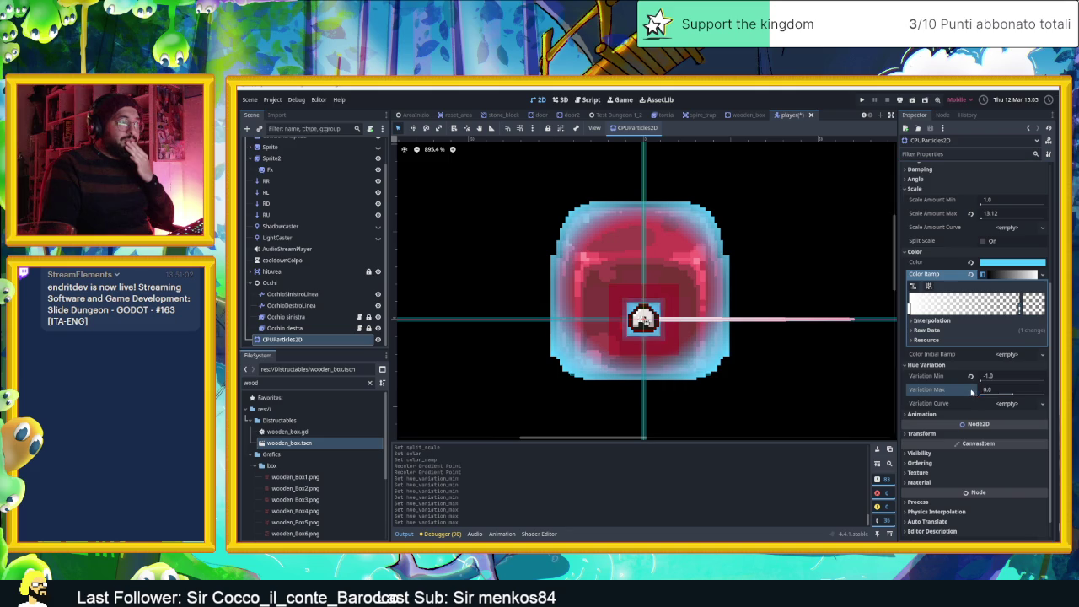
{"action": "left_click", "coordinate": [970, 376]}
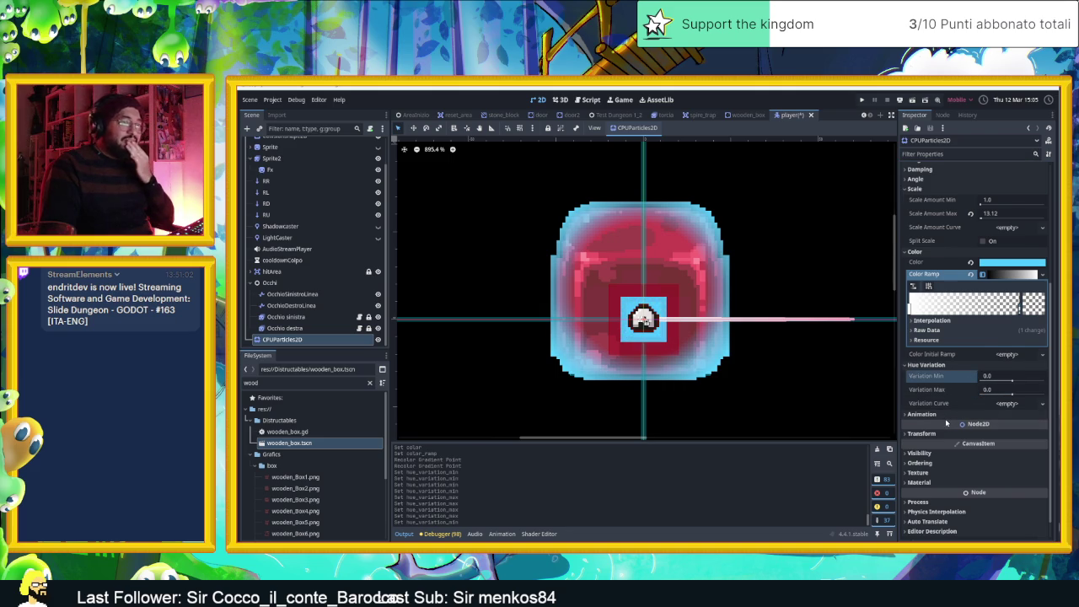
{"action": "scroll", "coordinate": [945, 421], "scroll_direction": "down", "scroll_amount": 1}
{"action": "scroll", "coordinate": [943, 418], "scroll_direction": "up", "scroll_amount": 2}
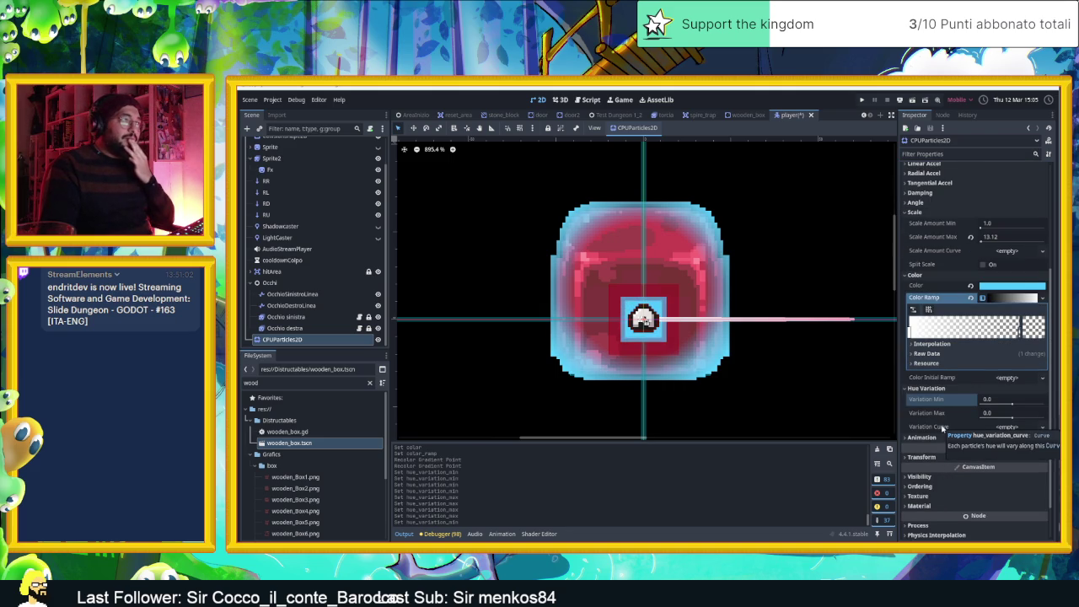
{"action": "scroll", "coordinate": [944, 432], "scroll_direction": "up", "scroll_amount": 2}
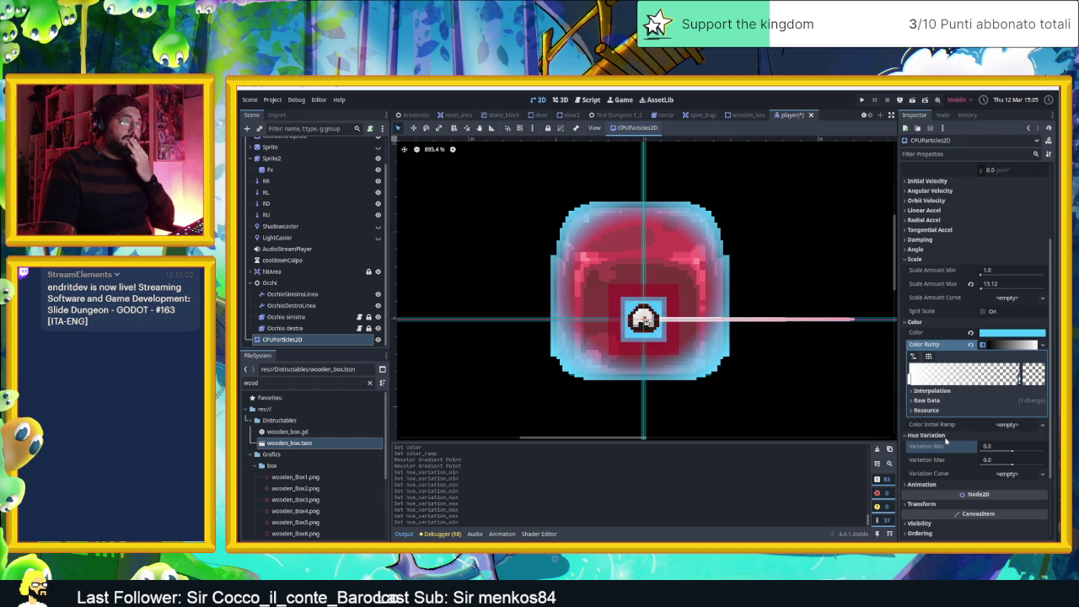
{"action": "scroll", "coordinate": [936, 413], "scroll_direction": "up", "scroll_amount": 2}
{"action": "scroll", "coordinate": [924, 377], "scroll_direction": "up", "scroll_amount": 2}
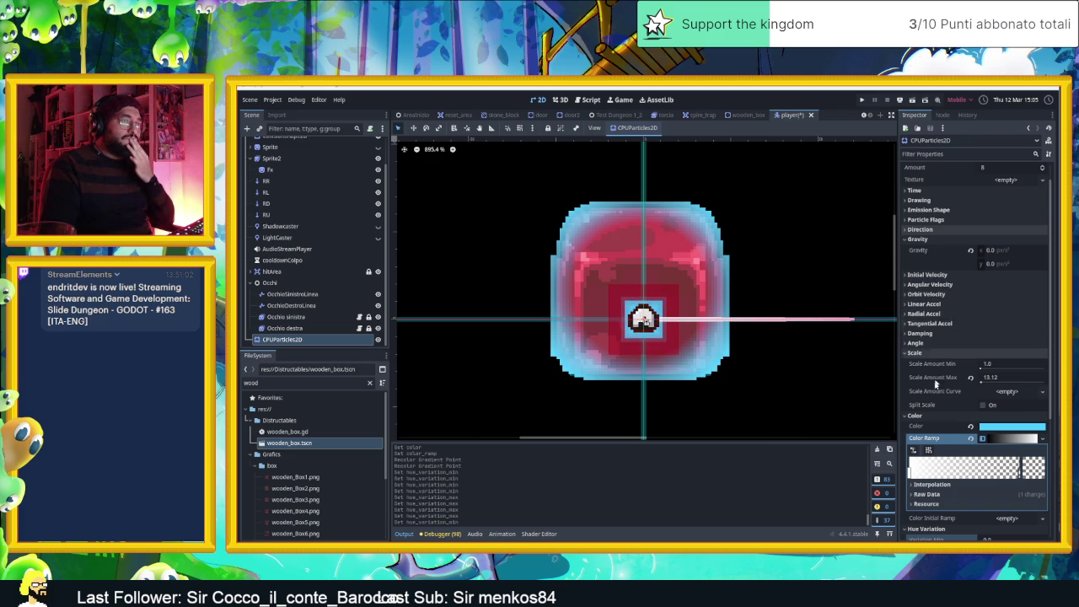
{"action": "scroll", "coordinate": [934, 404], "scroll_direction": "down", "scroll_amount": 5}
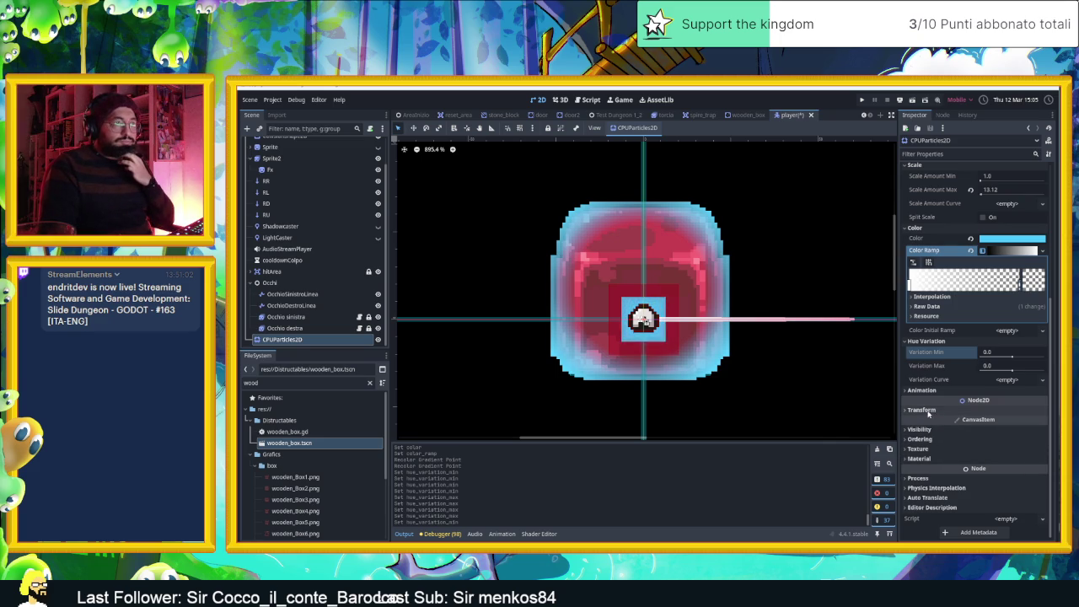
Test animation Speed Min/Max values, revert both to 0.0, and expand the Time section
{"action": "left_click", "coordinate": [927, 390]}
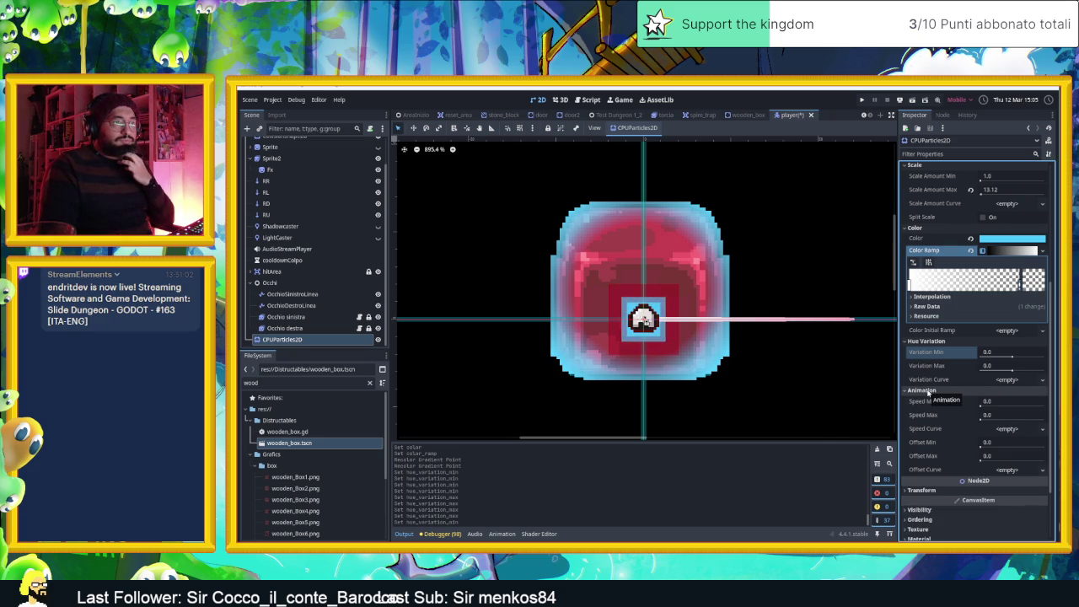
{"action": "left_click_drag", "start_coordinate": [980, 405], "coordinate": [986, 407]}
{"action": "left_click", "coordinate": [986, 417]}
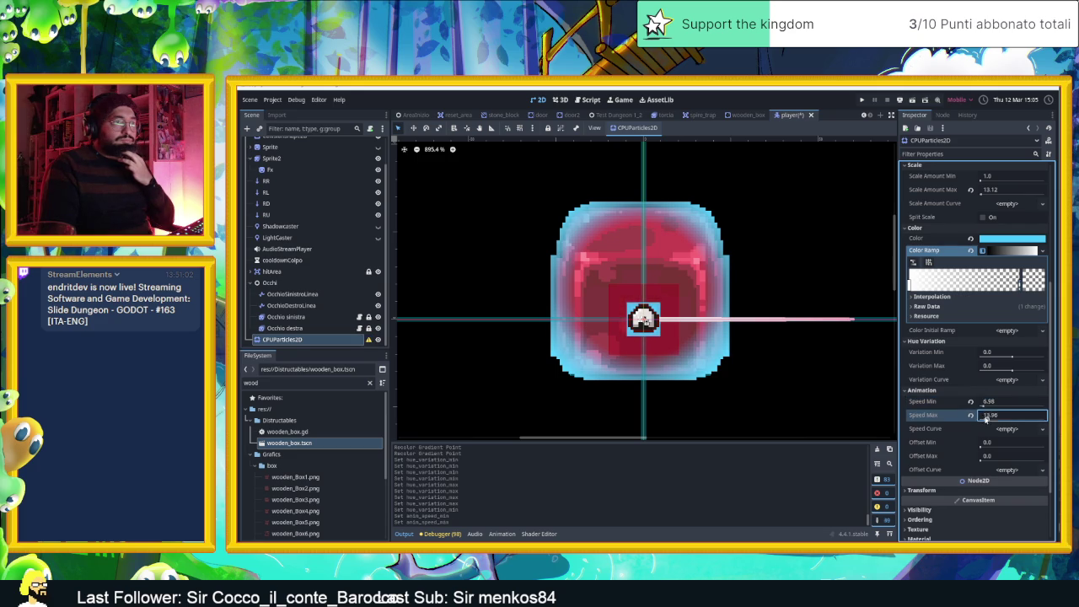
{"action": "left_click", "coordinate": [970, 401]}
{"action": "left_click", "coordinate": [971, 415]}
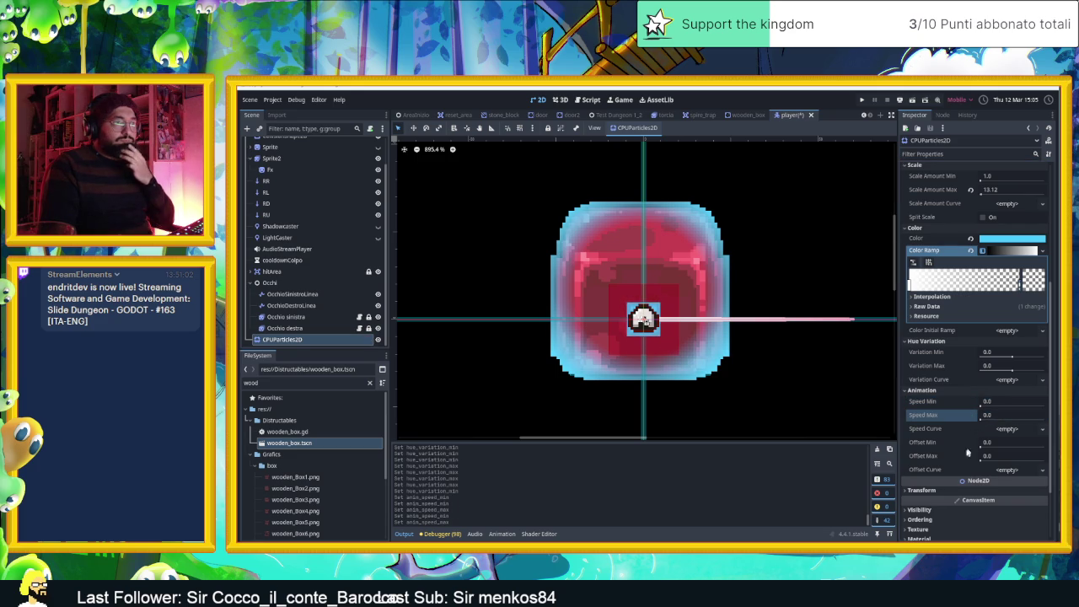
{"action": "scroll", "coordinate": [955, 459], "scroll_direction": "up", "scroll_amount": 3}
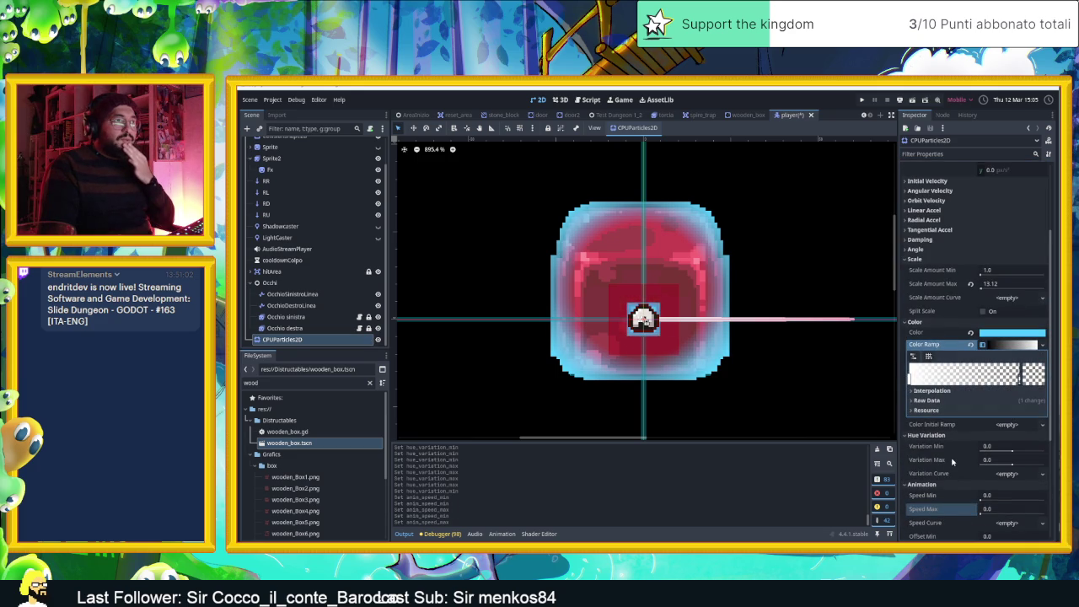
{"action": "scroll", "coordinate": [950, 462], "scroll_direction": "up", "scroll_amount": 4}
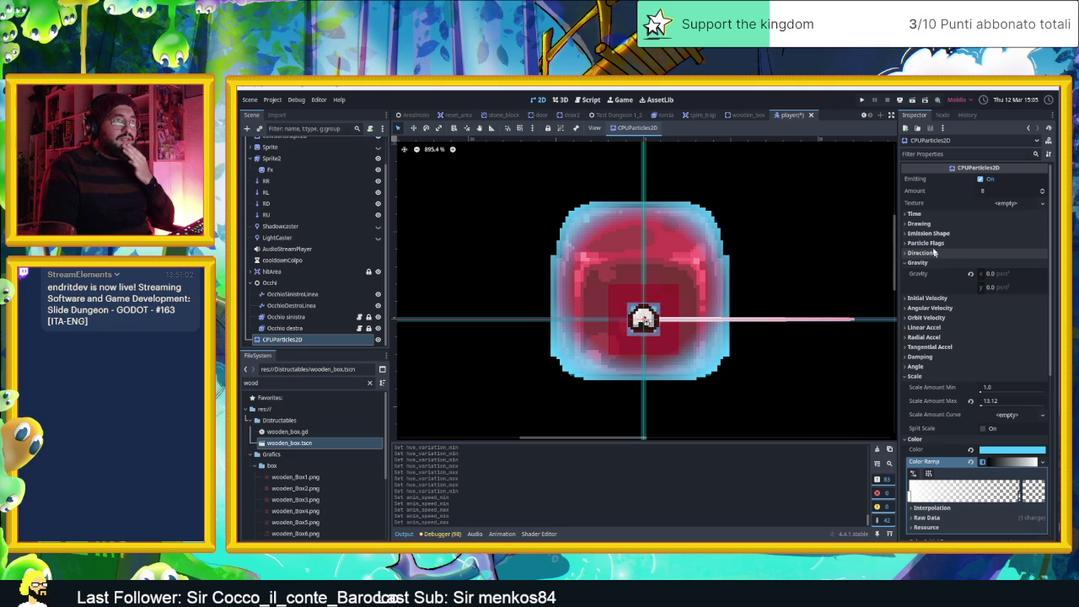
{"action": "left_click", "coordinate": [927, 214]}
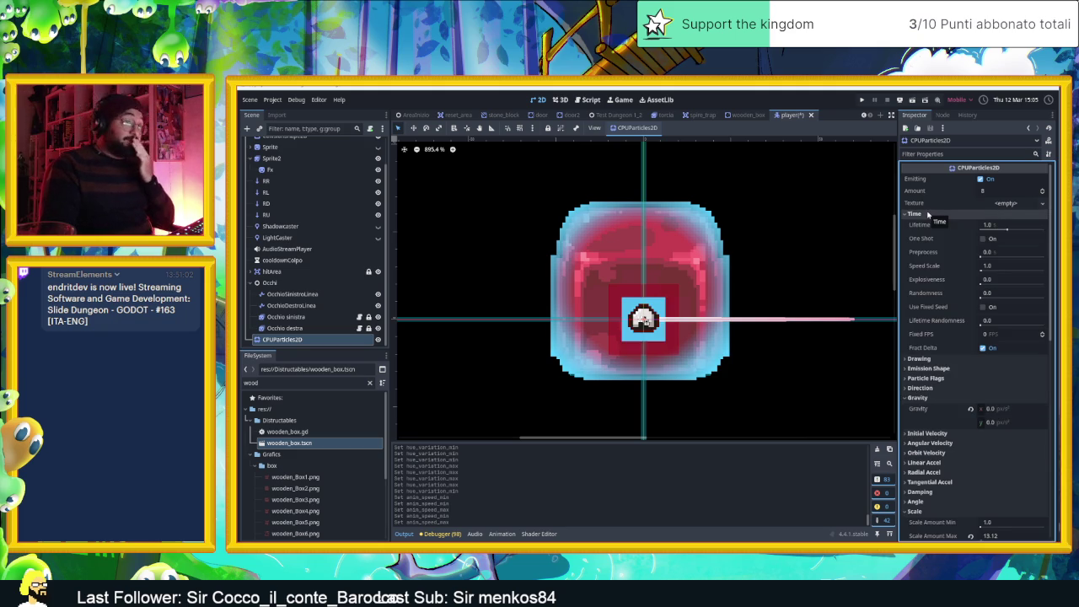
Collapse the Time section and enable Local Coords under Drawing
{"action": "left_click", "coordinate": [928, 214]}
{"action": "left_click", "coordinate": [927, 215]}
{"action": "left_click", "coordinate": [927, 214]}
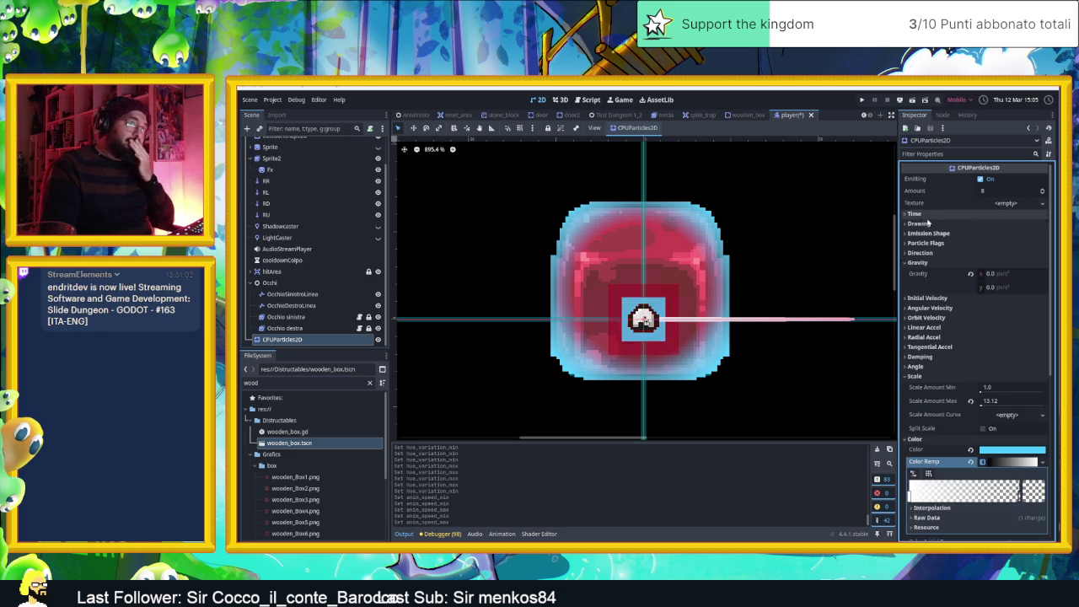
{"action": "left_click", "coordinate": [929, 224]}
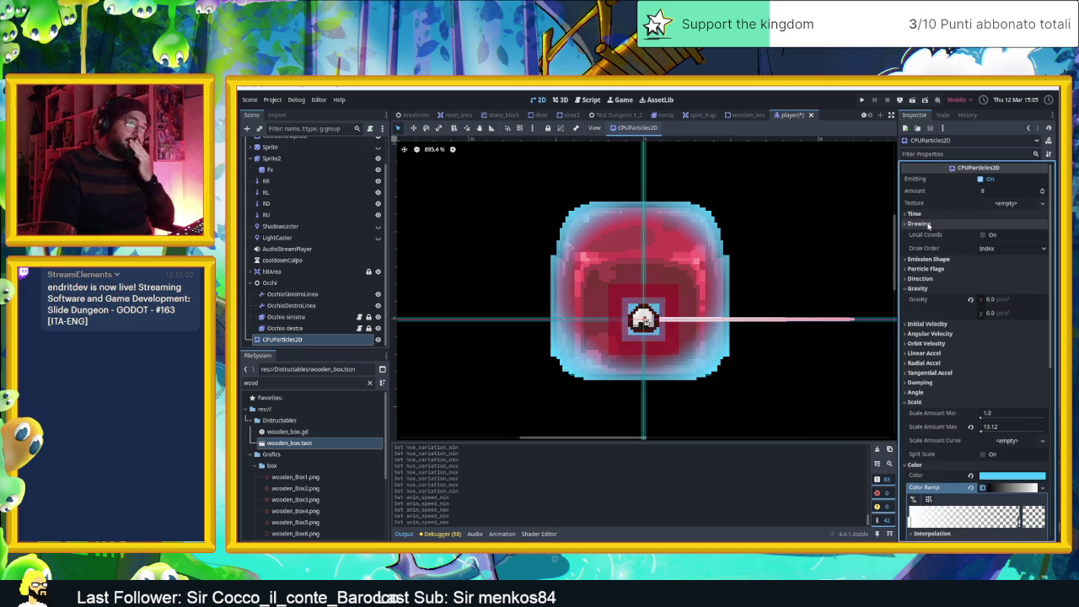
{"action": "left_click", "coordinate": [983, 234]}
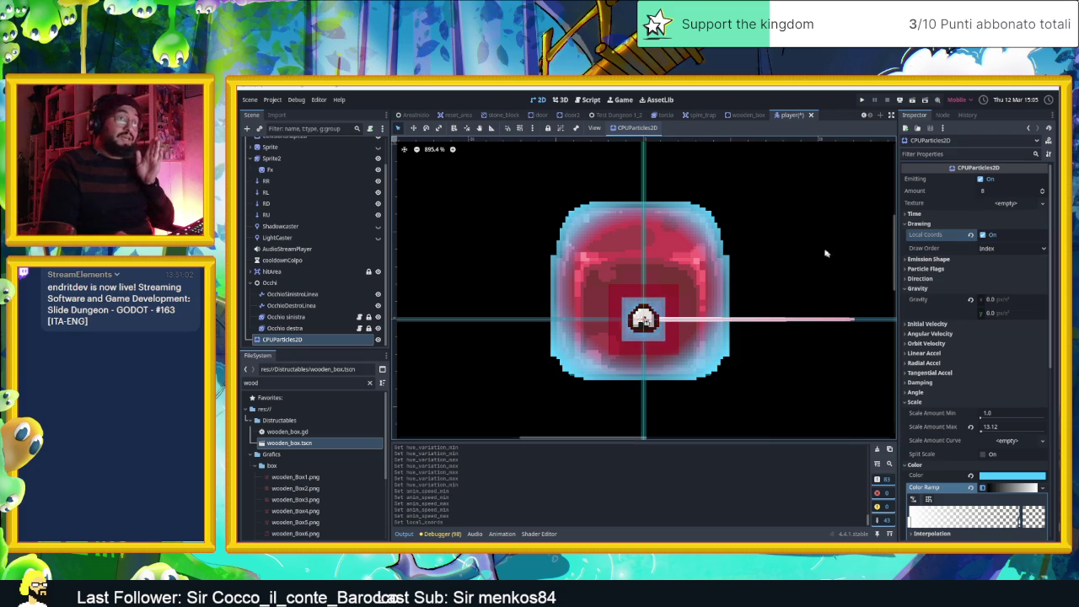
{"action": "key", "text": "ctrl+s"}
Set Draw Order to Lifetime, save the player scene, and return to AreaInizio
{"action": "left_click", "coordinate": [987, 250]}
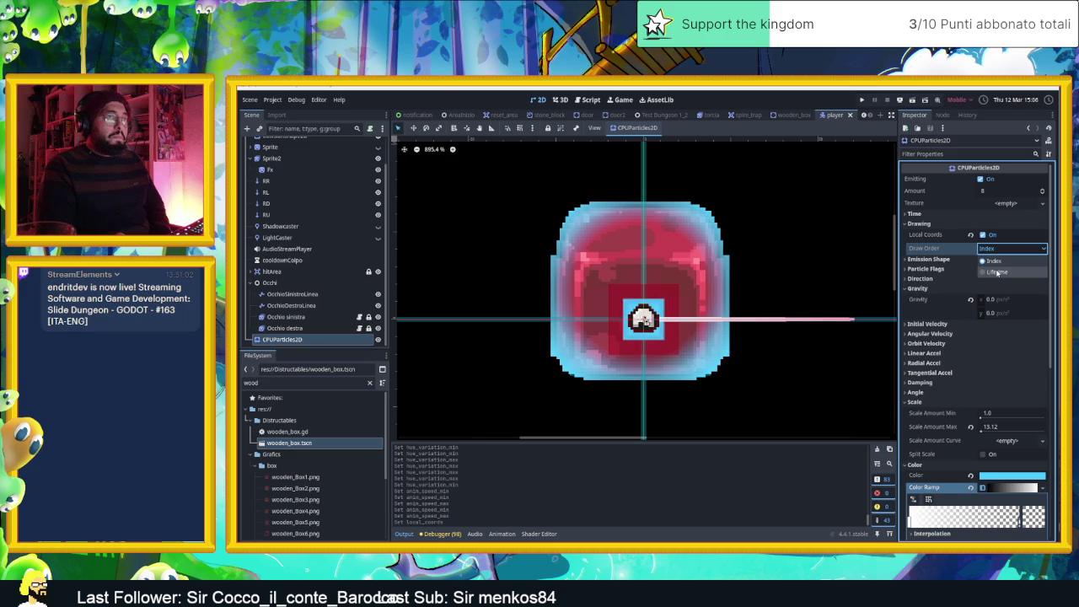
{"action": "left_click", "coordinate": [997, 272]}
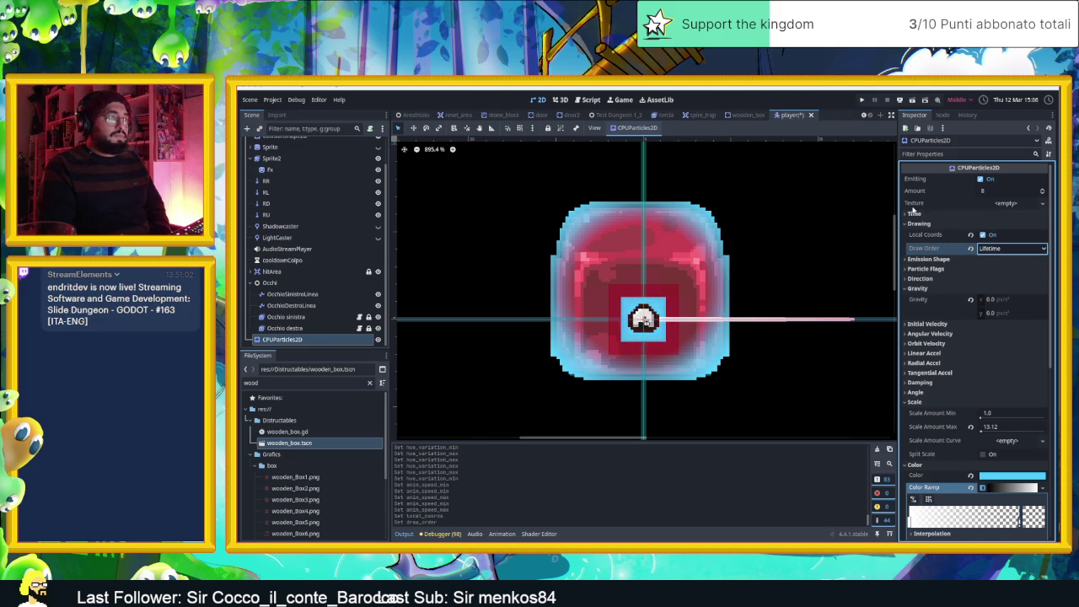
{"action": "key", "text": "ctrl+s"}
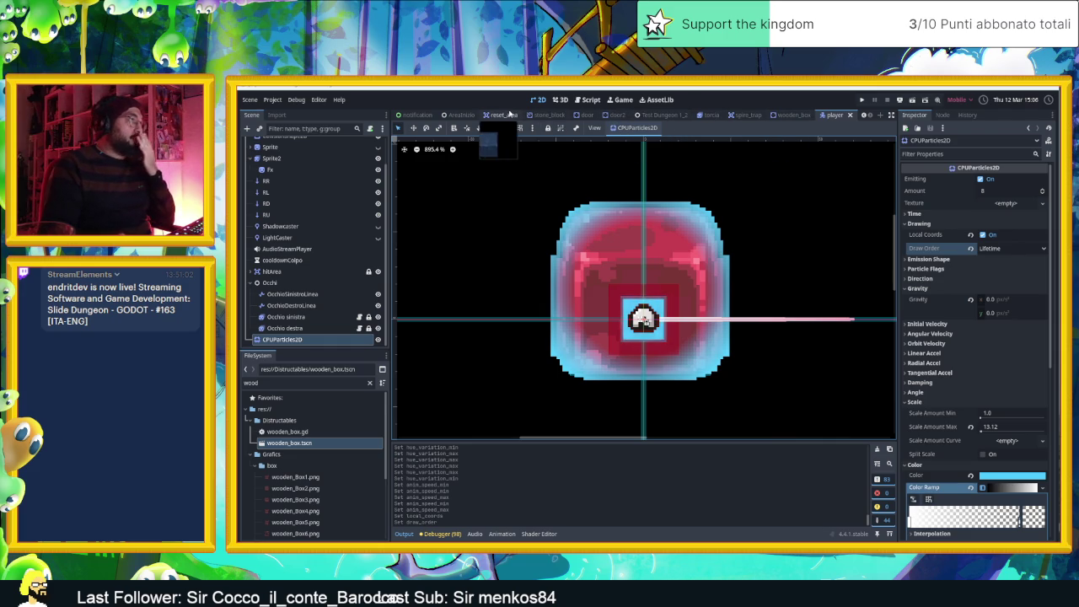
{"action": "left_click", "coordinate": [468, 120]}
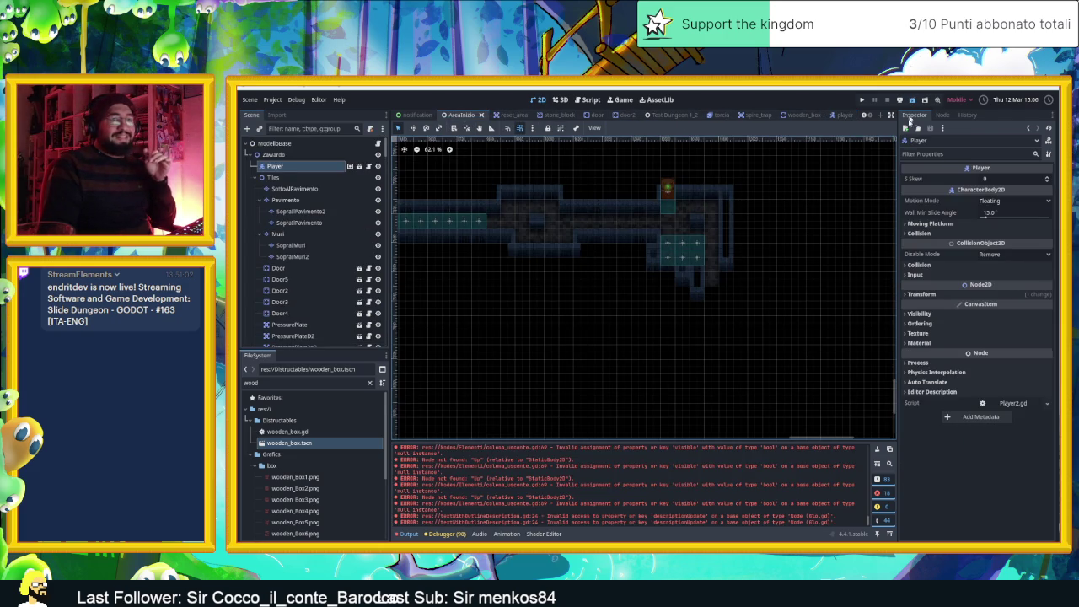
Run the AreaInizio level and slide the player left, right, down and up between walls
{"action": "key", "text": "ctrl+s"}
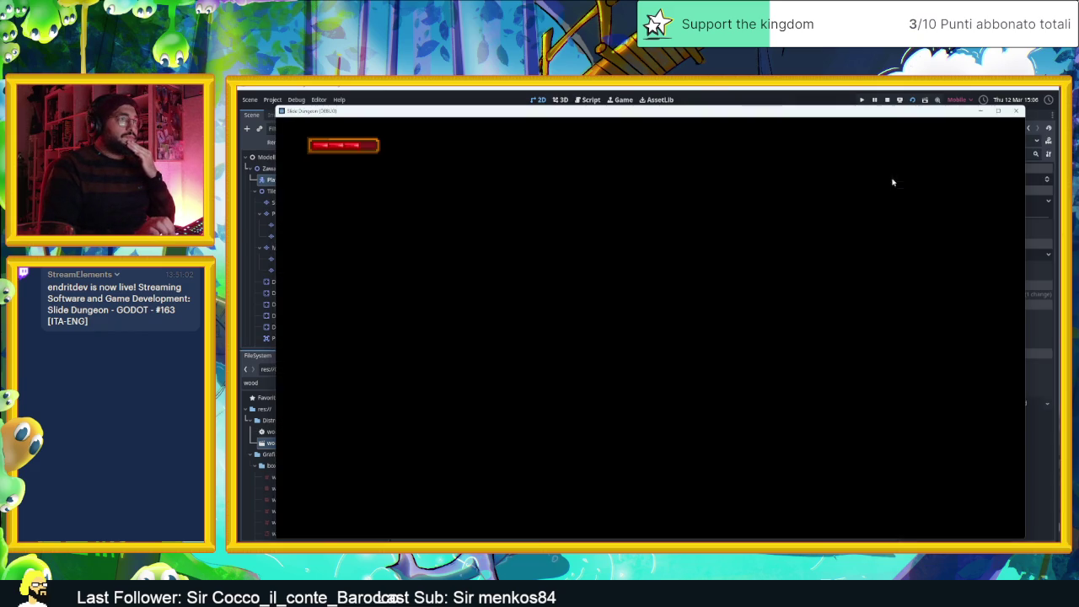
{"action": "key", "text": "Left"}
{"action": "key", "text": "Right"}
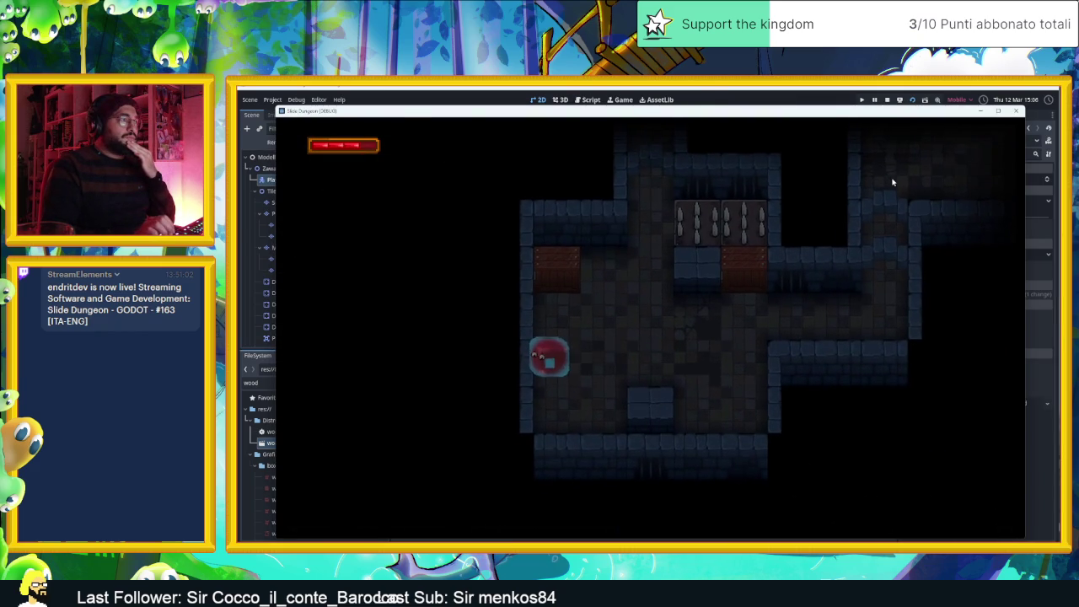
{"action": "key", "text": "Down"}
{"action": "key", "text": "Left"}
{"action": "key", "text": "Up"}
{"action": "key", "text": "Right"}
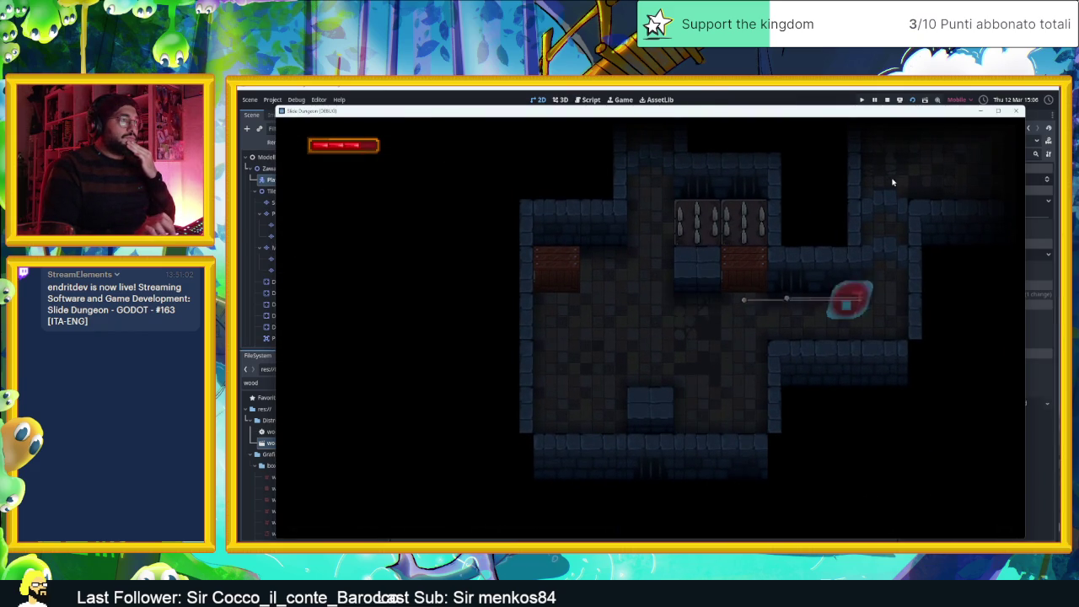
{"action": "key", "text": "Left"}
{"action": "key", "text": "Down"}
{"action": "key", "text": "Right"}
{"action": "key", "text": "Up"}
{"action": "key", "text": "Down"}
{"action": "key", "text": "Left"}
Slide the player into the crate, along the top row and back to its start, then stop the game
{"action": "key", "text": "Up"}
{"action": "key", "text": "Down"}
{"action": "key", "text": "Right"}
{"action": "key", "text": "Up"}
{"action": "key", "text": "Right"}
{"action": "key", "text": "Down"}
{"action": "key", "text": "Right"}
{"action": "key", "text": "Left"}
{"action": "key", "text": "Right"}
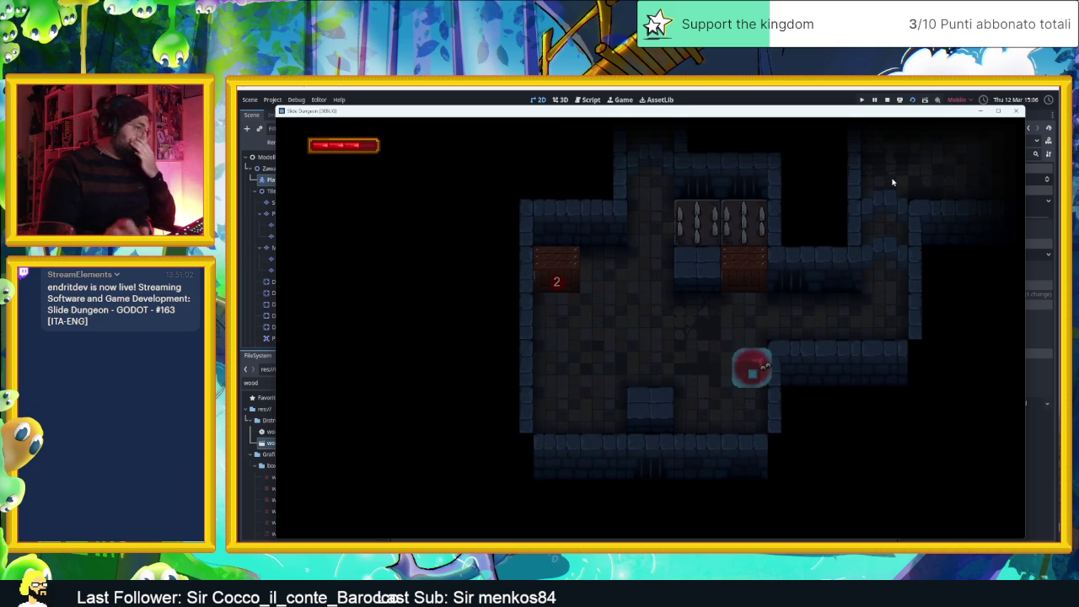
{"action": "key", "text": "F8"}
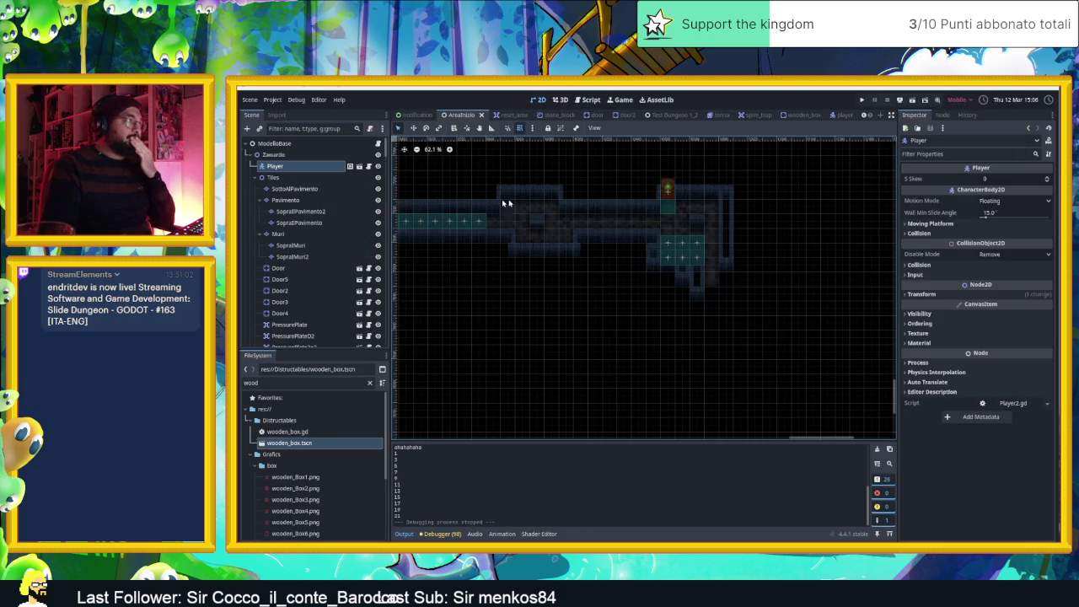
{"action": "left_click", "coordinate": [834, 115]}
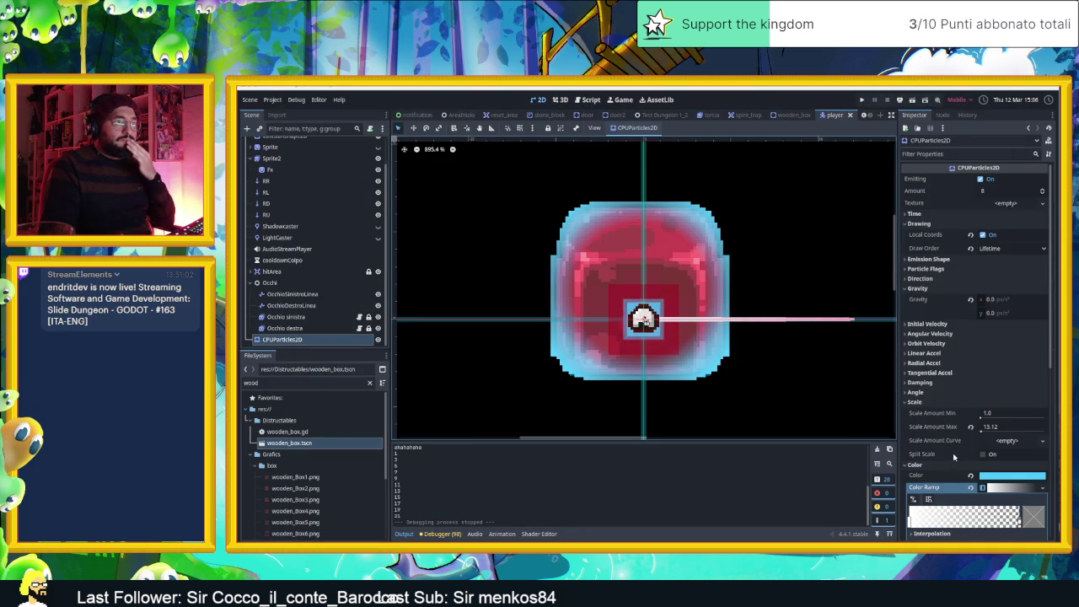
{"action": "left_click", "coordinate": [983, 235]}
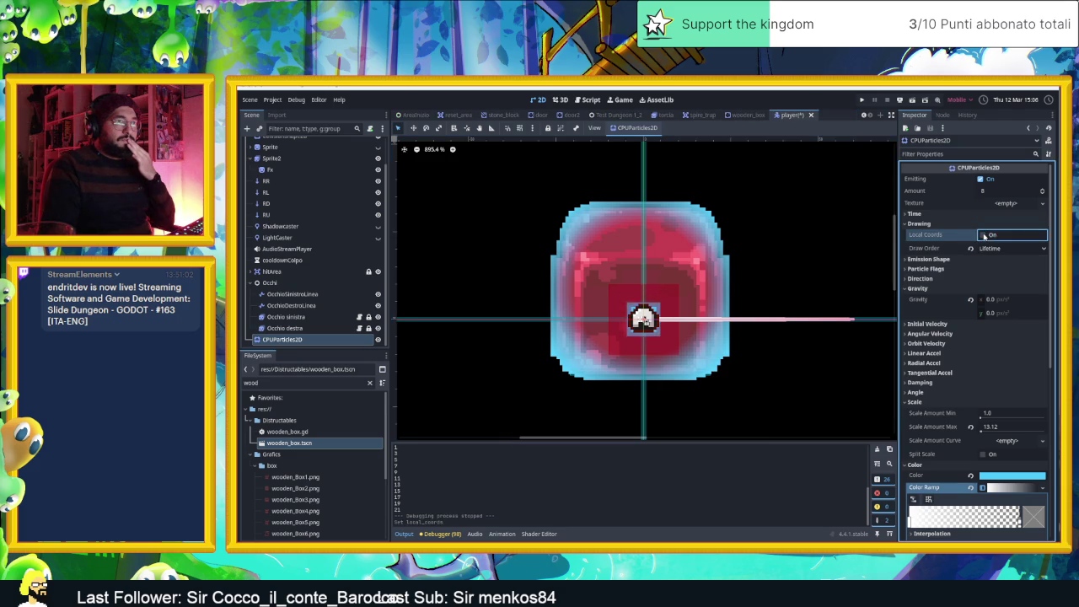
{"action": "left_click", "coordinate": [932, 260]}
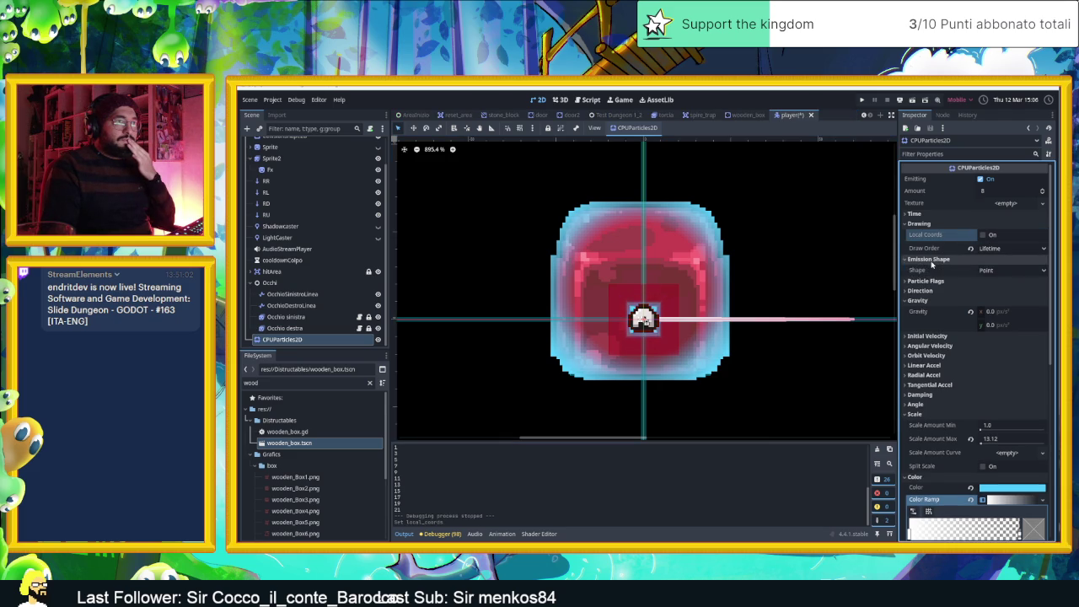
{"action": "left_click", "coordinate": [986, 271]}
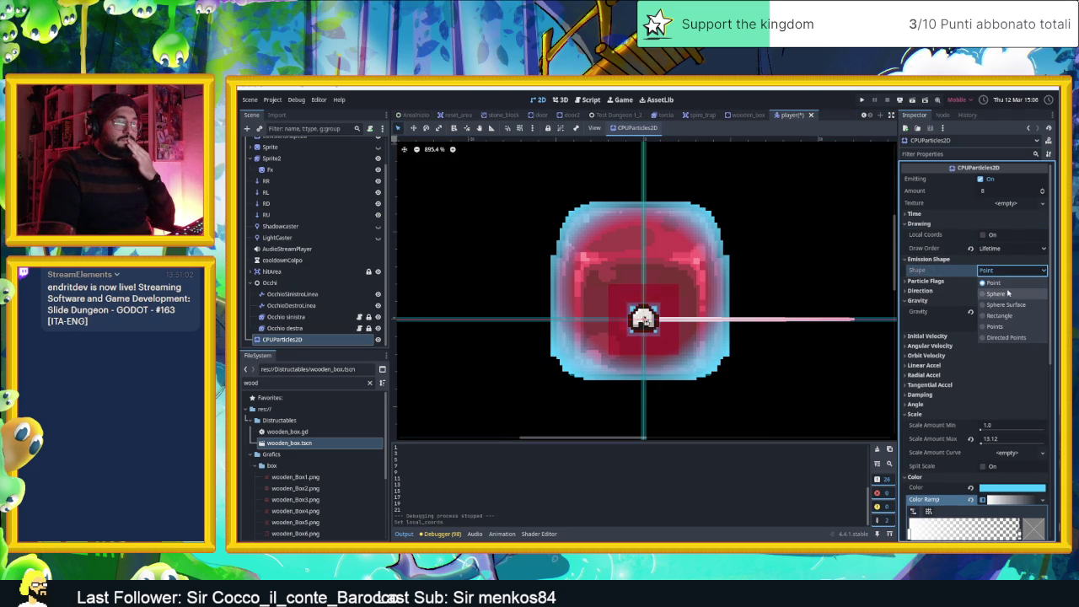
{"action": "left_click", "coordinate": [1008, 294]}
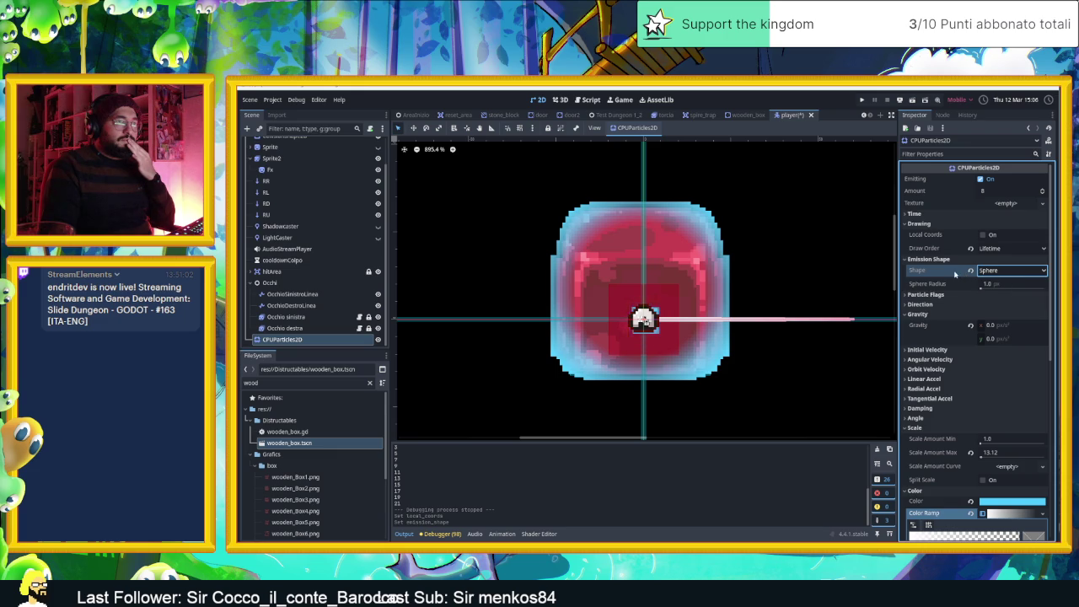
{"action": "left_click", "coordinate": [927, 294]}
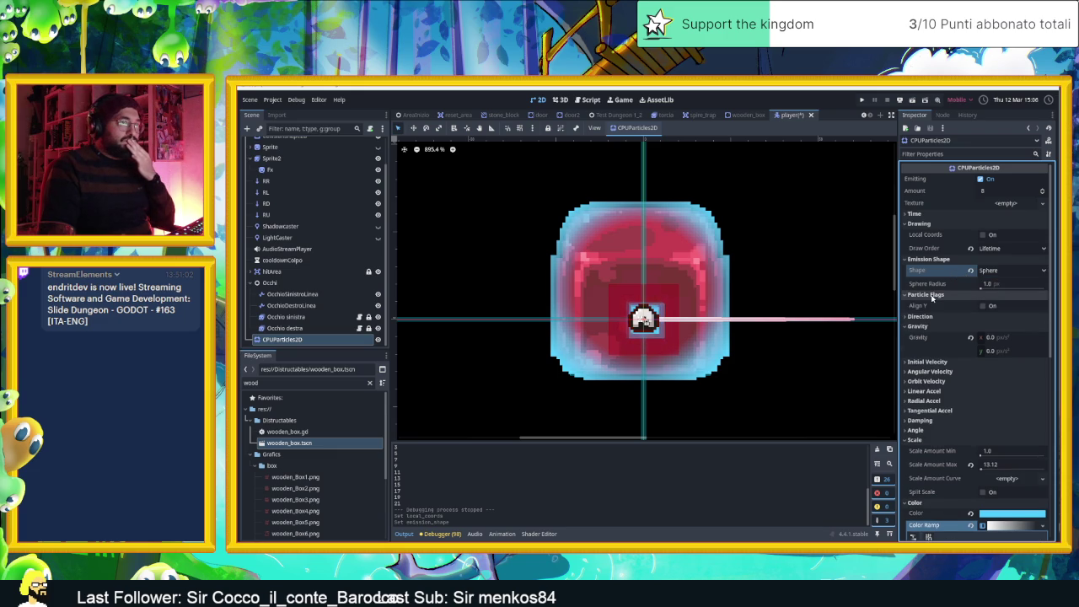
{"action": "left_click", "coordinate": [932, 295]}
{"action": "left_click", "coordinate": [936, 304]}
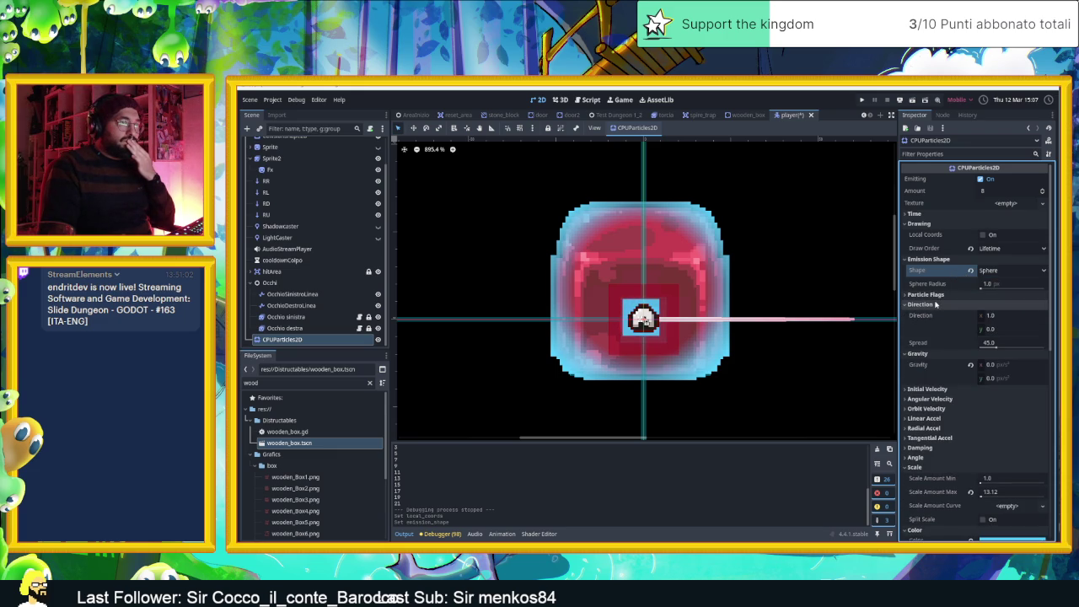
{"action": "left_click", "coordinate": [936, 305]}
{"action": "left_click", "coordinate": [934, 295]}
{"action": "left_click", "coordinate": [936, 295]}
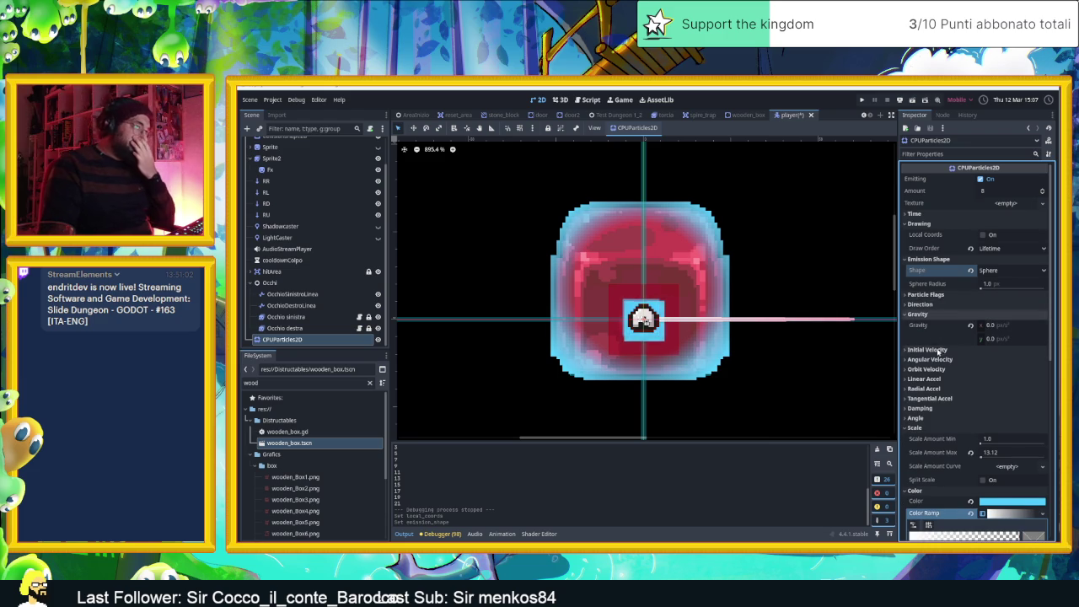
{"action": "scroll", "coordinate": [941, 354], "scroll_direction": "down", "scroll_amount": 1}
{"action": "scroll", "coordinate": [940, 355], "scroll_direction": "down", "scroll_amount": 4}
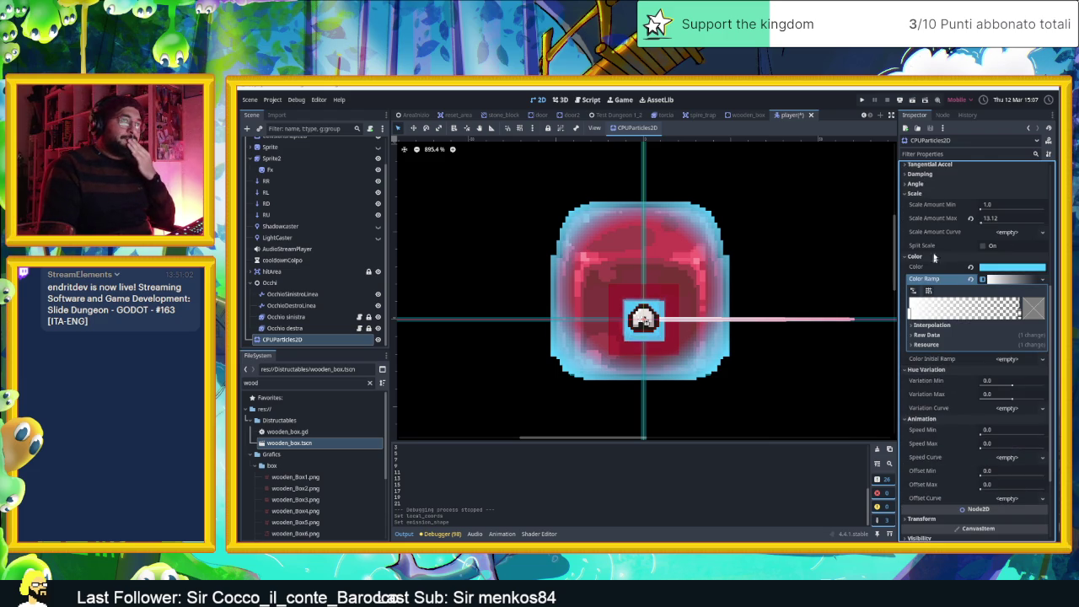
{"action": "scroll", "coordinate": [927, 185], "scroll_direction": "up", "scroll_amount": 1}
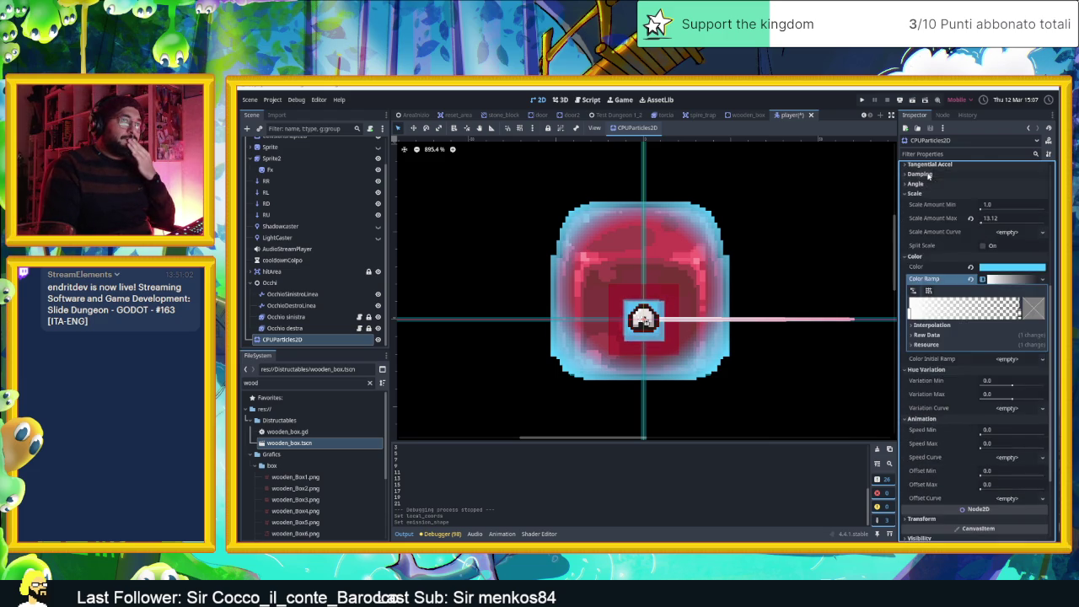
{"action": "scroll", "coordinate": [947, 358], "scroll_direction": "down", "scroll_amount": 3}
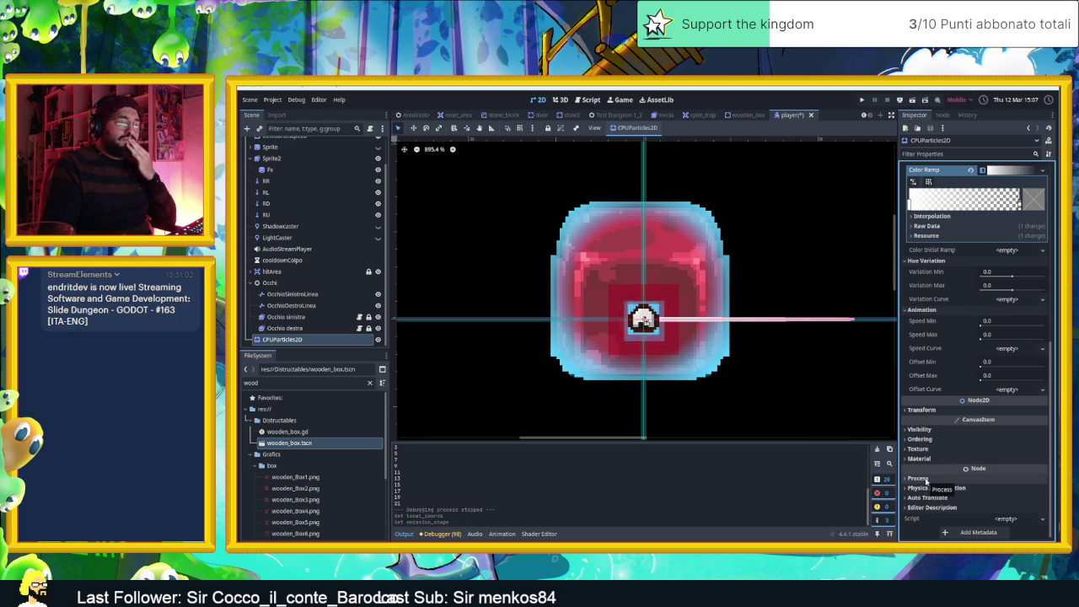
{"action": "left_click", "coordinate": [918, 478]}
{"action": "left_click", "coordinate": [918, 478]}
{"action": "left_click", "coordinate": [929, 488]}
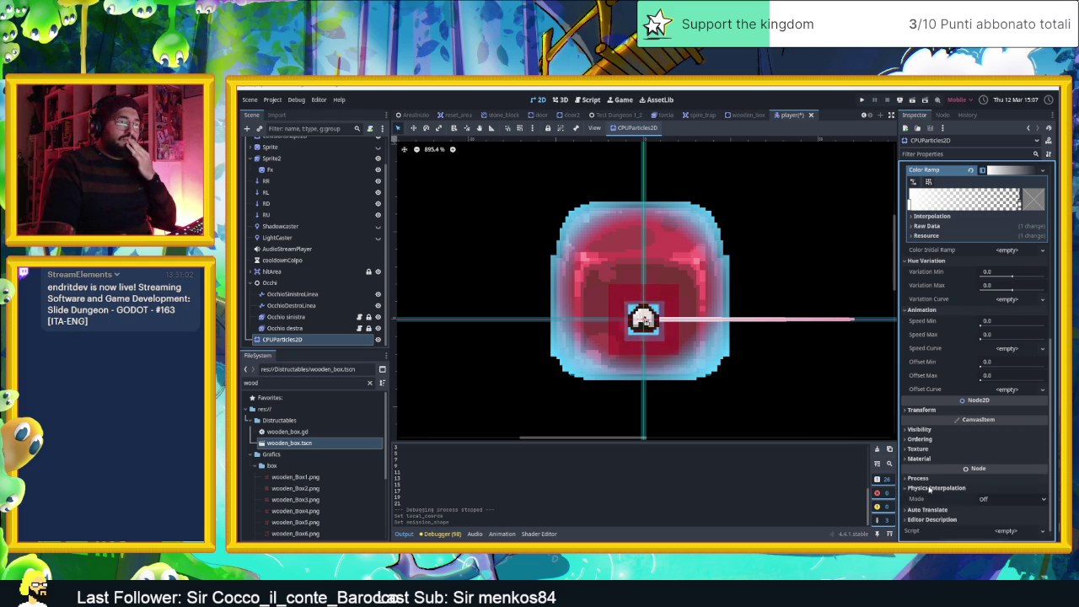
{"action": "left_click", "coordinate": [929, 488]}
{"action": "left_click", "coordinate": [934, 497]}
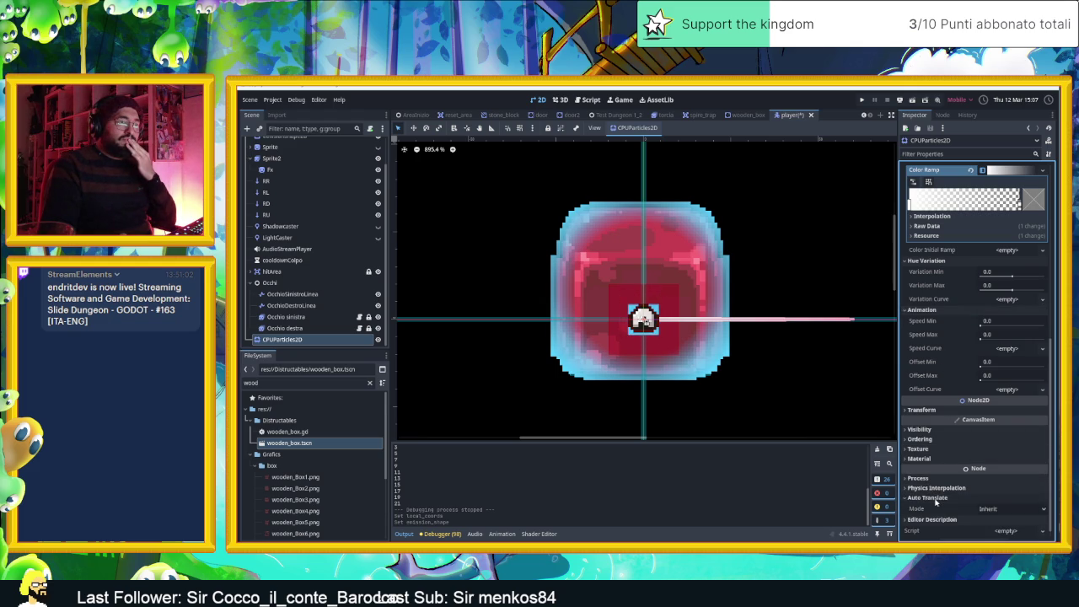
{"action": "left_click", "coordinate": [936, 499]}
{"action": "left_click", "coordinate": [938, 508]}
{"action": "left_click", "coordinate": [939, 508]}
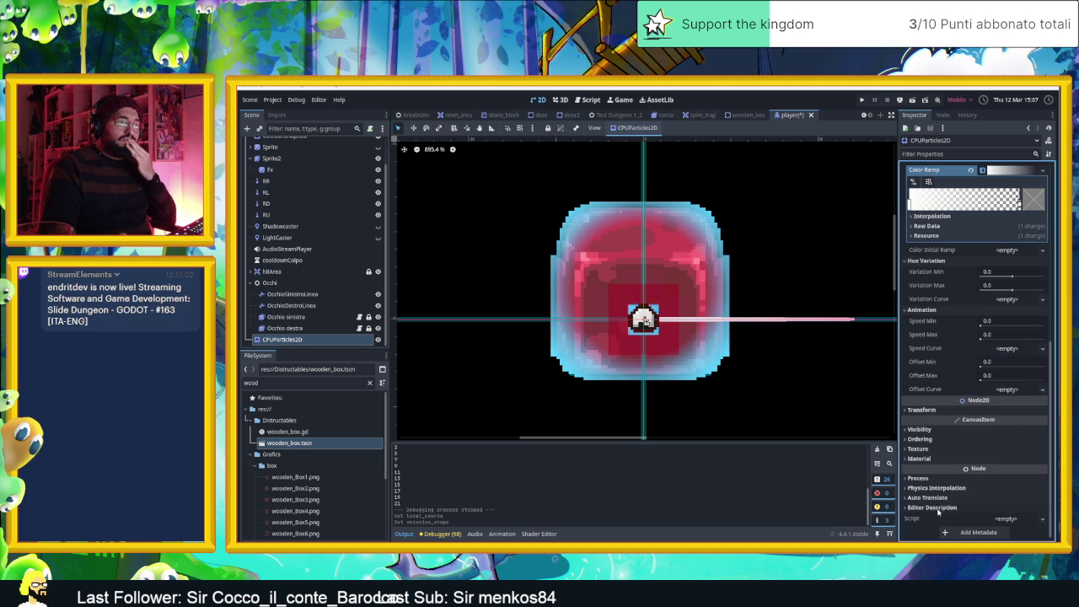
{"action": "left_click", "coordinate": [921, 440]}
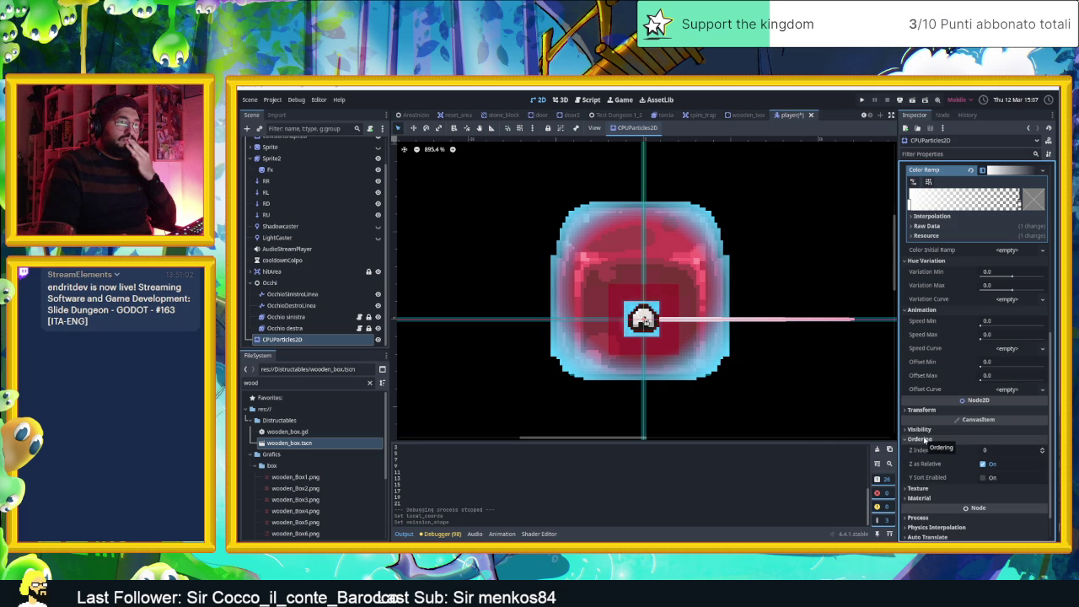
{"action": "left_click", "coordinate": [925, 439]}
{"action": "left_click", "coordinate": [923, 450]}
{"action": "left_click", "coordinate": [923, 450]}
{"action": "left_click", "coordinate": [925, 460]}
{"action": "left_click", "coordinate": [924, 459]}
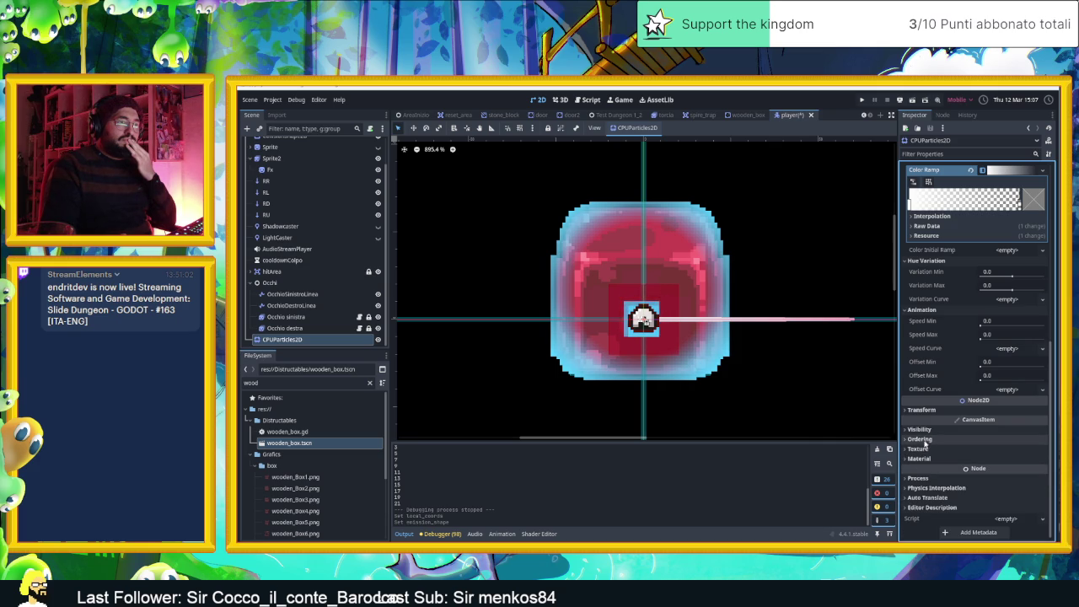
{"action": "left_click", "coordinate": [923, 459]}
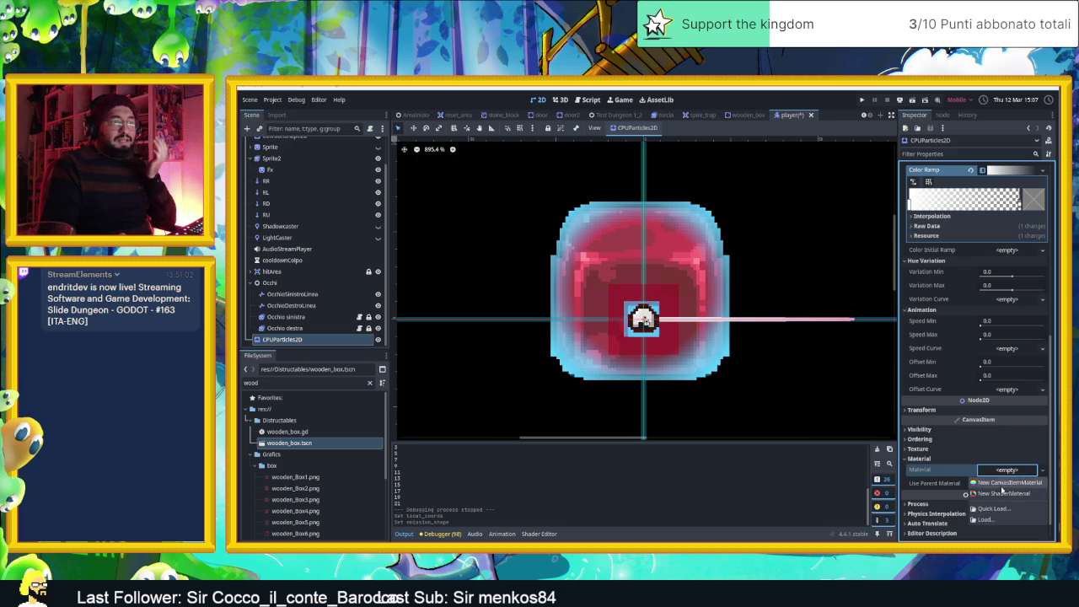
Switch the particles' CanvasItemMaterial Blend Mode from Mix to Add
{"action": "scroll", "coordinate": [1003, 487], "scroll_direction": "up", "scroll_amount": 5}
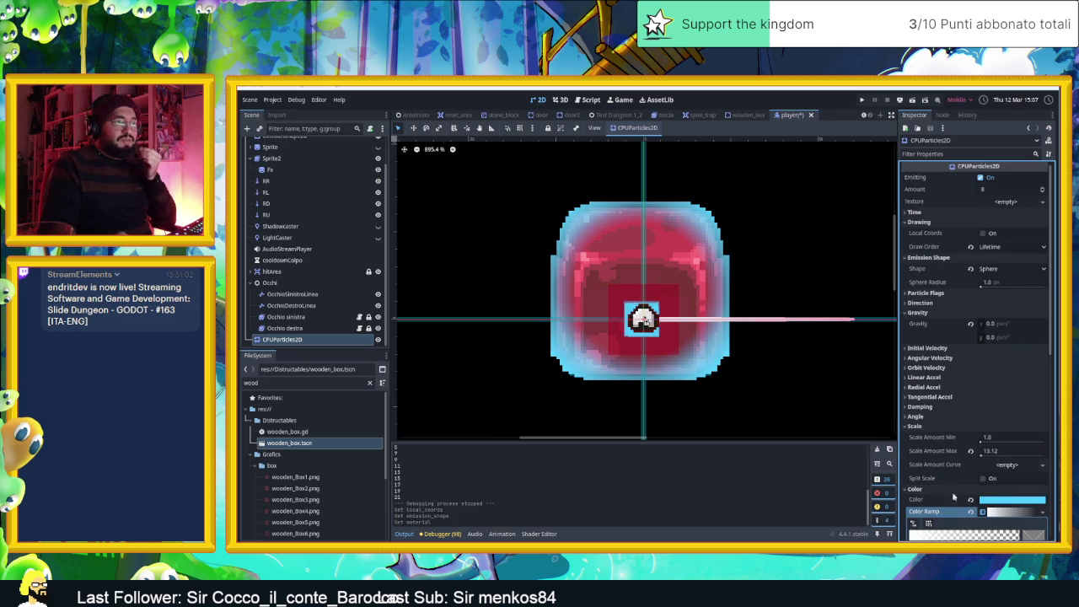
{"action": "scroll", "coordinate": [959, 468], "scroll_direction": "down", "scroll_amount": 5}
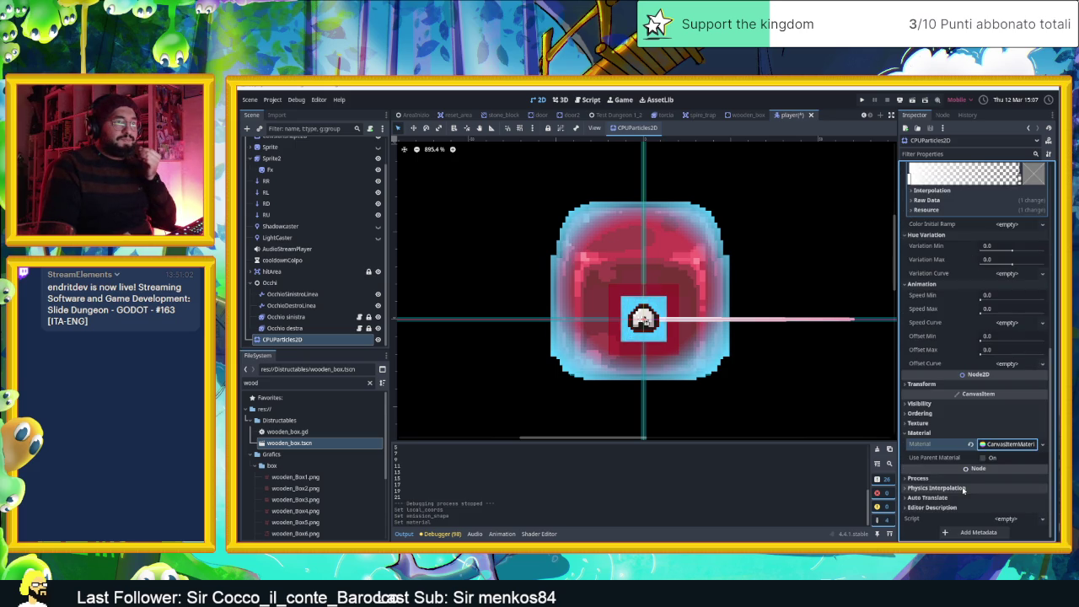
{"action": "left_click", "coordinate": [1010, 516]}
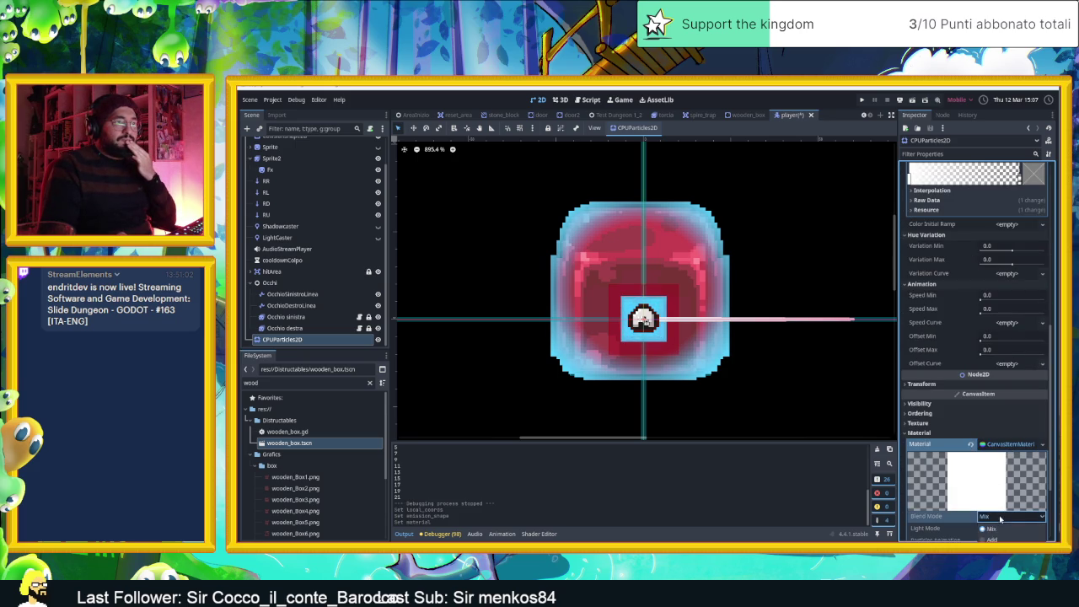
{"action": "left_click", "coordinate": [989, 537]}
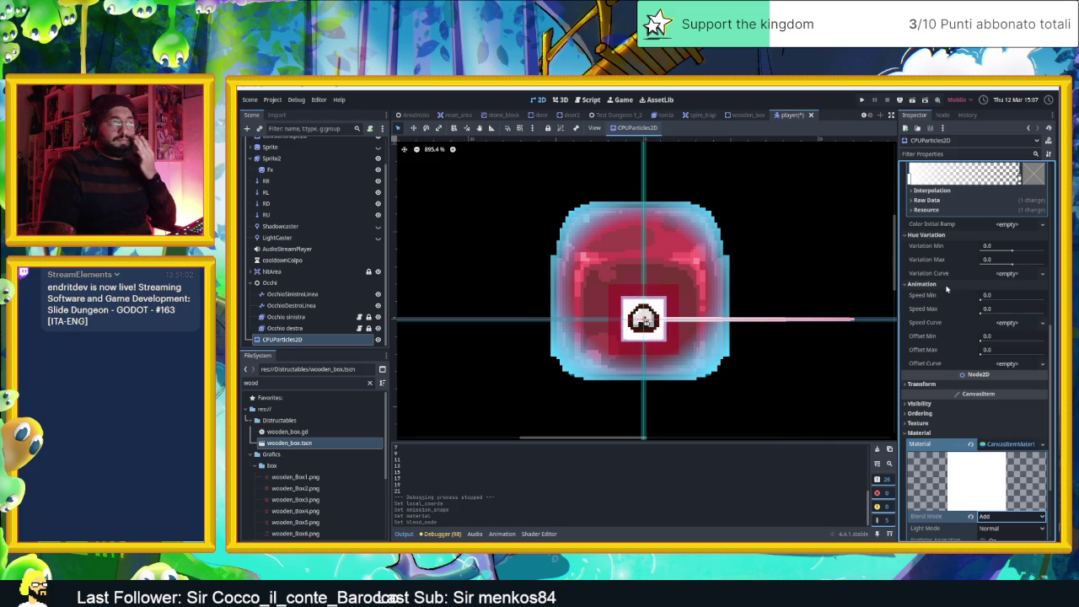
{"action": "scroll", "coordinate": [948, 321], "scroll_direction": "up", "scroll_amount": 3}
{"action": "scroll", "coordinate": [948, 305], "scroll_direction": "up", "scroll_amount": 3}
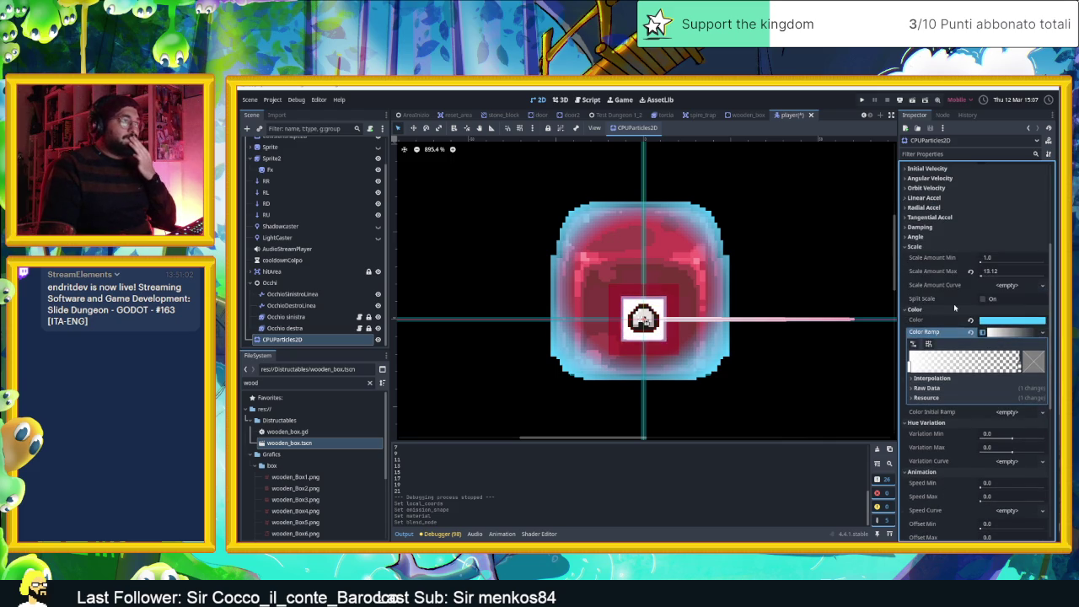
{"action": "scroll", "coordinate": [968, 350], "scroll_direction": "down", "scroll_amount": 10}
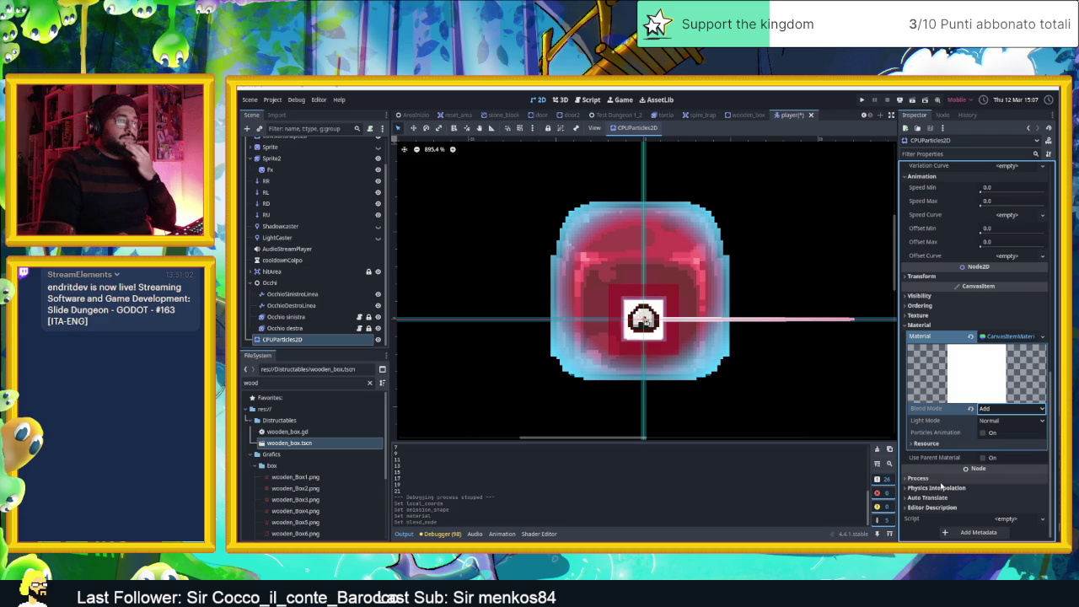
{"action": "scroll", "coordinate": [941, 391], "scroll_direction": "up", "scroll_amount": 3}
{"action": "left_click", "coordinate": [928, 390]}
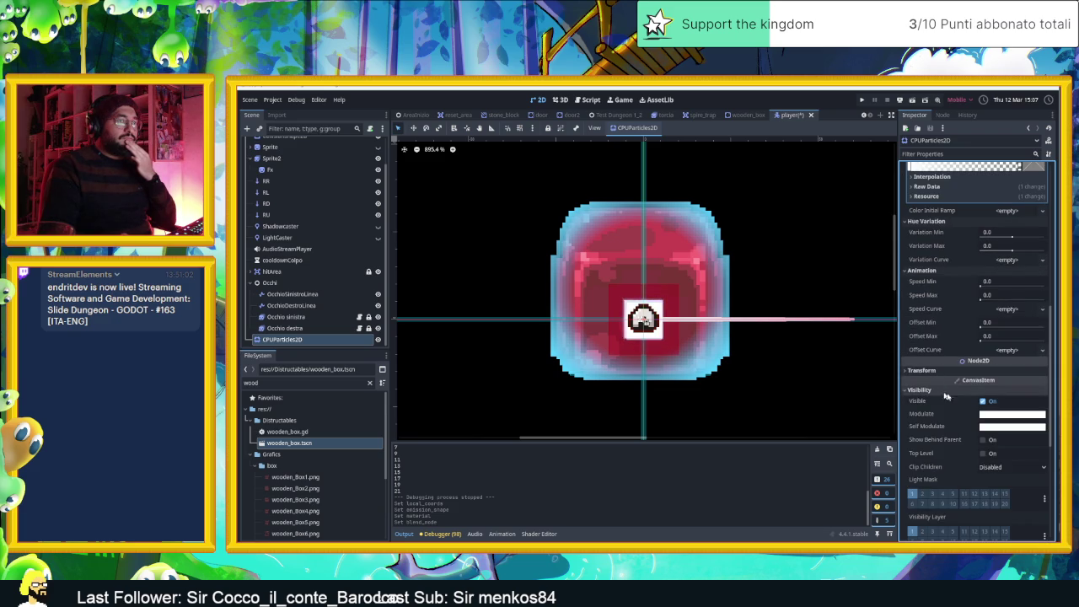
Tint the CPUParticles2D Modulate colour a deep teal blue (0287ae)
{"action": "left_click", "coordinate": [999, 413]}
{"action": "left_click_drag", "start_coordinate": [997, 233], "coordinate": [990, 220]}
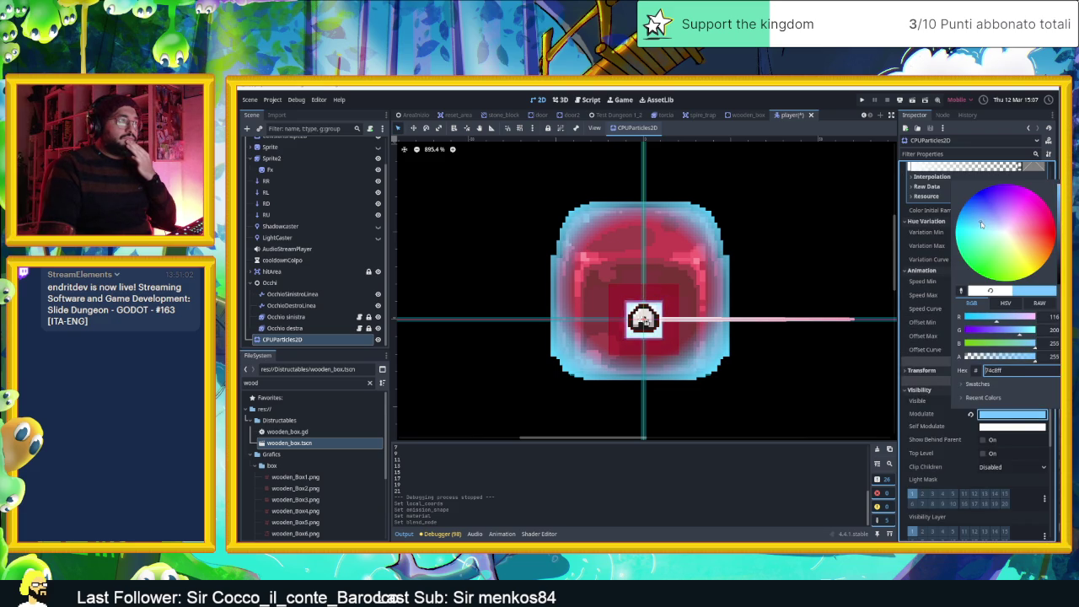
{"action": "left_click_drag", "start_coordinate": [981, 224], "coordinate": [971, 214]}
{"action": "left_click_drag", "start_coordinate": [1042, 209], "coordinate": [1049, 227]}
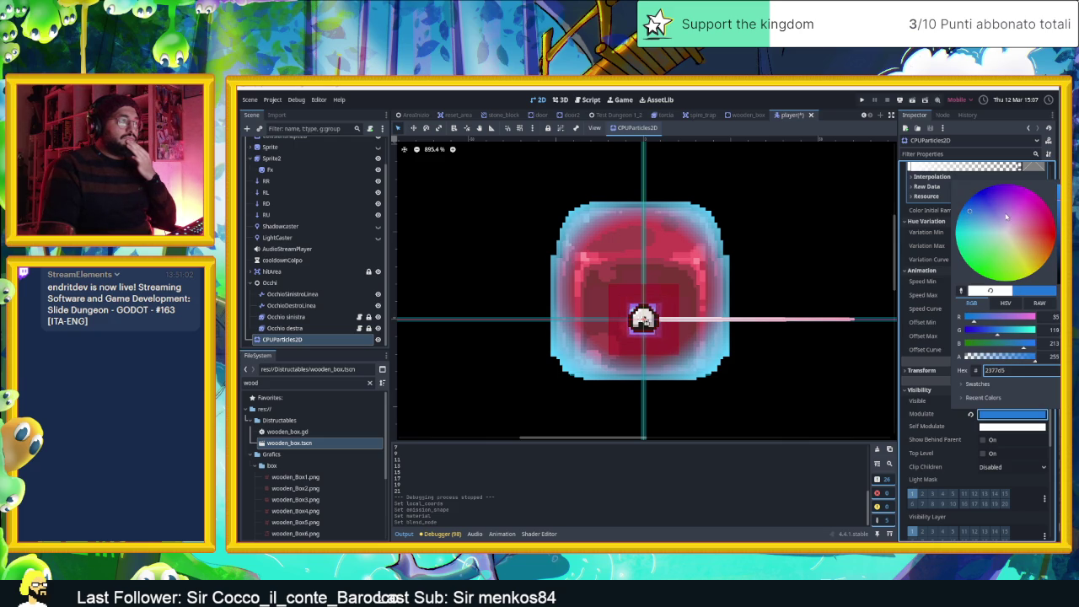
{"action": "mouse_move", "coordinate": [984, 222]}
{"action": "left_mouse_down"}
{"action": "mouse_move", "coordinate": [934, 221]}
{"action": "mouse_move", "coordinate": [958, 218]}
{"action": "left_mouse_up"}
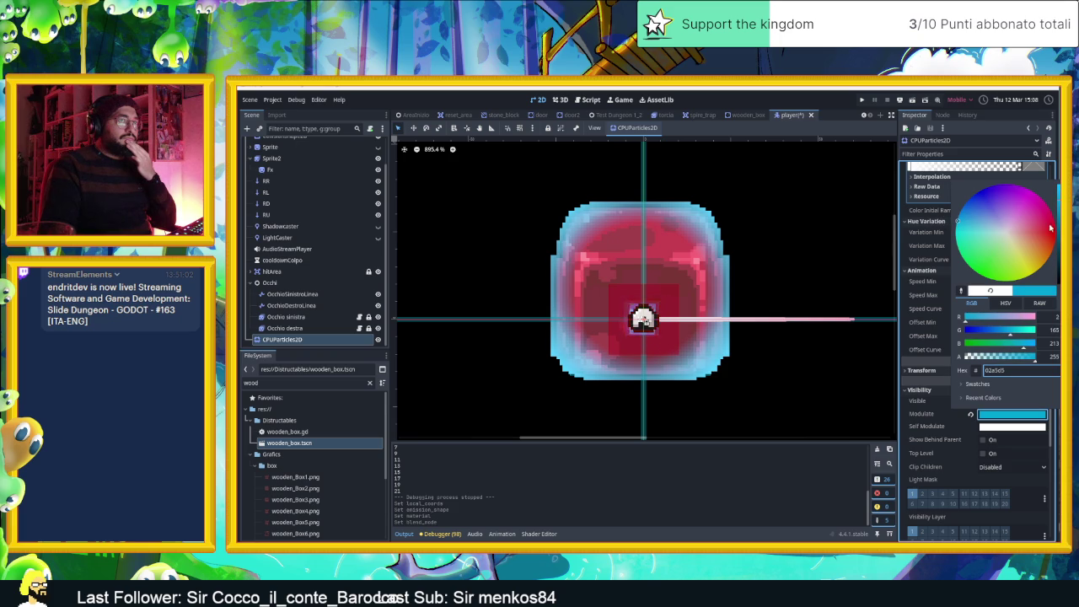
{"action": "left_click_drag", "start_coordinate": [1053, 218], "coordinate": [1054, 241]}
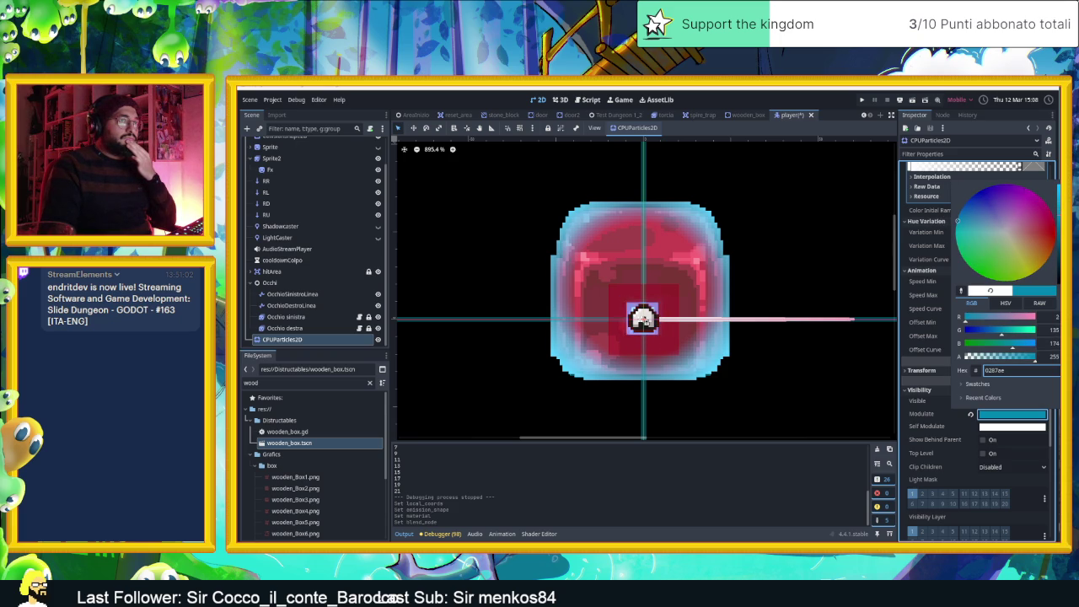
{"action": "left_click", "coordinate": [930, 289]}
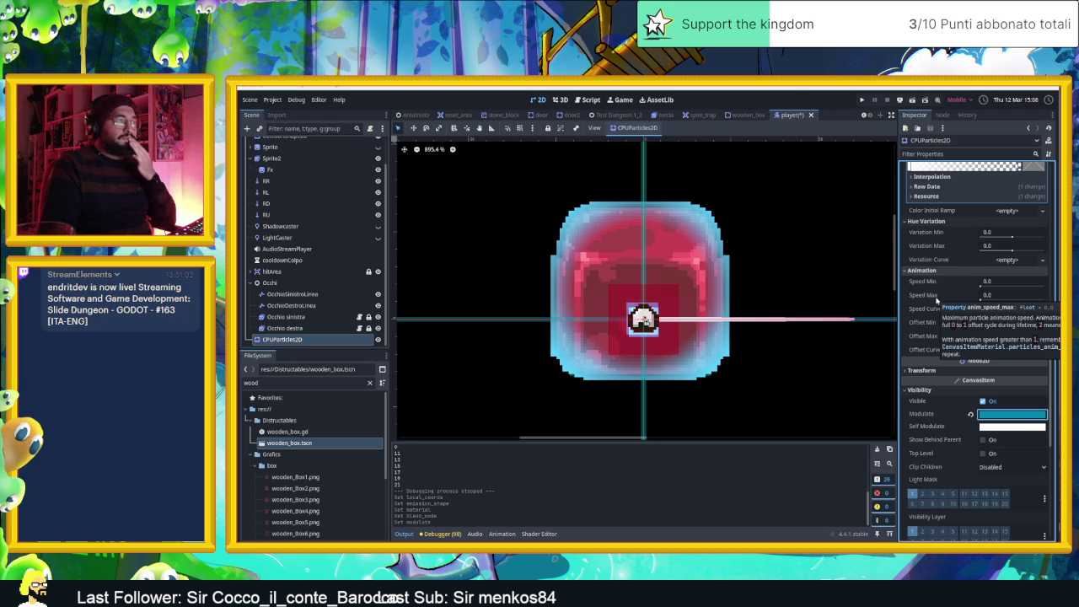
{"action": "scroll", "coordinate": [936, 299], "scroll_direction": "up", "scroll_amount": 5}
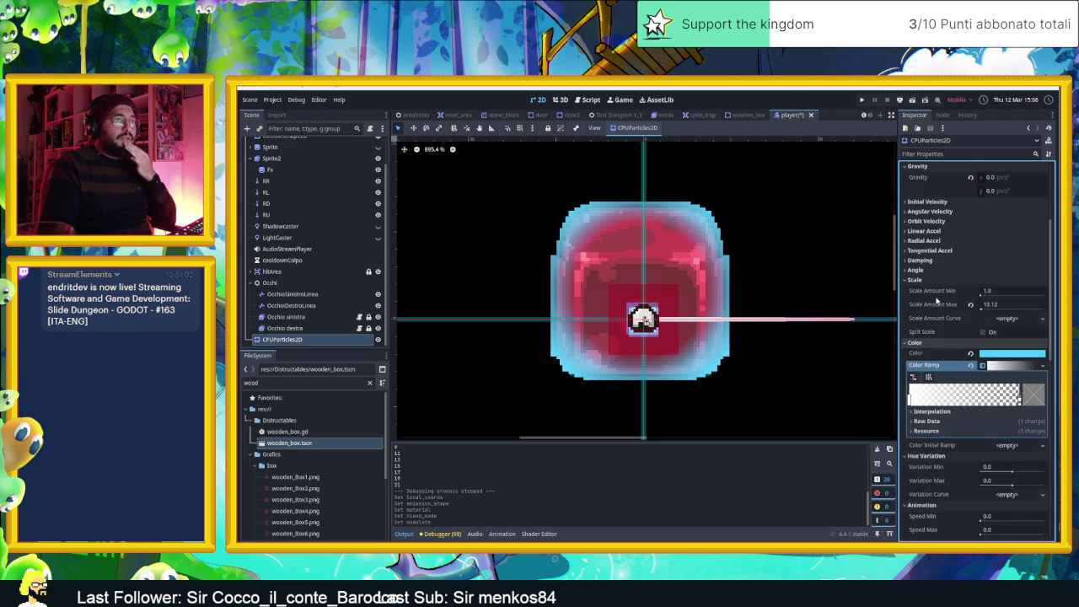
{"action": "scroll", "coordinate": [936, 299], "scroll_direction": "up", "scroll_amount": 4}
Nudge the particles slightly to the right and save the player scene
{"action": "key", "text": "w"}
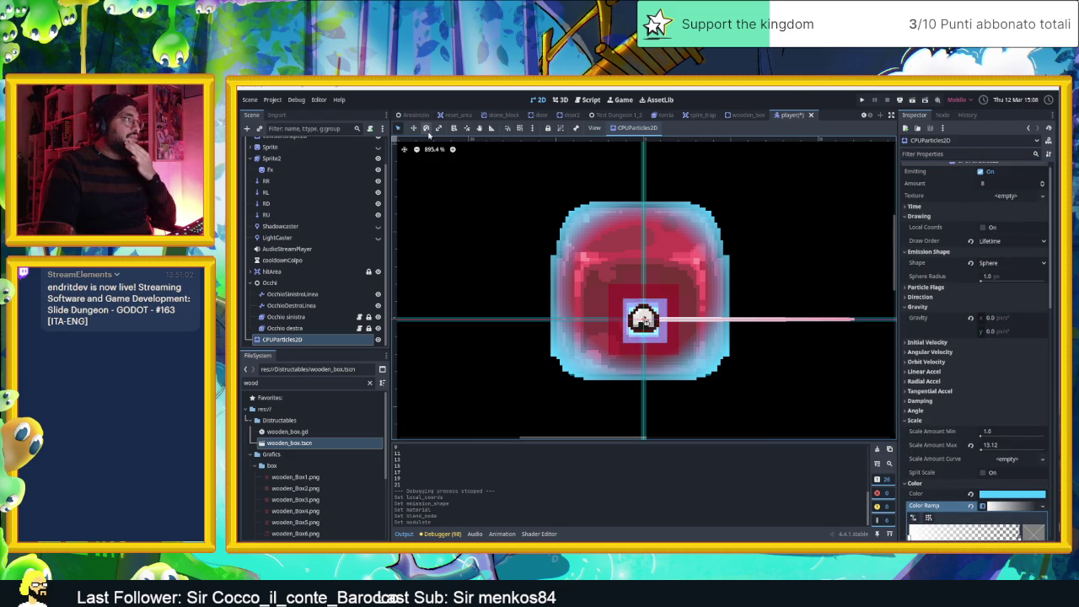
{"action": "mouse_move", "coordinate": [559, 262]}
{"action": "left_mouse_down"}
{"action": "mouse_move", "coordinate": [631, 260]}
{"action": "mouse_move", "coordinate": [641, 228]}
{"action": "mouse_move", "coordinate": [525, 258]}
{"action": "mouse_move", "coordinate": [545, 239]}
{"action": "mouse_move", "coordinate": [574, 260]}
{"action": "left_mouse_up"}
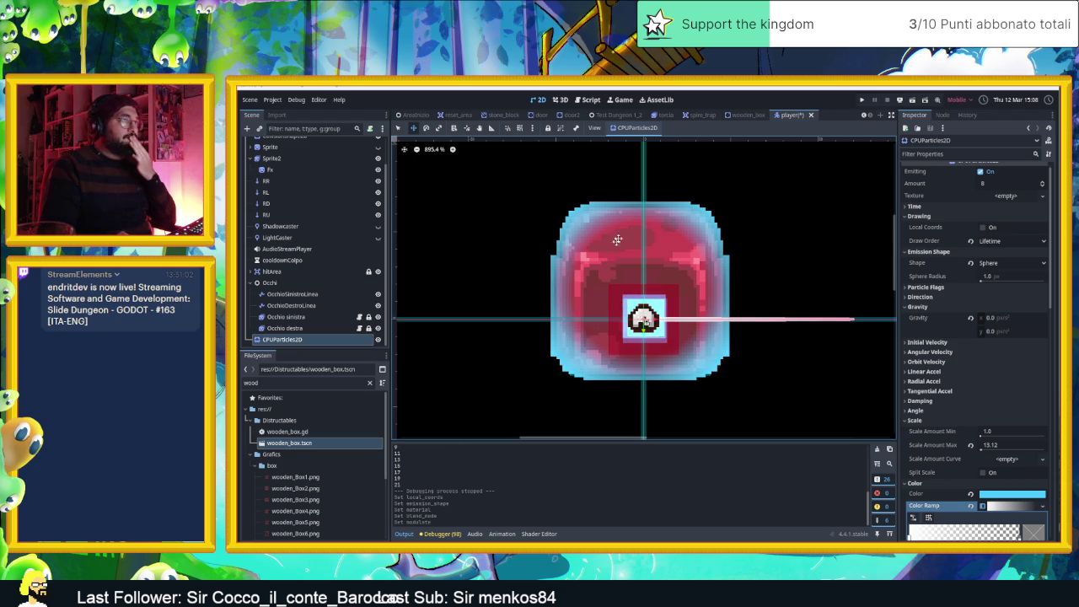
{"action": "key", "text": "ctrl+s"}
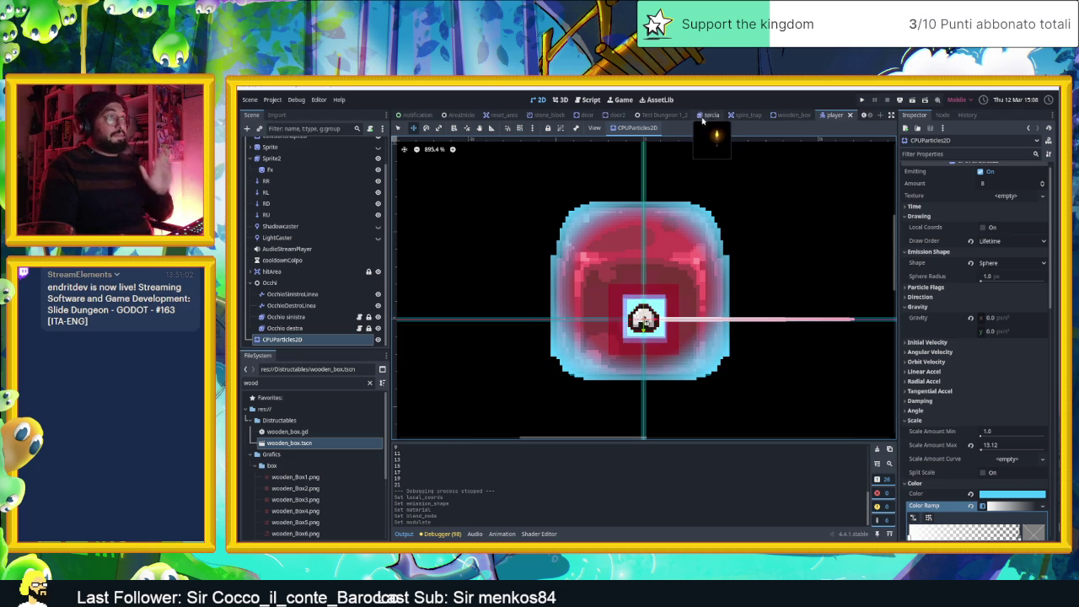
Run the game from the AreaInizio level and slide the player around the room
{"action": "left_click", "coordinate": [654, 114]}
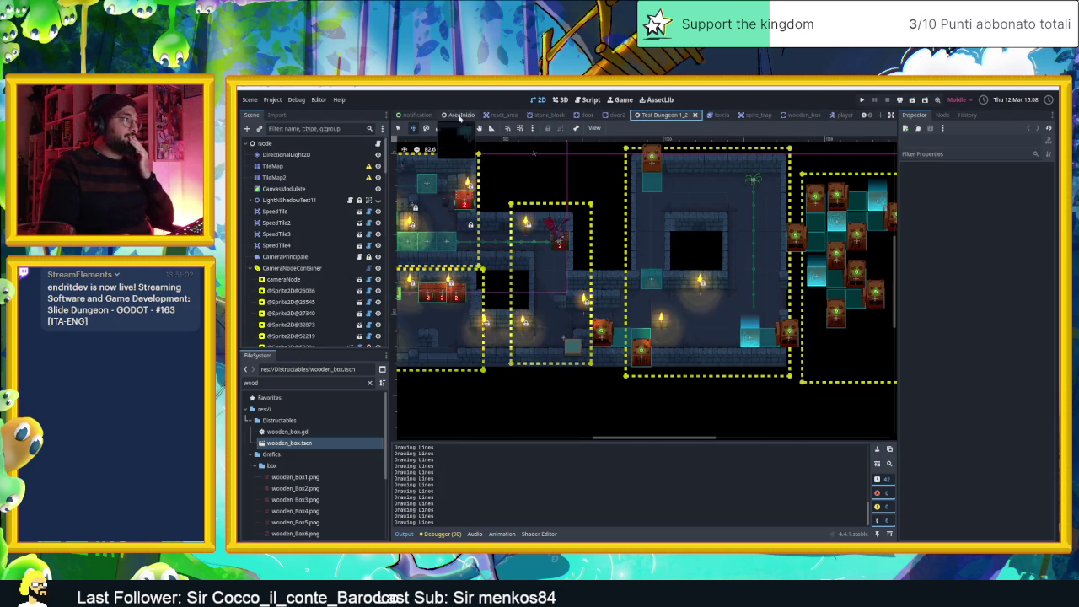
{"action": "left_click", "coordinate": [459, 116]}
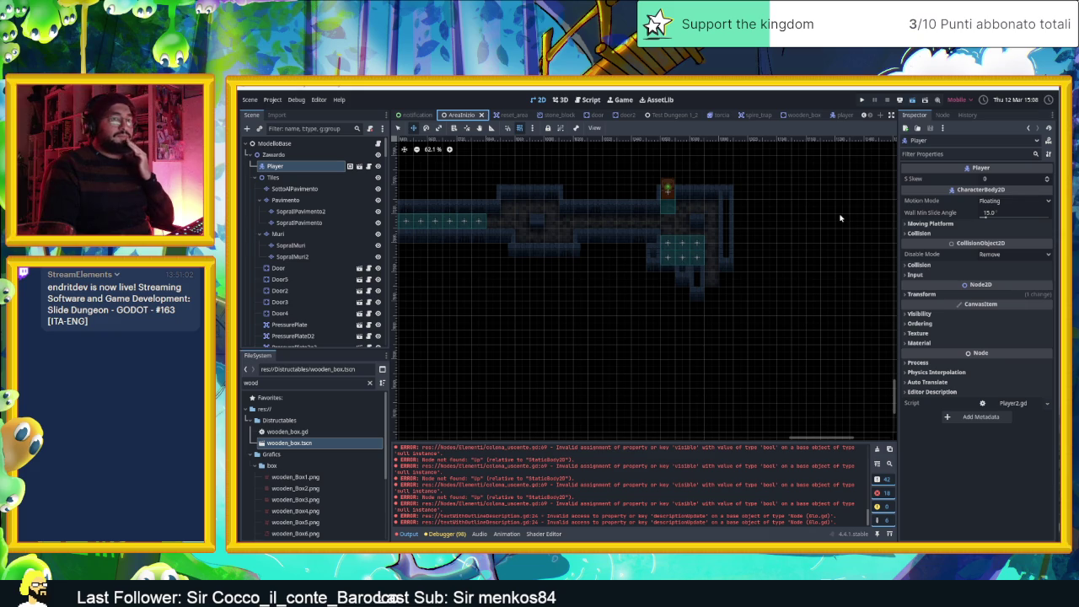
{"action": "key", "text": "ctrl+s"}
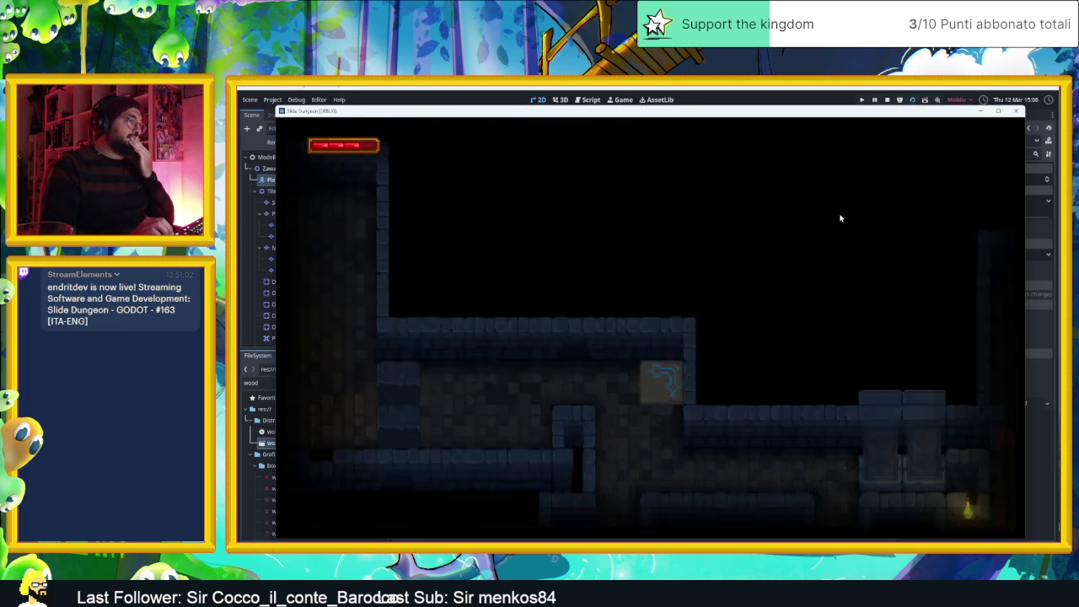
{"action": "key", "text": "Left"}
{"action": "key", "text": "Right"}
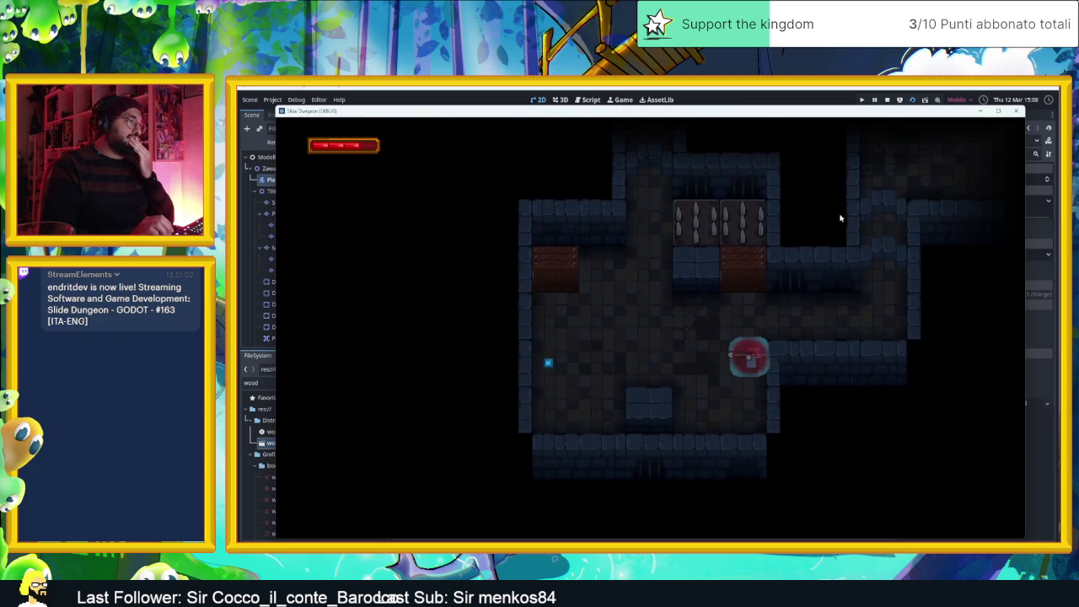
{"action": "key", "text": "Down"}
{"action": "key", "text": "Left"}
{"action": "key", "text": "Up"}
{"action": "key", "text": "Down"}
{"action": "key", "text": "Right"}
{"action": "key", "text": "Up"}
{"action": "key", "text": "Left"}
{"action": "key", "text": "Down"}
{"action": "key", "text": "Right"}
Keep sliding the player up, down and sideways, then stop the running game
{"action": "key", "text": "Up"}
{"action": "key", "text": "Down"}
{"action": "key", "text": "Up"}
{"action": "key", "text": "Down"}
{"action": "key", "text": "Left"}
{"action": "key", "text": "Up"}
{"action": "key", "text": "Right"}
{"action": "key", "text": "Left"}
{"action": "key", "text": "Down"}
{"action": "key", "text": "Up"}
{"action": "key", "text": "Down"}
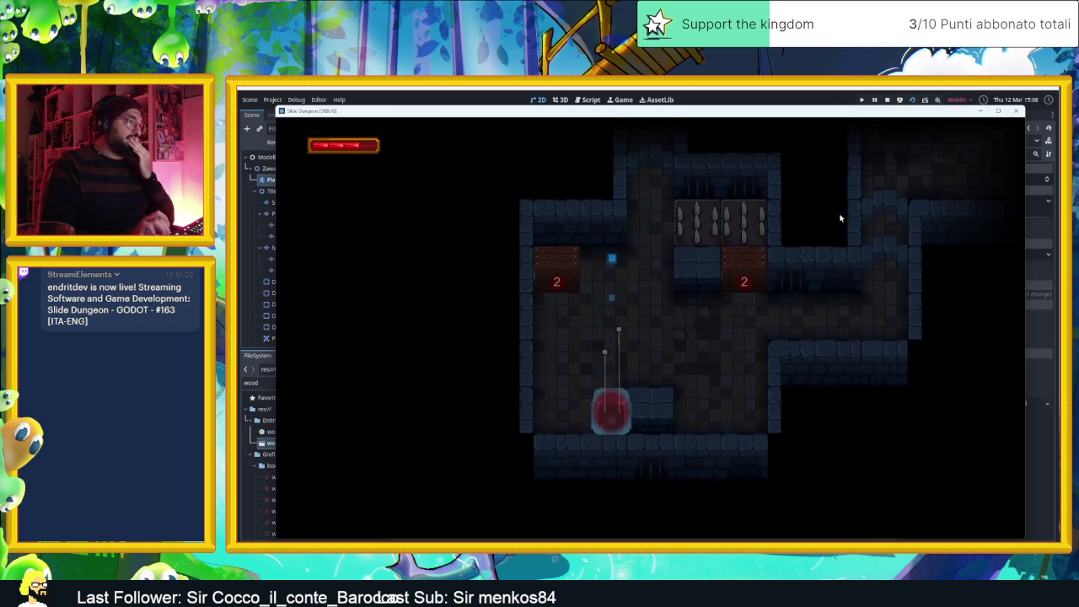
{"action": "left_click", "coordinate": [886, 101]}
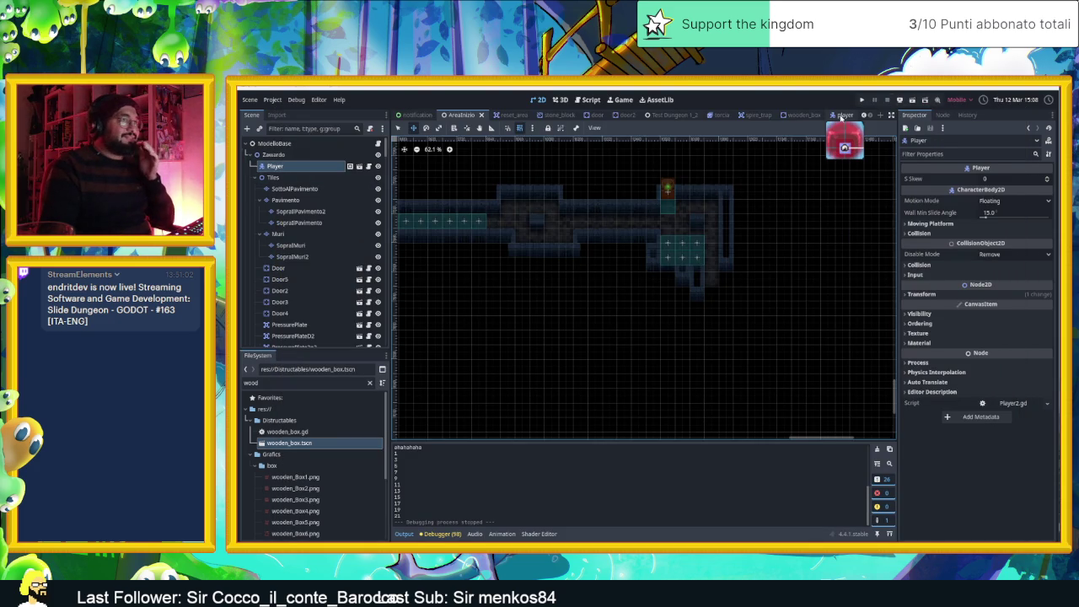
Raise the player's CPUParticles2D Amount from 8 to 50, then return to AreaInizio
{"action": "left_click", "coordinate": [843, 115]}
{"action": "scroll", "coordinate": [973, 202], "scroll_direction": "up", "scroll_amount": 1}
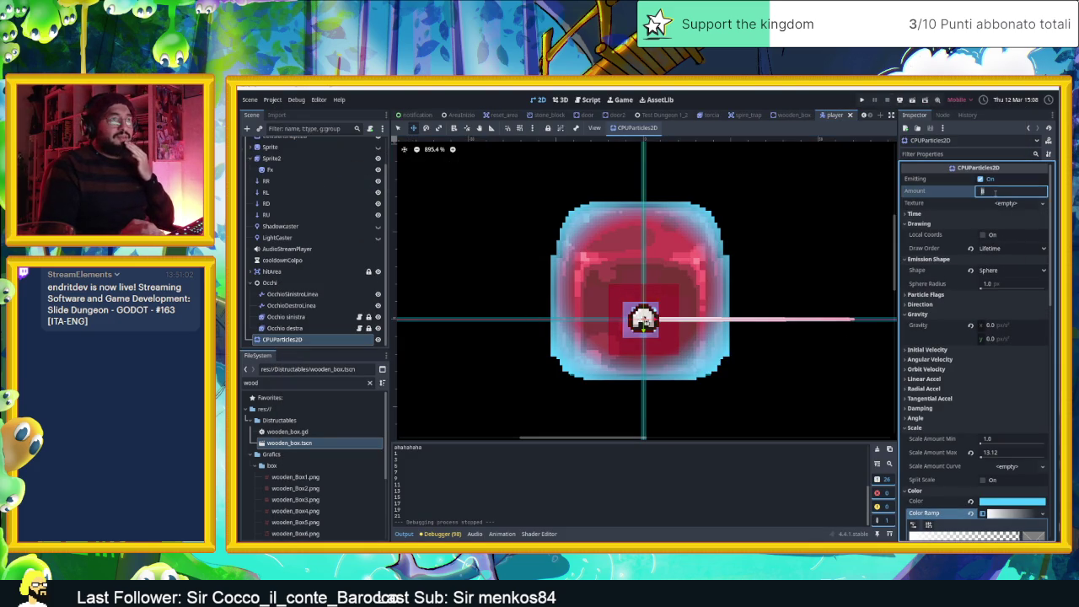
{"action": "type", "text": "50"}
{"action": "key", "text": "Return"}
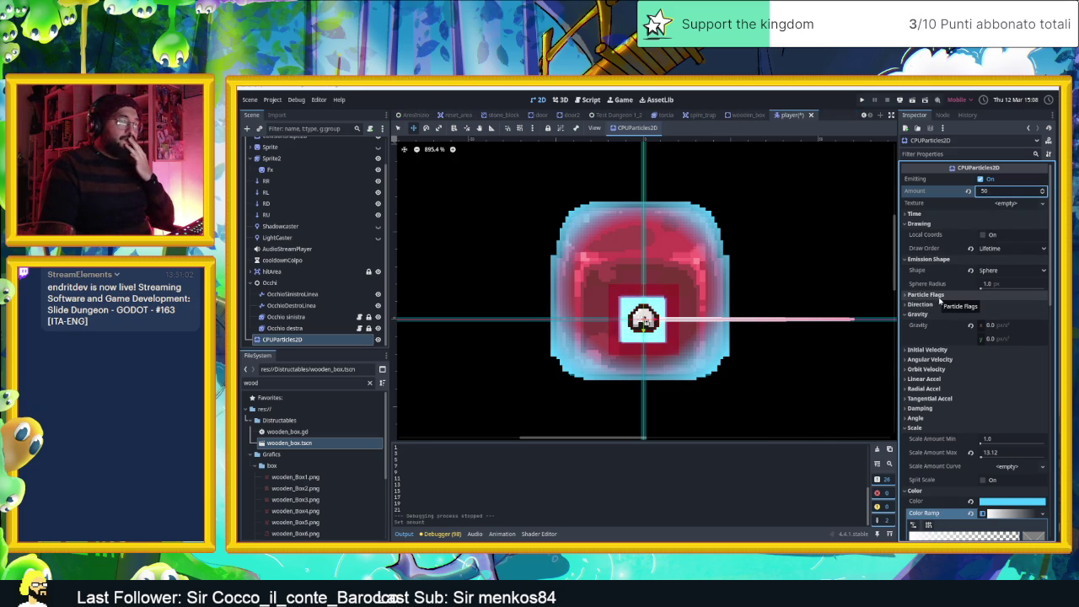
{"action": "key", "text": "Return"}
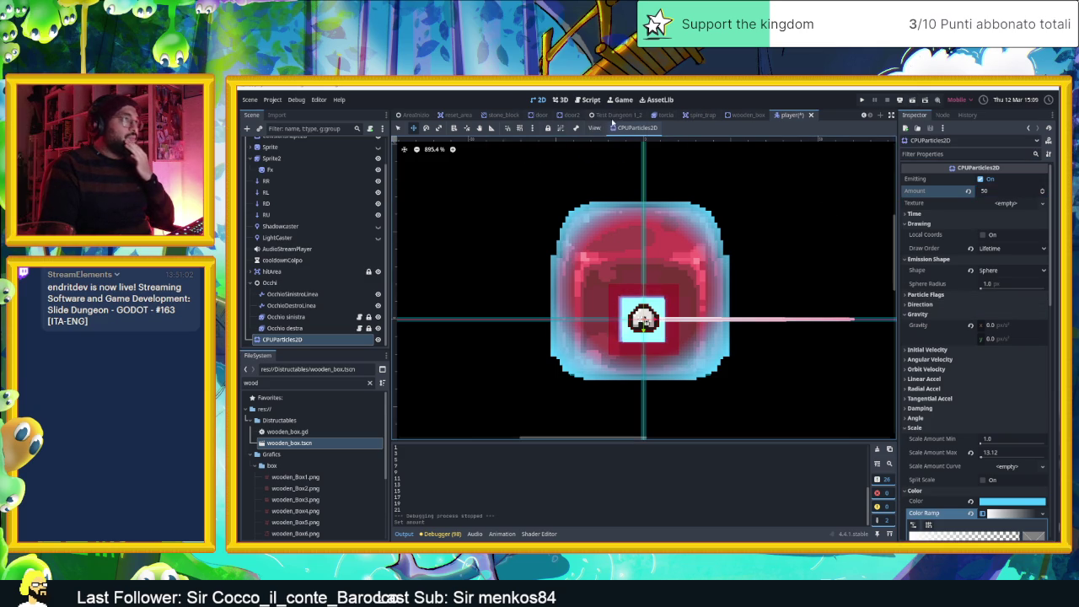
{"action": "left_click", "coordinate": [426, 115]}
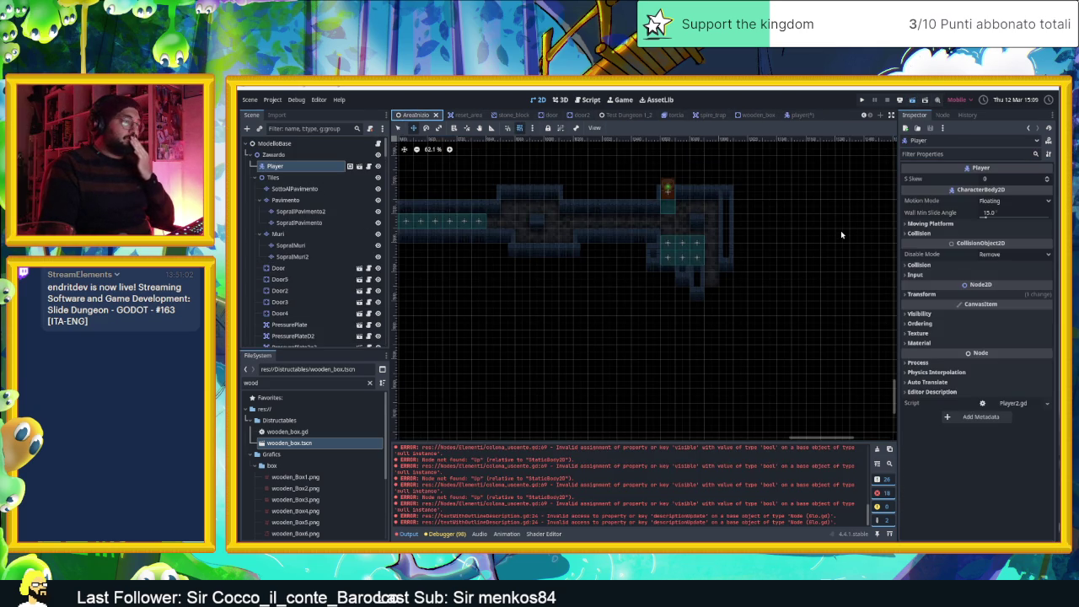
Save and launch the game, sliding the player through the opening rooms with the arrow keys
{"action": "key", "text": "ctrl+s"}
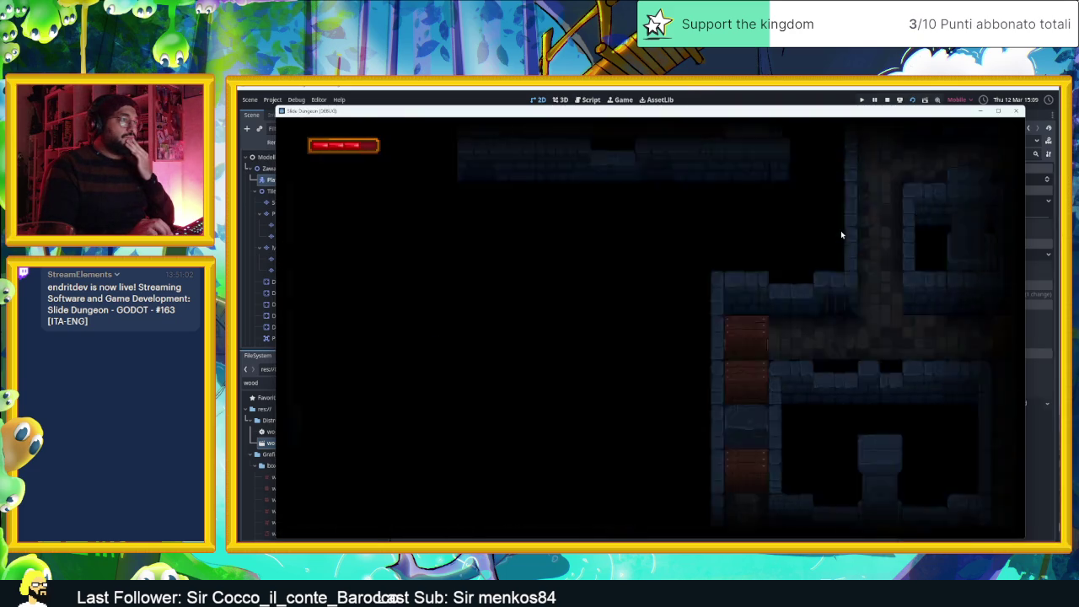
{"action": "key", "text": "Right"}
{"action": "key", "text": "Left"}
{"action": "key", "text": "Down"}
{"action": "key", "text": "Right"}
{"action": "key", "text": "Up"}
{"action": "key", "text": "Right"}
{"action": "key", "text": "Down"}
{"action": "key", "text": "Left"}
{"action": "key", "text": "Down"}
{"action": "key", "text": "Up"}
{"action": "key", "text": "Right"}
{"action": "key", "text": "Right"}
{"action": "key", "text": "Up"}
{"action": "key", "text": "Right"}
{"action": "key", "text": "Left"}
{"action": "key", "text": "Down"}
{"action": "key", "text": "Right"}
{"action": "key", "text": "Up"}
{"action": "key", "text": "Down"}
{"action": "key", "text": "Left"}
{"action": "key", "text": "Up"}
{"action": "key", "text": "Right"}
{"action": "key", "text": "Down"}
{"action": "key", "text": "Left"}
{"action": "key", "text": "Down"}
{"action": "key", "text": "Right"}
{"action": "key", "text": "Up"}
{"action": "key", "text": "Right"}
{"action": "key", "text": "Down"}
{"action": "key", "text": "Right"}
{"action": "key", "text": "Down"}
{"action": "key", "text": "Left"}
{"action": "key", "text": "Up"}
{"action": "key", "text": "Left"}
{"action": "key", "text": "Down"}
Steer the player past spikes, arrow tiles and the crate, then stop the running game
{"action": "key", "text": "Right"}
{"action": "key", "text": "Up"}
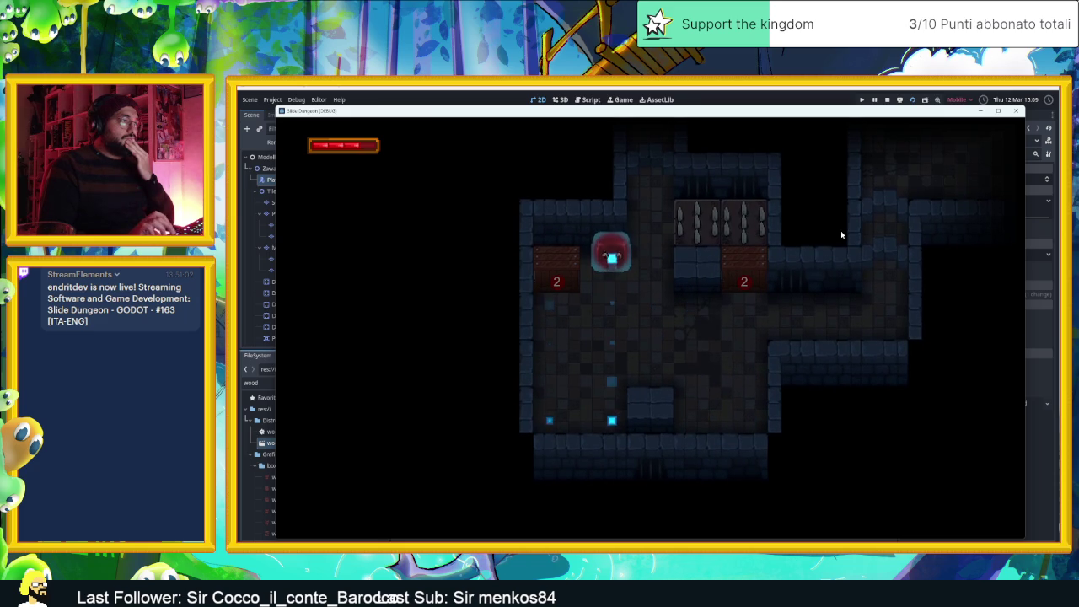
{"action": "key", "text": "Up"}
{"action": "key", "text": "Right"}
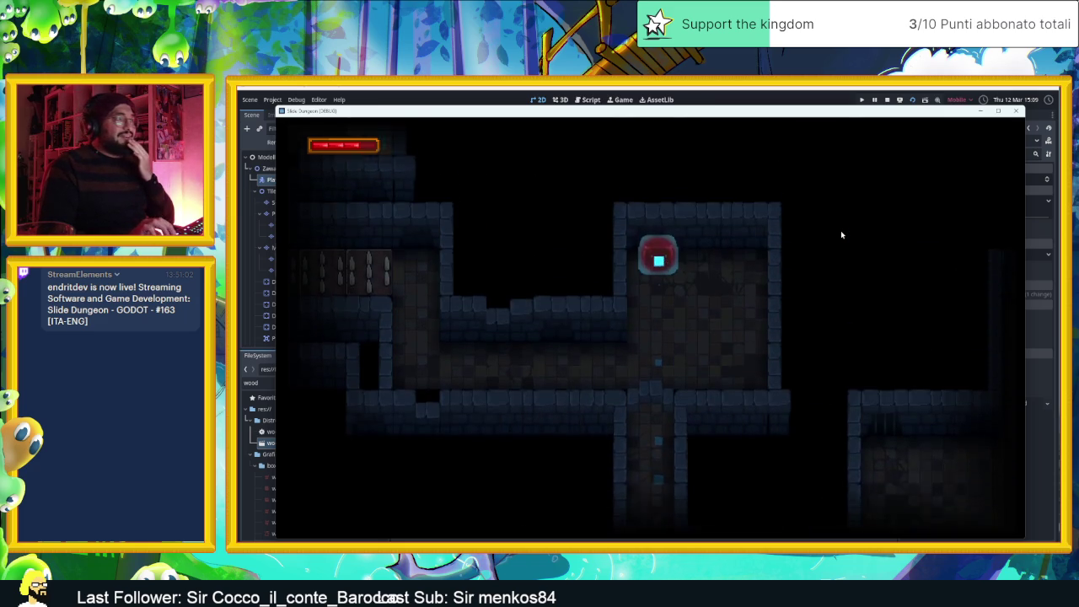
{"action": "key", "text": "Down"}
{"action": "key", "text": "Right"}
{"action": "key", "text": "Up"}
{"action": "key", "text": "Left"}
{"action": "key", "text": "Down"}
{"action": "key", "text": "Right"}
{"action": "key", "text": "Left"}
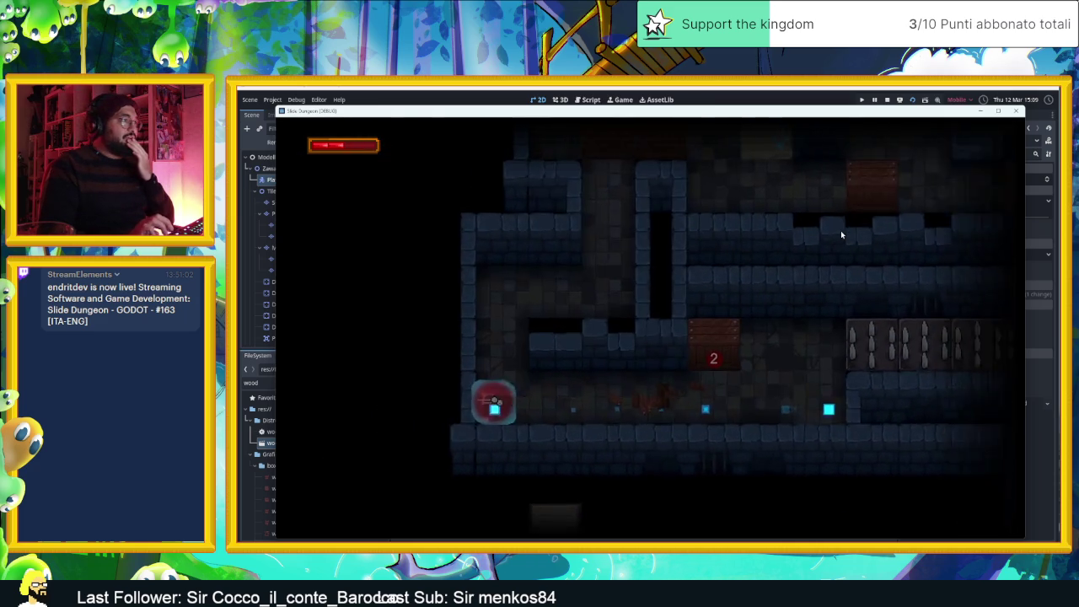
{"action": "key", "text": "Right"}
{"action": "key", "text": "Down"}
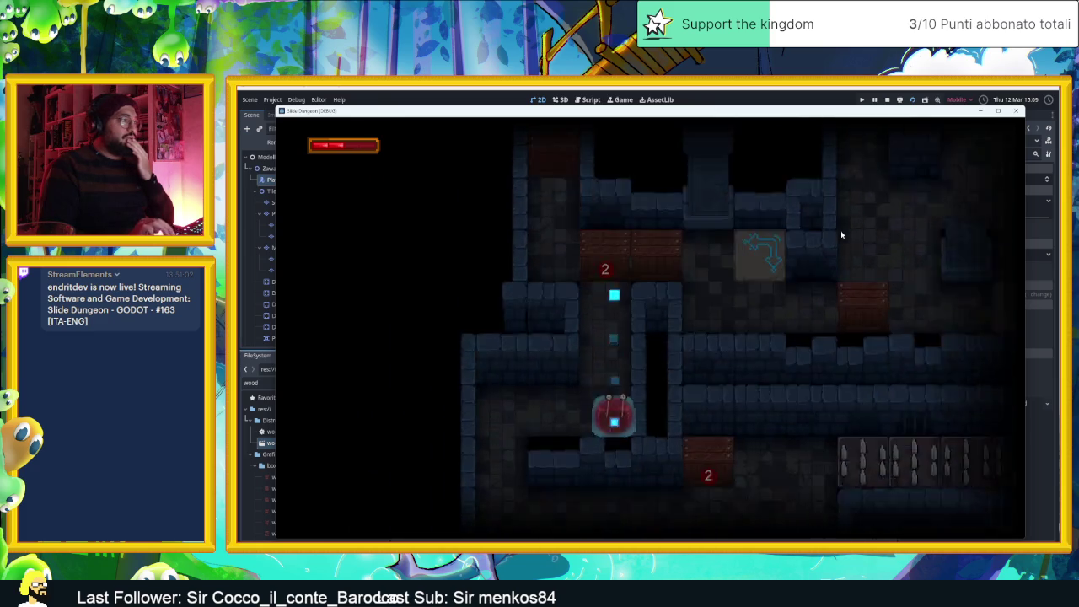
{"action": "key", "text": "Up"}
{"action": "key", "text": "Left"}
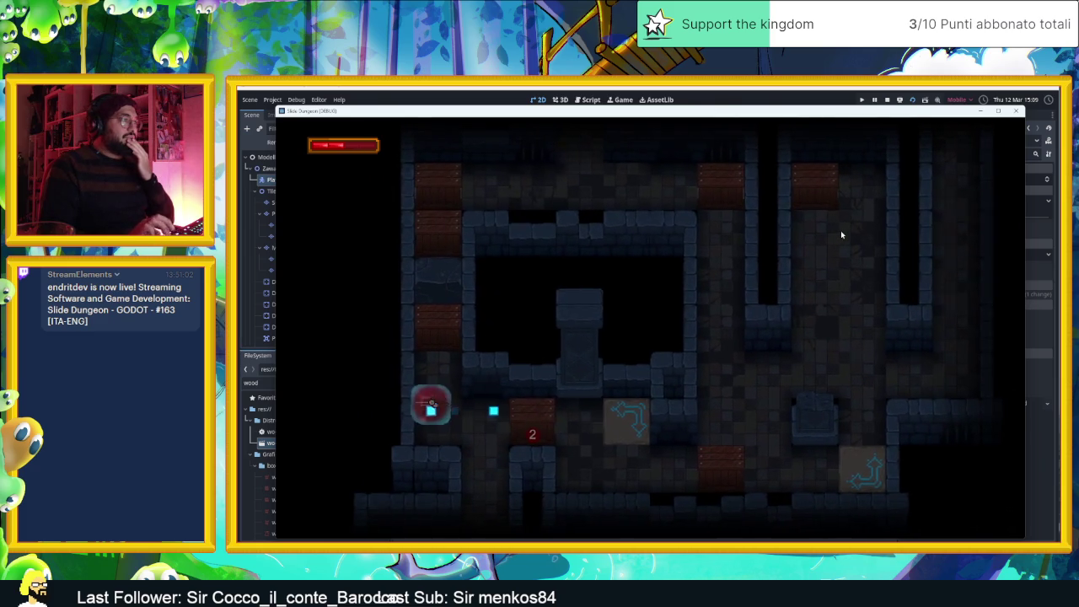
{"action": "key", "text": "Right"}
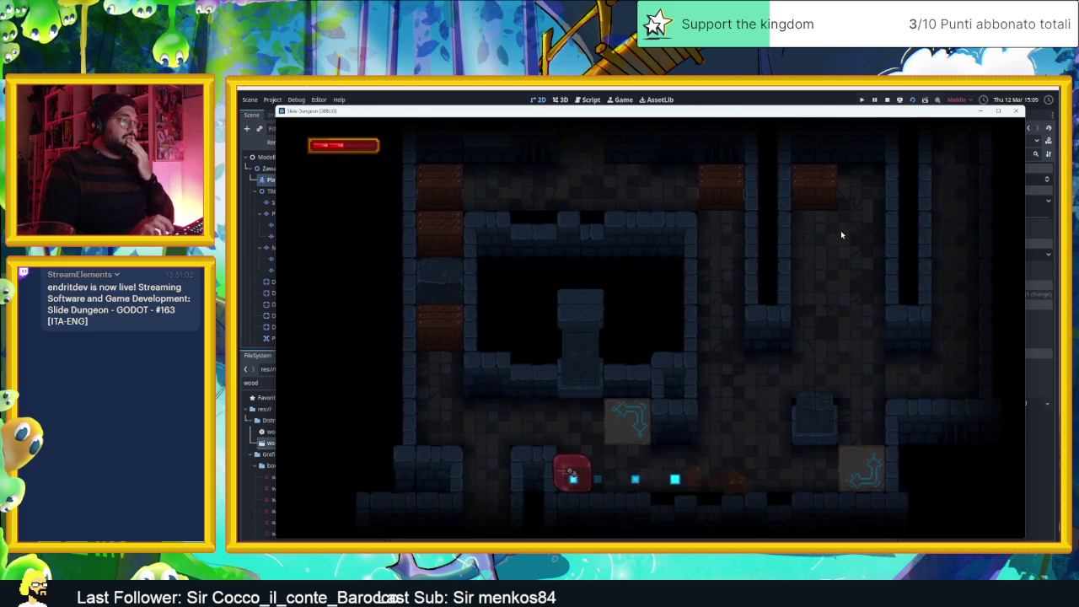
{"action": "key", "text": "Left"}
{"action": "key", "text": "Down"}
{"action": "key", "text": "Left"}
{"action": "key", "text": "Up"}
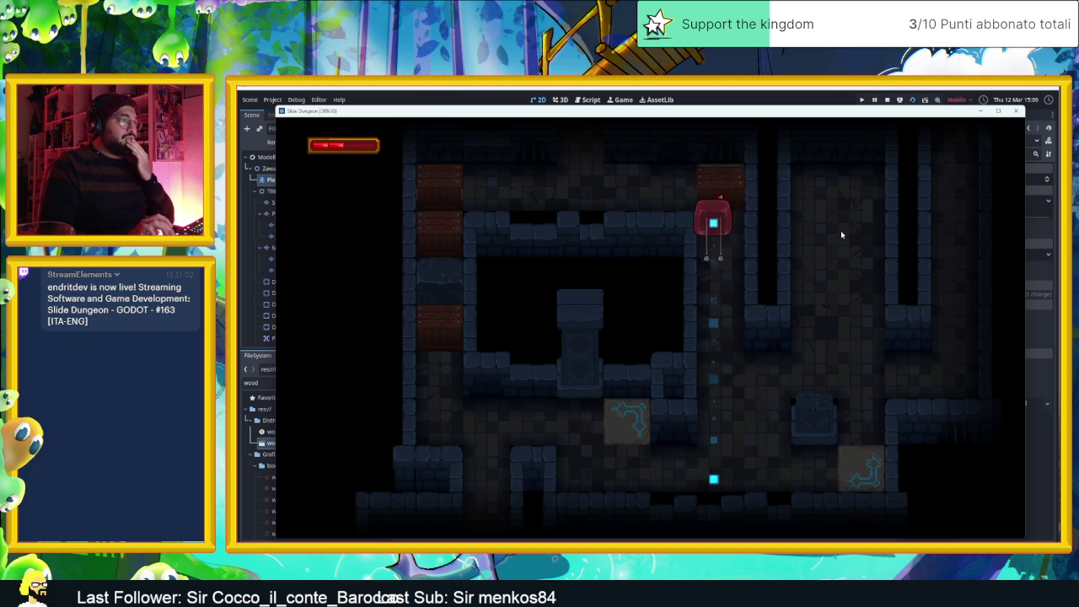
{"action": "key", "text": "Left"}
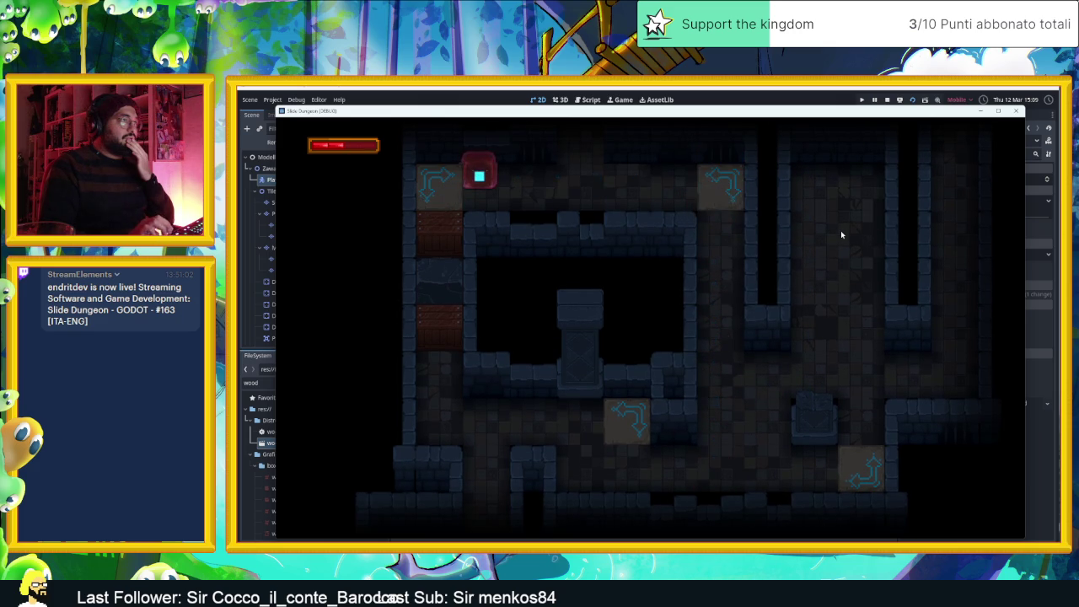
{"action": "key", "text": "Up"}
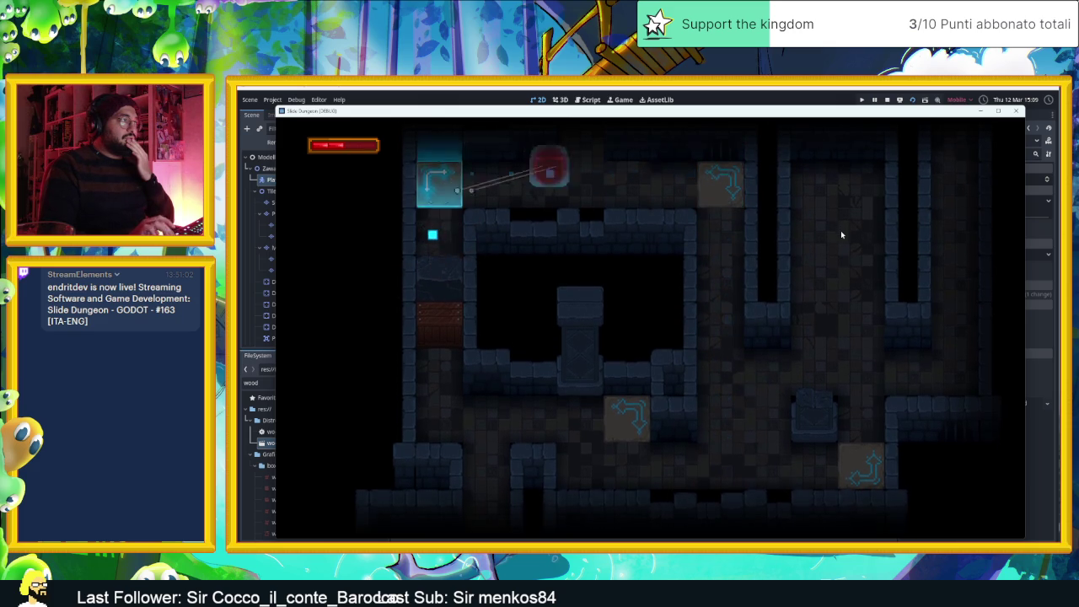
{"action": "key", "text": "Down"}
{"action": "key", "text": "Left"}
{"action": "key", "text": "Up"}
{"action": "key", "text": "Up"}
{"action": "key", "text": "Right"}
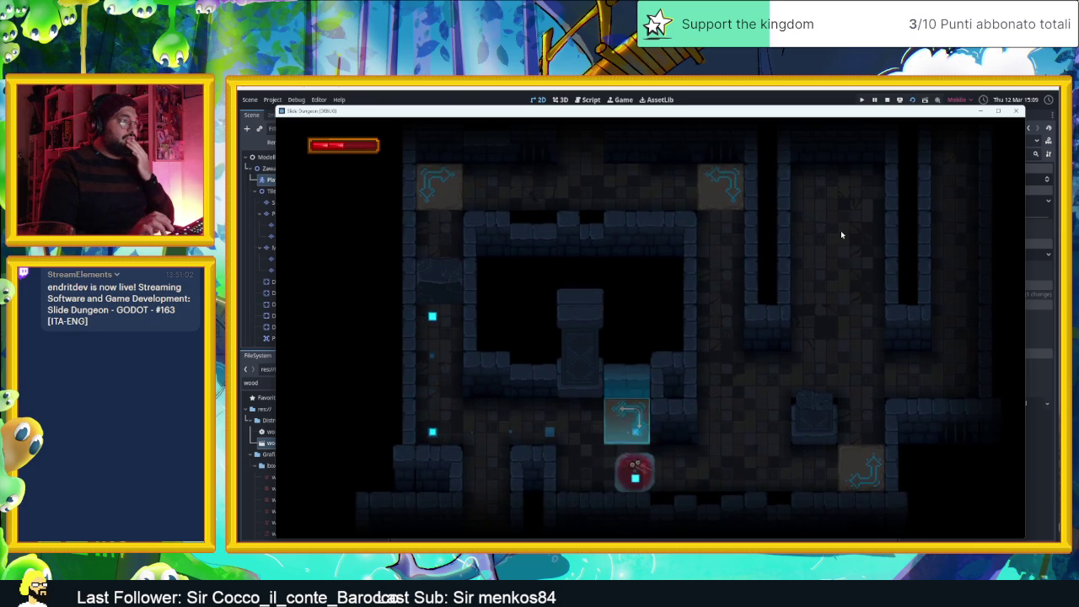
{"action": "key", "text": "Left"}
{"action": "key", "text": "Down"}
{"action": "key", "text": "Up"}
{"action": "key", "text": "Up"}
{"action": "key", "text": "Left"}
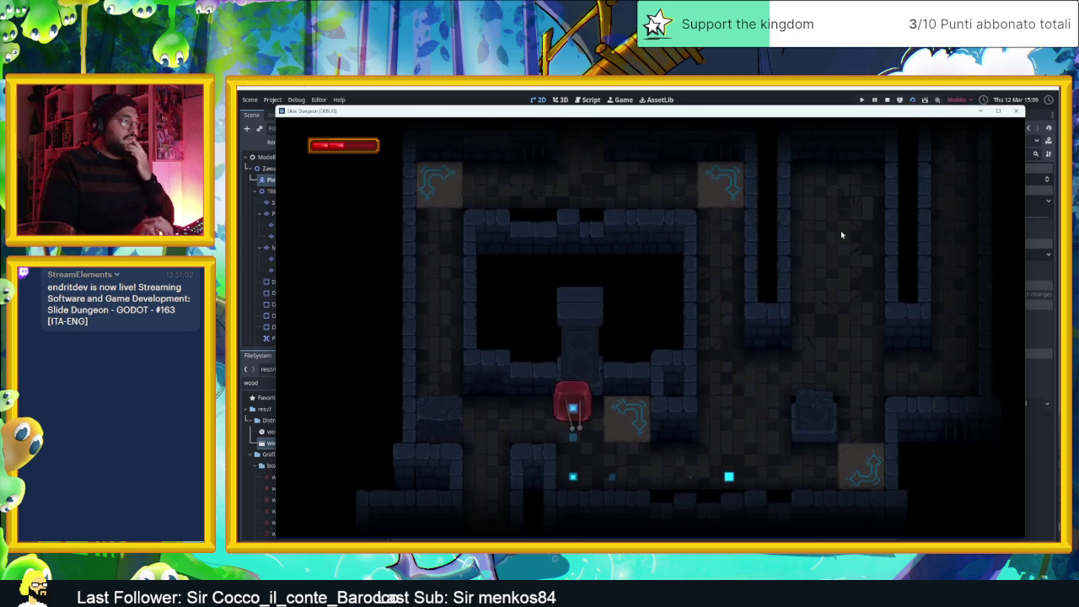
{"action": "key", "text": "Right"}
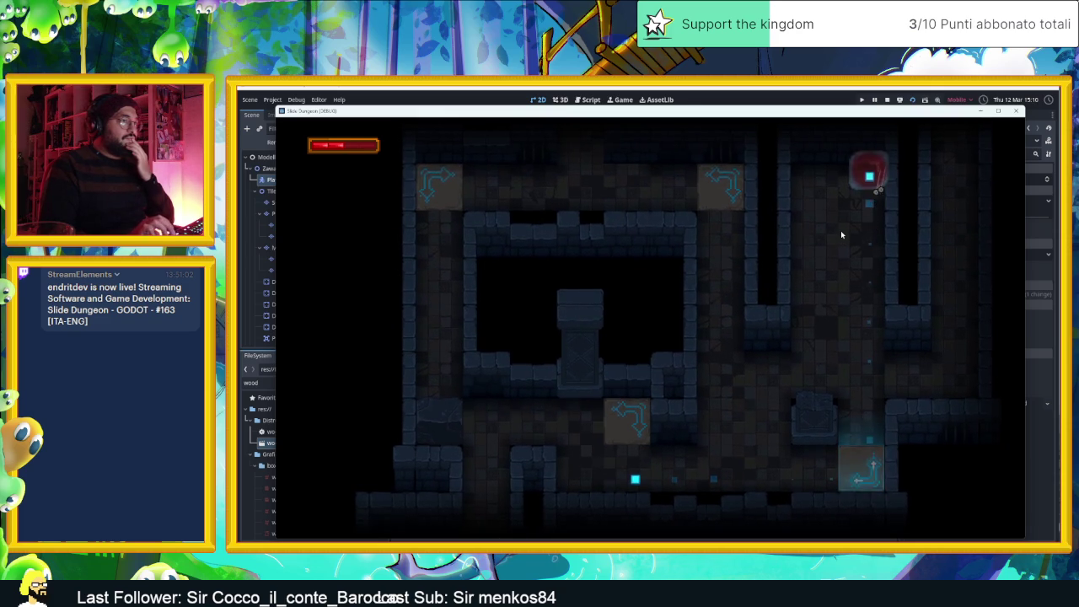
{"action": "key", "text": "Up"}
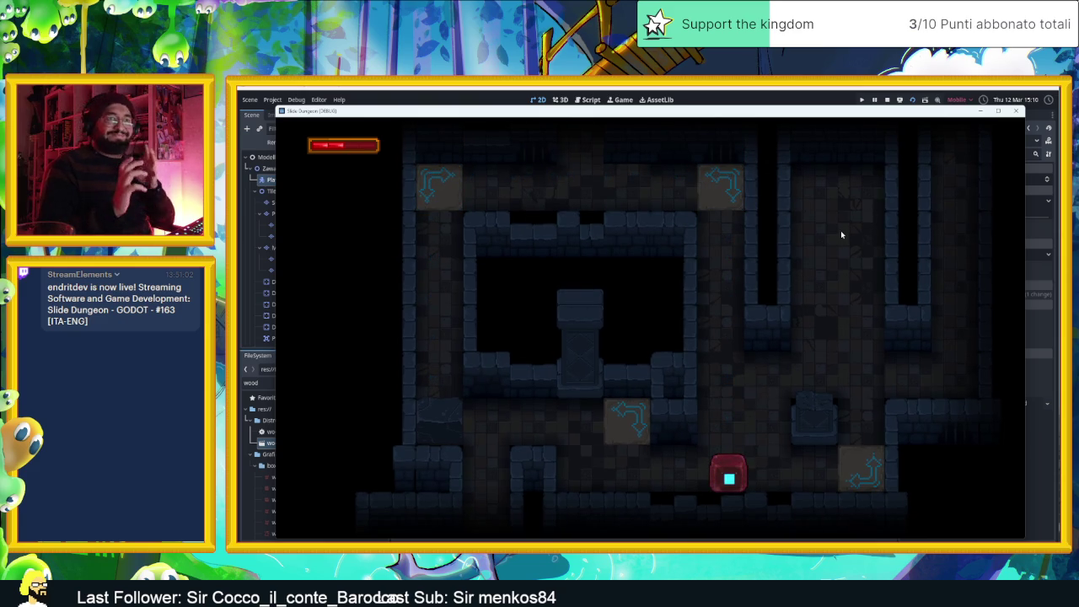
{"action": "left_click", "coordinate": [887, 101]}
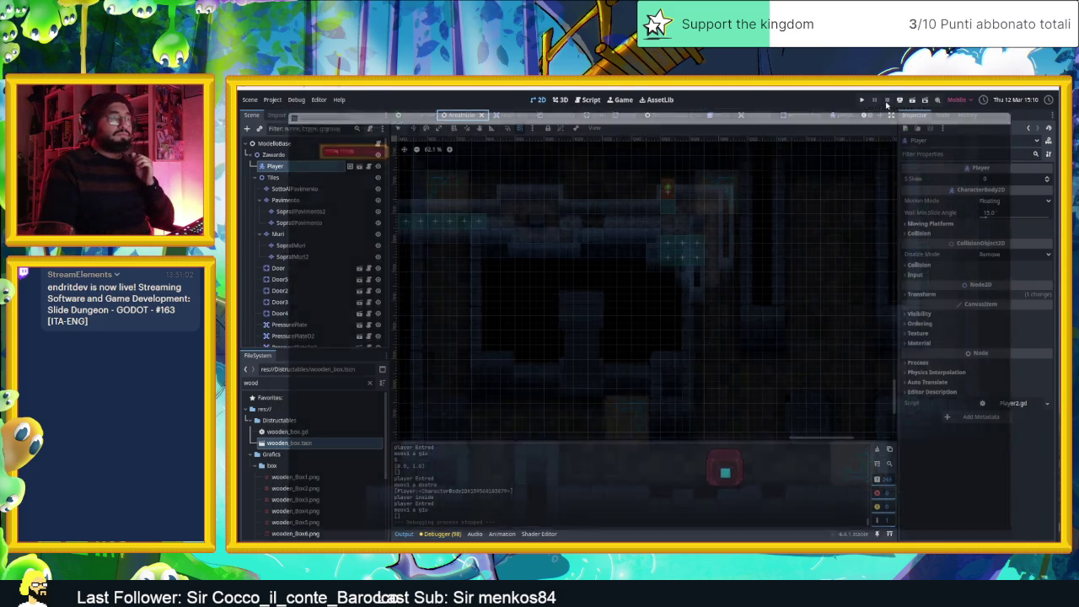
In the player scene, set the CPUParticles2D Preprocess to 1.17 and Speed Scale to 4.1, then return to AreaInizio
{"action": "scroll", "coordinate": [766, 288], "scroll_direction": "down", "scroll_amount": 2}
{"action": "scroll", "coordinate": [766, 287], "scroll_direction": "down", "scroll_amount": 1}
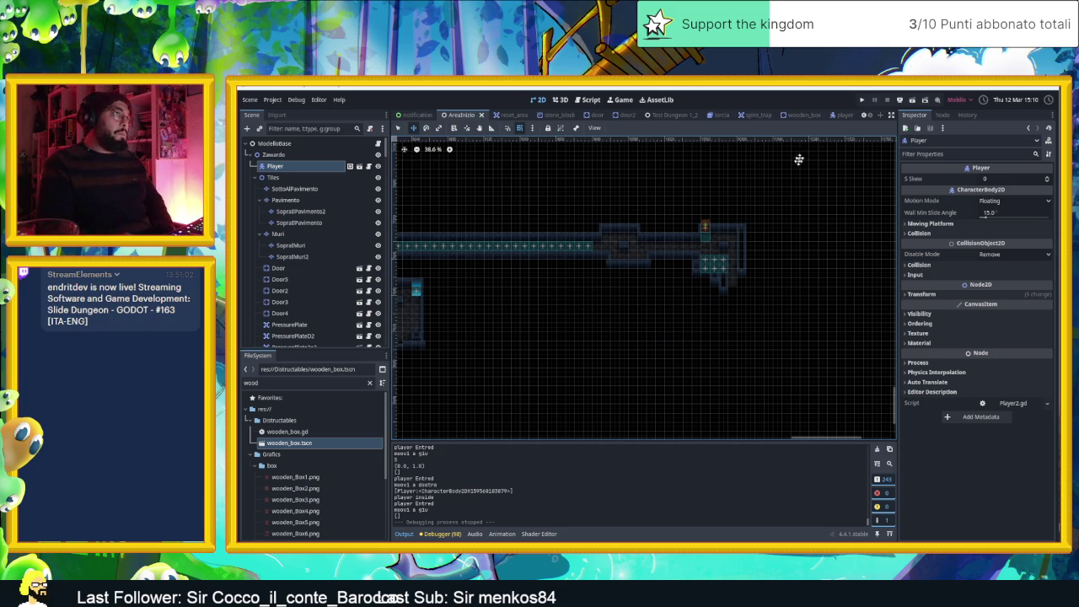
{"action": "left_click", "coordinate": [839, 115]}
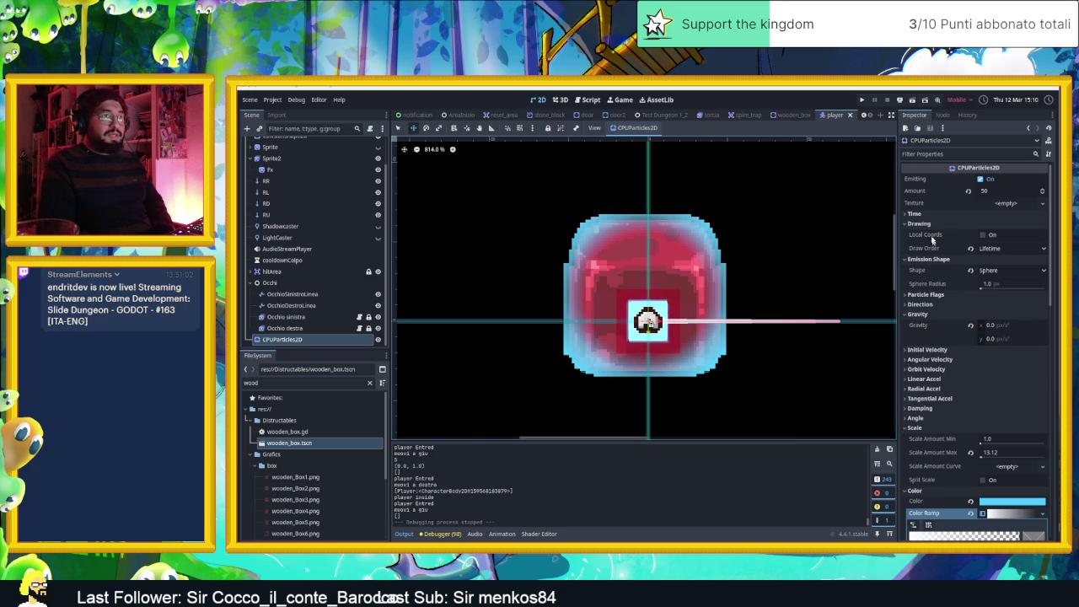
{"action": "left_click", "coordinate": [917, 215]}
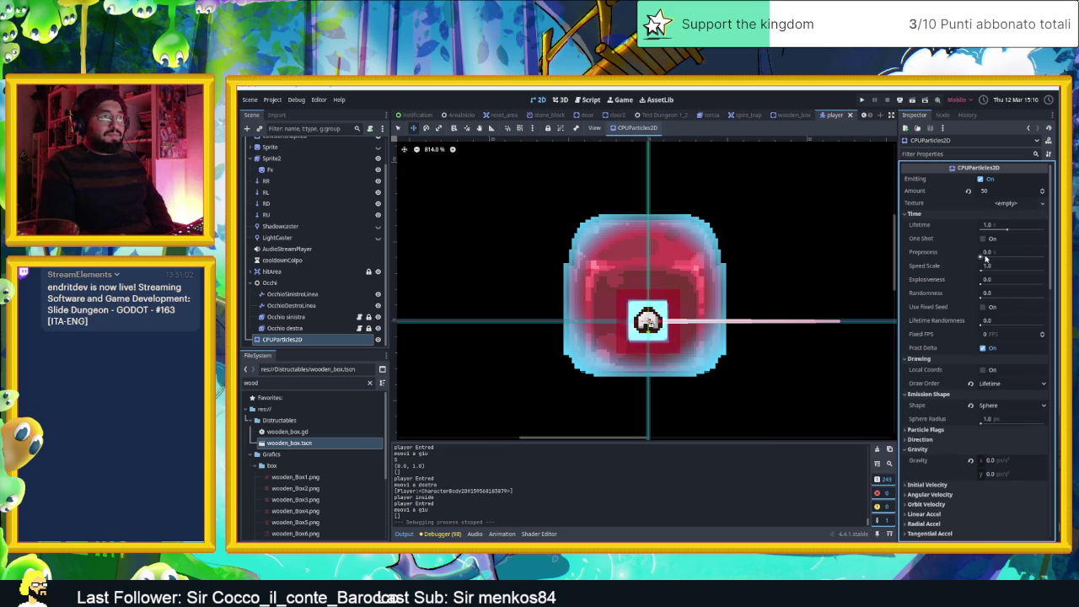
{"action": "left_click_drag", "start_coordinate": [981, 255], "coordinate": [984, 257]}
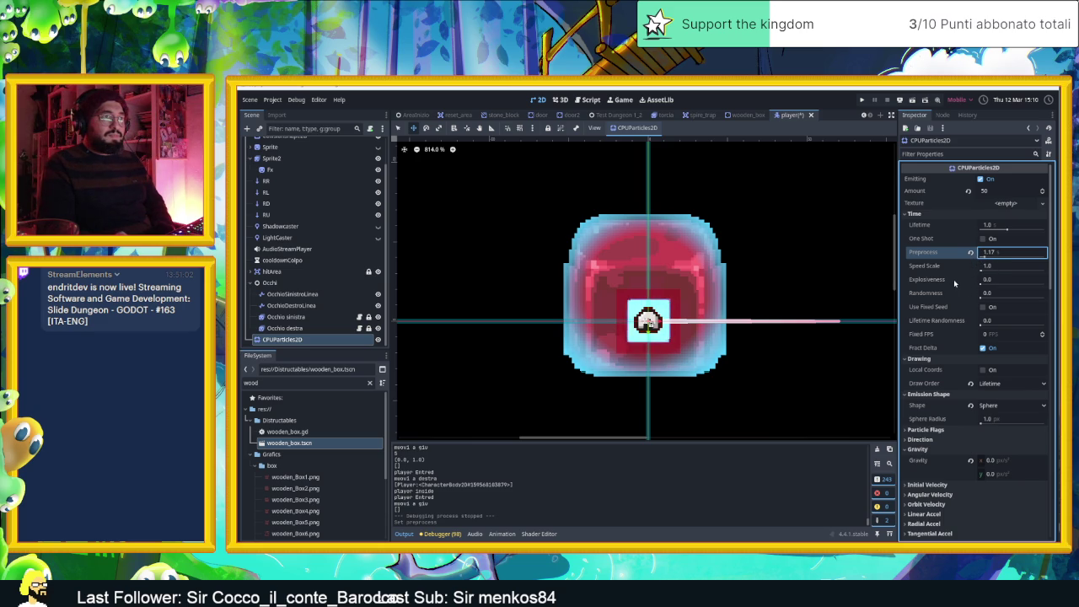
{"action": "left_click_drag", "start_coordinate": [981, 270], "coordinate": [984, 270]}
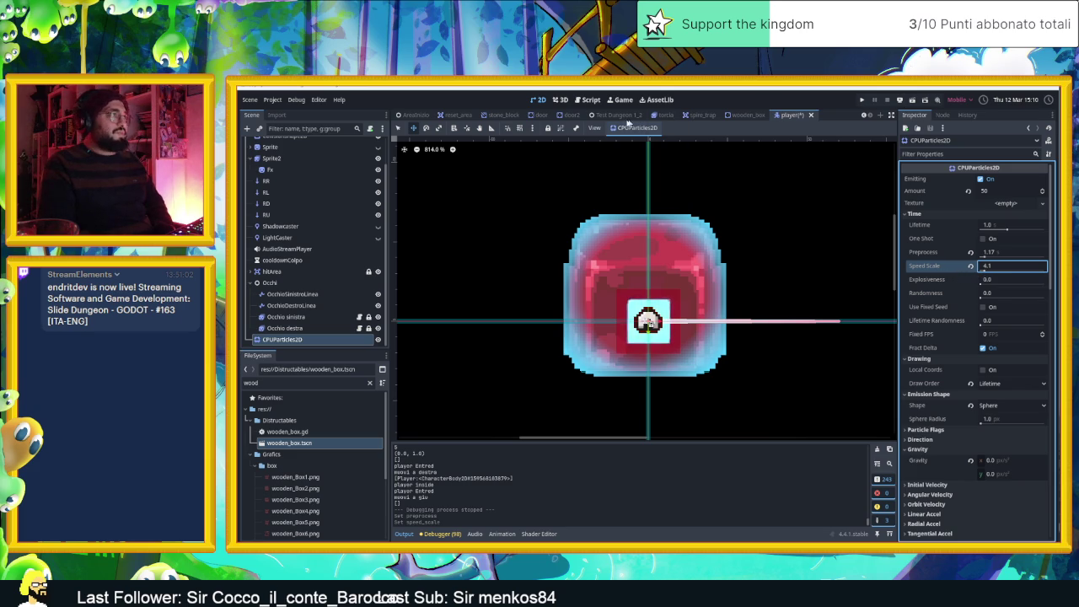
{"action": "scroll", "coordinate": [641, 328], "scroll_direction": "up", "scroll_amount": 3}
{"action": "scroll", "coordinate": [640, 329], "scroll_direction": "down", "scroll_amount": 1}
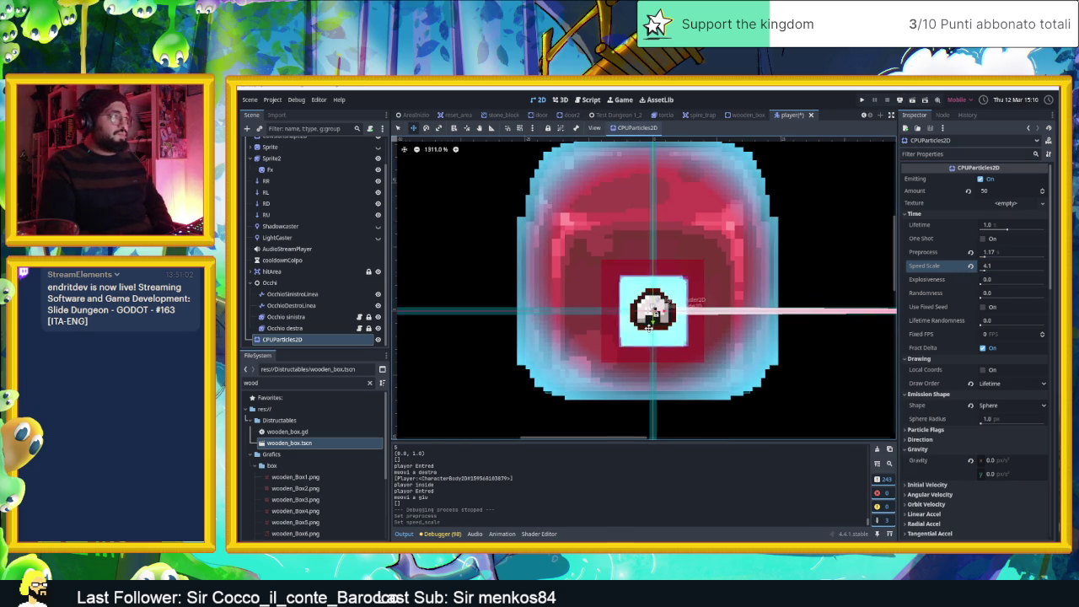
{"action": "left_click", "coordinate": [414, 116]}
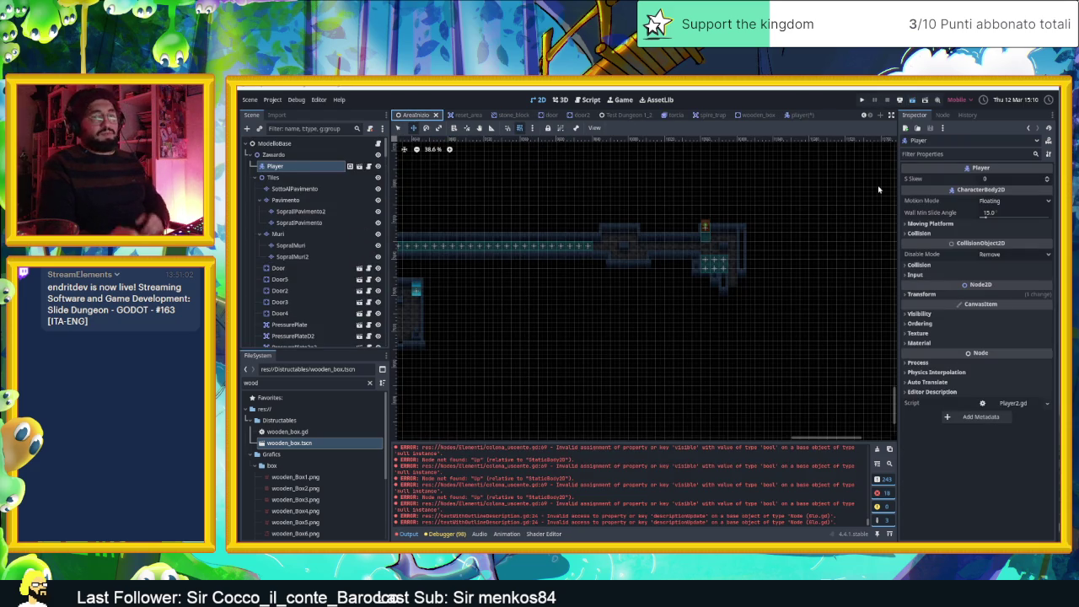
Save and relaunch the game, sliding the player from the start room to below checkpoint 2
{"action": "key", "text": "ctrl+s"}
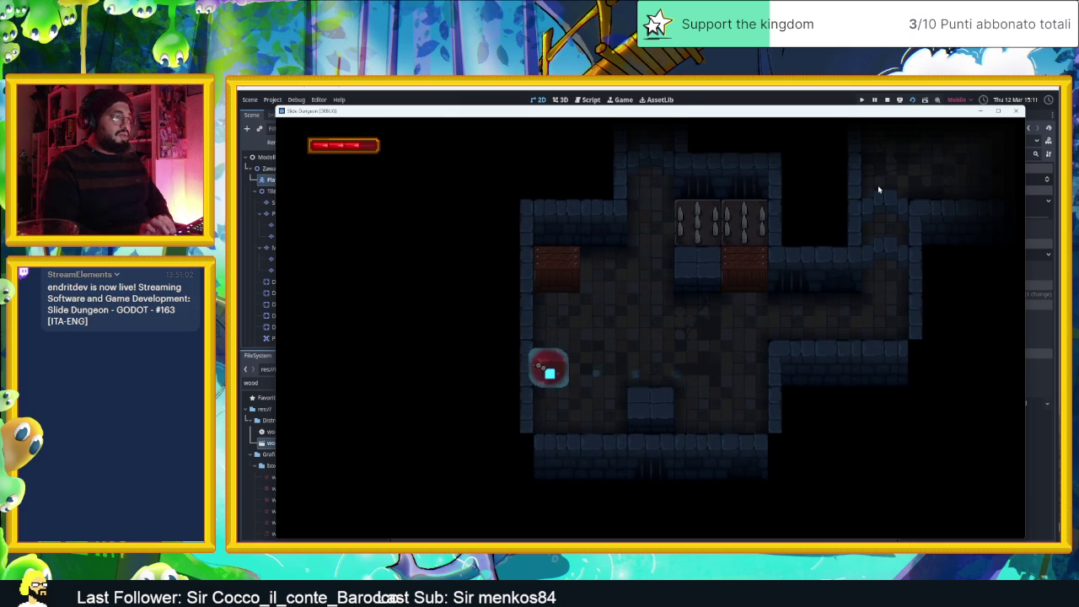
{"action": "key", "text": "Up"}
{"action": "key", "text": "Down"}
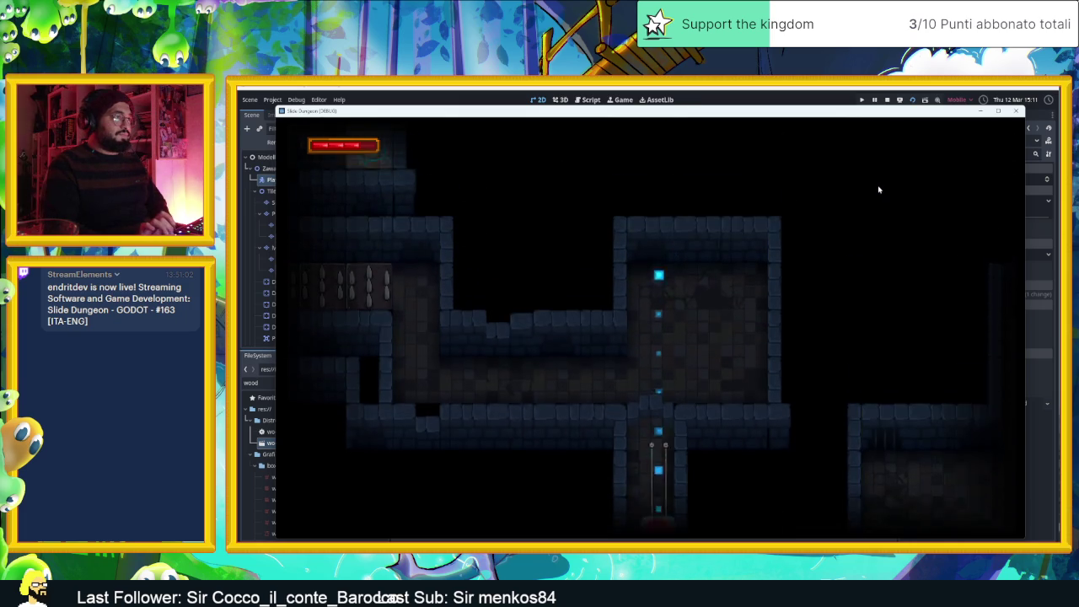
{"action": "key", "text": "Right"}
{"action": "key", "text": "Down"}
{"action": "key", "text": "Left"}
{"action": "key", "text": "Right"}
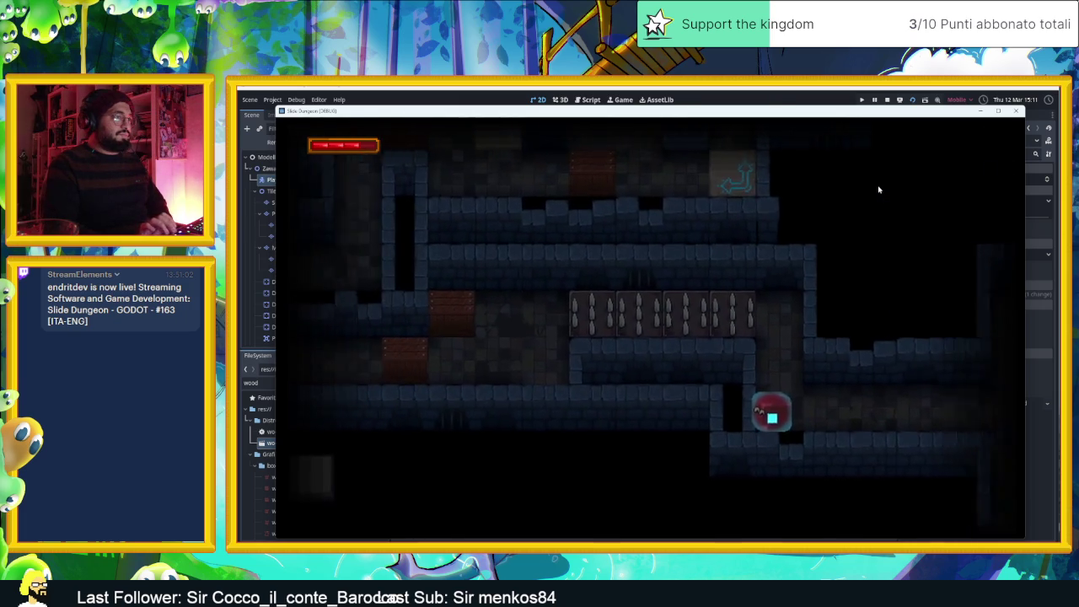
{"action": "key", "text": "Up"}
{"action": "key", "text": "Left"}
{"action": "key", "text": "Down"}
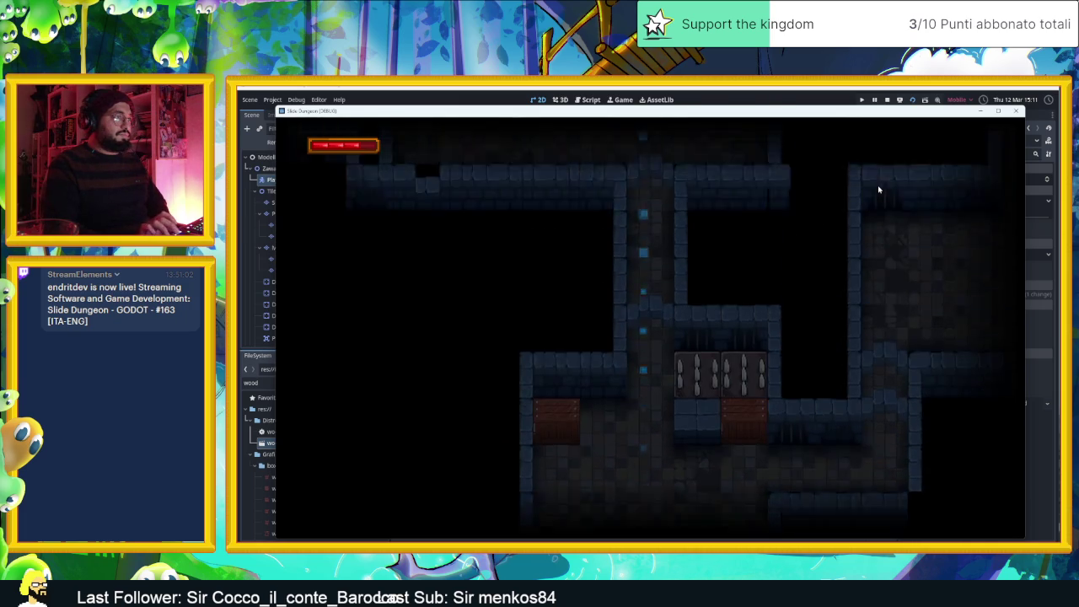
{"action": "key", "text": "Left"}
{"action": "key", "text": "Up"}
{"action": "key", "text": "Left"}
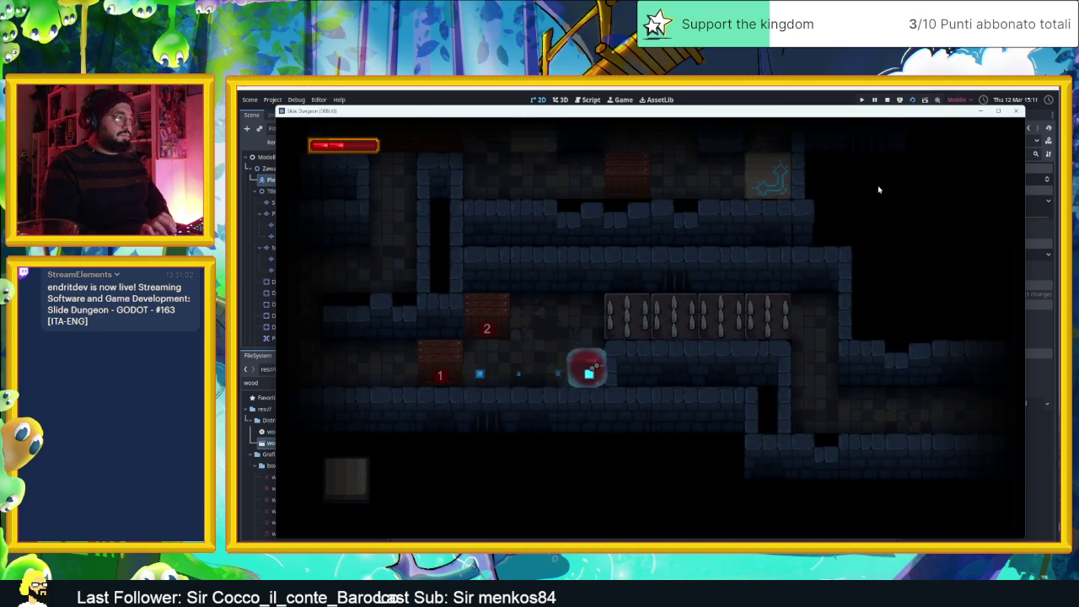
{"action": "key", "text": "Left"}
{"action": "key", "text": "Up"}
Slide the player around checkpoint 2, the arrow tiles and remaining corridors, watching the cyan trail
{"action": "key", "text": "Down"}
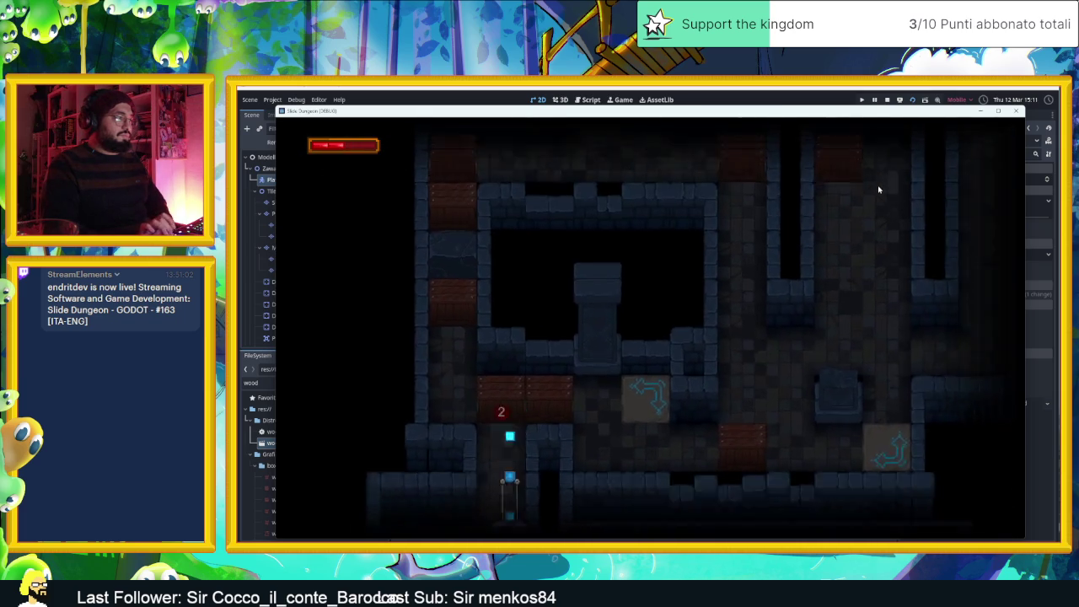
{"action": "key", "text": "Up"}
{"action": "key", "text": "Right"}
{"action": "key", "text": "Left"}
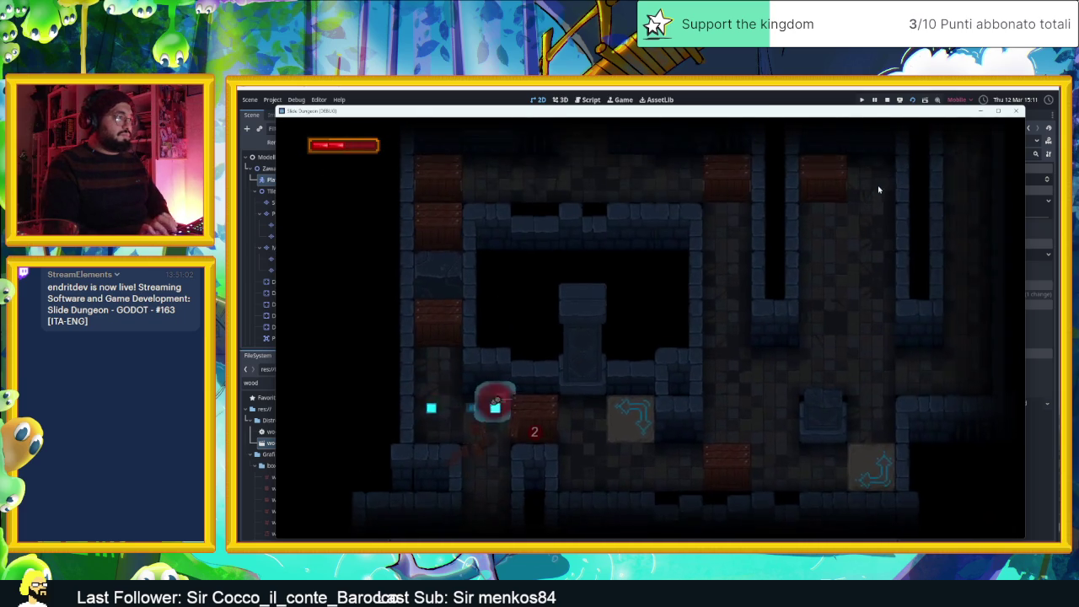
{"action": "key", "text": "Right"}
{"action": "key", "text": "Up"}
{"action": "key", "text": "Left"}
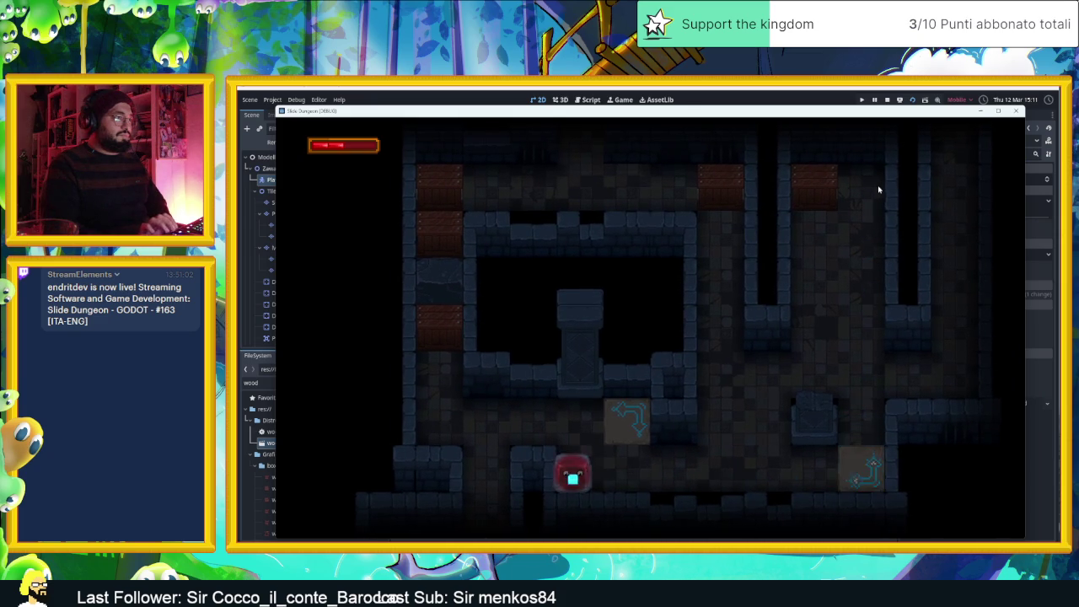
{"action": "key", "text": "Right"}
{"action": "key", "text": "Up"}
{"action": "key", "text": "Down"}
{"action": "key", "text": "Left"}
{"action": "key", "text": "Right"}
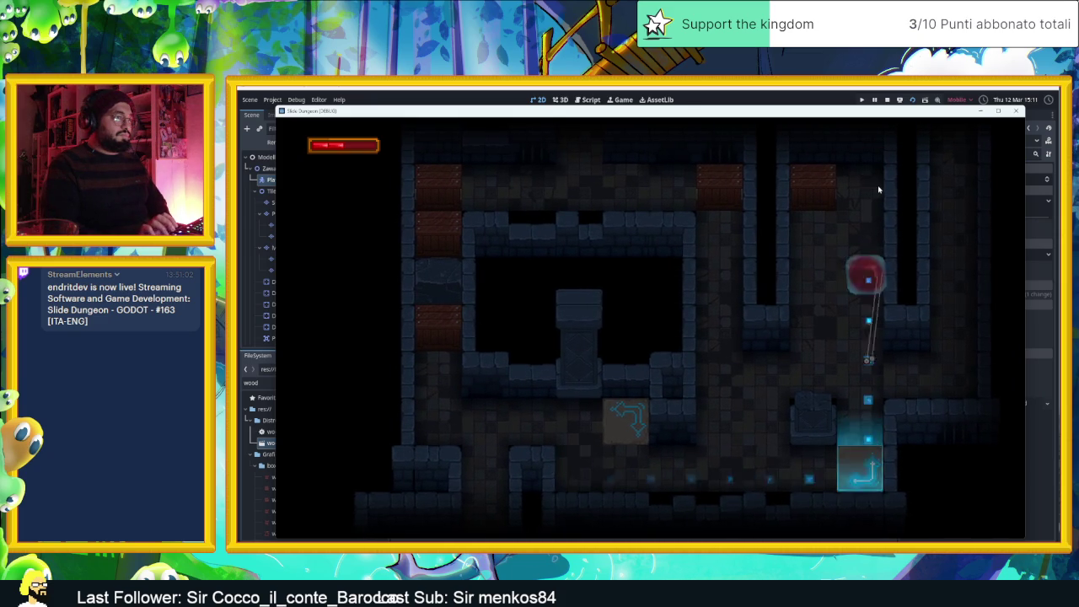
{"action": "key", "text": "Down"}
{"action": "key", "text": "Left"}
{"action": "key", "text": "Right"}
{"action": "key", "text": "Up"}
{"action": "key", "text": "Right"}
{"action": "key", "text": "Right"}
{"action": "key", "text": "Down"}
{"action": "key", "text": "Left"}
{"action": "key", "text": "Up"}
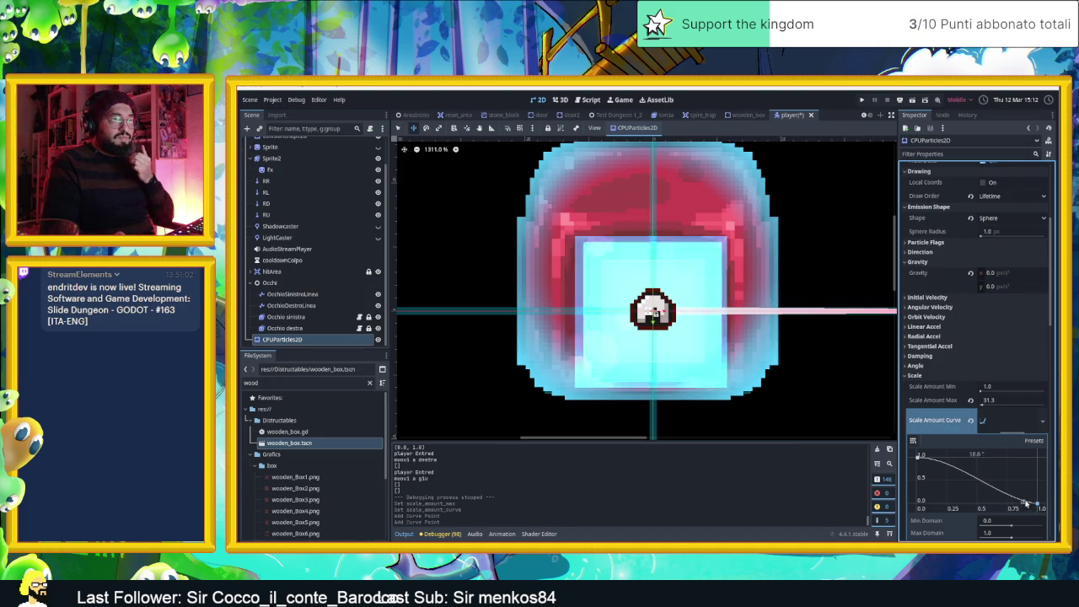
Bend the Scale Amount Curve's starting tangent so particles stay large, then switch to AreaInizio
{"action": "left_click_drag", "start_coordinate": [1027, 494], "coordinate": [1029, 497]}
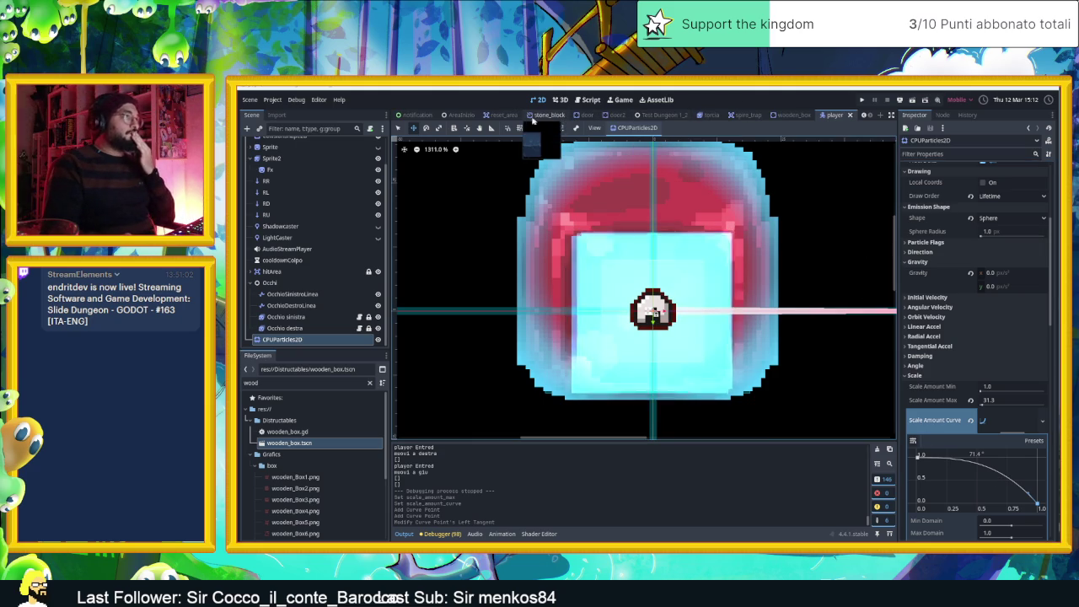
{"action": "left_click", "coordinate": [447, 116]}
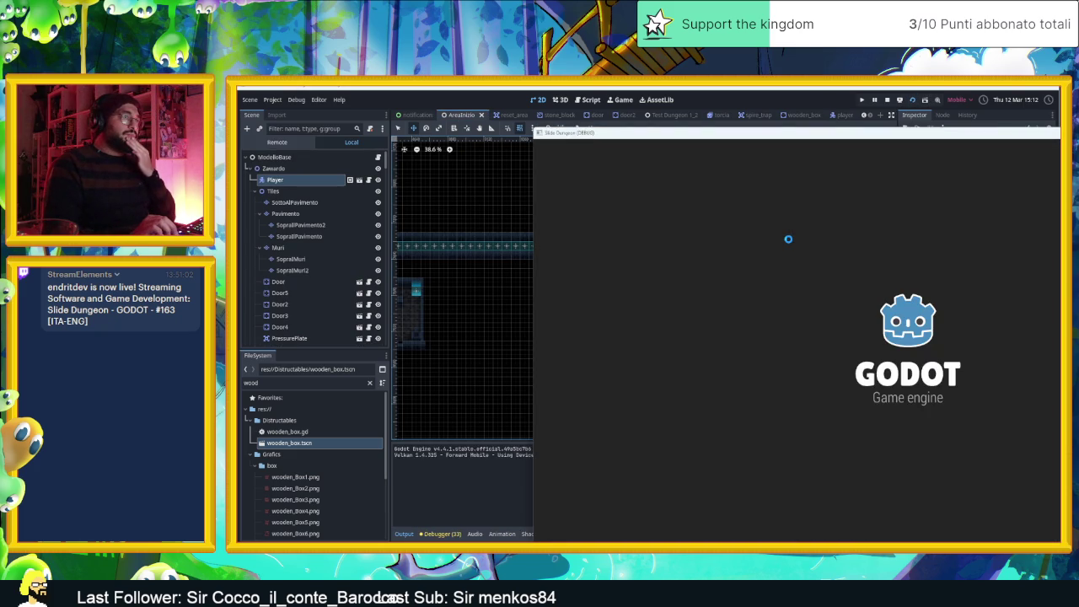
Slide the player through the lit room, lower corridor, shafts and left column, then stop with F8
{"action": "key", "text": "Up"}
{"action": "key", "text": "Right"}
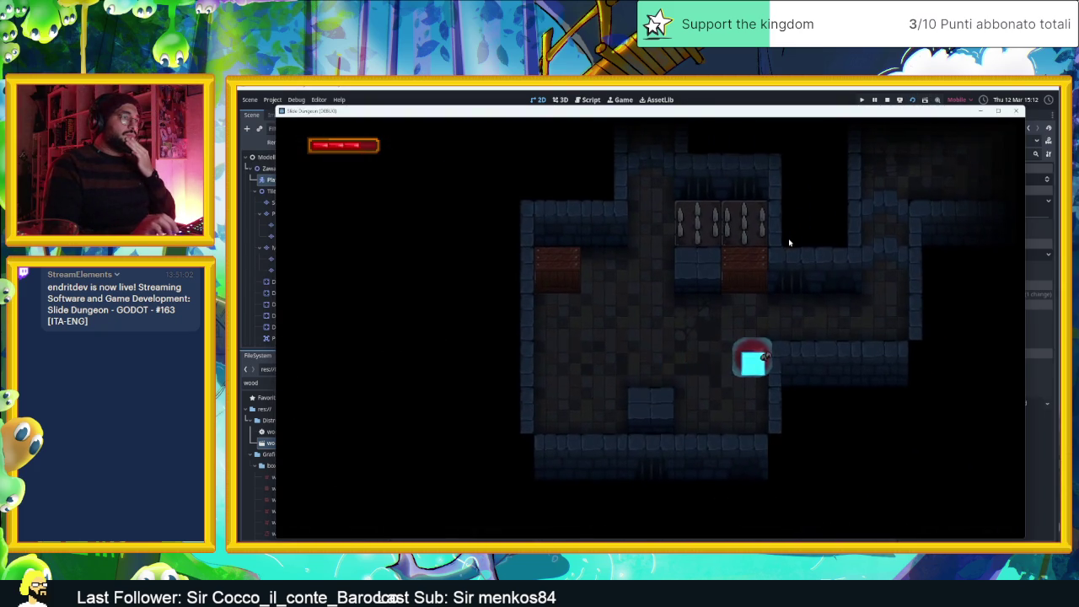
{"action": "key", "text": "Down"}
{"action": "key", "text": "Right"}
{"action": "key", "text": "Up"}
{"action": "key", "text": "Right"}
{"action": "key", "text": "Down"}
{"action": "key", "text": "Right"}
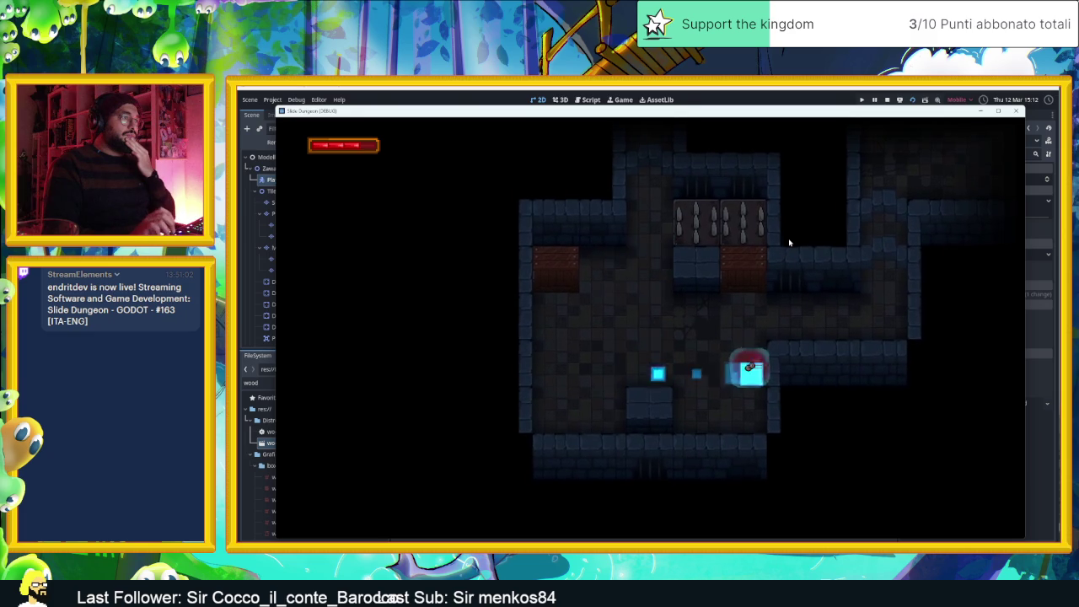
{"action": "key", "text": "Left"}
{"action": "key", "text": "Down"}
{"action": "key", "text": "Right"}
{"action": "key", "text": "Up"}
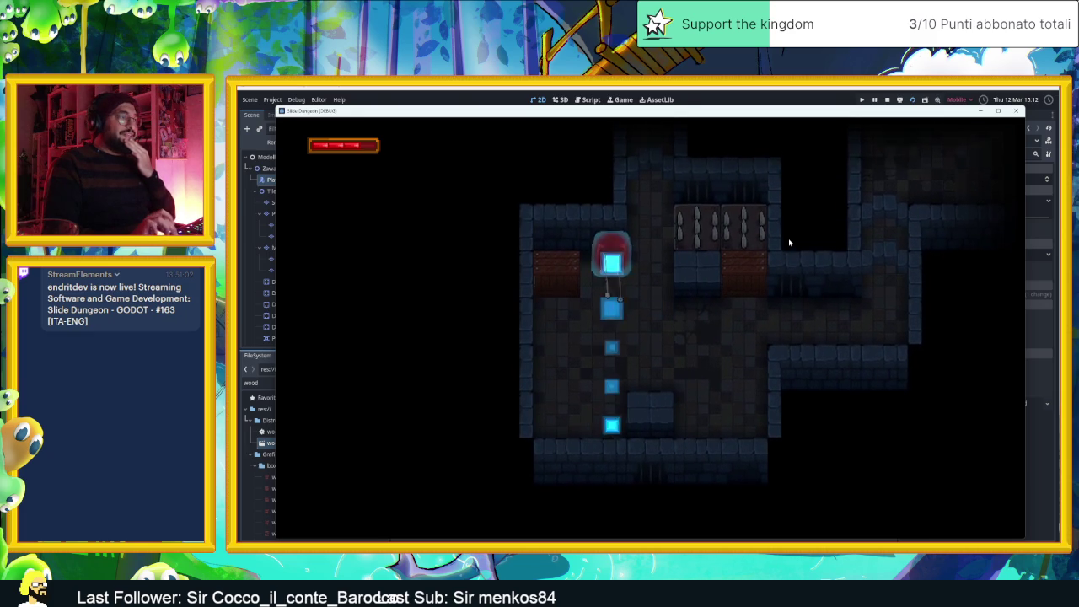
{"action": "key", "text": "Down"}
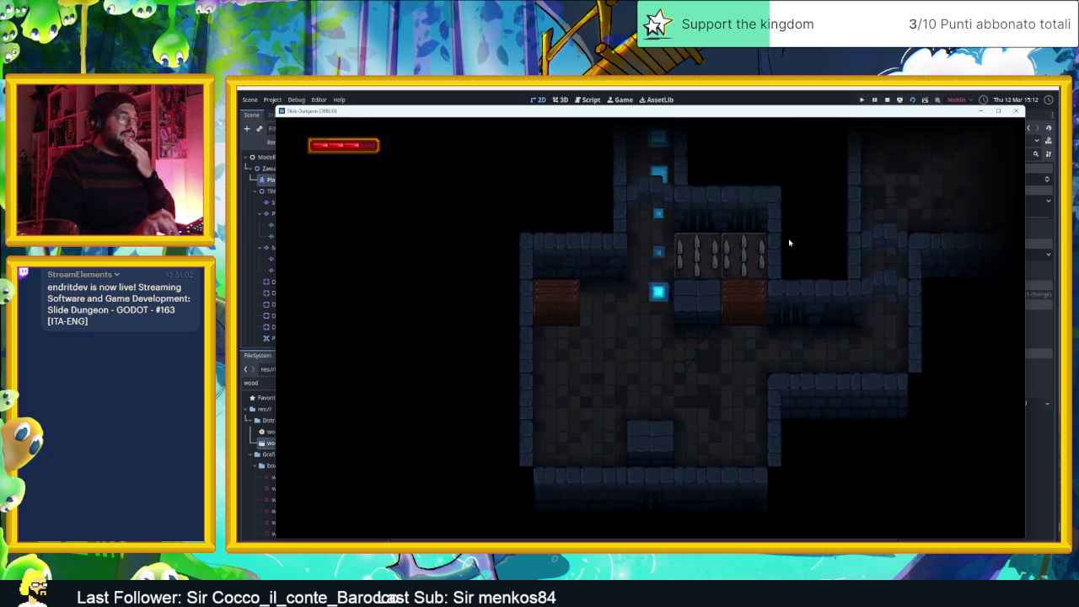
{"action": "key", "text": "Left"}
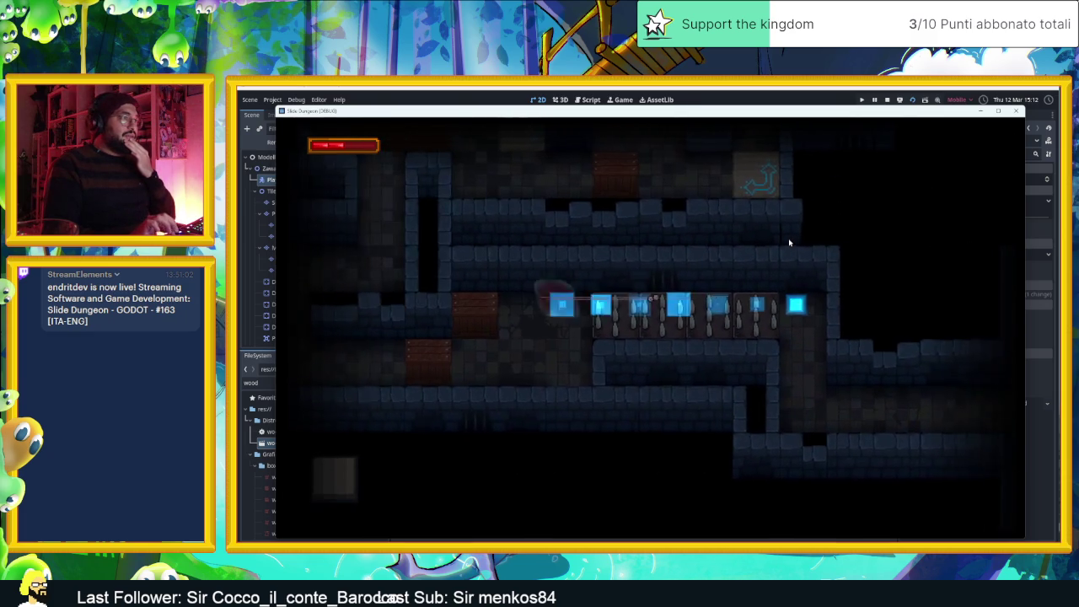
{"action": "key", "text": "Down"}
{"action": "key", "text": "Right"}
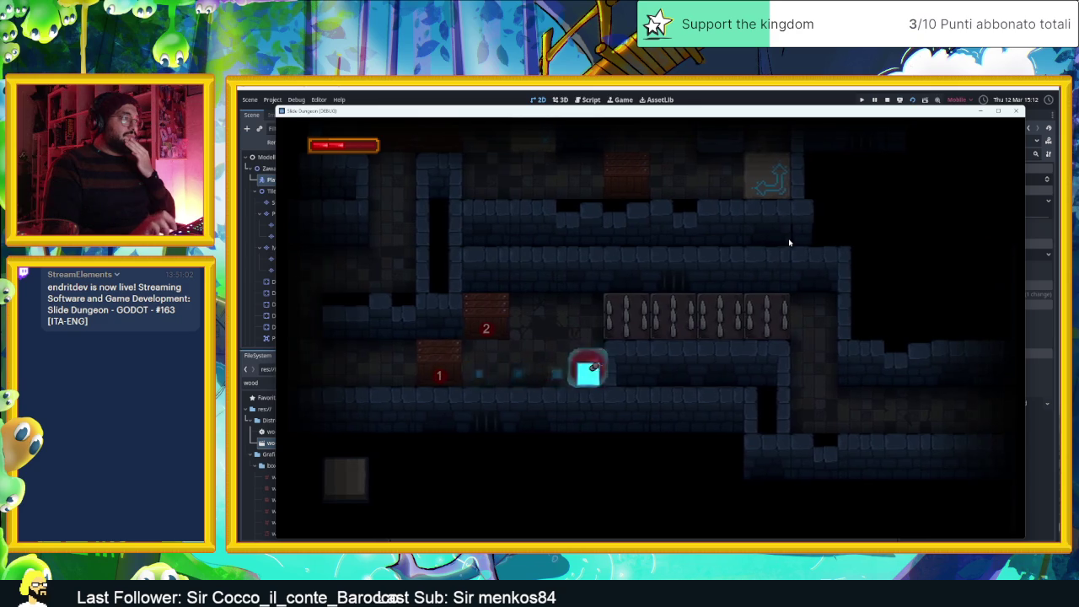
{"action": "key", "text": "Left"}
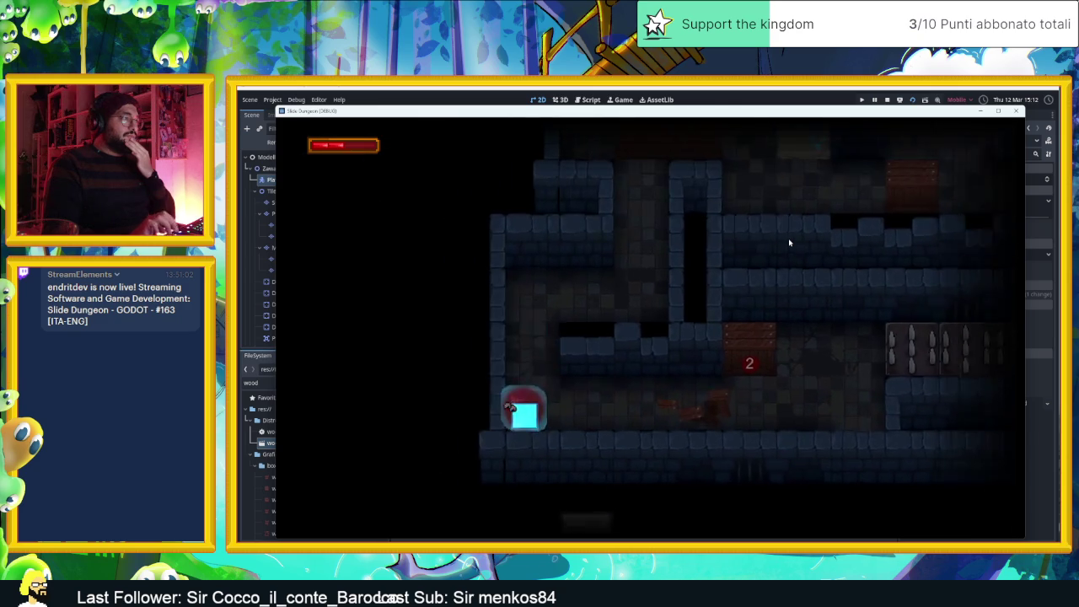
{"action": "key", "text": "Up"}
{"action": "key", "text": "Down"}
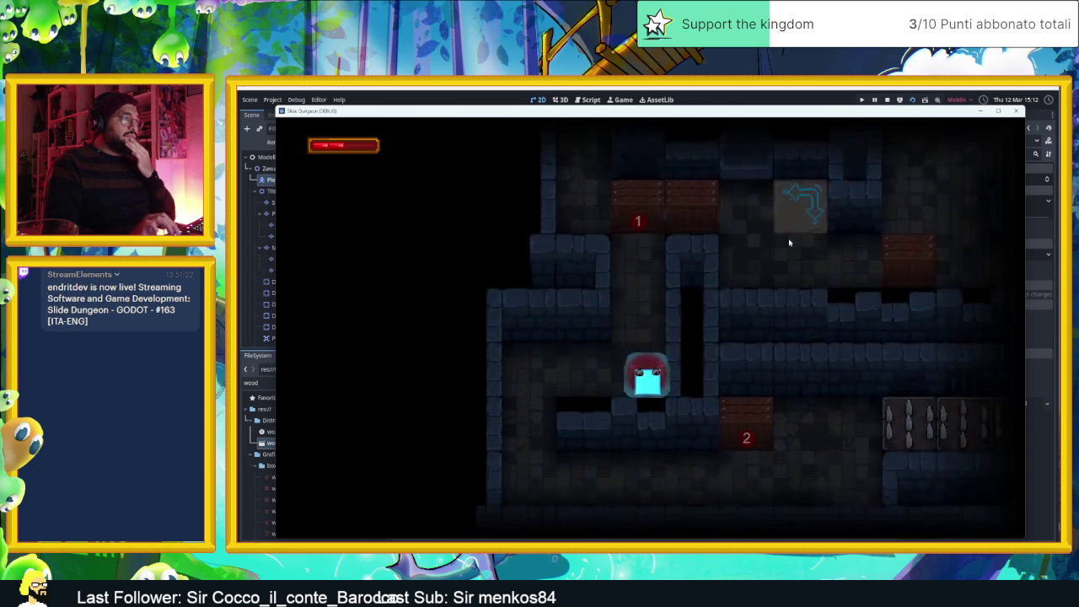
{"action": "key", "text": "Left"}
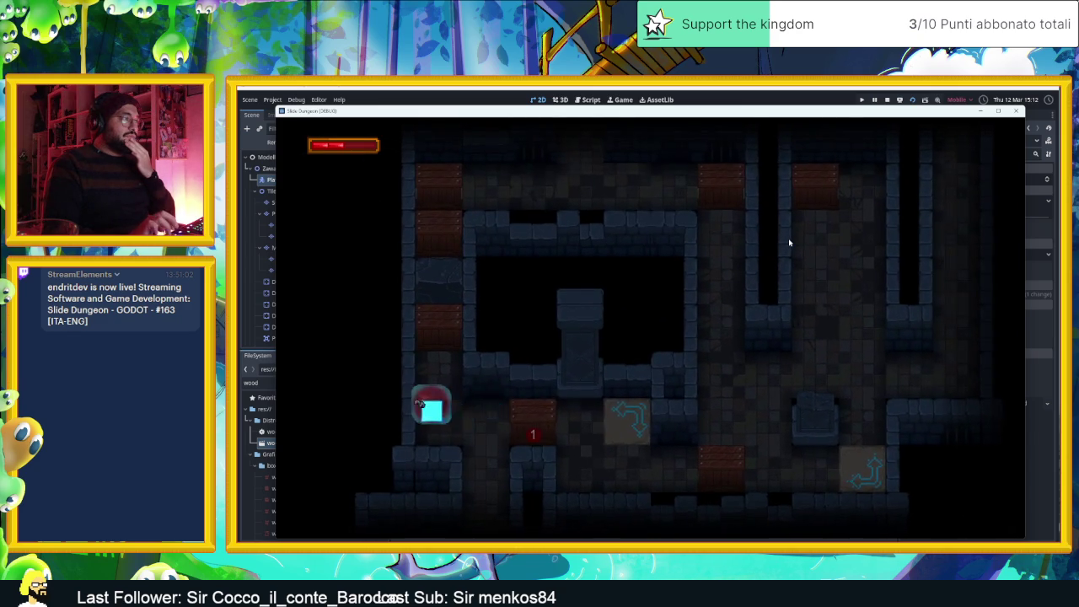
{"action": "key", "text": "Right"}
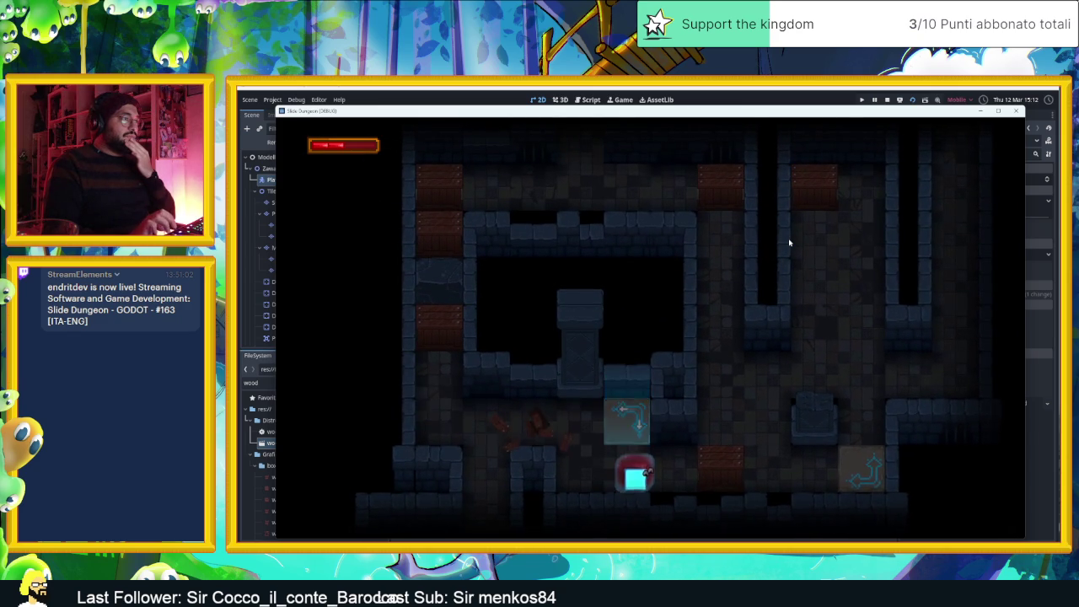
{"action": "key", "text": "Right"}
{"action": "key", "text": "Down"}
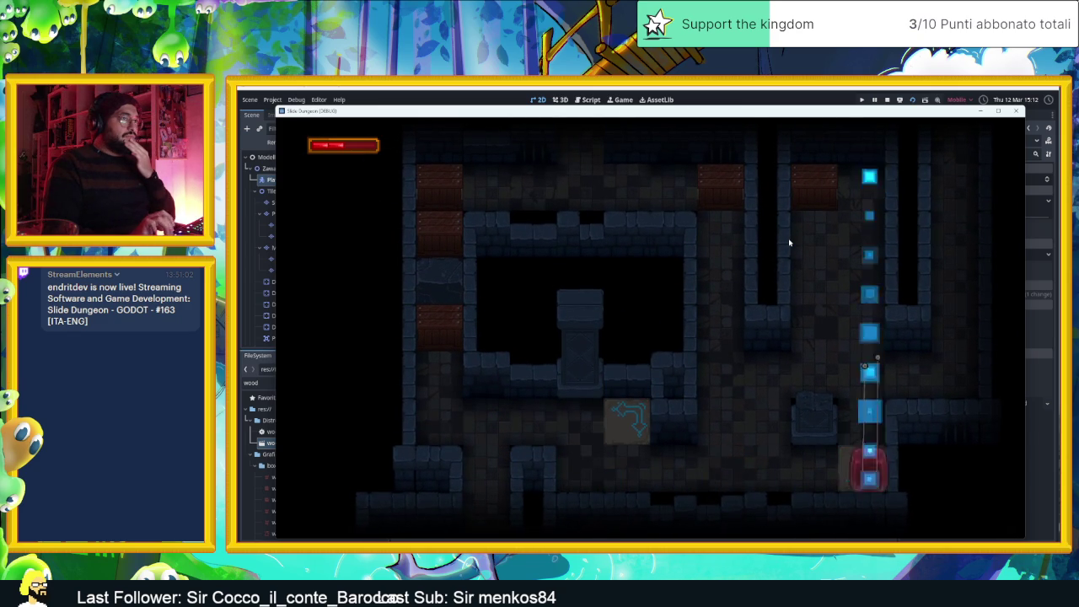
{"action": "key", "text": "Right"}
{"action": "key", "text": "Left"}
{"action": "key", "text": "Down"}
{"action": "key", "text": "Left"}
{"action": "key", "text": "Up"}
{"action": "key", "text": "Up"}
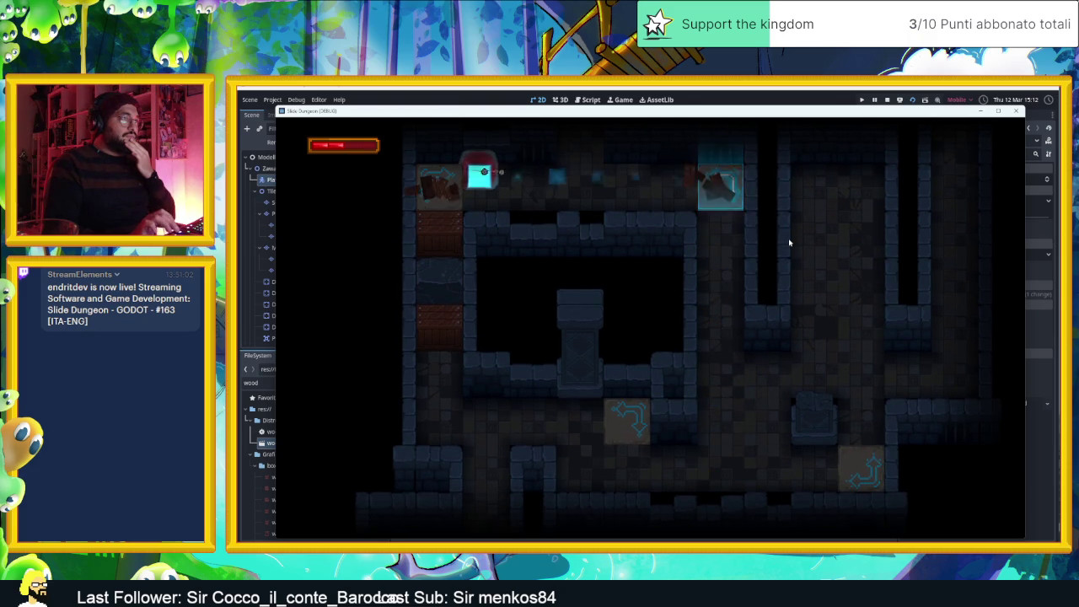
{"action": "key", "text": "Right"}
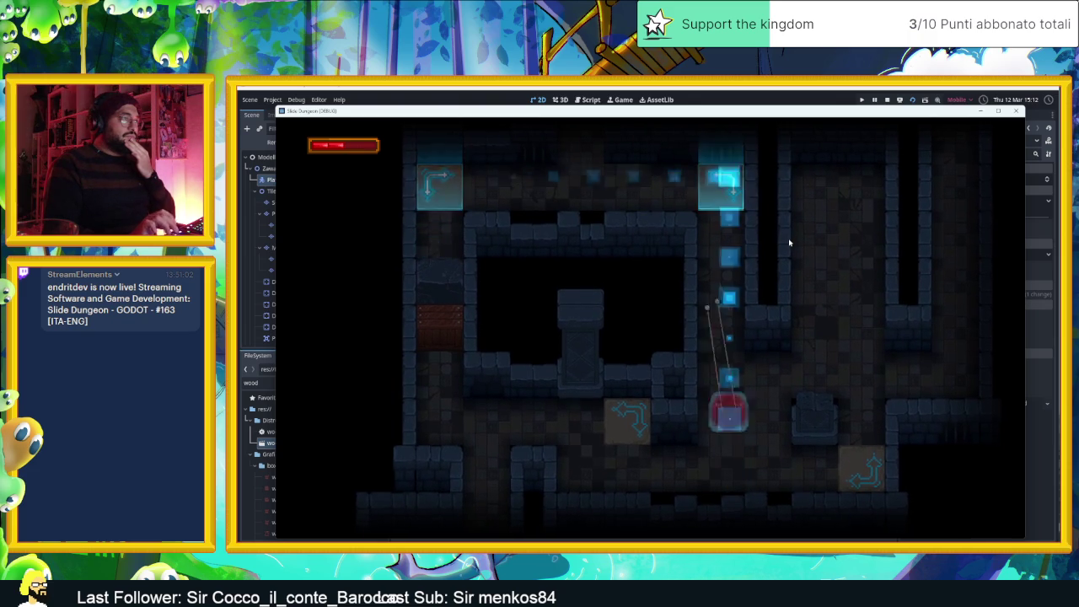
{"action": "key", "text": "Left"}
{"action": "key", "text": "Up"}
{"action": "key", "text": "Down"}
{"action": "key", "text": "Right"}
{"action": "key", "text": "Right"}
{"action": "key", "text": "Left"}
{"action": "key", "text": "Down"}
{"action": "key", "text": "Left"}
{"action": "key", "text": "Up"}
{"action": "key", "text": "Up"}
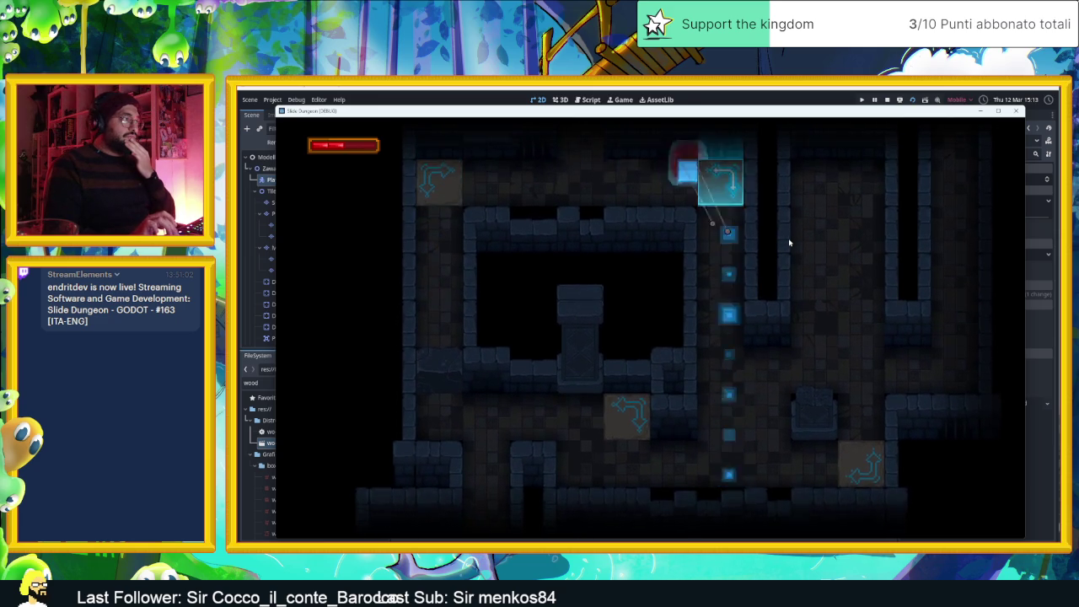
{"action": "key", "text": "Down"}
{"action": "key", "text": "Up"}
{"action": "key", "text": "Up"}
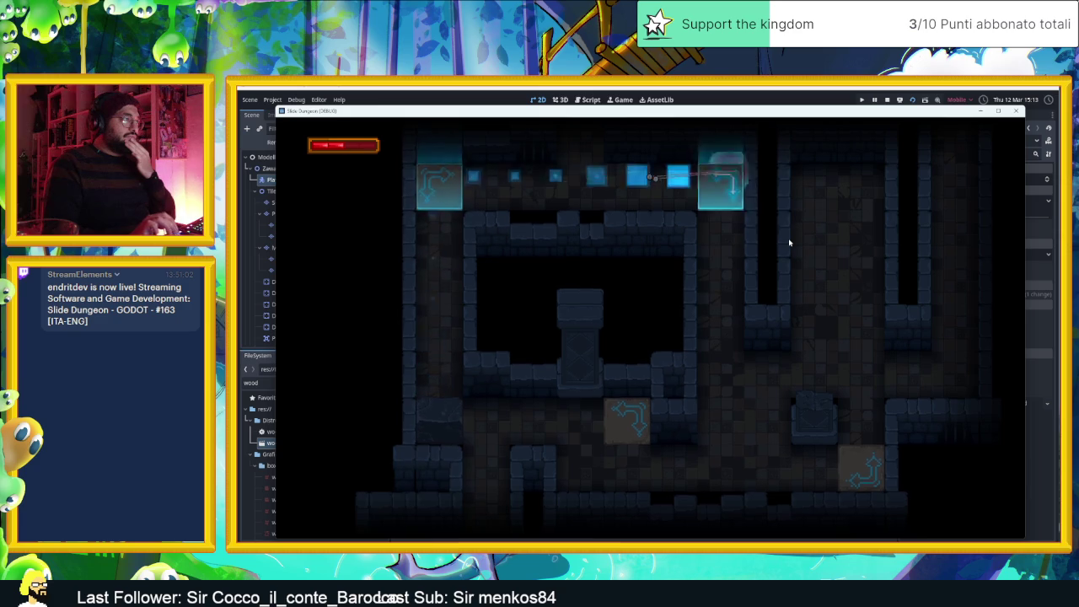
{"action": "key", "text": "Left"}
{"action": "key", "text": "Up"}
{"action": "key", "text": "Up"}
{"action": "key", "text": "Left"}
{"action": "key", "text": "Down"}
{"action": "key", "text": "Right"}
{"action": "key", "text": "Left"}
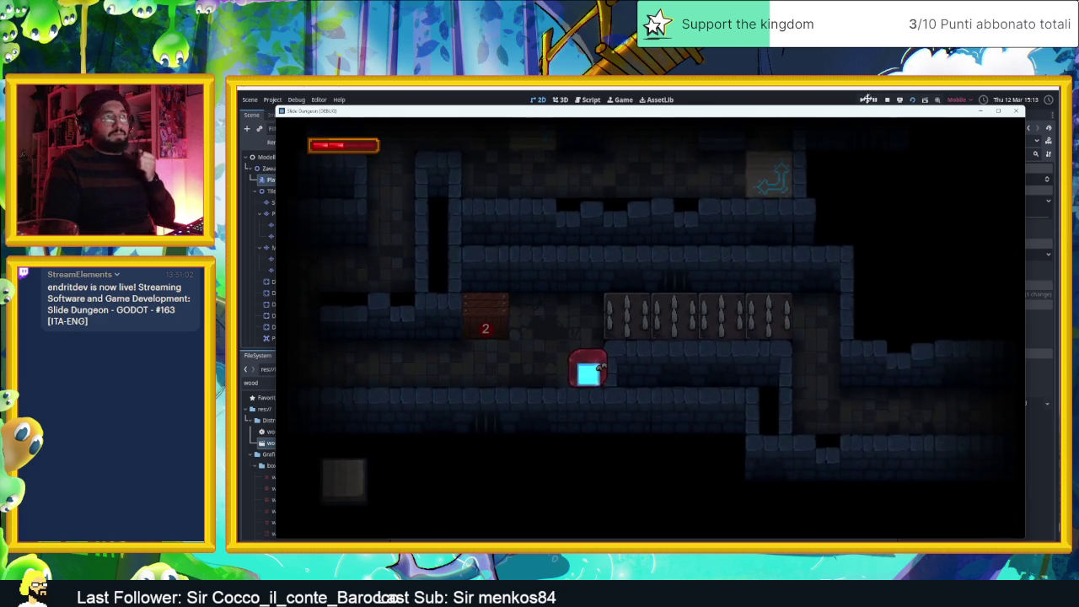
{"action": "key", "text": "F8"}
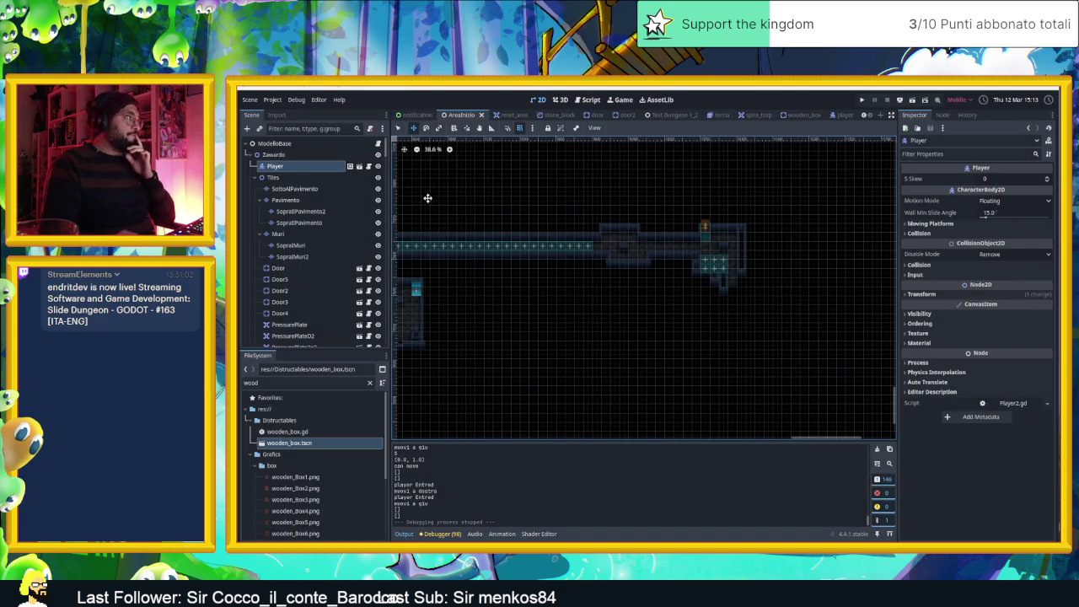
In the player scene, turn Emitting off and One Shot on for the particles
{"action": "left_click", "coordinate": [844, 115]}
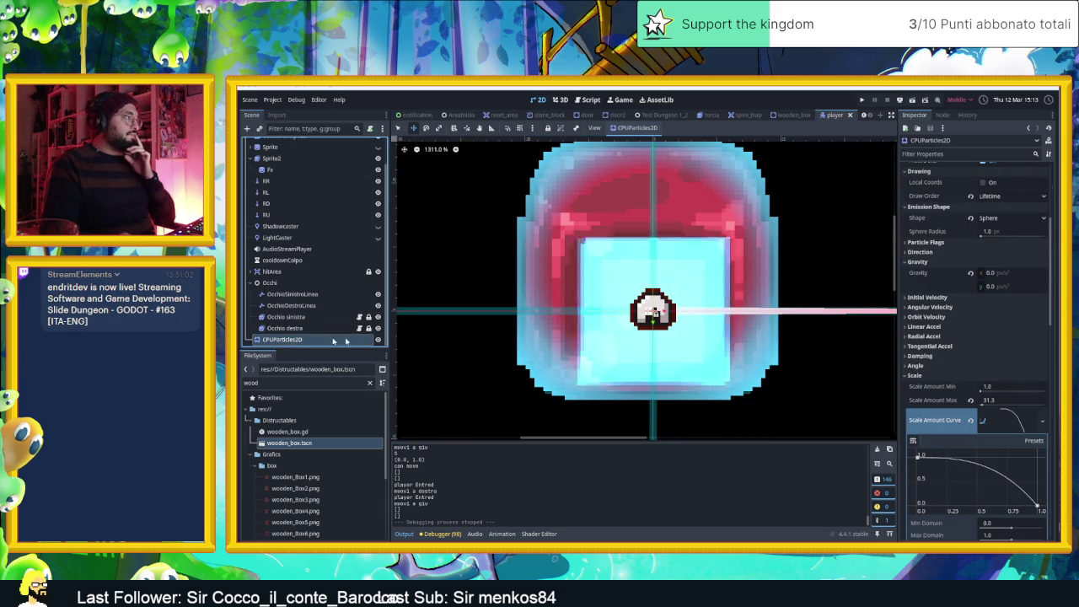
{"action": "scroll", "coordinate": [969, 235], "scroll_direction": "up", "scroll_amount": 5}
{"action": "left_click", "coordinate": [982, 180]}
{"action": "left_click", "coordinate": [982, 179]}
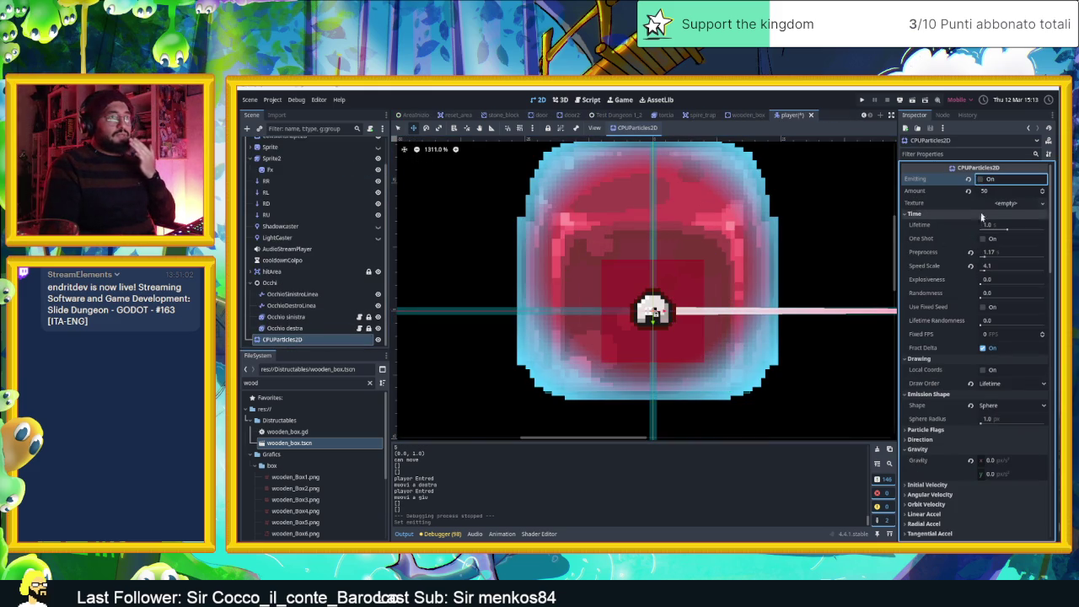
{"action": "left_click", "coordinate": [983, 240]}
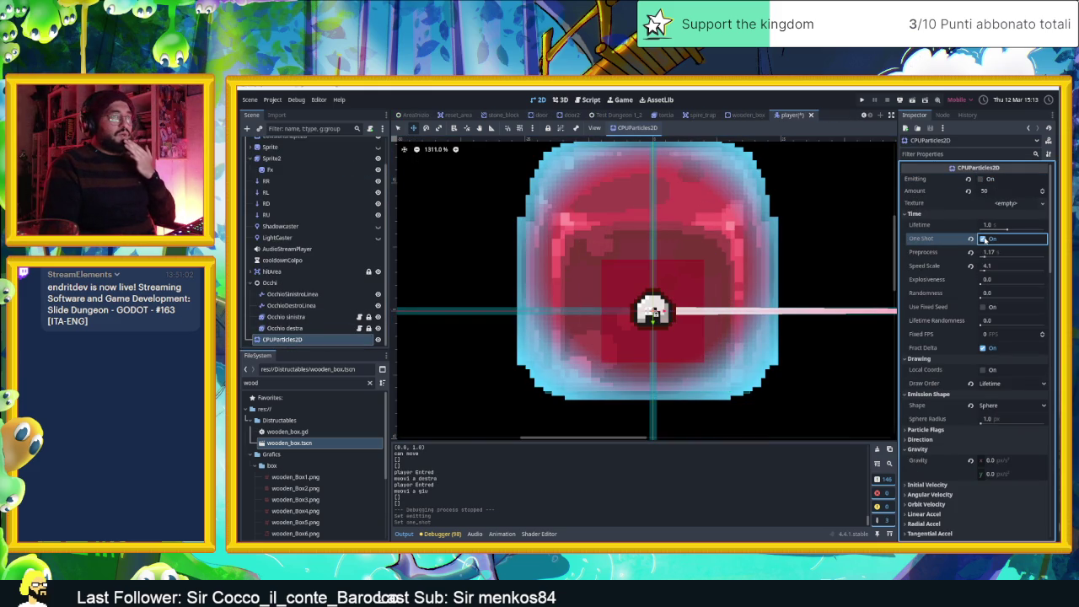
Move CPUParticles2D directly under Player, rename it SpeedParticles, and save the scene
{"action": "left_click", "coordinate": [270, 339]}
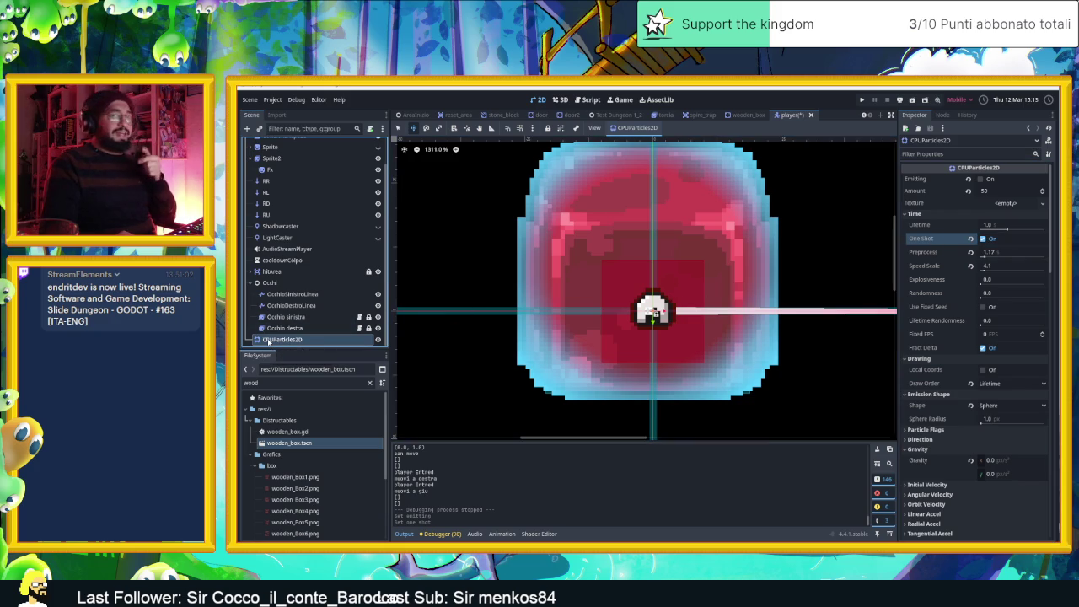
{"action": "mouse_move", "coordinate": [268, 341]}
{"action": "left_mouse_down"}
{"action": "mouse_move", "coordinate": [268, 129]}
{"action": "mouse_move", "coordinate": [273, 152]}
{"action": "left_mouse_up"}
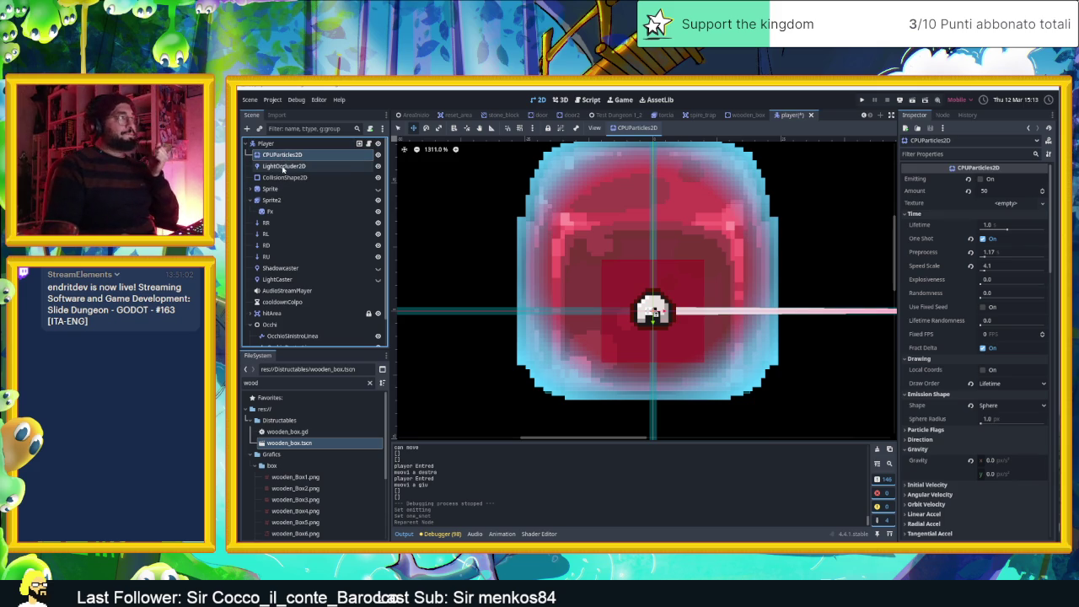
{"action": "key", "text": "ctrl+s"}
{"action": "double_click", "coordinate": [291, 154]}
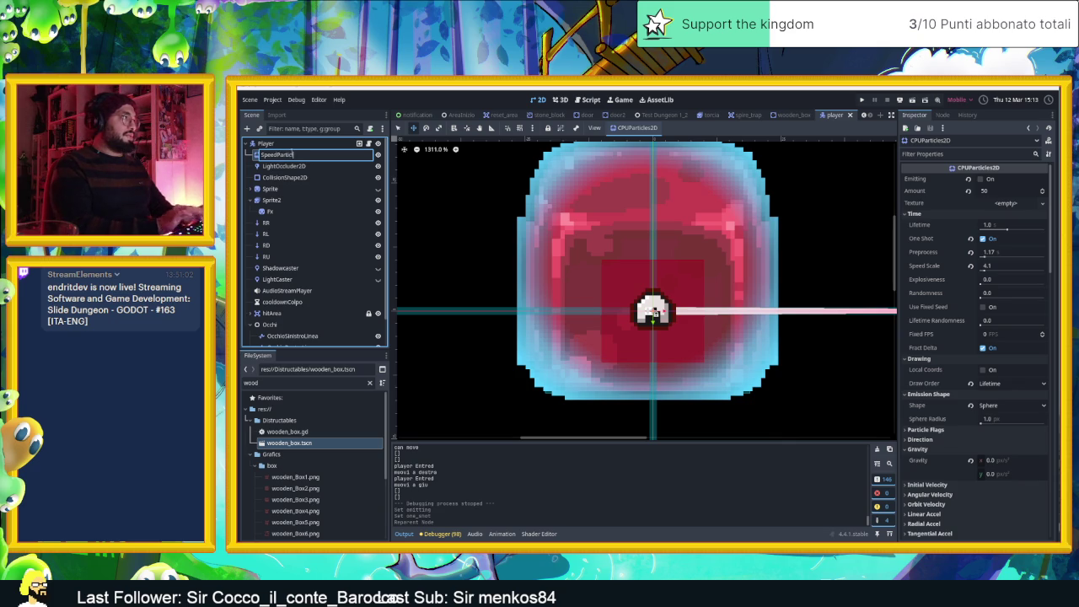
{"action": "key", "text": "Return"}
{"action": "key", "text": "ctrl+s"}
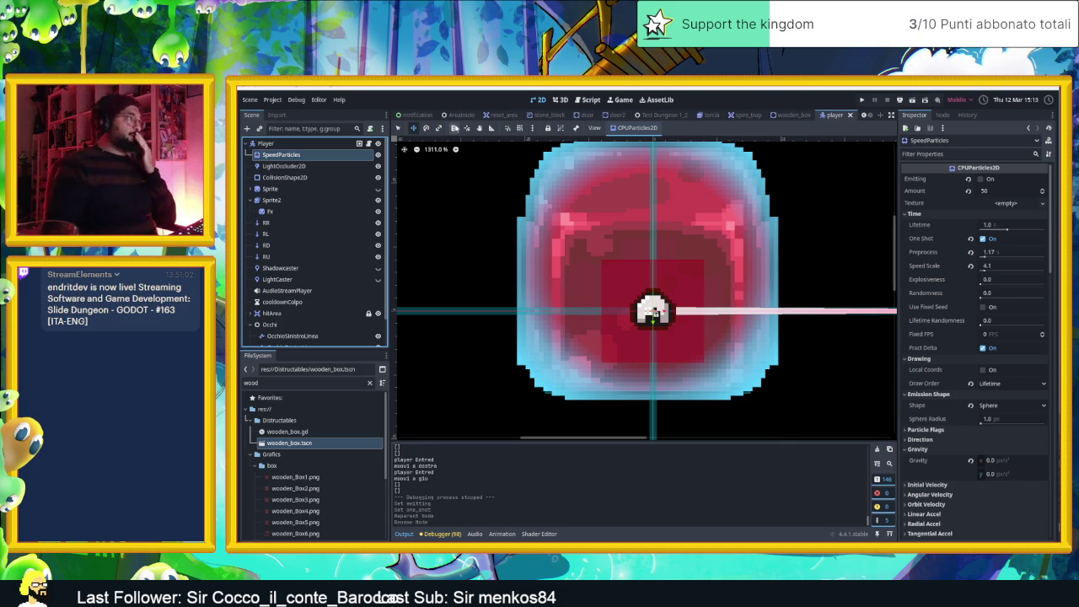
{"action": "left_click", "coordinate": [461, 114]}
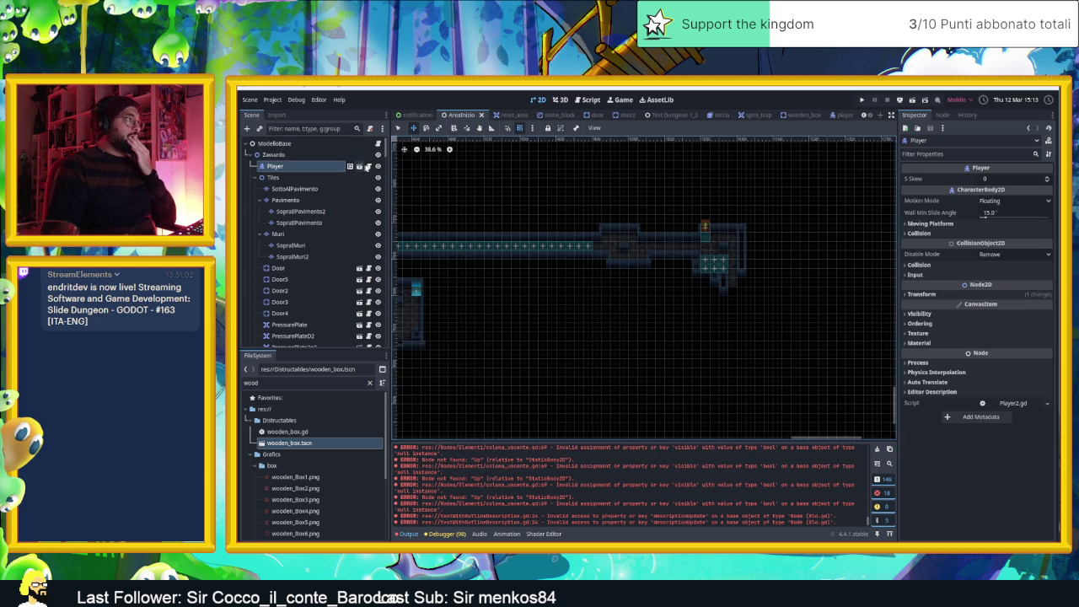
Open Player2.gd and place the caret after the bonusSpeed += 10 line in autoMove
{"action": "left_click", "coordinate": [367, 167]}
{"action": "scroll", "coordinate": [654, 333], "scroll_direction": "down", "scroll_amount": 1}
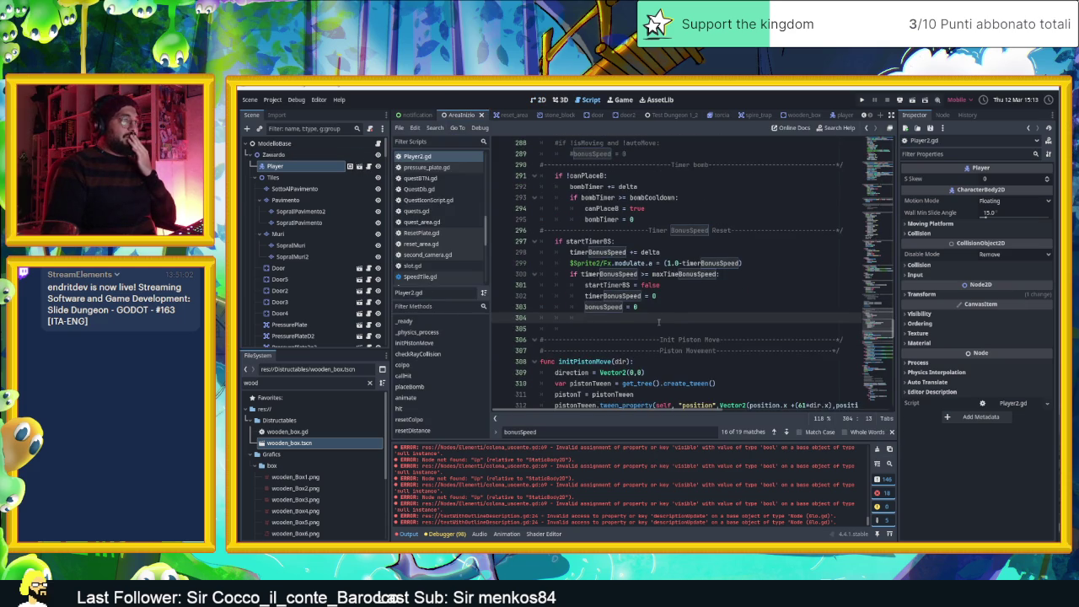
{"action": "scroll", "coordinate": [659, 323], "scroll_direction": "down", "scroll_amount": 20}
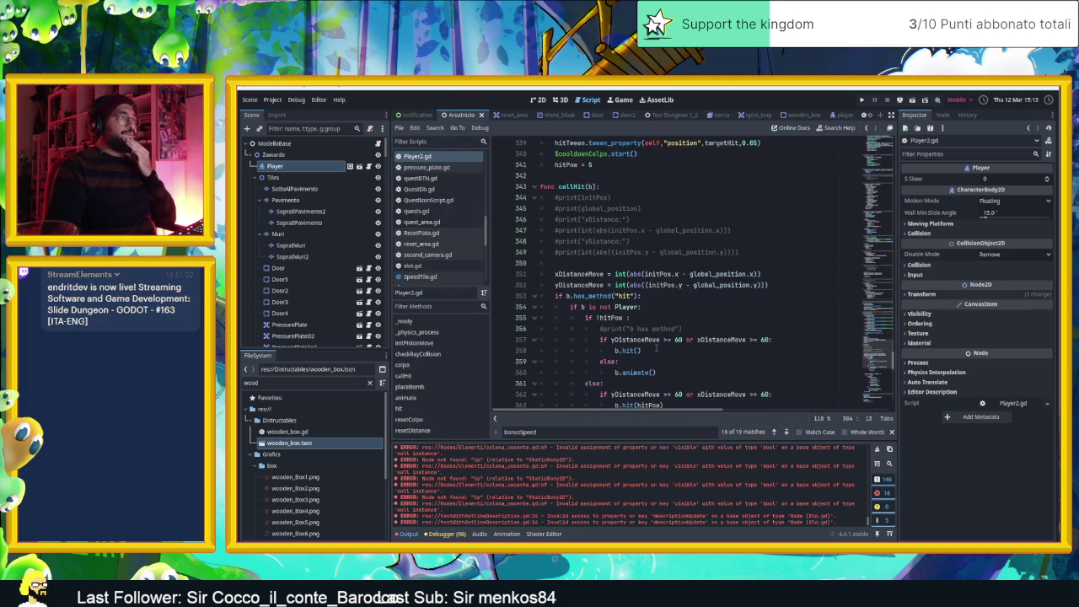
{"action": "scroll", "coordinate": [656, 347], "scroll_direction": "down", "scroll_amount": 1}
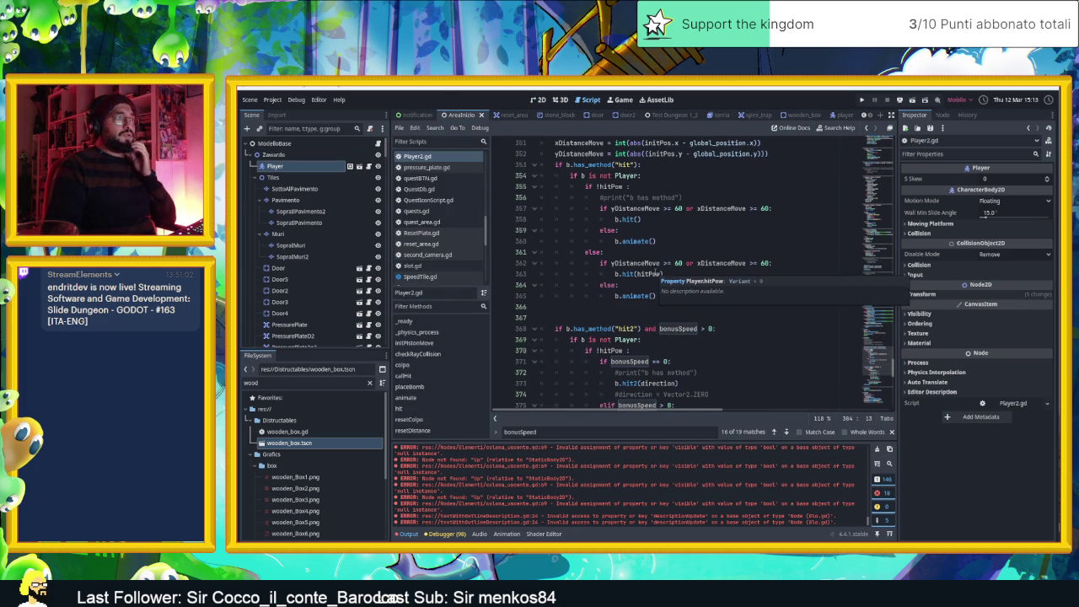
{"action": "scroll", "coordinate": [658, 274], "scroll_direction": "down", "scroll_amount": 4}
{"action": "scroll", "coordinate": [705, 289], "scroll_direction": "down", "scroll_amount": 3}
{"action": "scroll", "coordinate": [702, 294], "scroll_direction": "up", "scroll_amount": 4}
{"action": "scroll", "coordinate": [700, 295], "scroll_direction": "up", "scroll_amount": 2}
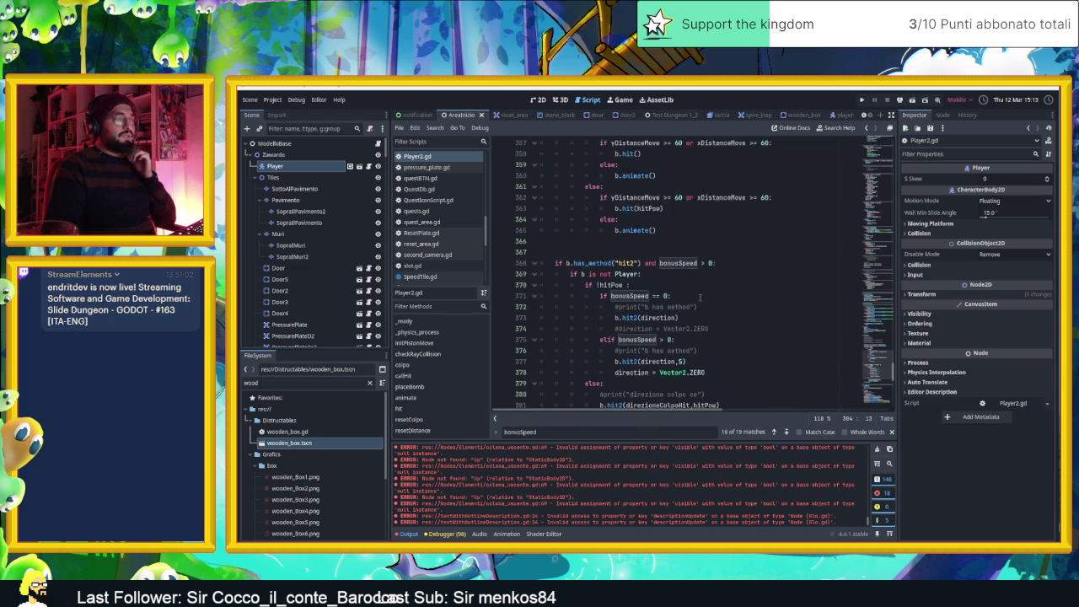
{"action": "scroll", "coordinate": [700, 297], "scroll_direction": "down", "scroll_amount": 2}
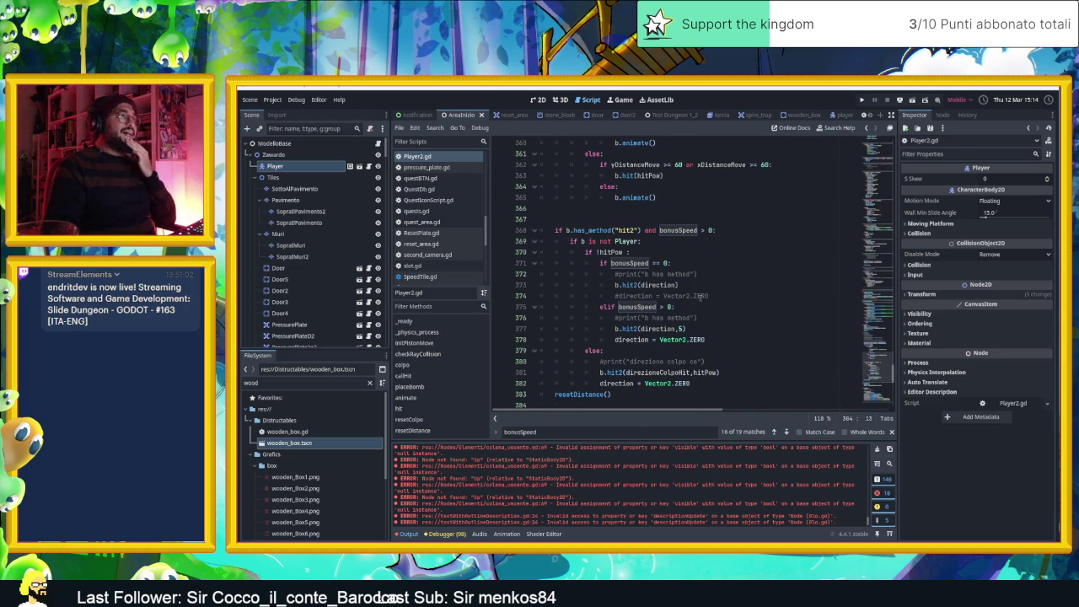
{"action": "scroll", "coordinate": [699, 297], "scroll_direction": "down", "scroll_amount": 11}
{"action": "scroll", "coordinate": [693, 306], "scroll_direction": "down", "scroll_amount": 1}
{"action": "scroll", "coordinate": [695, 306], "scroll_direction": "up", "scroll_amount": 5}
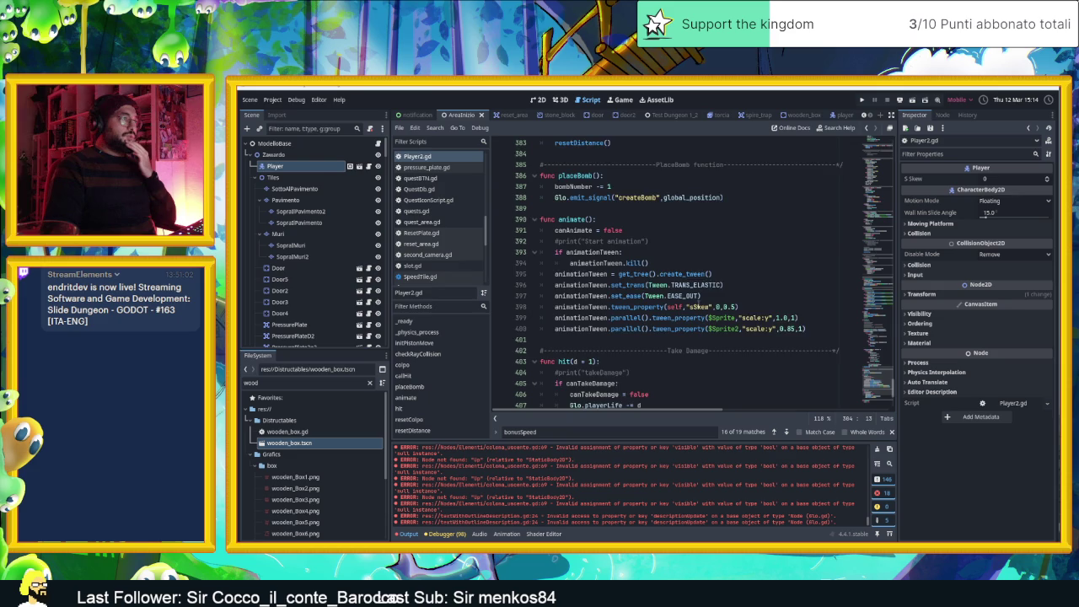
{"action": "scroll", "coordinate": [700, 302], "scroll_direction": "up", "scroll_amount": 8}
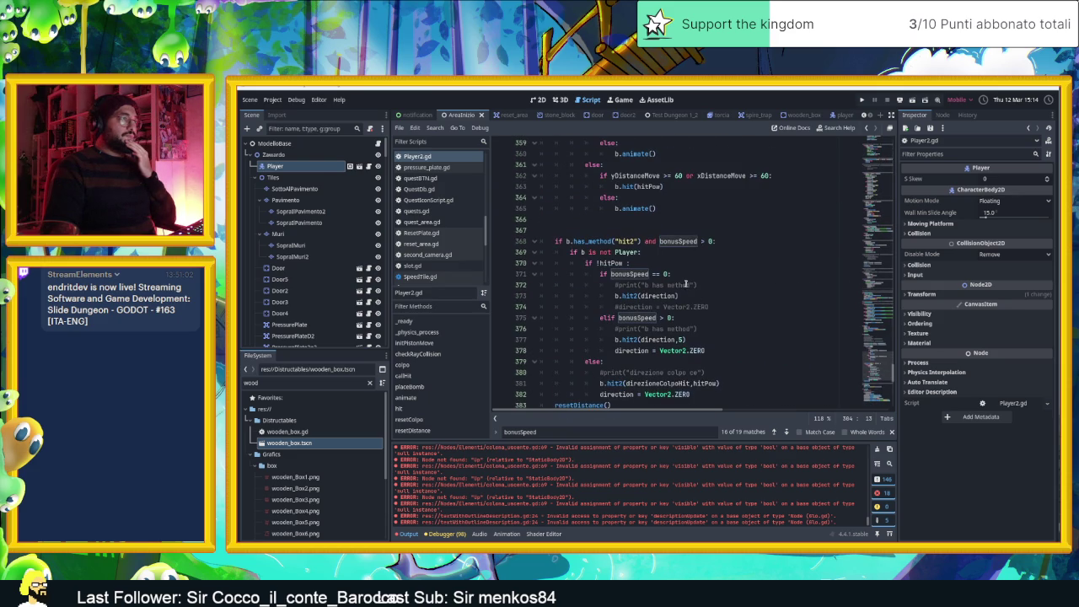
{"action": "scroll", "coordinate": [685, 283], "scroll_direction": "up", "scroll_amount": 6}
{"action": "scroll", "coordinate": [685, 284], "scroll_direction": "up", "scroll_amount": 4}
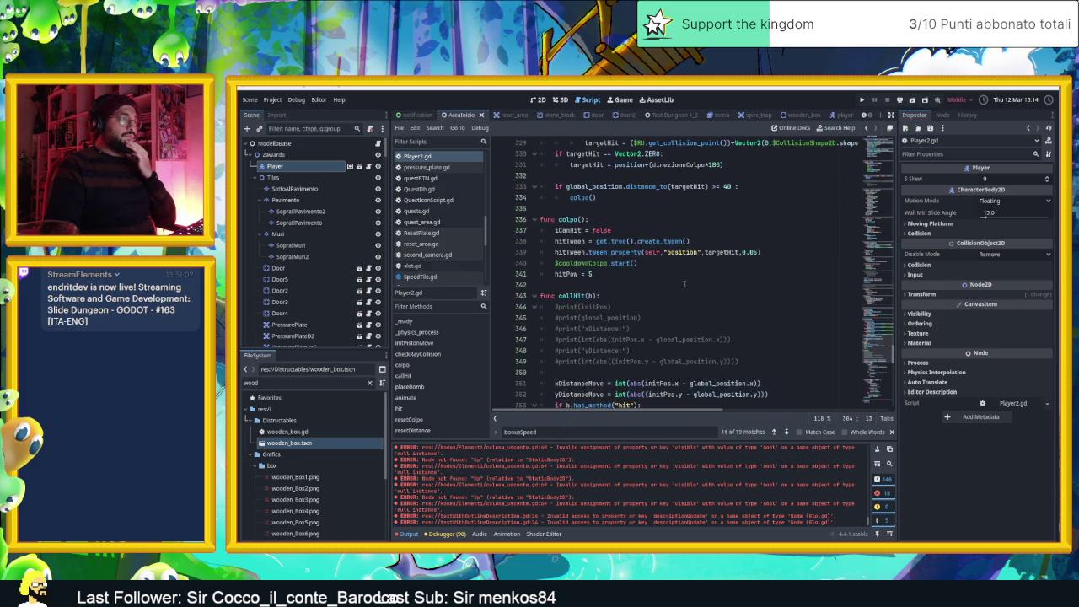
{"action": "scroll", "coordinate": [684, 285], "scroll_direction": "up", "scroll_amount": 17}
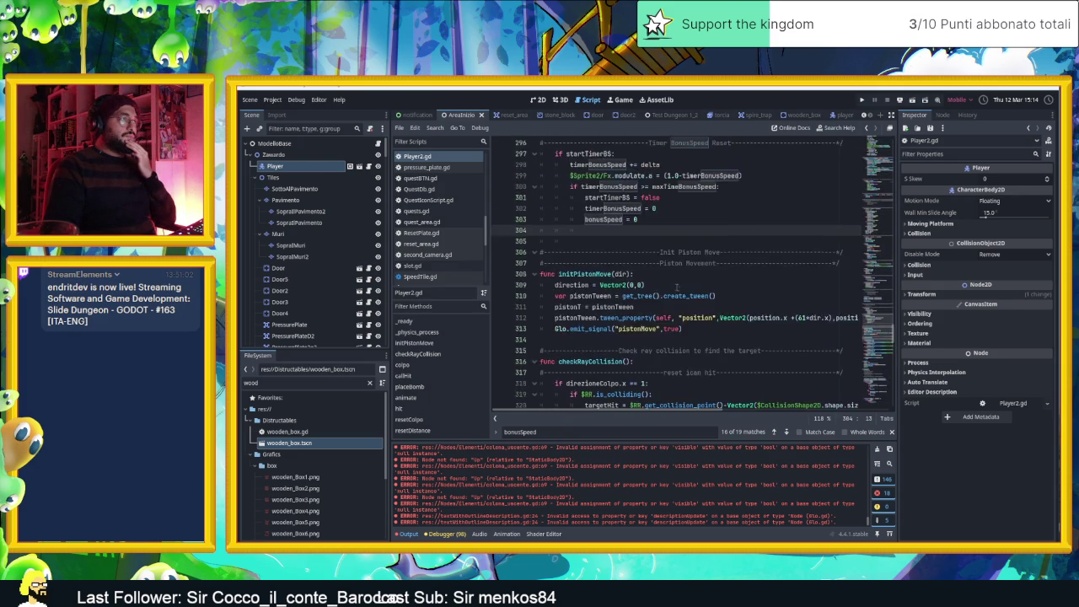
{"action": "scroll", "coordinate": [675, 287], "scroll_direction": "up", "scroll_amount": 16}
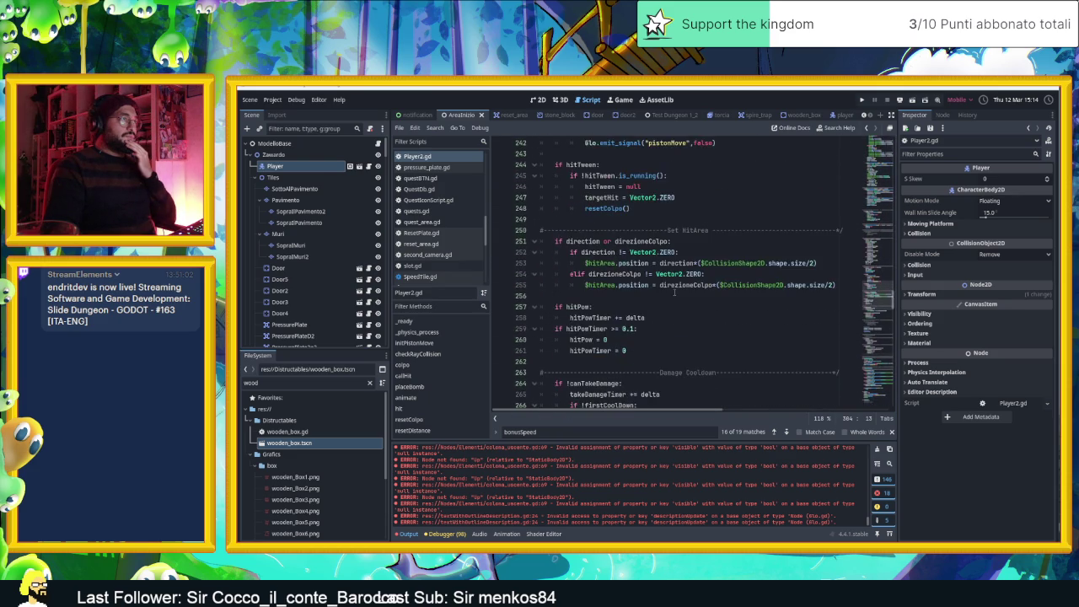
{"action": "scroll", "coordinate": [675, 292], "scroll_direction": "up", "scroll_amount": 8}
{"action": "scroll", "coordinate": [674, 295], "scroll_direction": "up", "scroll_amount": 4}
{"action": "left_click", "coordinate": [650, 287]}
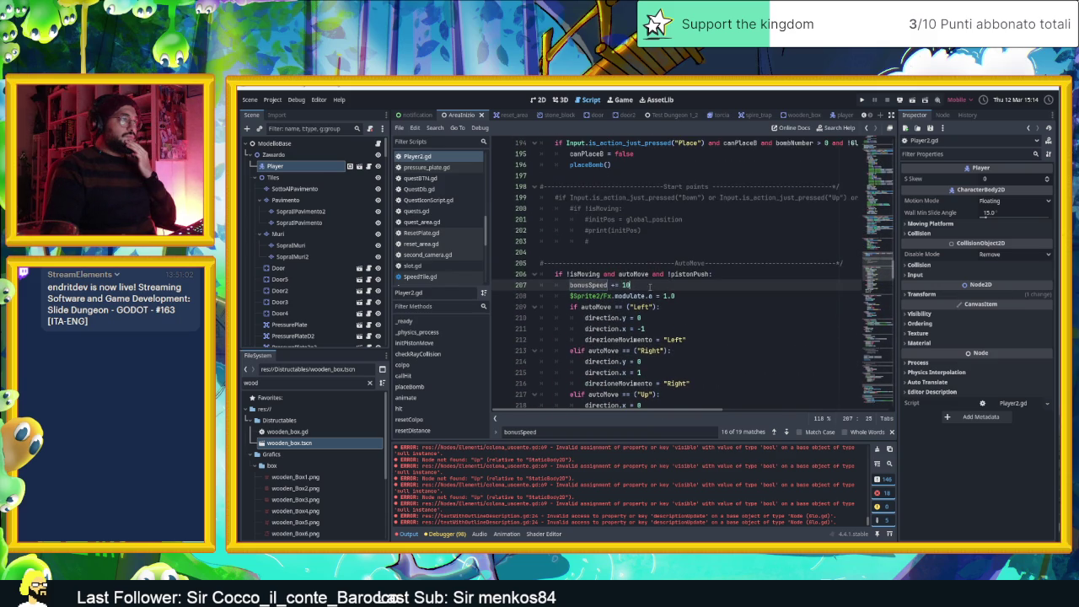
Add a $SpeedParticles.restart() line below the modulate line using autocomplete
{"action": "left_click", "coordinate": [695, 301]}
{"action": "key", "text": "Return"}
{"action": "type", "text": "$spee"}
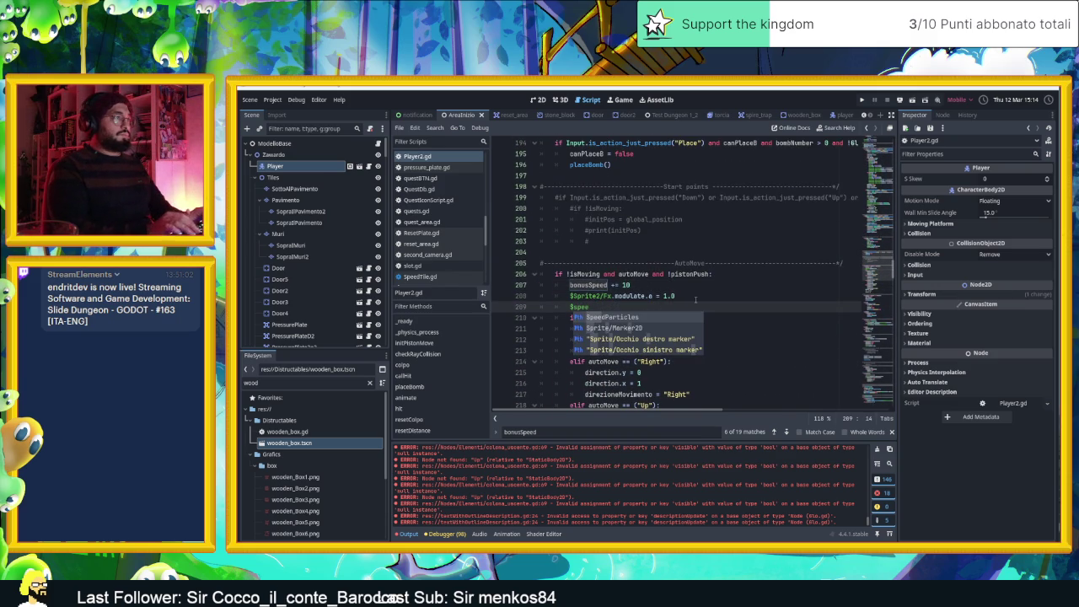
{"action": "key", "text": "Return"}
{"action": "type", "text": "."}
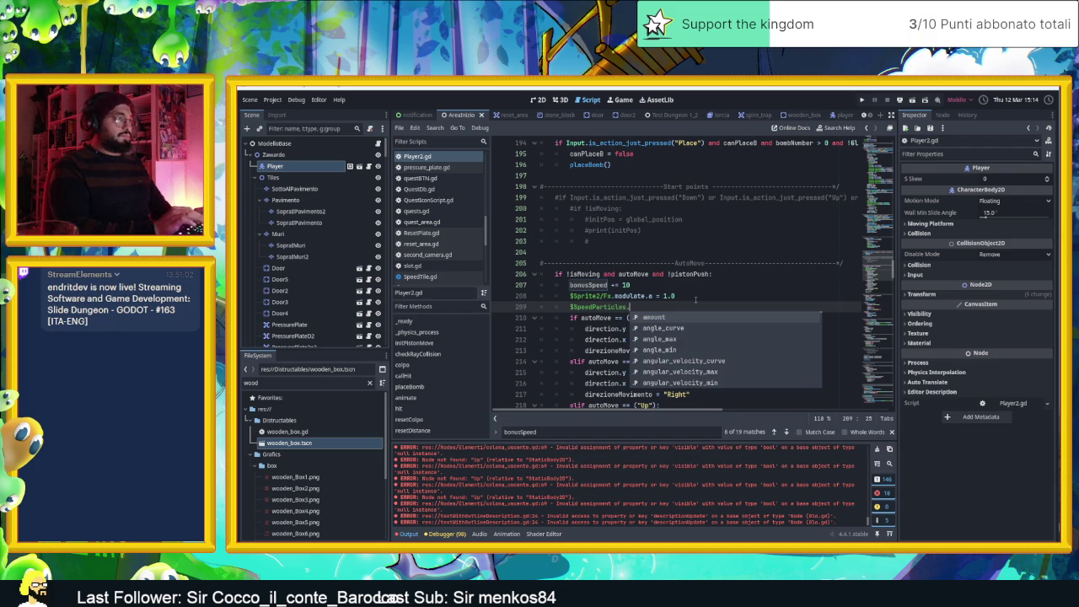
{"action": "type", "text": "s"}
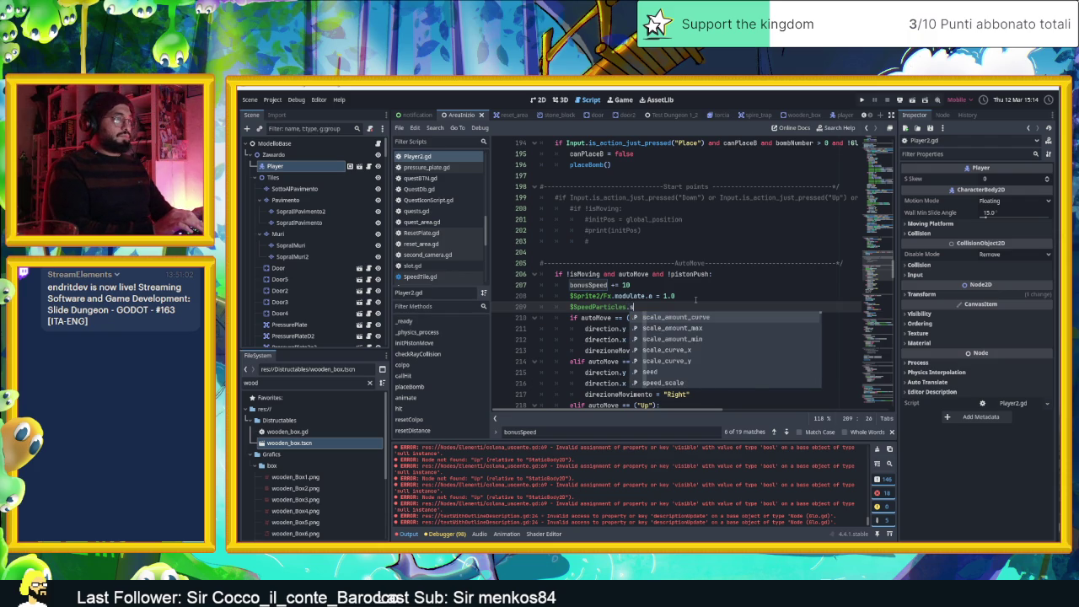
{"action": "type", "text": "t"}
{"action": "key", "text": "BackSpace"}
{"action": "key", "text": "BackSpace"}
{"action": "type", "text": "re"}
{"action": "key", "text": "Down"}
{"action": "key", "text": "Return"}
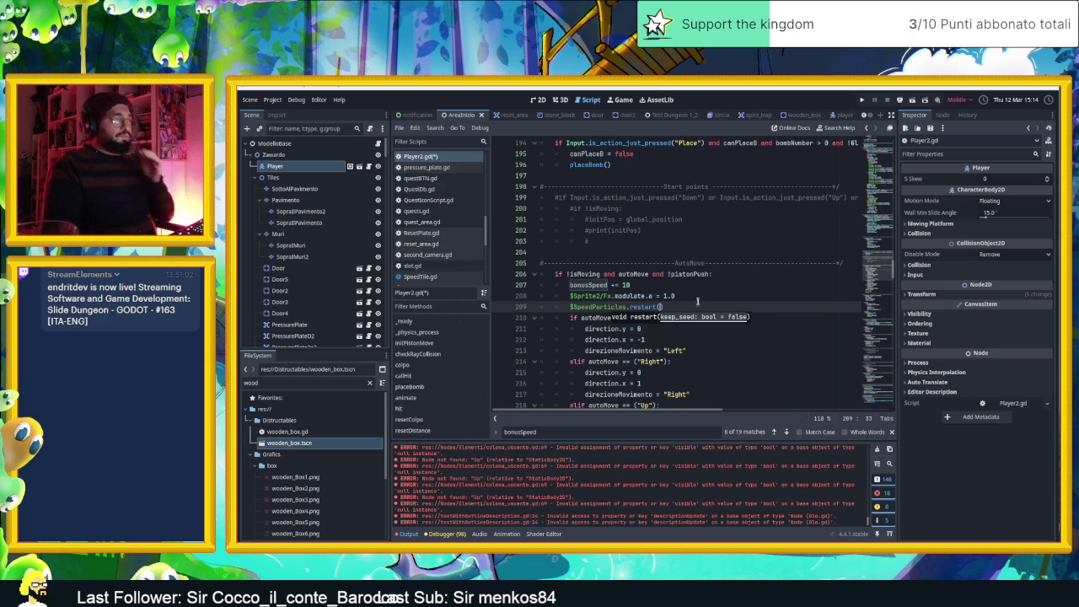
{"action": "left_click", "coordinate": [698, 306]}
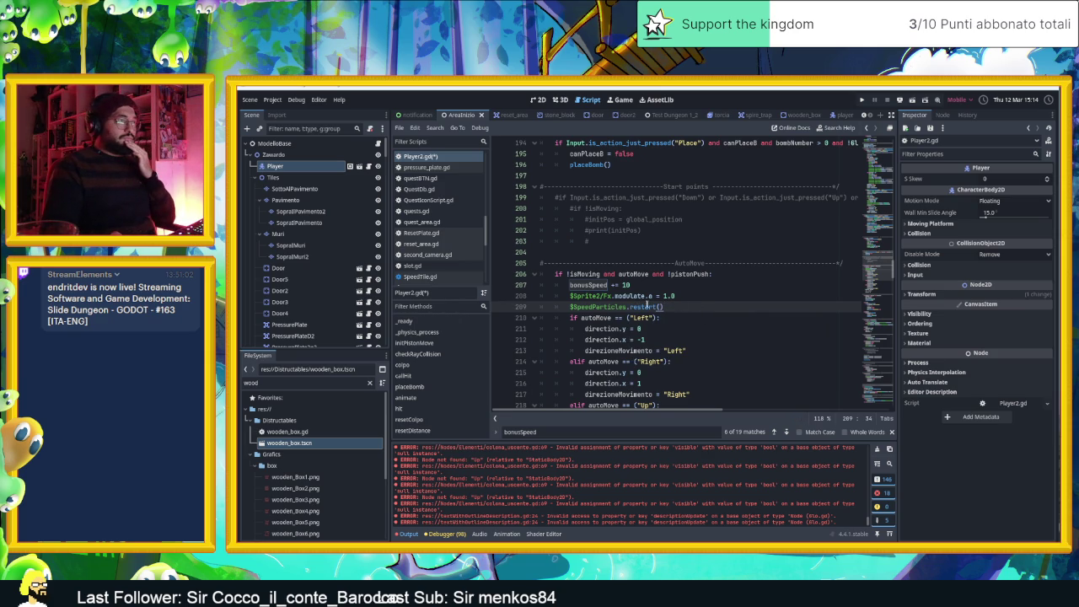
Read the restart() documentation, return to the 2D view, and save to launch the game
{"action": "left_click", "coordinate": [644, 307], "text": "ctrl"}
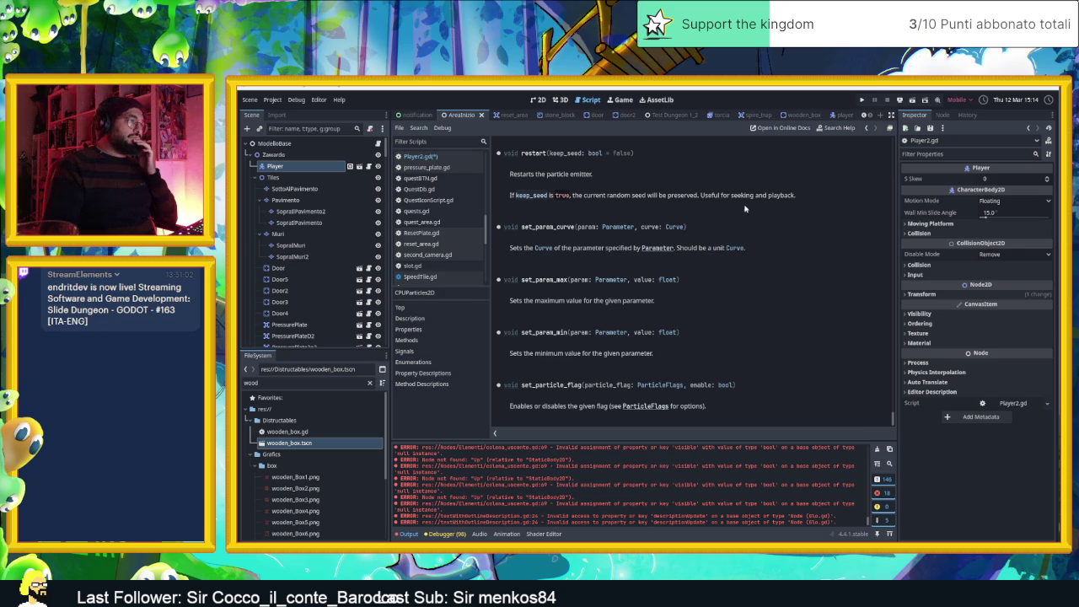
{"action": "left_click", "coordinate": [540, 99]}
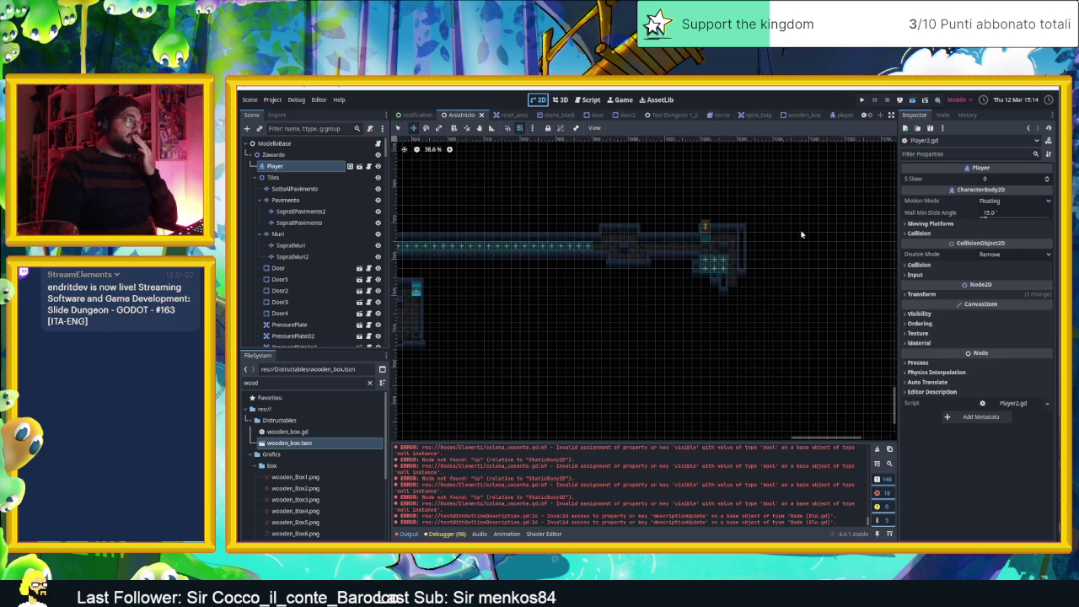
{"action": "key", "text": "ctrl+s"}
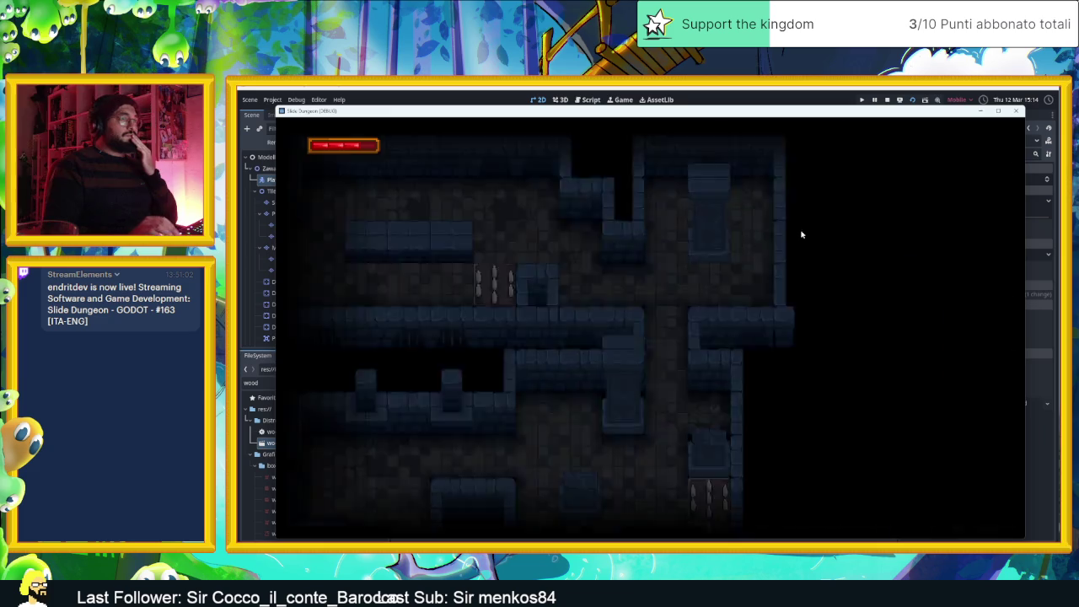
Slide the player through the dungeon rooms and arrow-tile loop, then stop and reopen Player2.gd
{"action": "key", "text": "Left"}
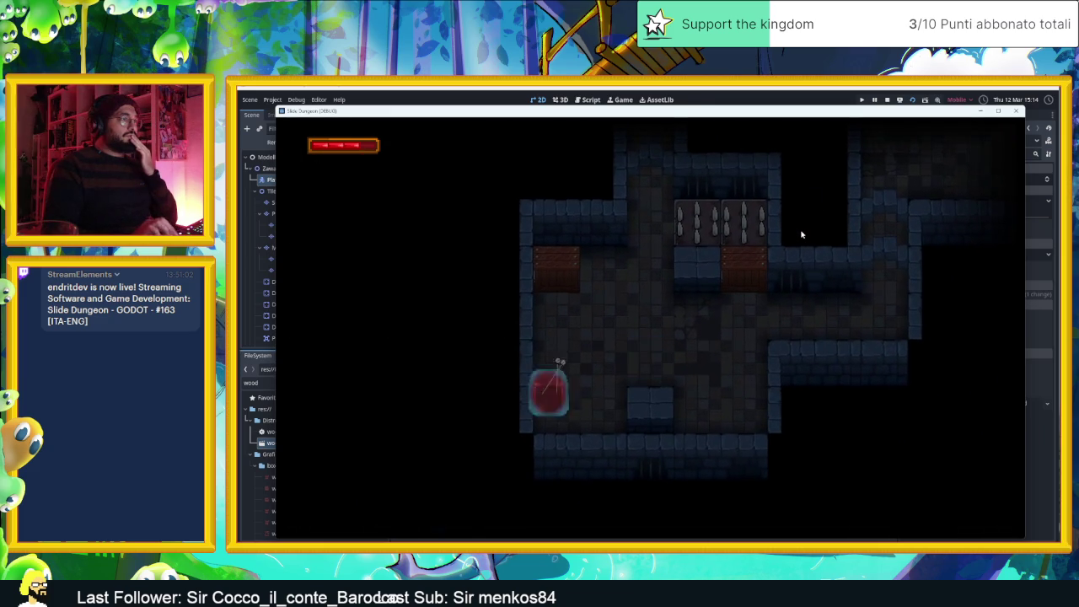
{"action": "key", "text": "Up"}
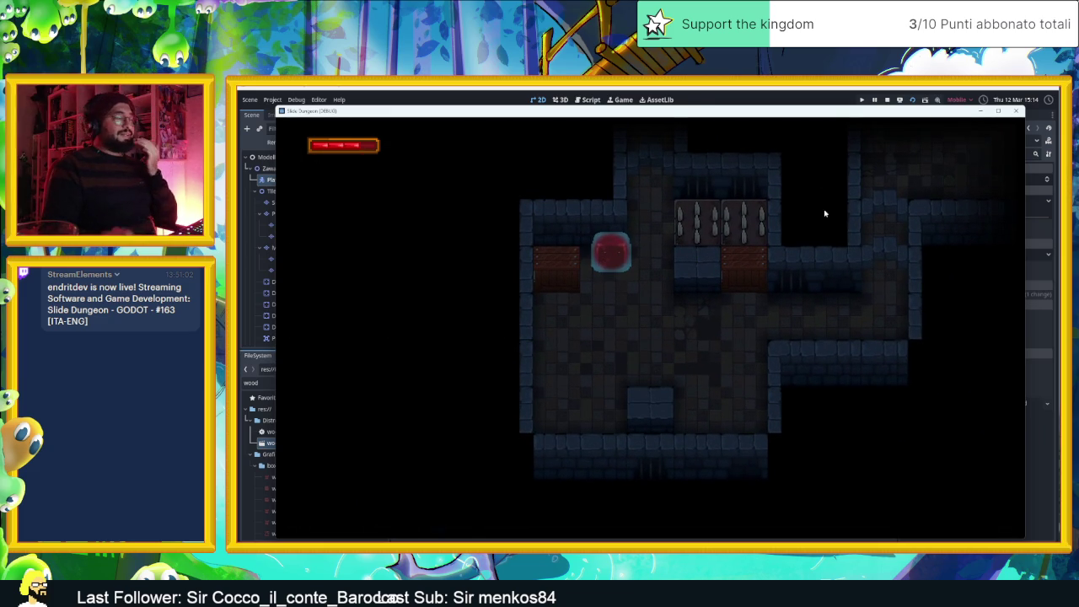
{"action": "key", "text": "Right"}
{"action": "key", "text": "Up"}
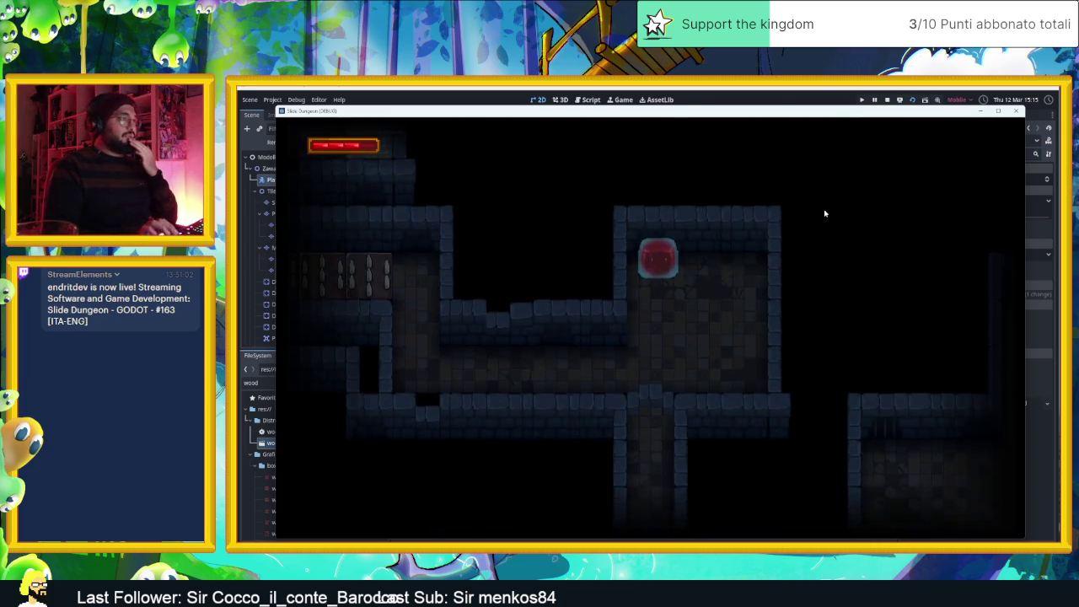
{"action": "key", "text": "Left"}
{"action": "key", "text": "Right"}
{"action": "key", "text": "Left"}
{"action": "key", "text": "Down"}
{"action": "key", "text": "Left"}
{"action": "key", "text": "Up"}
{"action": "key", "text": "Right"}
{"action": "key", "text": "Down"}
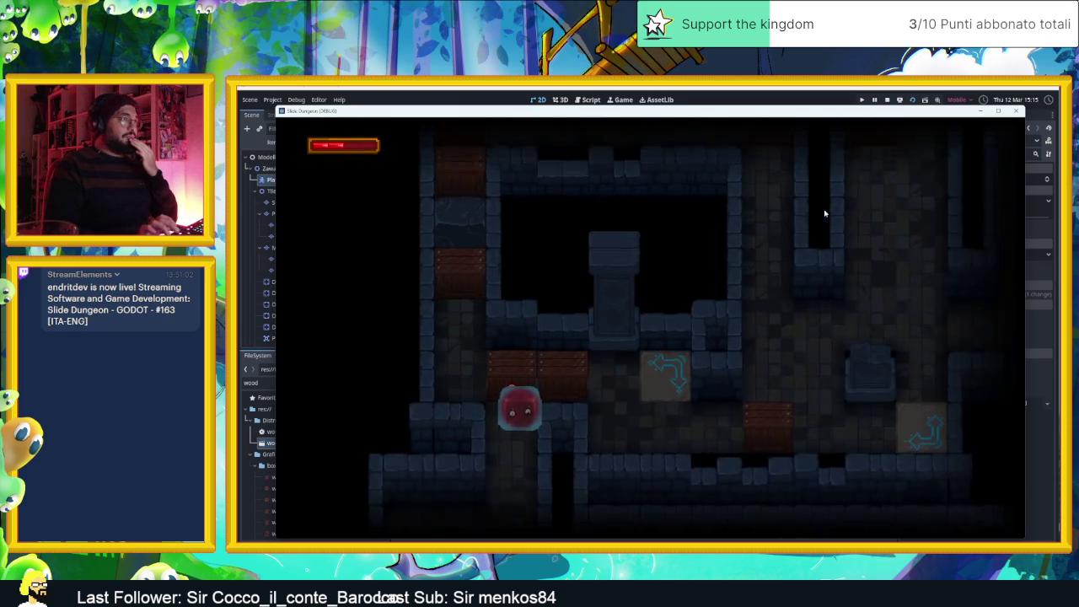
{"action": "key", "text": "Right"}
{"action": "key", "text": "Left"}
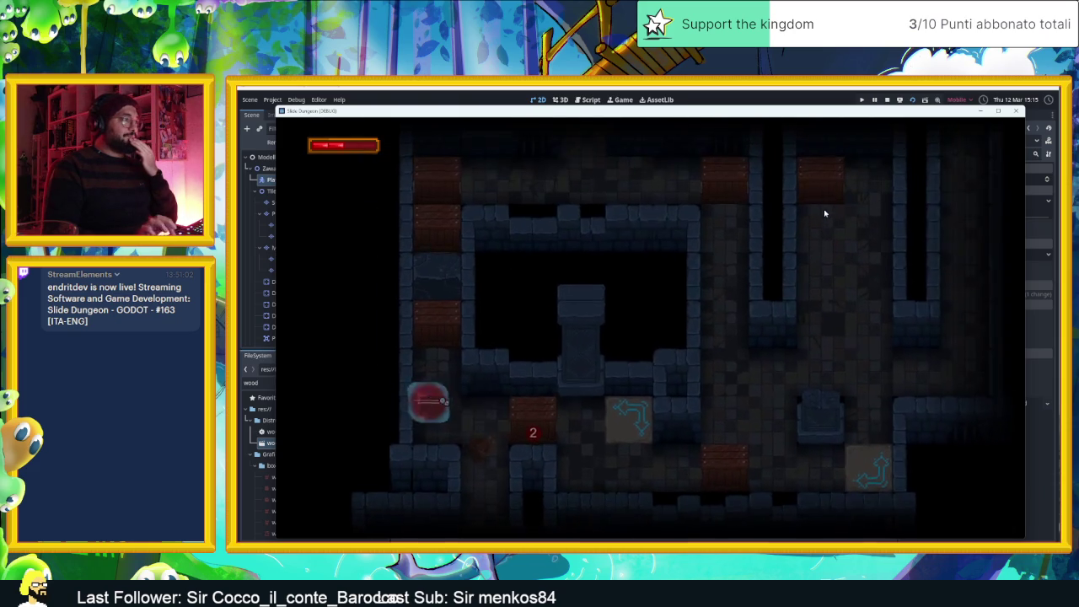
{"action": "key", "text": "Right"}
{"action": "key", "text": "Right"}
{"action": "key", "text": "Left"}
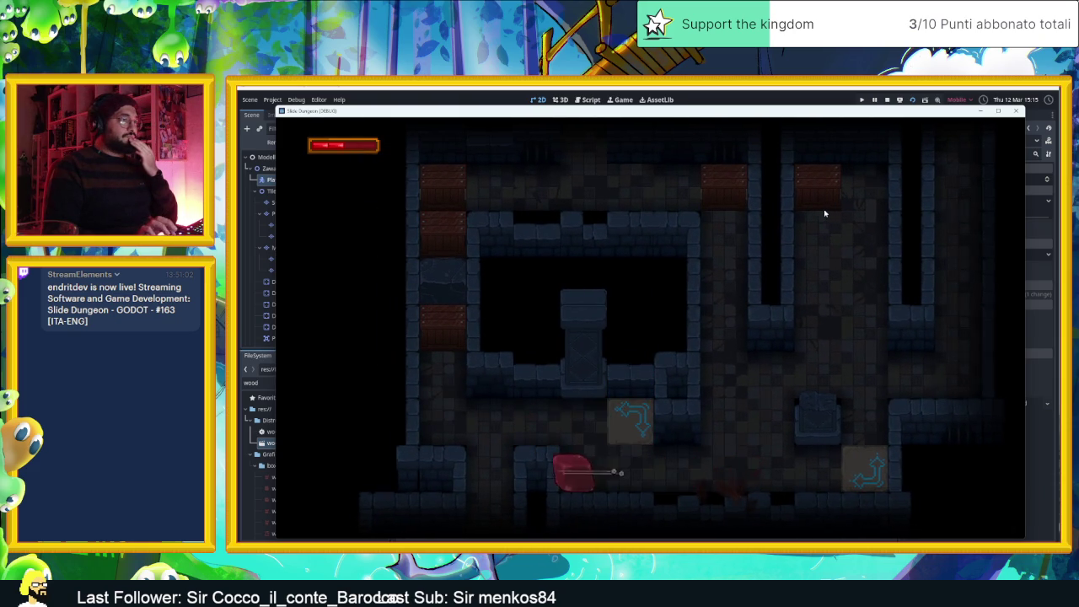
{"action": "key", "text": "Right"}
{"action": "key", "text": "Left"}
{"action": "key", "text": "Down"}
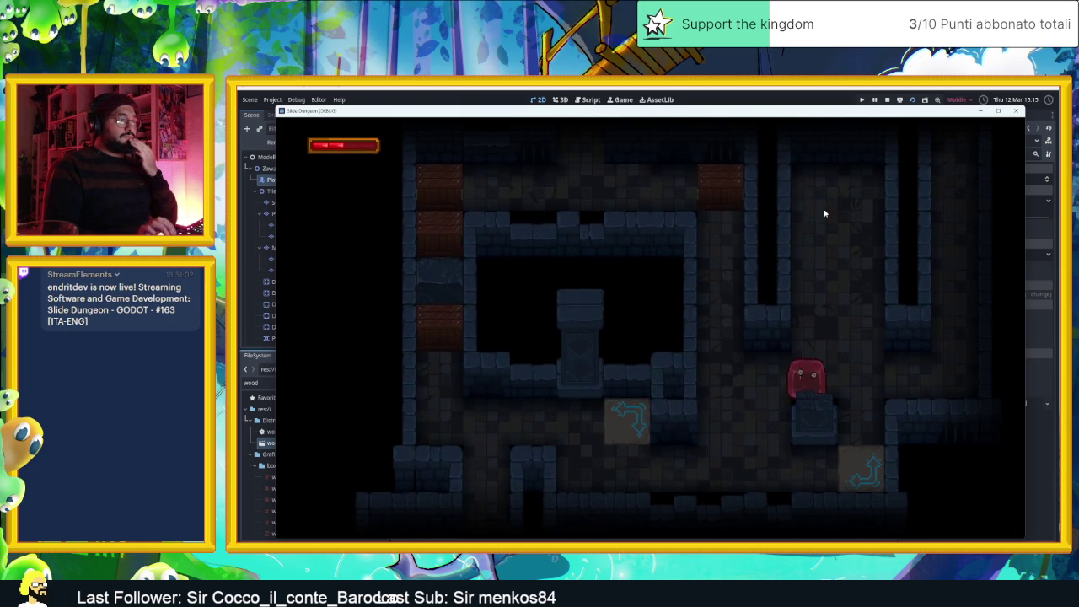
{"action": "key", "text": "Up"}
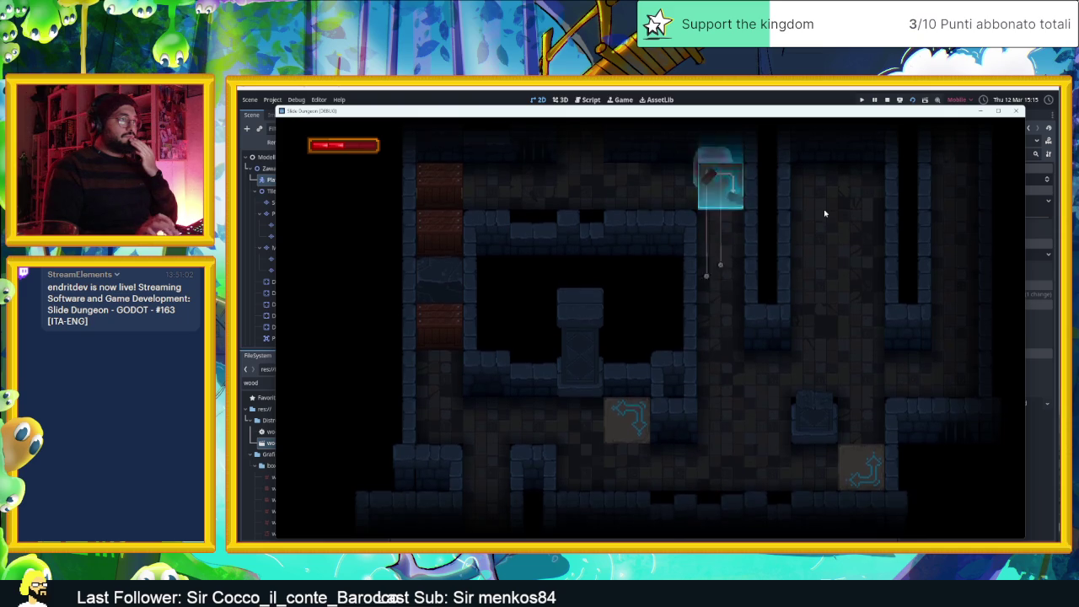
{"action": "key", "text": "Left"}
{"action": "key", "text": "Right"}
{"action": "key", "text": "Up"}
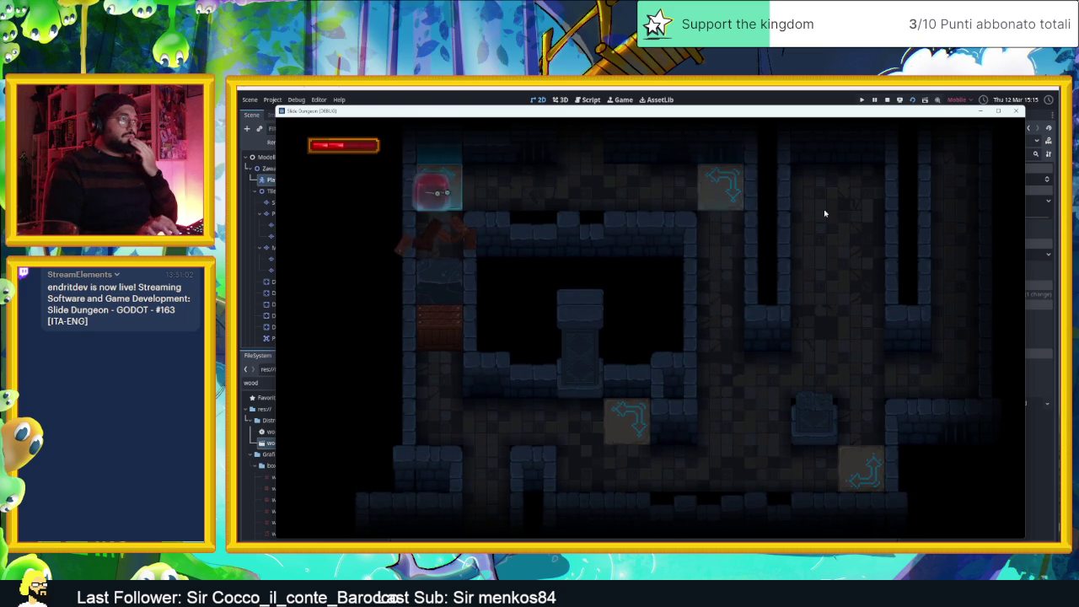
{"action": "key", "text": "Up"}
{"action": "key", "text": "Up"}
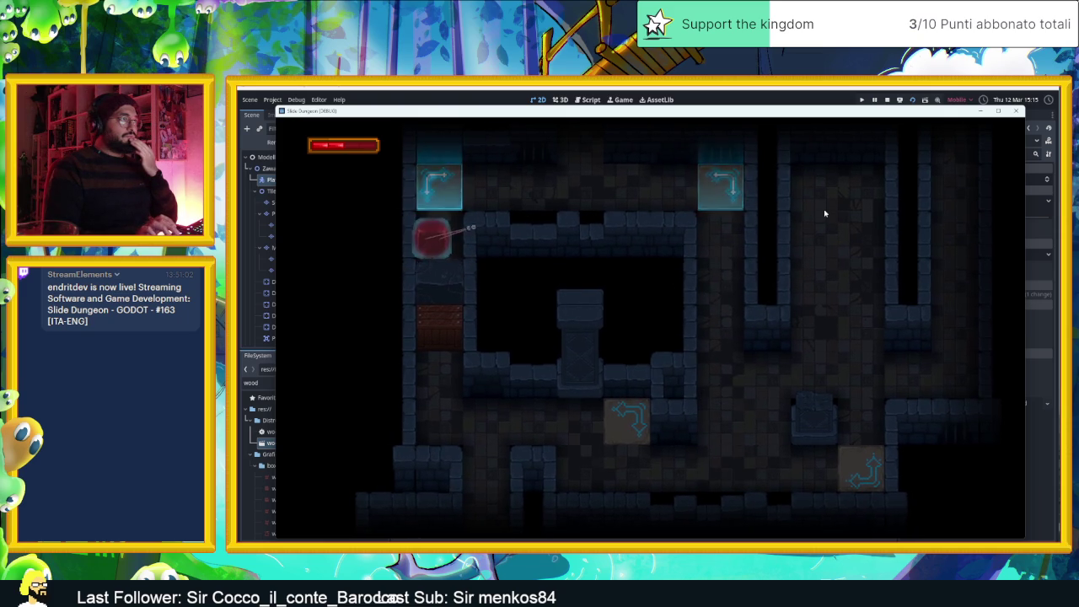
{"action": "key", "text": "Down"}
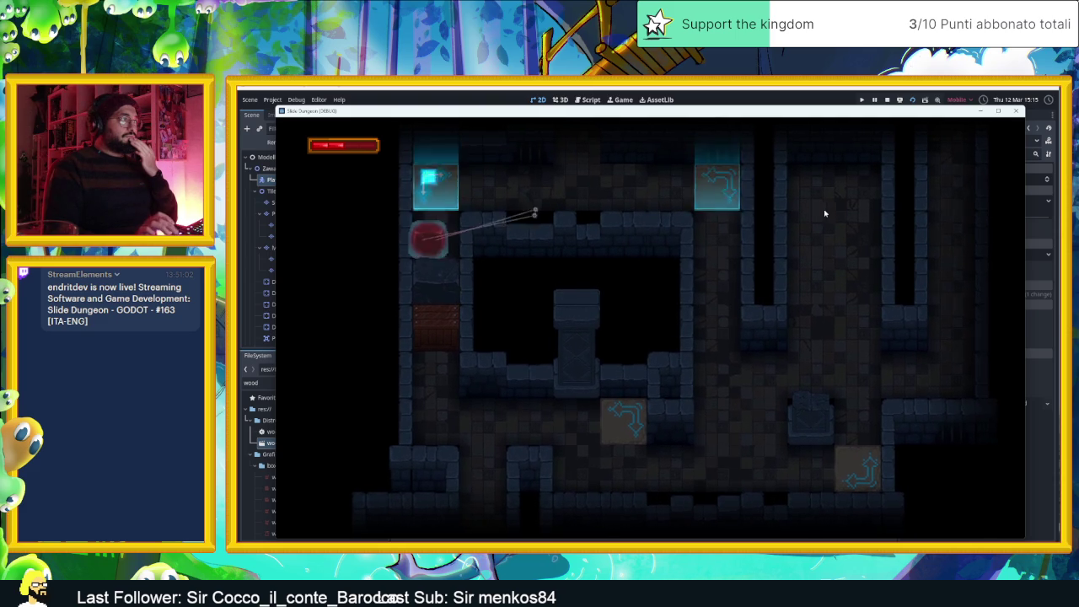
{"action": "left_click", "coordinate": [887, 100]}
{"action": "left_click", "coordinate": [359, 166]}
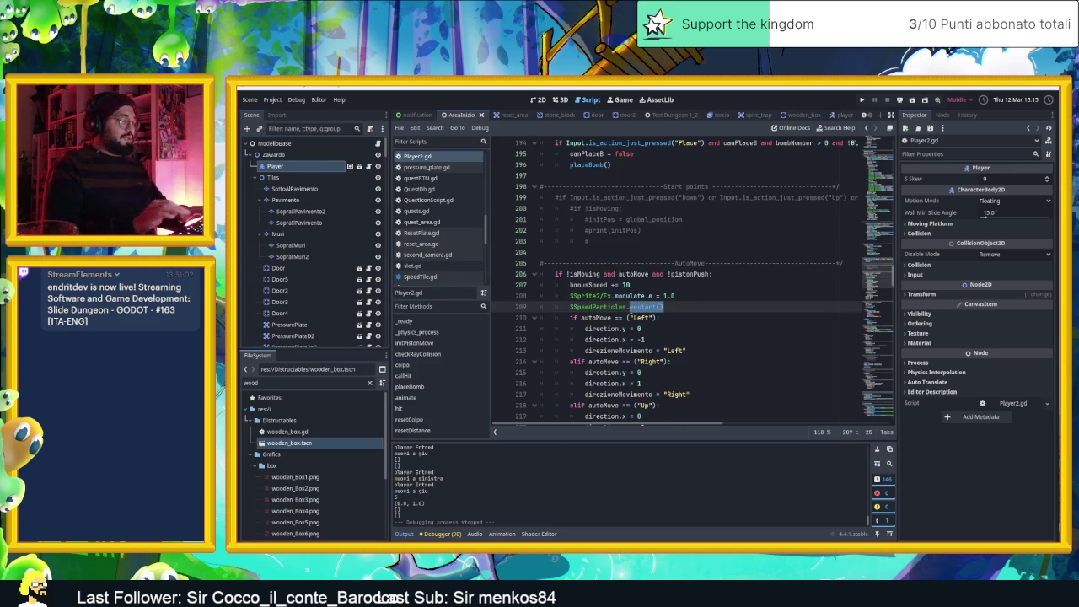
Change the line to $SpeedParticles.emitting = true and save to relaunch the game
{"action": "key", "text": "Down"}
{"action": "key", "text": "Down"}
{"action": "key", "text": "Down"}
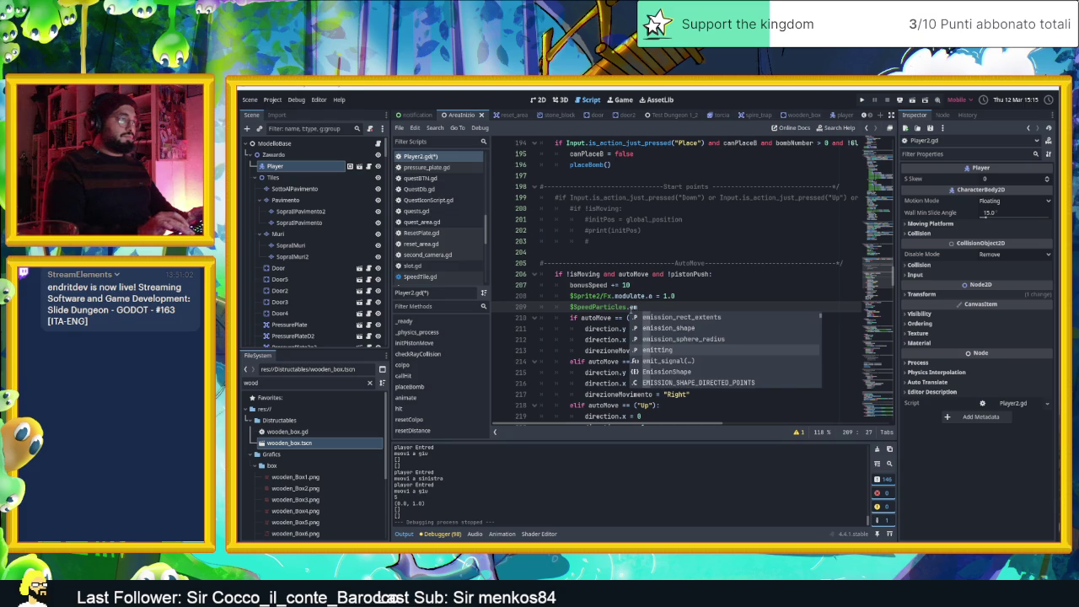
{"action": "key", "text": "Return"}
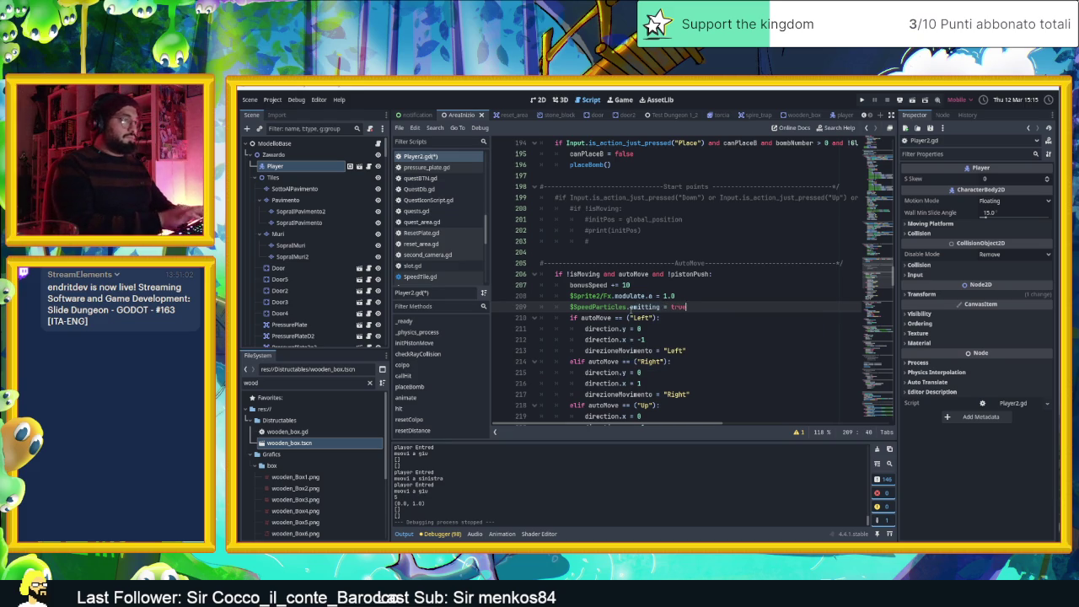
{"action": "key", "text": "Return"}
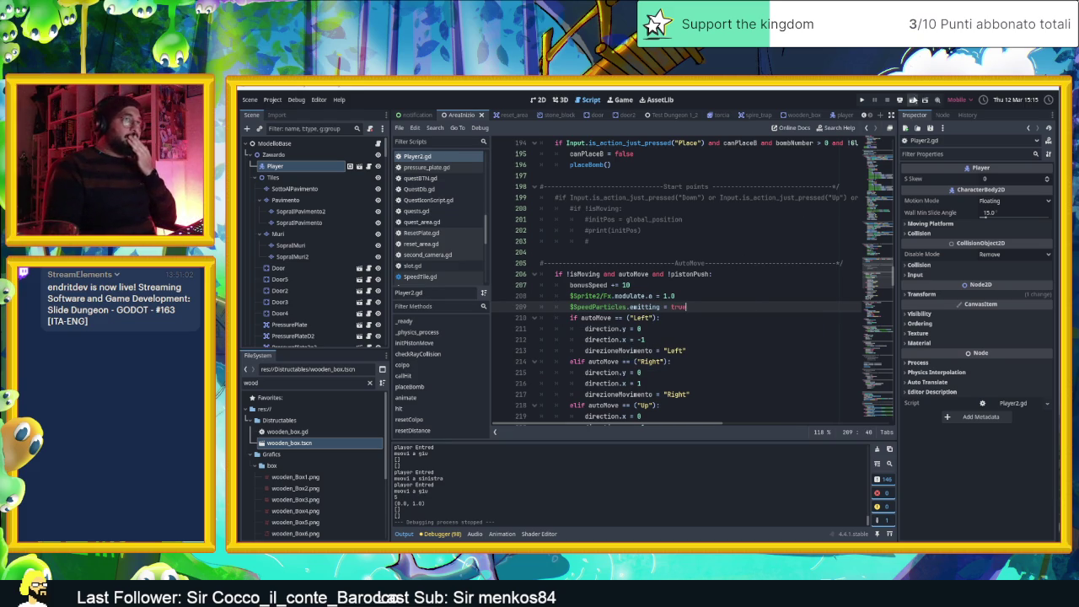
{"action": "key", "text": "ctrl+s"}
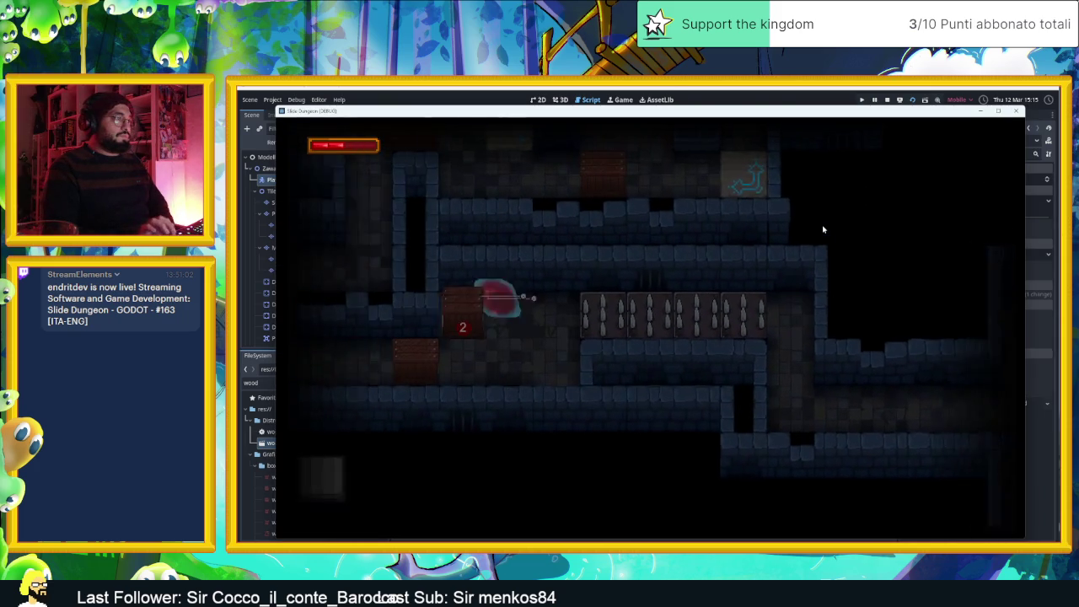
Slide the player along corridors, through crates and arrow tiles, then stop the game
{"action": "key", "text": "Right"}
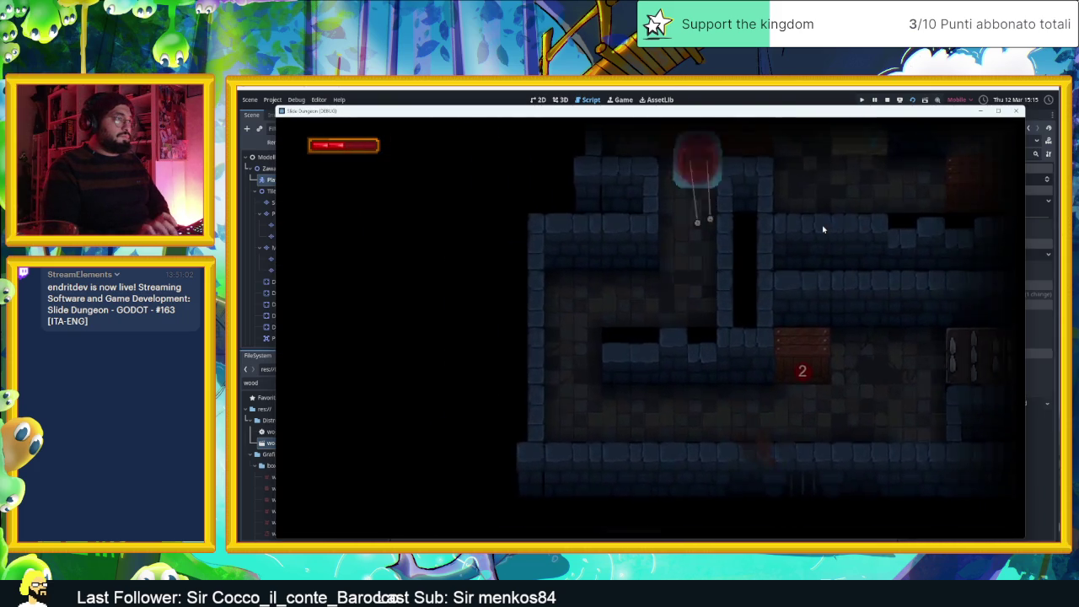
{"action": "key", "text": "Down"}
{"action": "key", "text": "Left"}
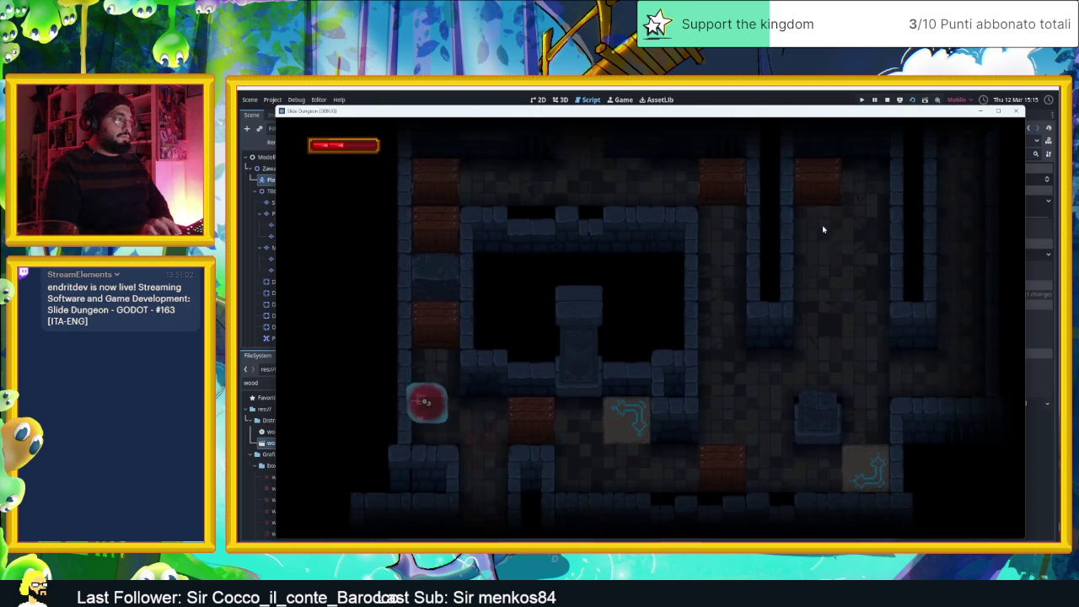
{"action": "key", "text": "Right"}
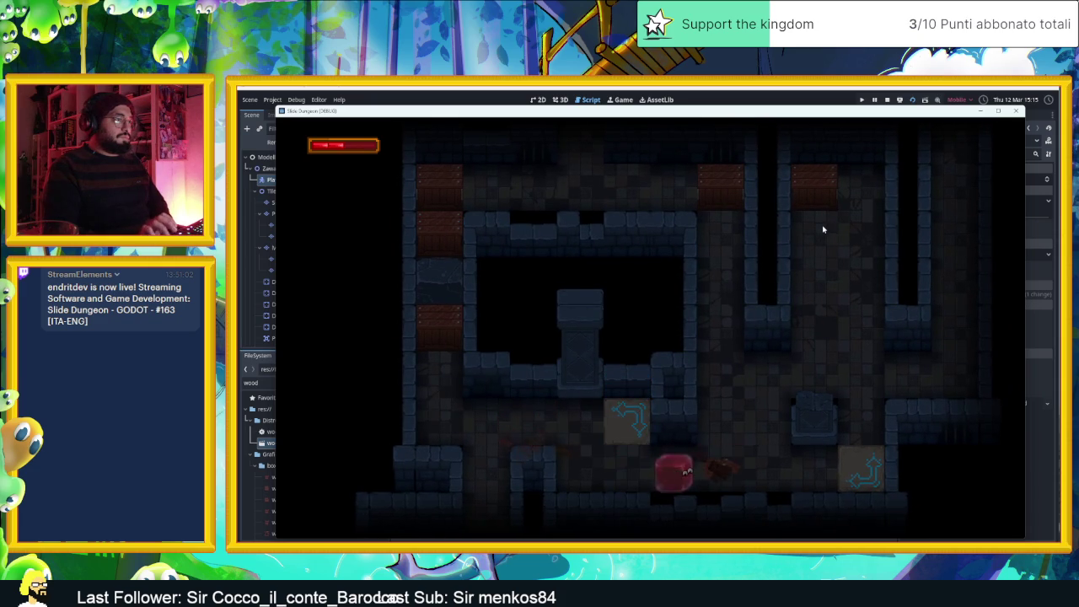
{"action": "key", "text": "Down"}
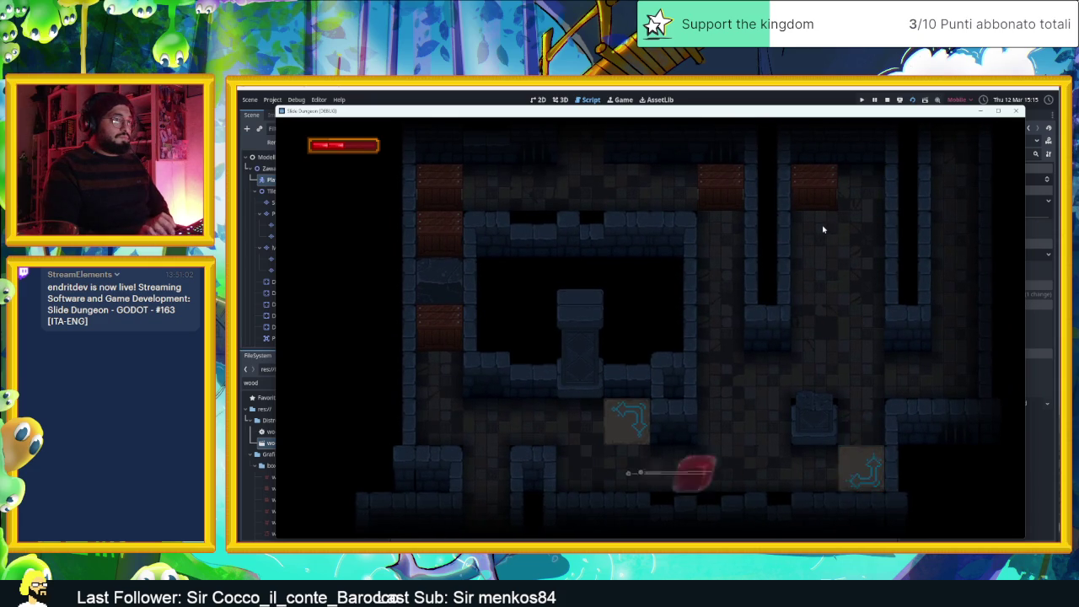
{"action": "key", "text": "Down"}
{"action": "key", "text": "Right"}
{"action": "key", "text": "Left"}
{"action": "key", "text": "Down"}
{"action": "key", "text": "Left"}
{"action": "key", "text": "Up"}
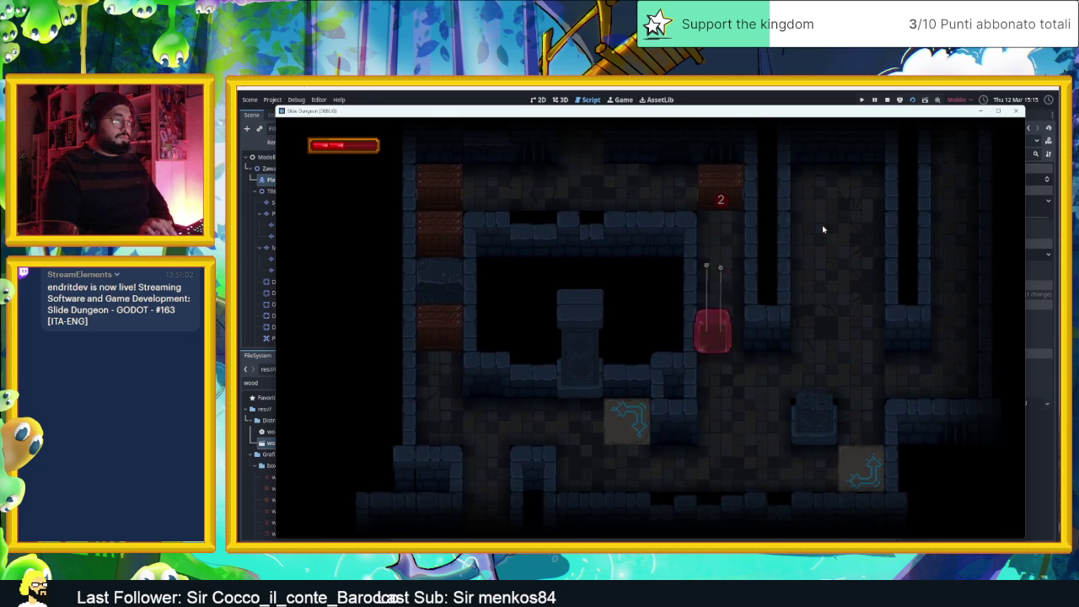
{"action": "key", "text": "Left"}
{"action": "key", "text": "Down"}
{"action": "key", "text": "Up"}
{"action": "key", "text": "Up"}
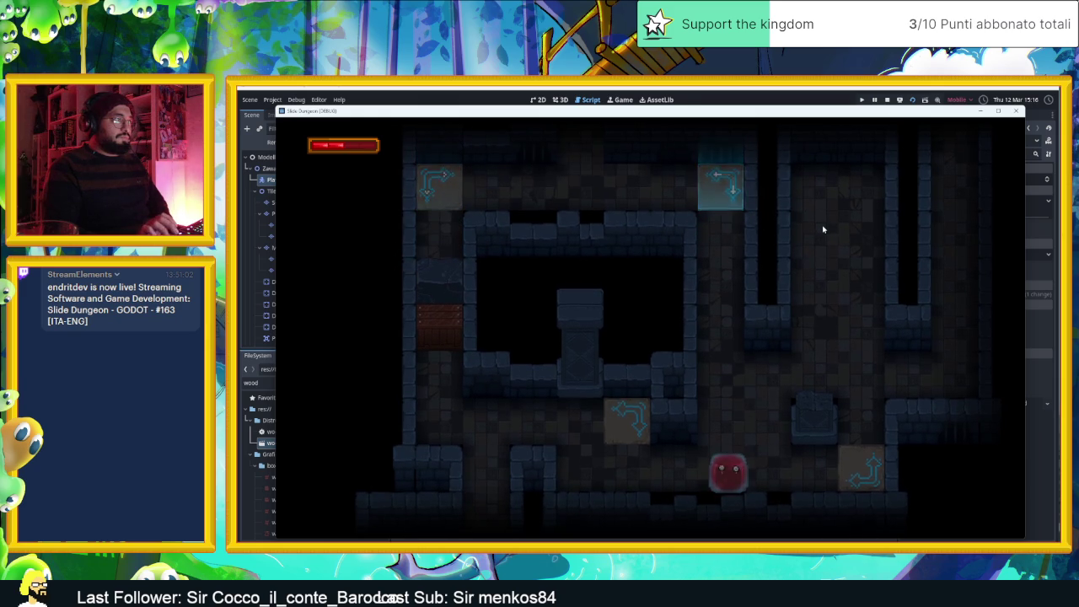
{"action": "left_click", "coordinate": [887, 101]}
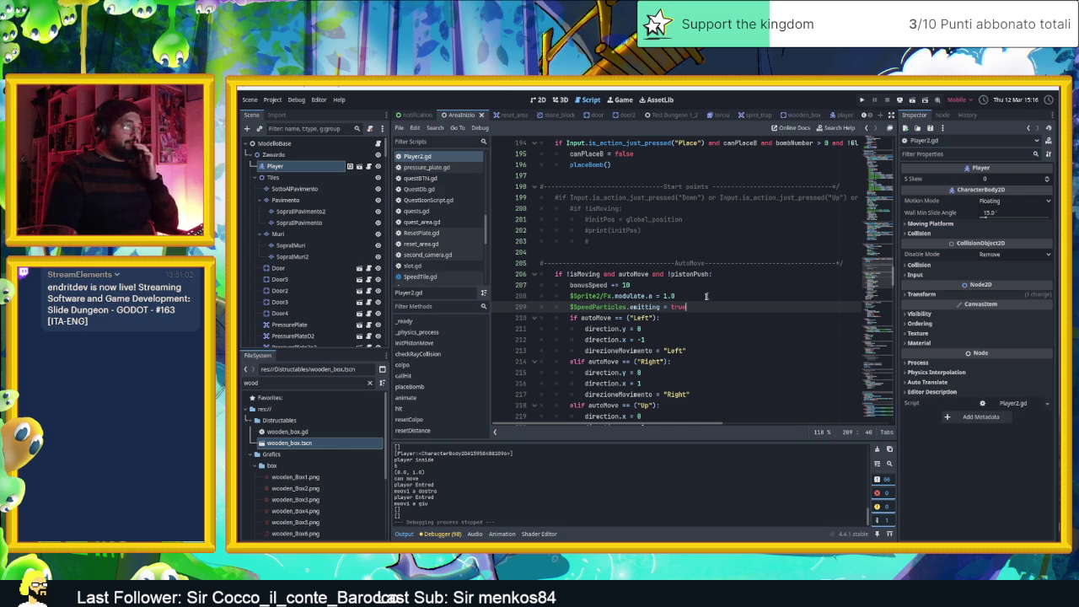
In the player scene, uncheck One Shot and check Emitting on SpeedParticles
{"action": "left_click", "coordinate": [844, 114]}
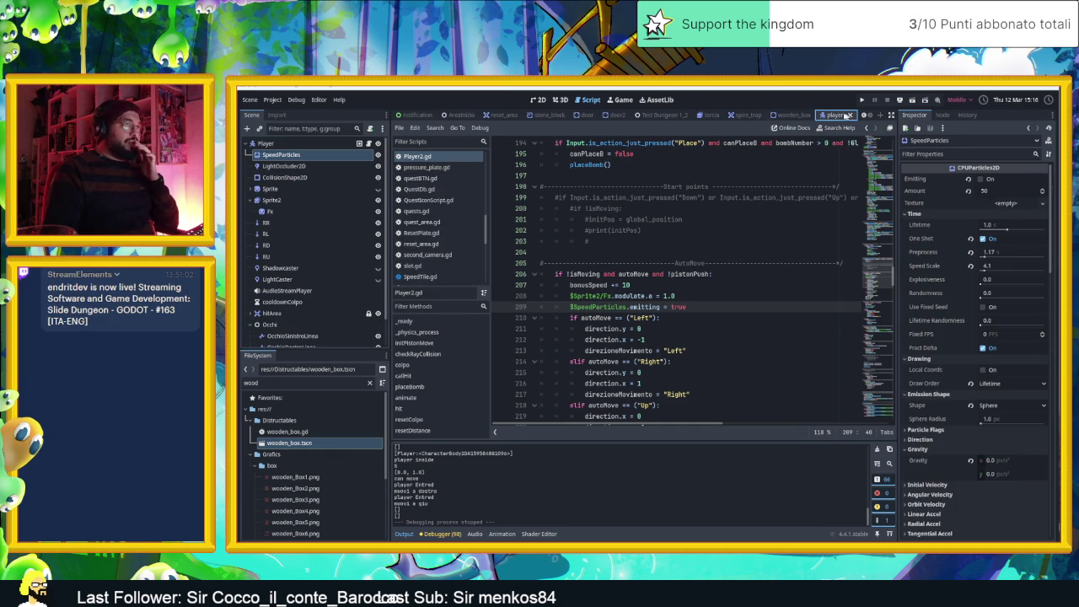
{"action": "left_click", "coordinate": [360, 156]}
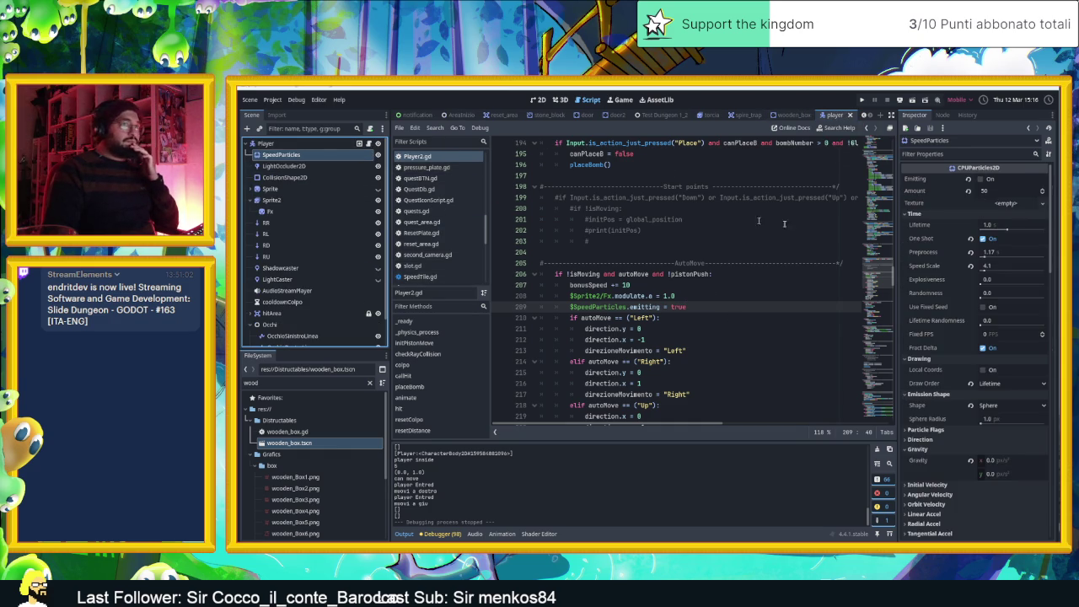
{"action": "left_click", "coordinate": [989, 241]}
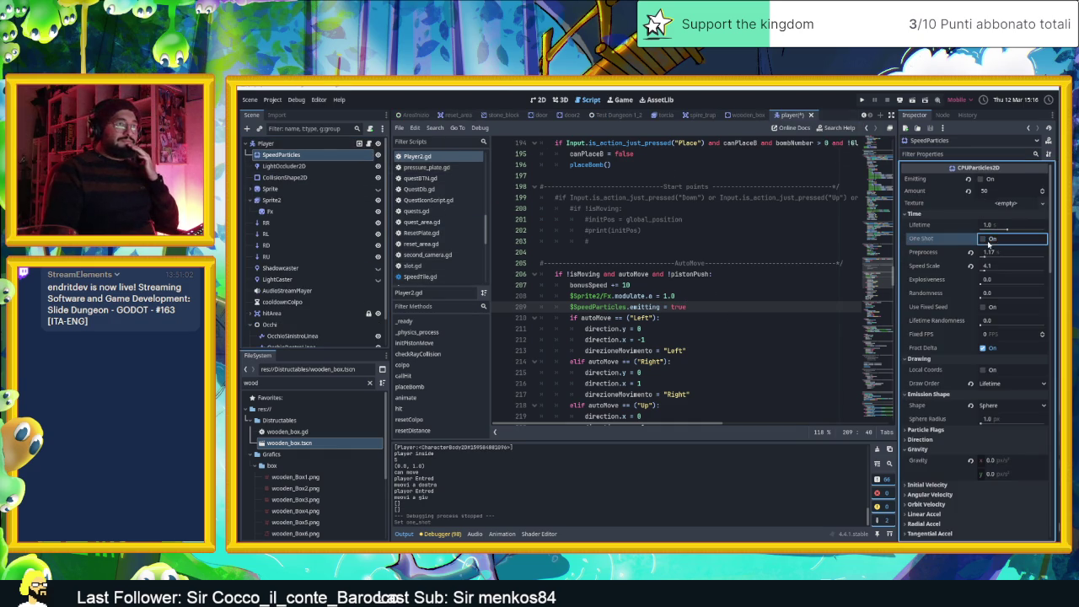
{"action": "left_click", "coordinate": [981, 180]}
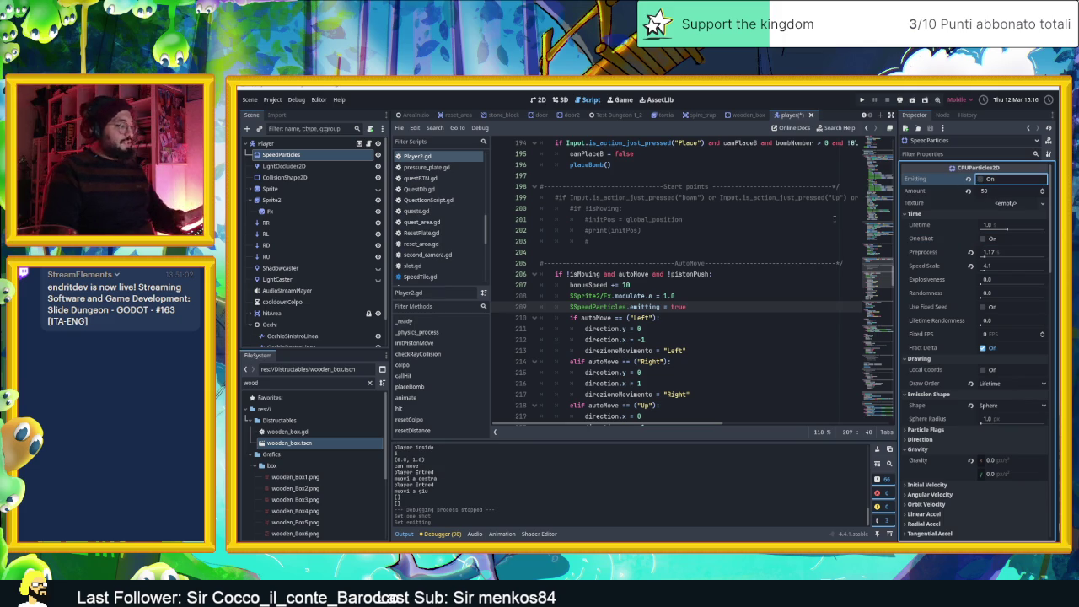
Save the player scene and select the Player node
{"action": "key", "text": "ctrl+s"}
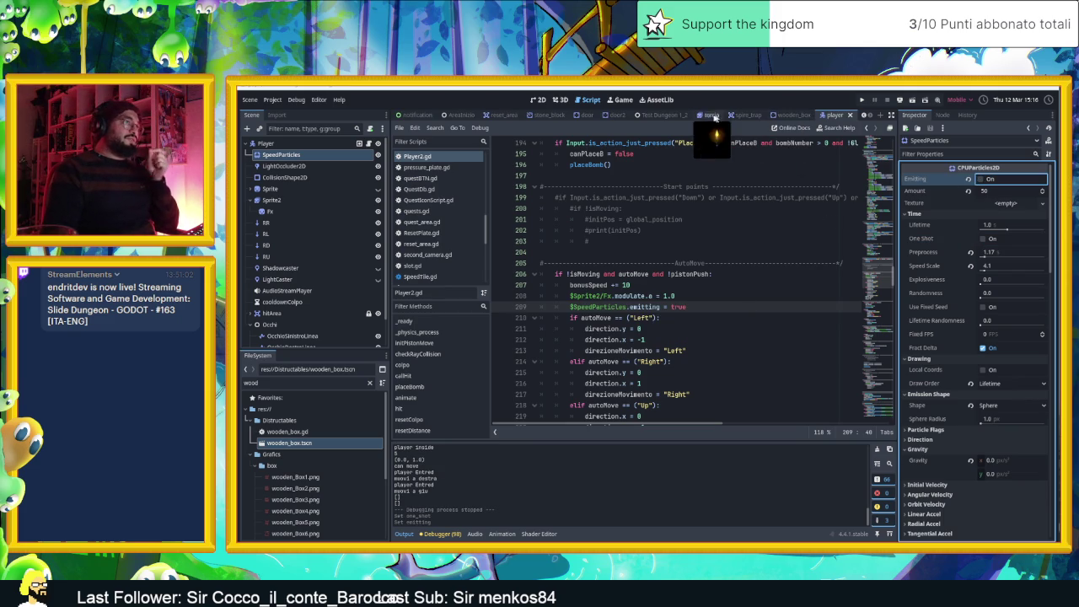
{"action": "left_click", "coordinate": [513, 189]}
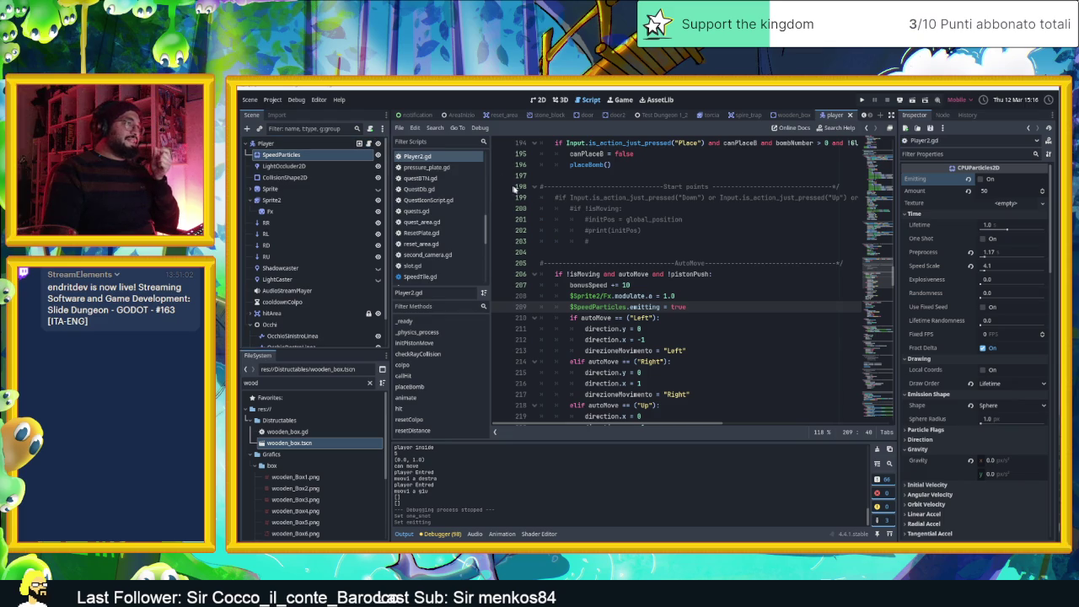
{"action": "left_click", "coordinate": [311, 145]}
In Player2.gd's bonus-speed reset timer block, begin a $SpeedParticles.em statement
{"action": "scroll", "coordinate": [758, 300], "scroll_direction": "up", "scroll_amount": 7}
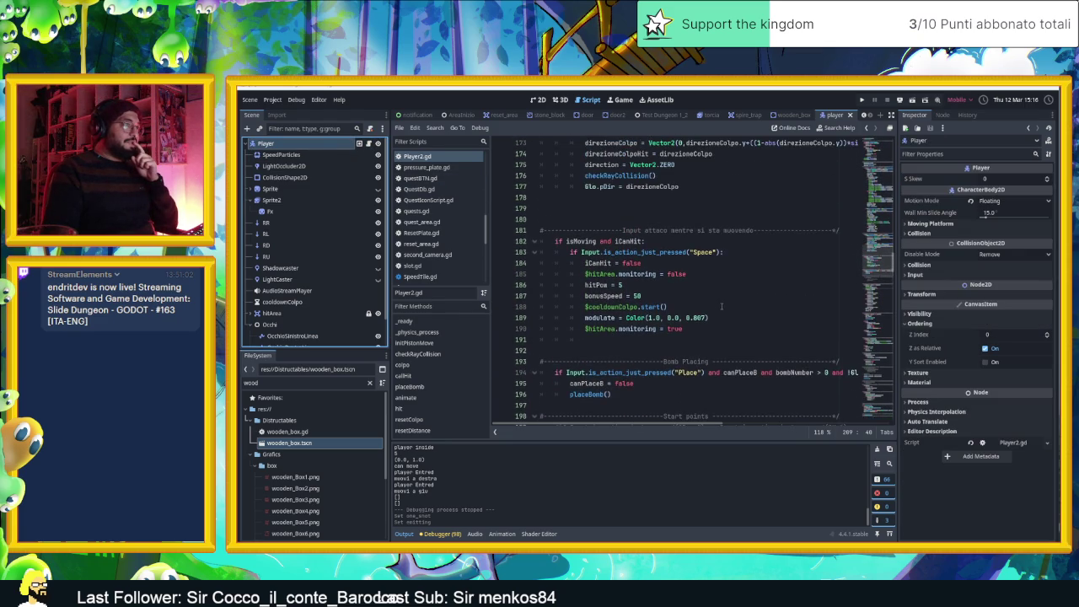
{"action": "scroll", "coordinate": [722, 306], "scroll_direction": "up", "scroll_amount": 8}
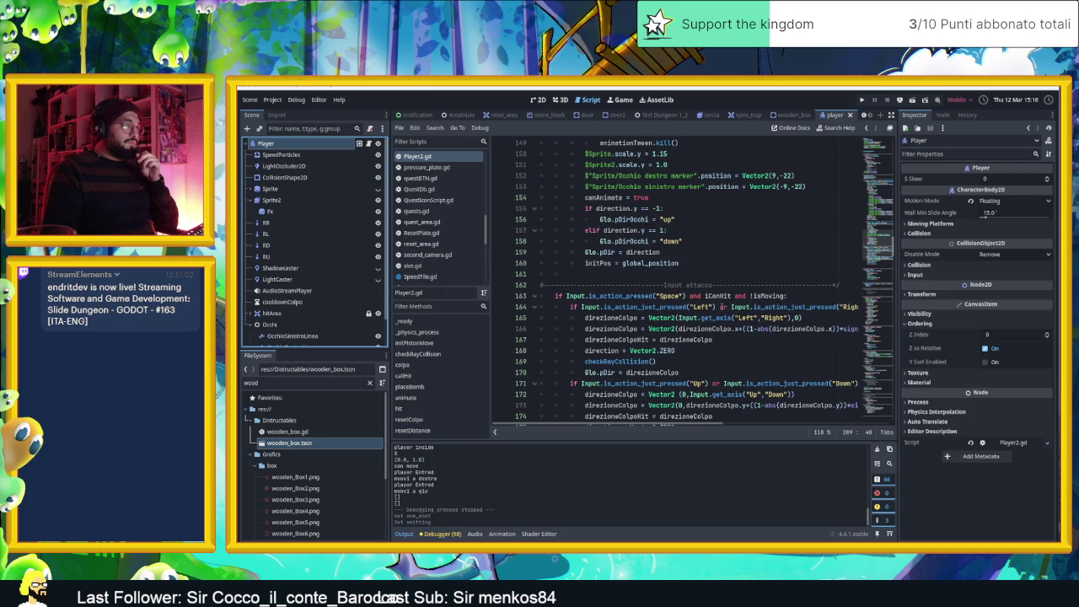
{"action": "scroll", "coordinate": [722, 307], "scroll_direction": "down", "scroll_amount": 10}
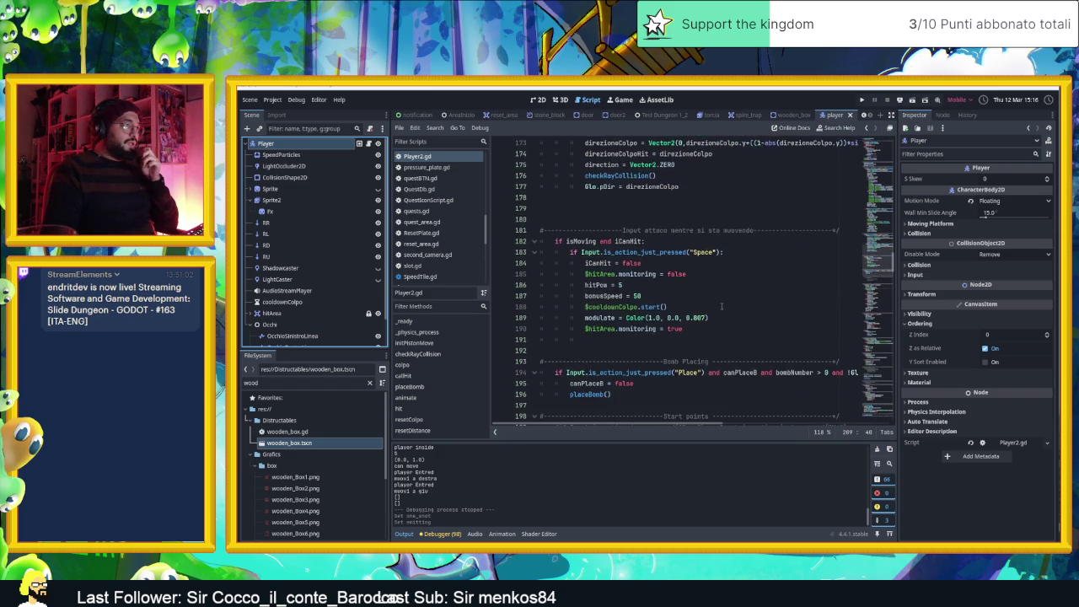
{"action": "scroll", "coordinate": [721, 306], "scroll_direction": "down", "scroll_amount": 3}
{"action": "scroll", "coordinate": [722, 306], "scroll_direction": "up", "scroll_amount": 18}
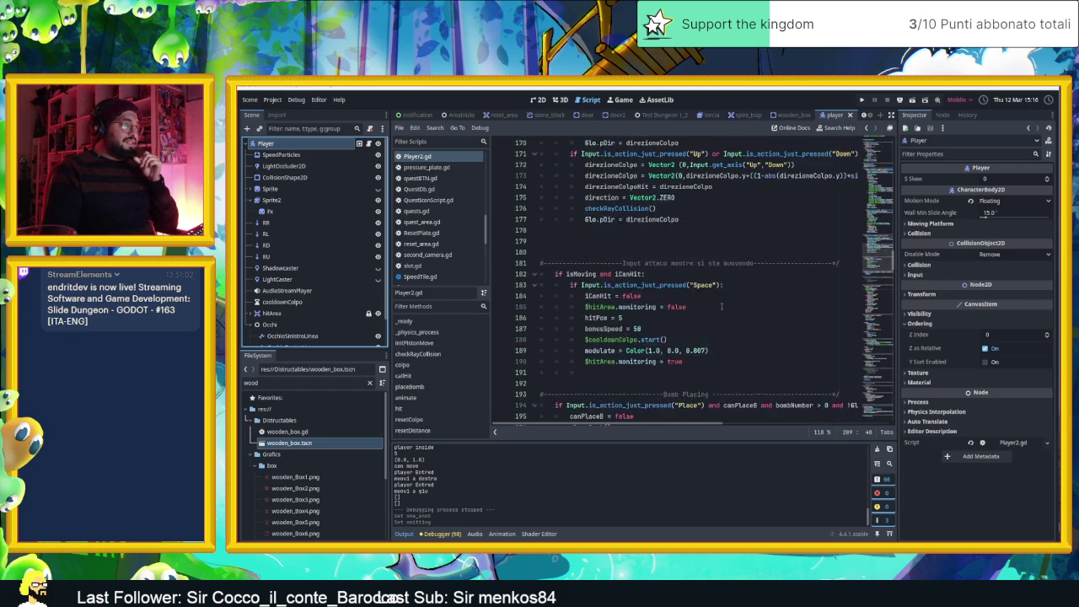
{"action": "scroll", "coordinate": [722, 307], "scroll_direction": "down", "scroll_amount": 20}
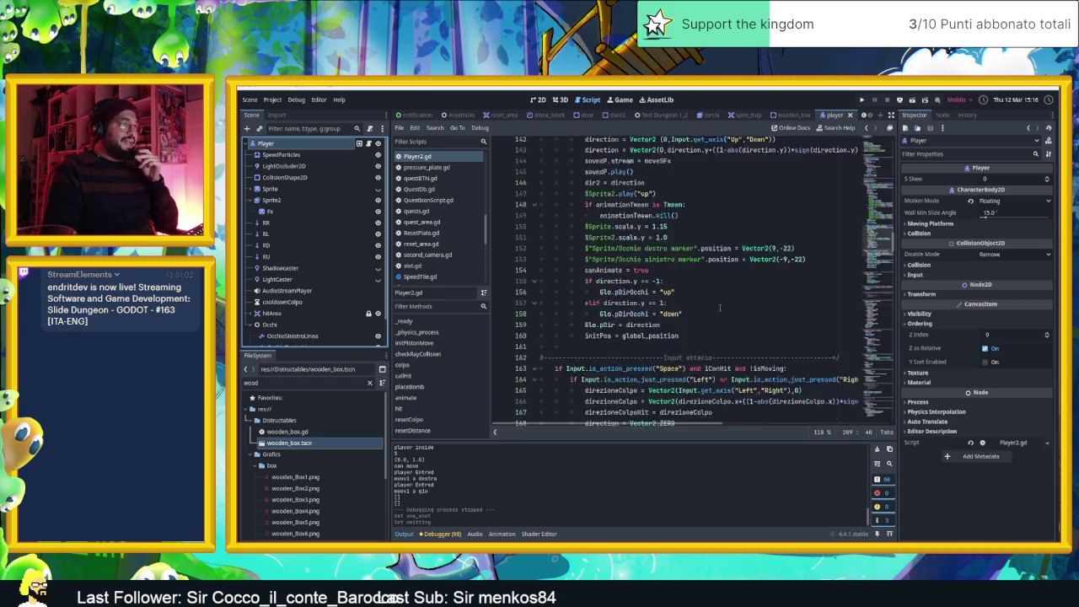
{"action": "scroll", "coordinate": [748, 295], "scroll_direction": "down", "scroll_amount": 13}
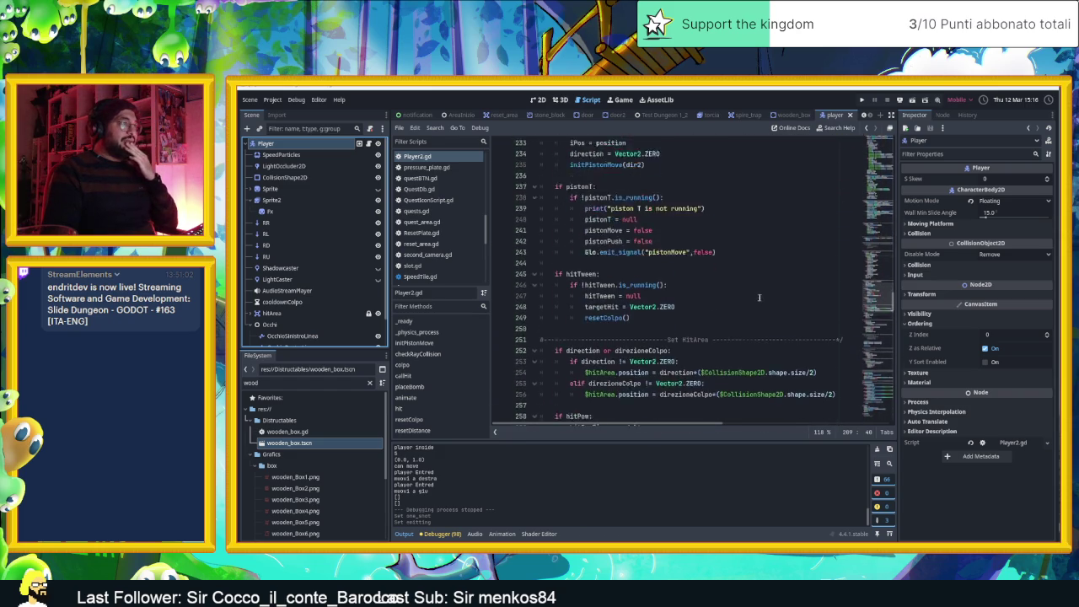
{"action": "type", "text": "em"}
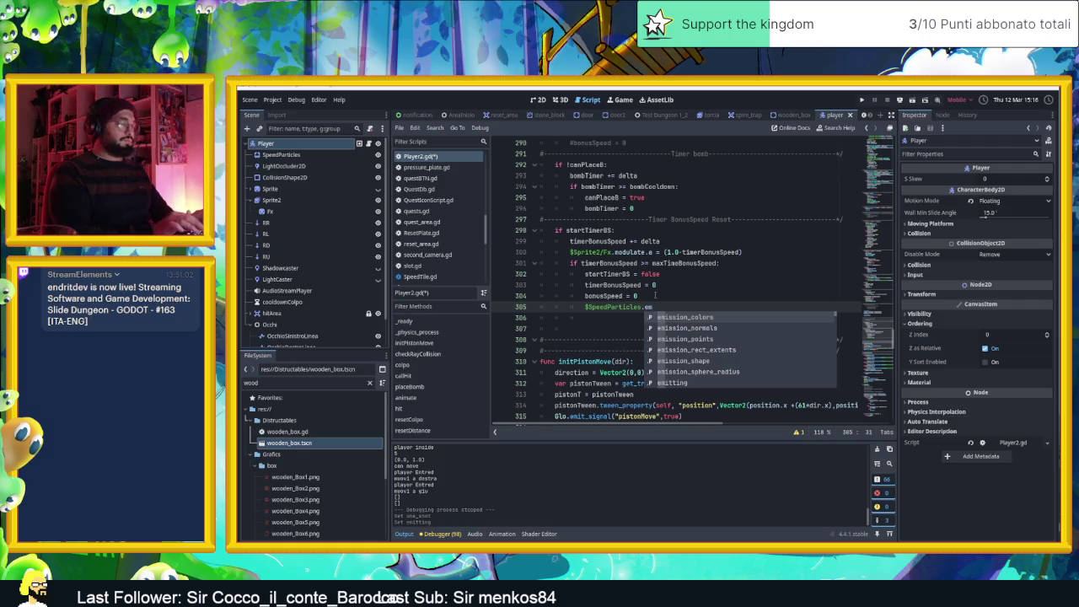
Complete the line as $SpeedParticles.emitting = false and save Player2.gd
{"action": "key", "text": "Down"}
{"action": "key", "text": "Down"}
{"action": "key", "text": "Down"}
{"action": "key", "text": "Return"}
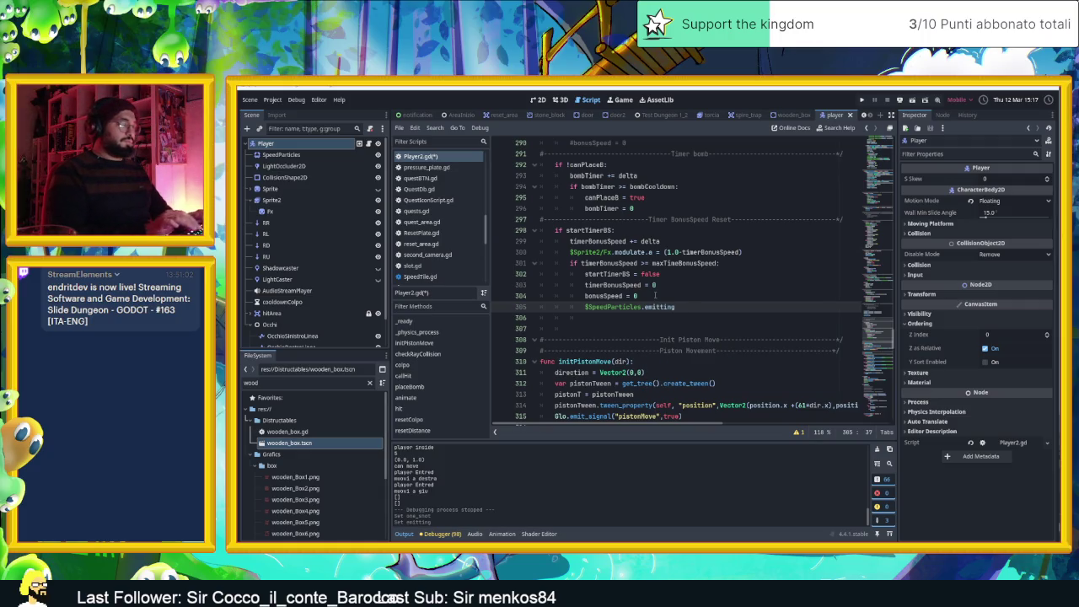
{"action": "key", "text": "ctrl+s"}
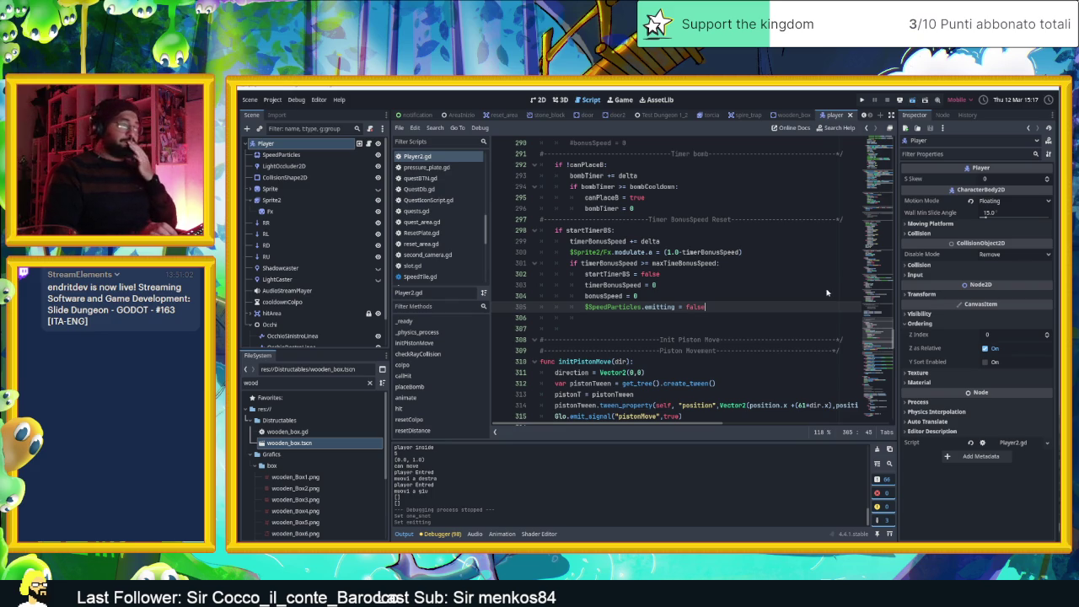
Briefly run the game to test it, stop it, and select the Fx node
{"action": "key", "text": "F5"}
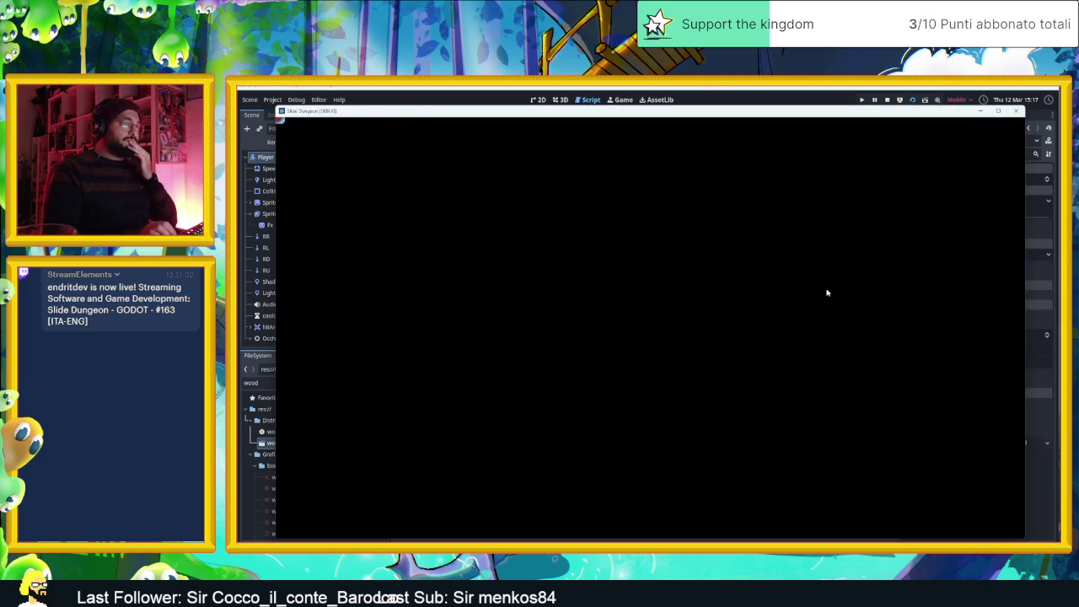
{"action": "left_click", "coordinate": [887, 100]}
{"action": "left_click", "coordinate": [270, 210]}
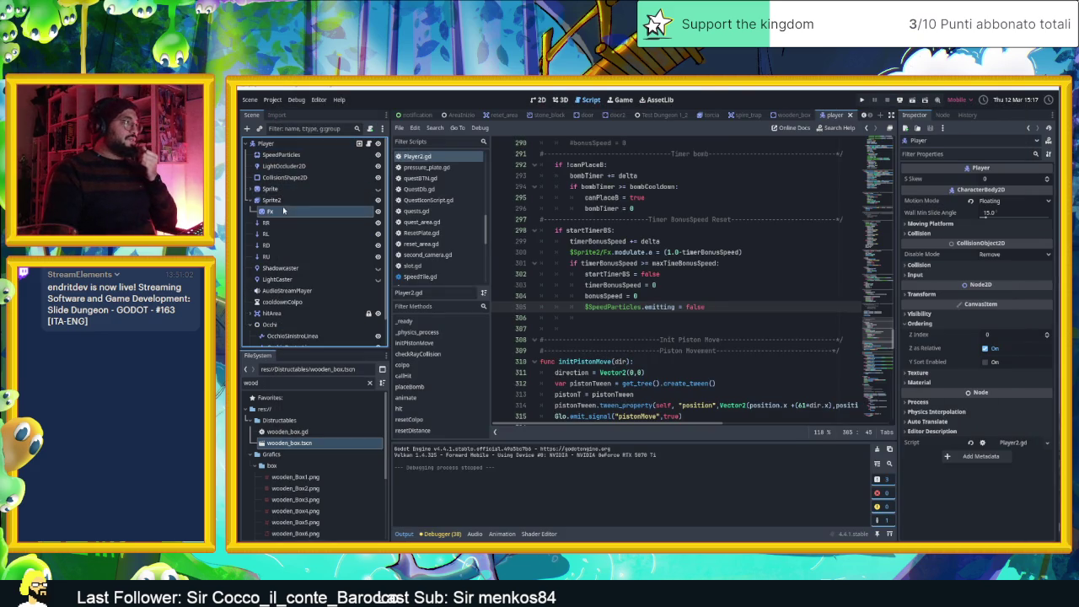
Set the Fx sprite's material blend mode to additive
{"action": "scroll", "coordinate": [1009, 483], "scroll_direction": "down", "scroll_amount": 5}
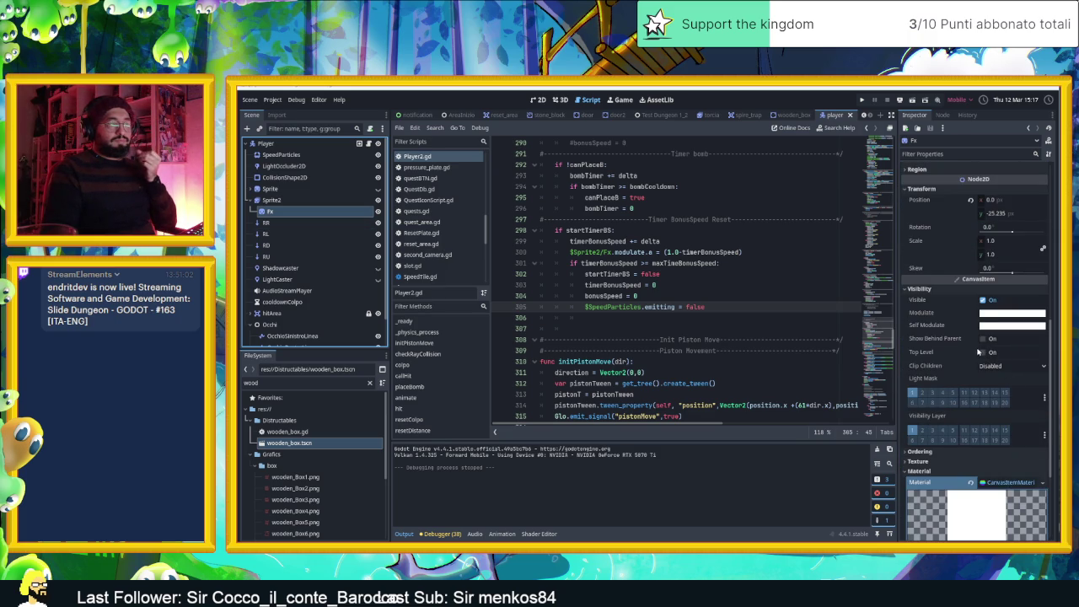
{"action": "left_click", "coordinate": [981, 313]}
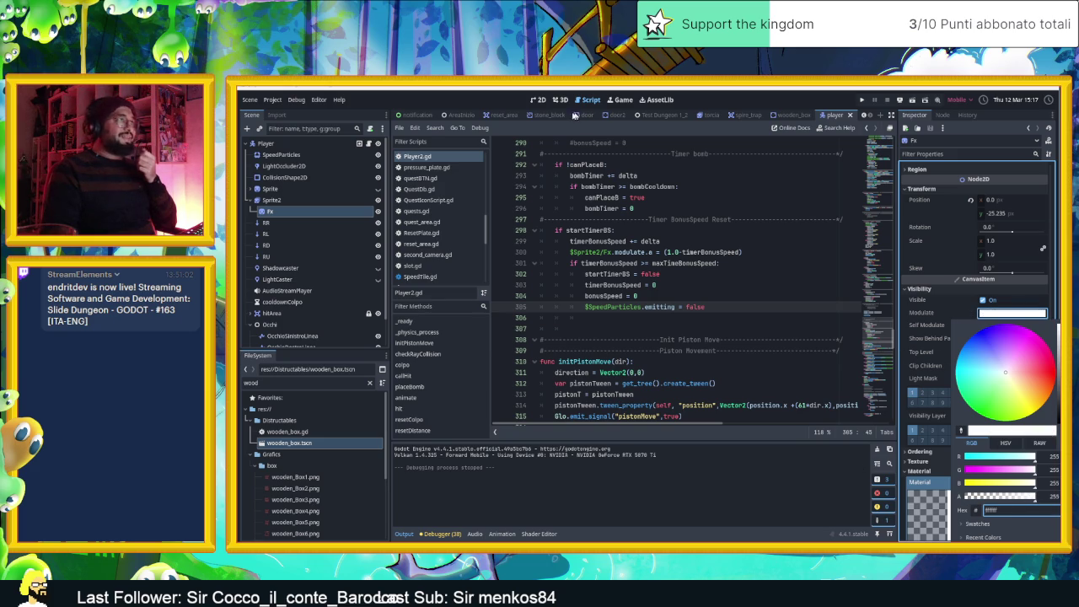
{"action": "left_click", "coordinate": [541, 99]}
{"action": "left_click", "coordinate": [538, 100]}
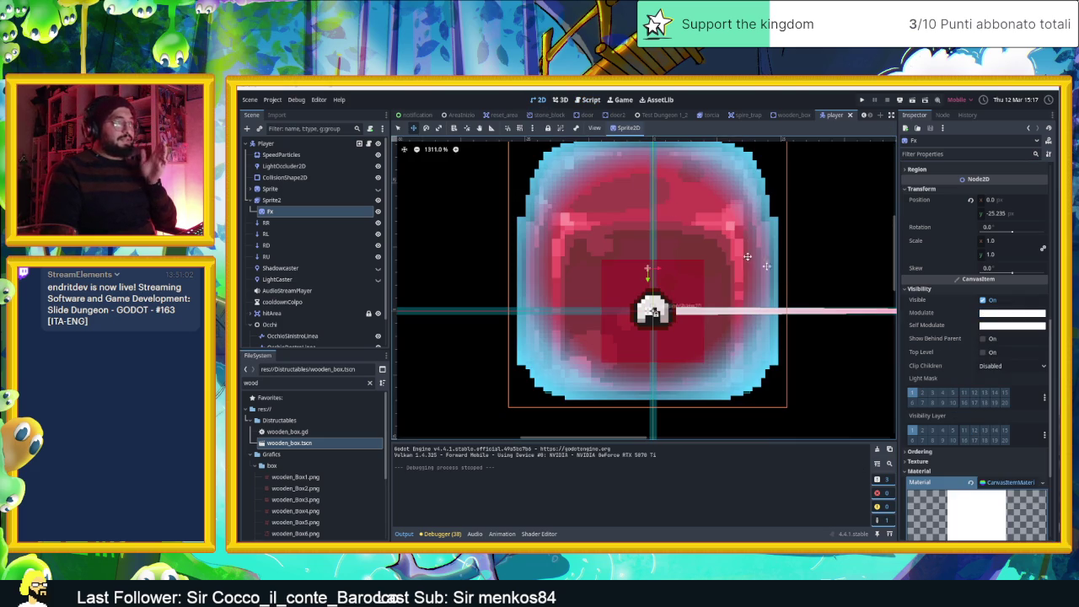
{"action": "left_click", "coordinate": [976, 493]}
{"action": "scroll", "coordinate": [1000, 424], "scroll_direction": "down", "scroll_amount": 3}
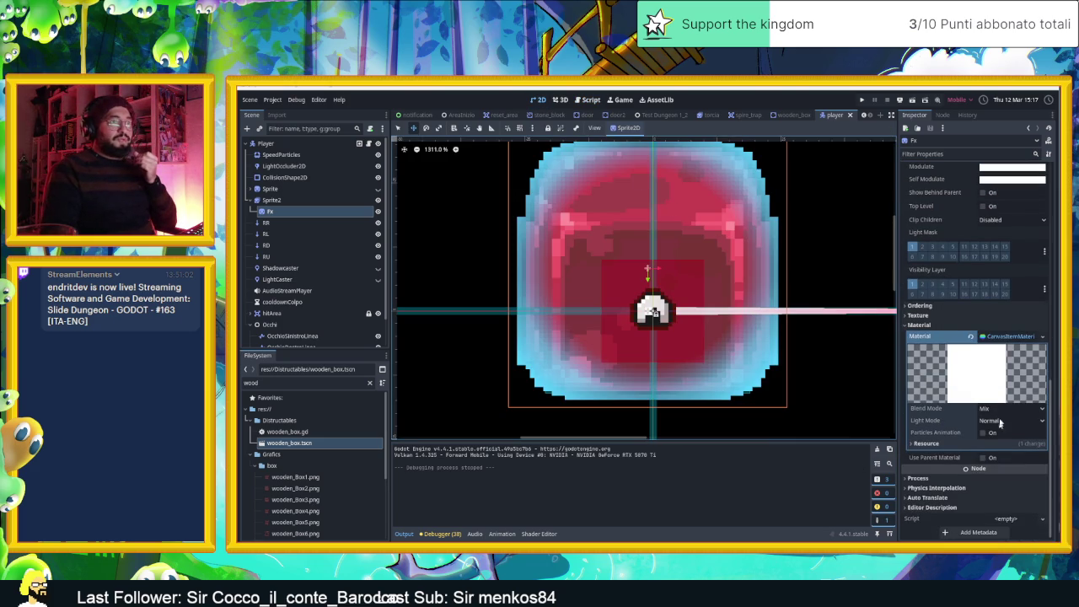
{"action": "left_click", "coordinate": [1006, 412]}
{"action": "left_click", "coordinate": [998, 428]}
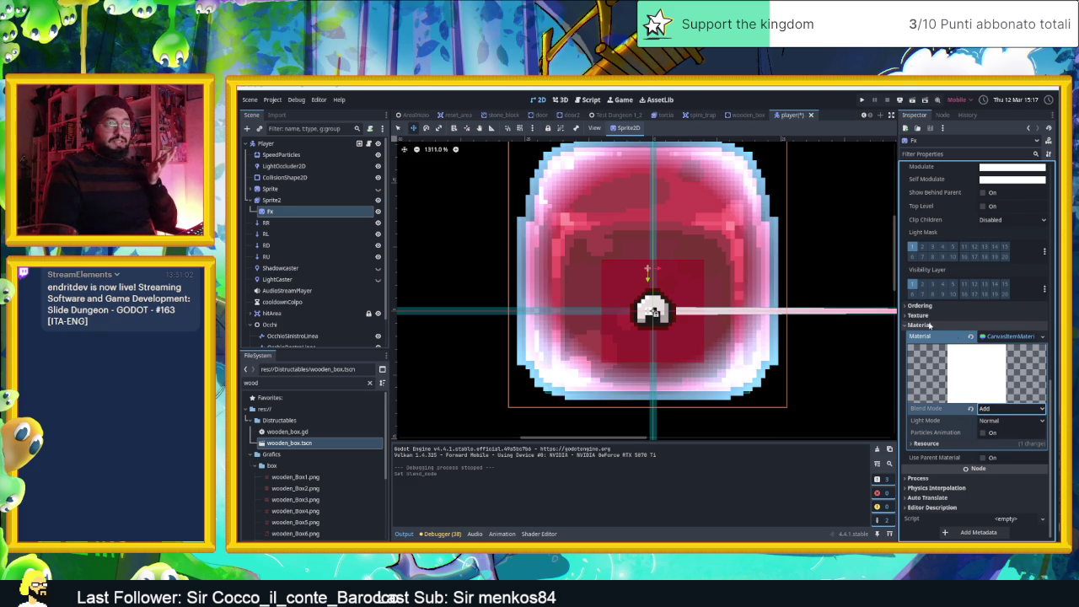
Tint the Fx sprite's modulate a darker blue-purple and save the player scene
{"action": "left_click", "coordinate": [986, 168]}
{"action": "left_click_drag", "start_coordinate": [990, 187], "coordinate": [970, 217]}
{"action": "mouse_move", "coordinate": [1059, 182]}
{"action": "left_mouse_down"}
{"action": "mouse_move", "coordinate": [1059, 212]}
{"action": "mouse_move", "coordinate": [1059, 181]}
{"action": "left_mouse_up"}
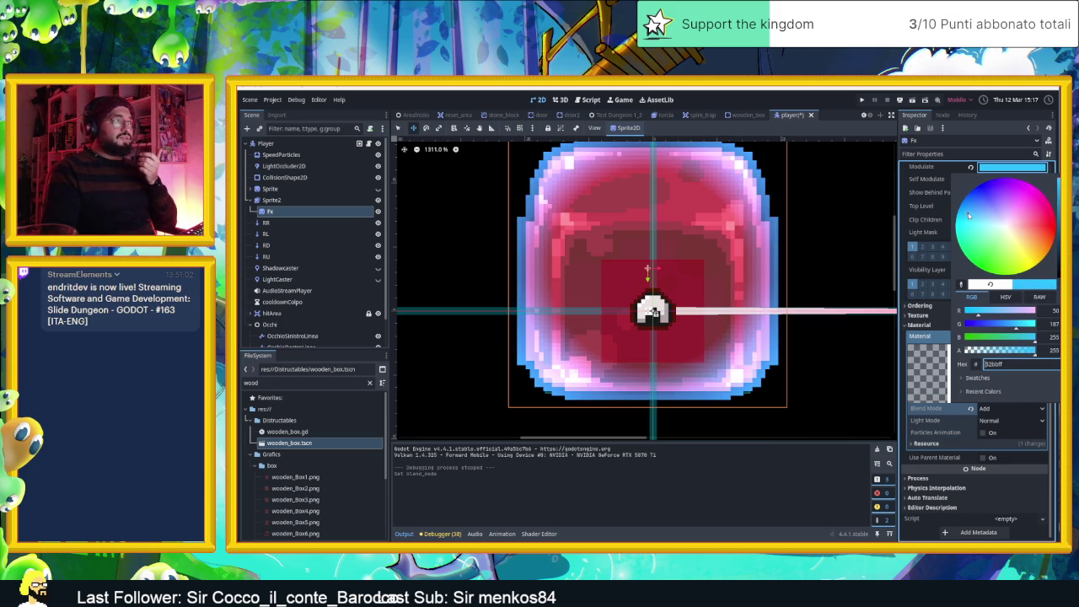
{"action": "mouse_move", "coordinate": [969, 216]}
{"action": "left_mouse_down"}
{"action": "mouse_move", "coordinate": [991, 185]}
{"action": "mouse_move", "coordinate": [957, 213]}
{"action": "left_mouse_up"}
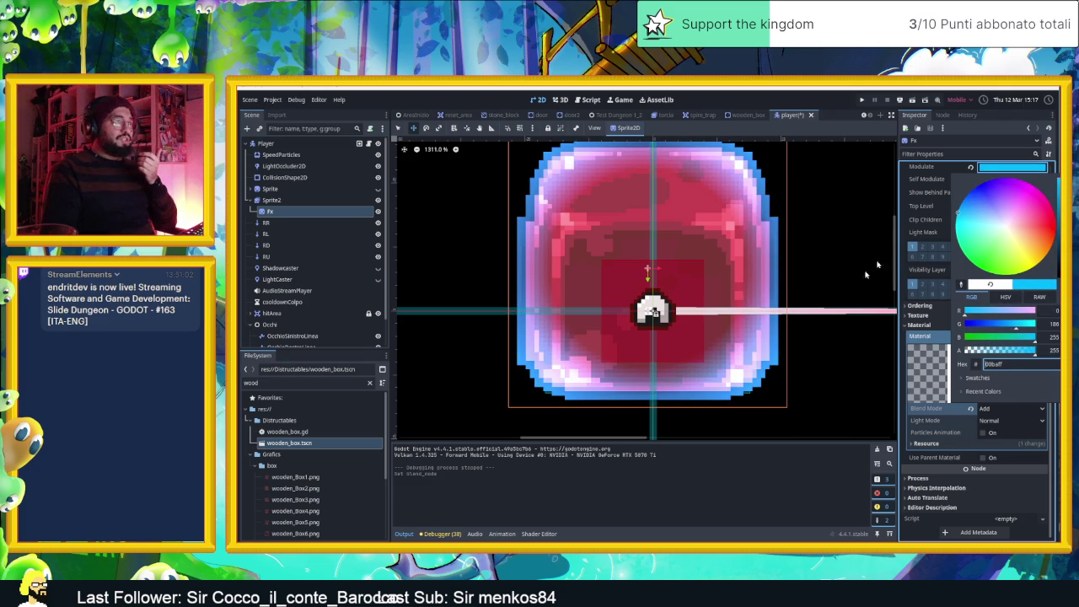
{"action": "left_click", "coordinate": [828, 329]}
{"action": "key", "text": "ctrl+s"}
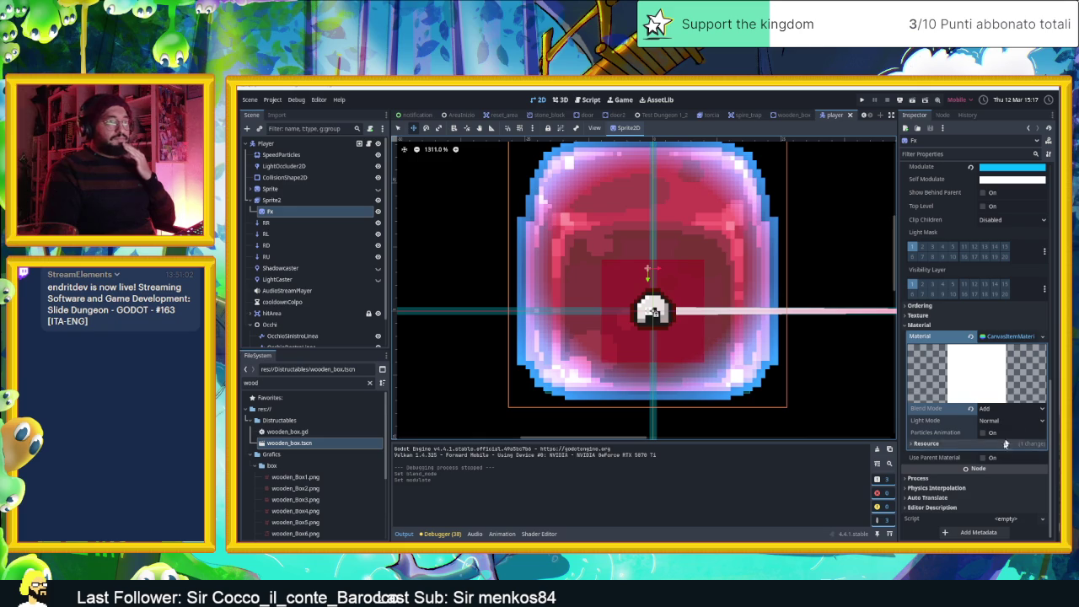
Drop the Fx modulate alpha to 0 so the blue glow disappears
{"action": "left_click", "coordinate": [995, 169]}
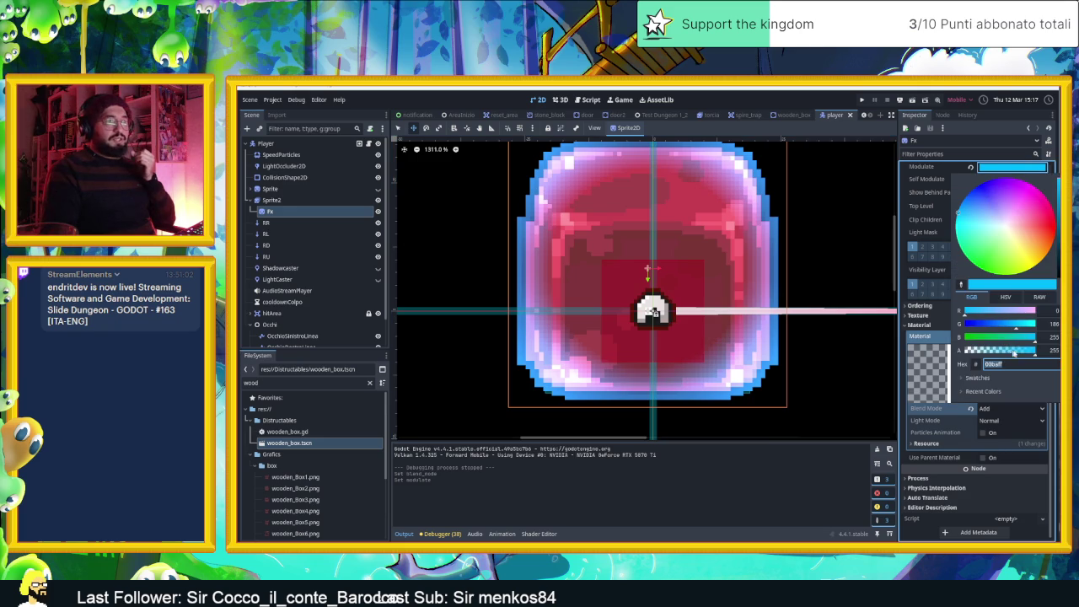
{"action": "left_click_drag", "start_coordinate": [1014, 352], "coordinate": [855, 349]}
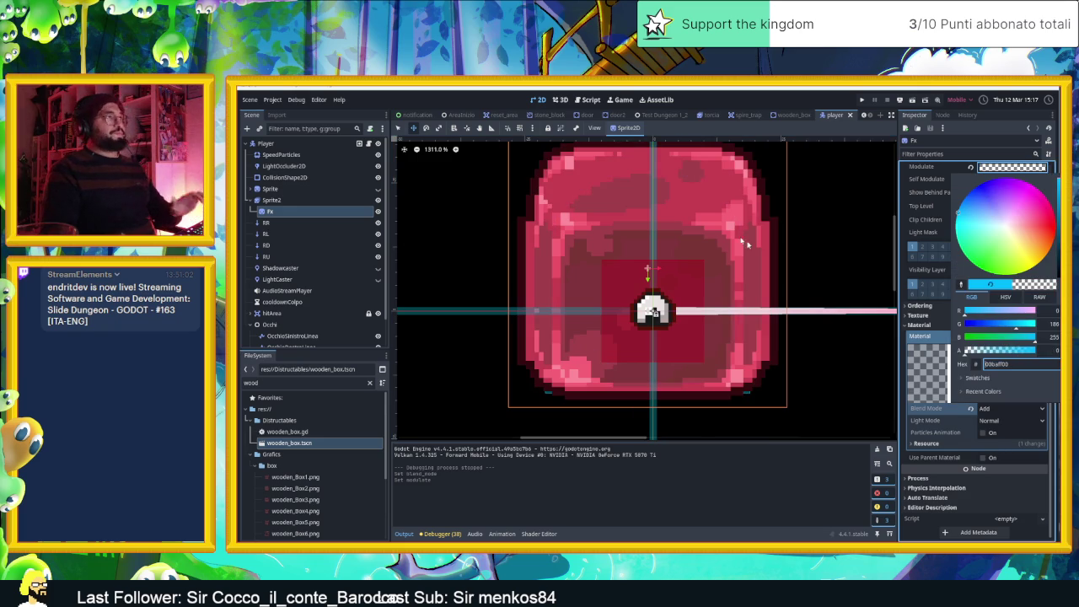
{"action": "left_click", "coordinate": [453, 141]}
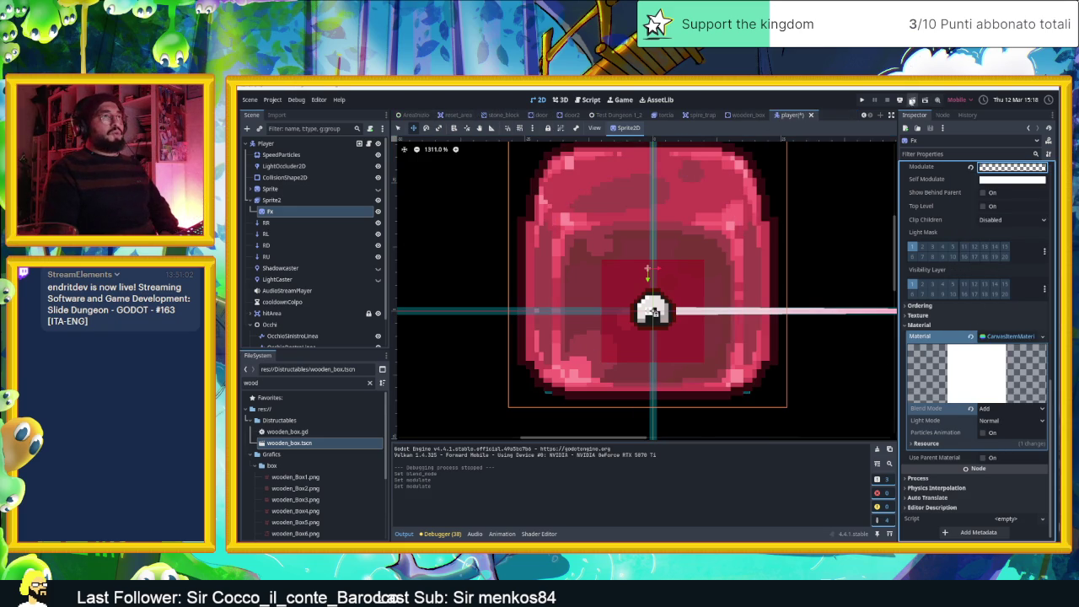
{"action": "left_click", "coordinate": [422, 115]}
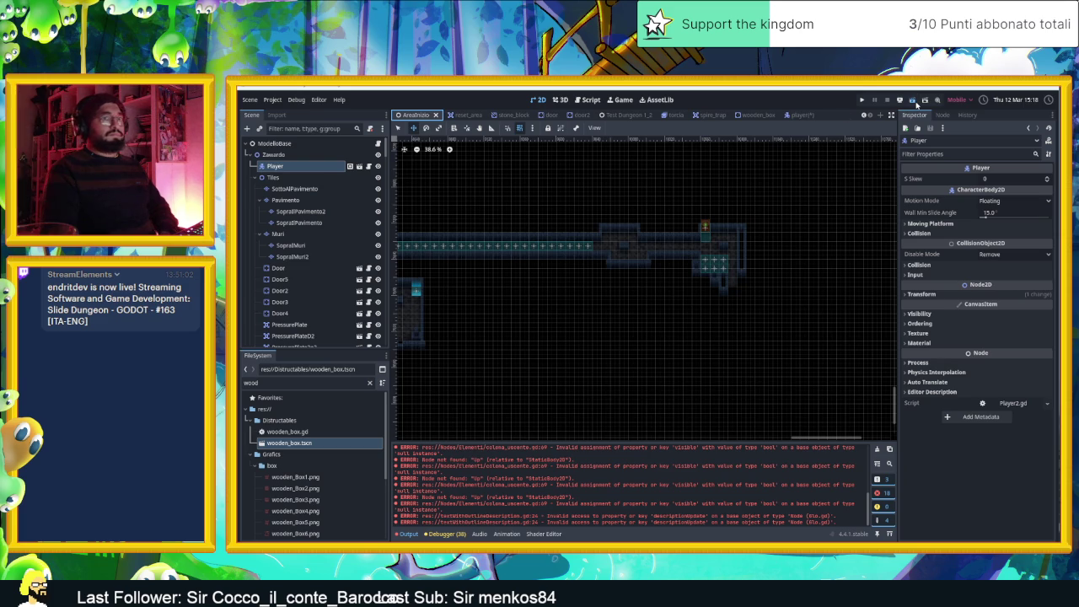
Run the project and slide the slime through the first rooms, breaking two crates
{"action": "left_click", "coordinate": [916, 103]}
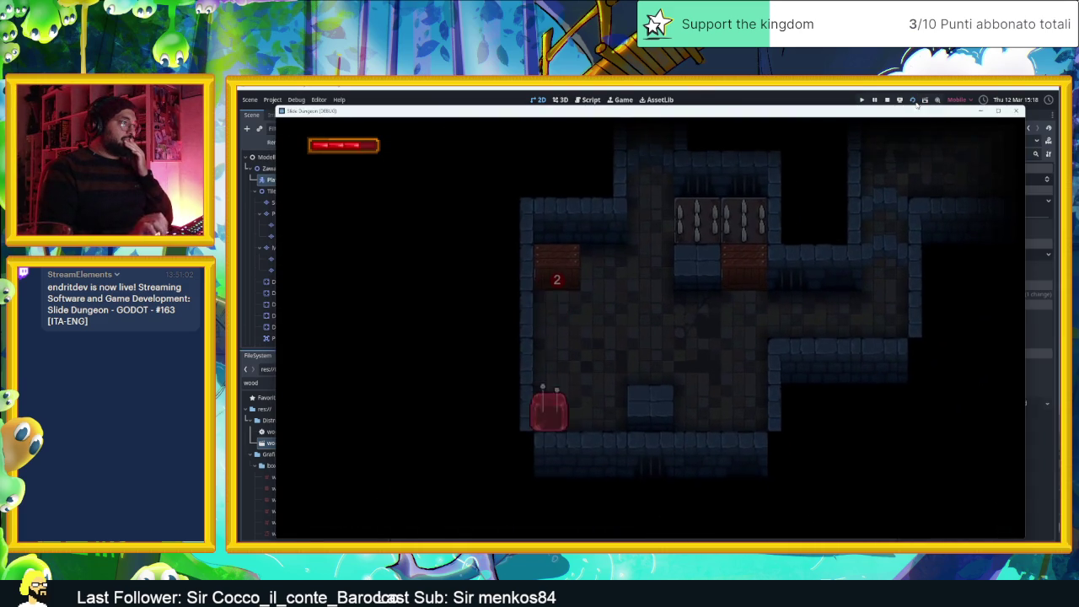
{"action": "key", "text": "Down"}
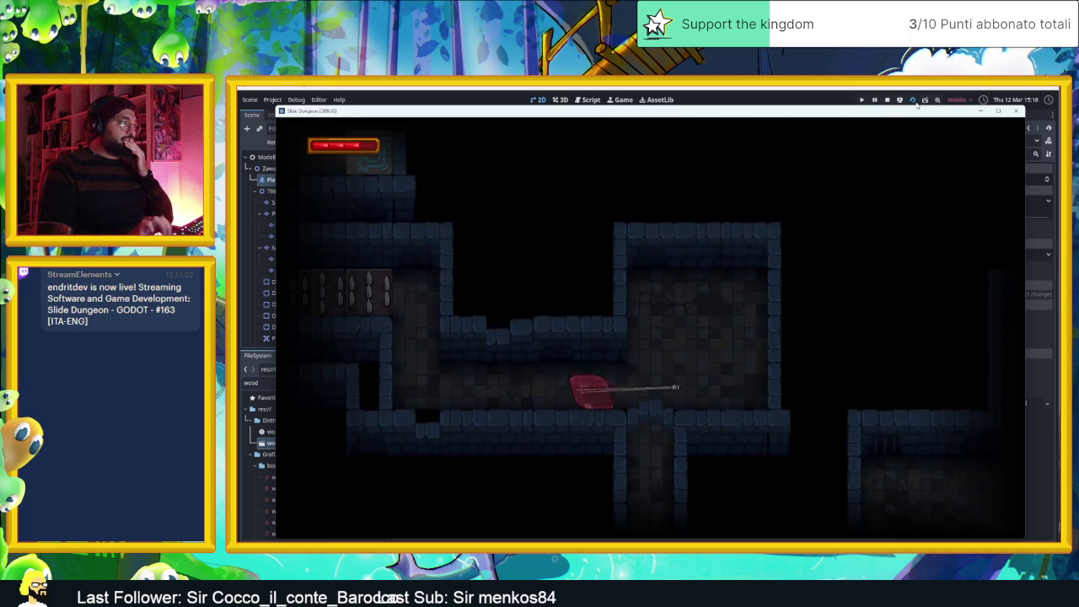
{"action": "key", "text": "Right"}
{"action": "key", "text": "Down"}
{"action": "key", "text": "Left"}
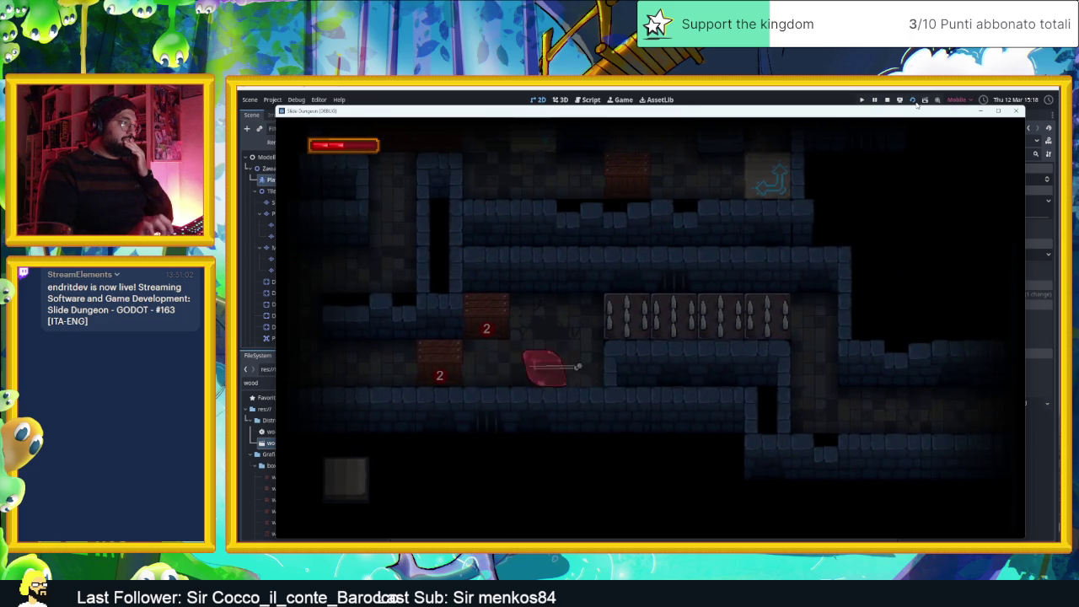
{"action": "key", "text": "Up"}
{"action": "key", "text": "Right"}
{"action": "key", "text": "Up"}
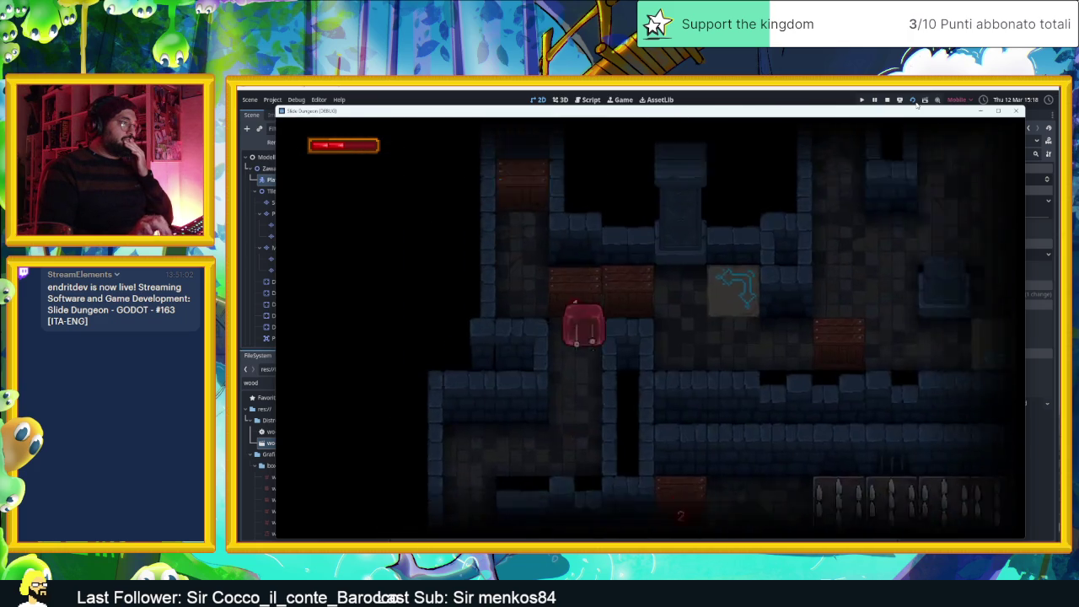
{"action": "key", "text": "Right"}
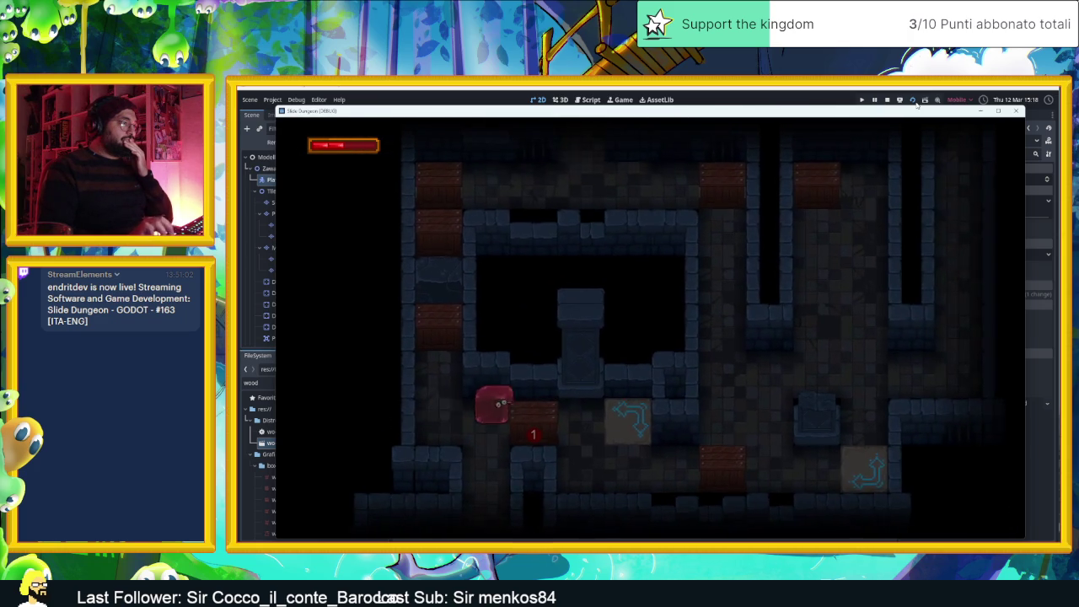
{"action": "key", "text": "Right"}
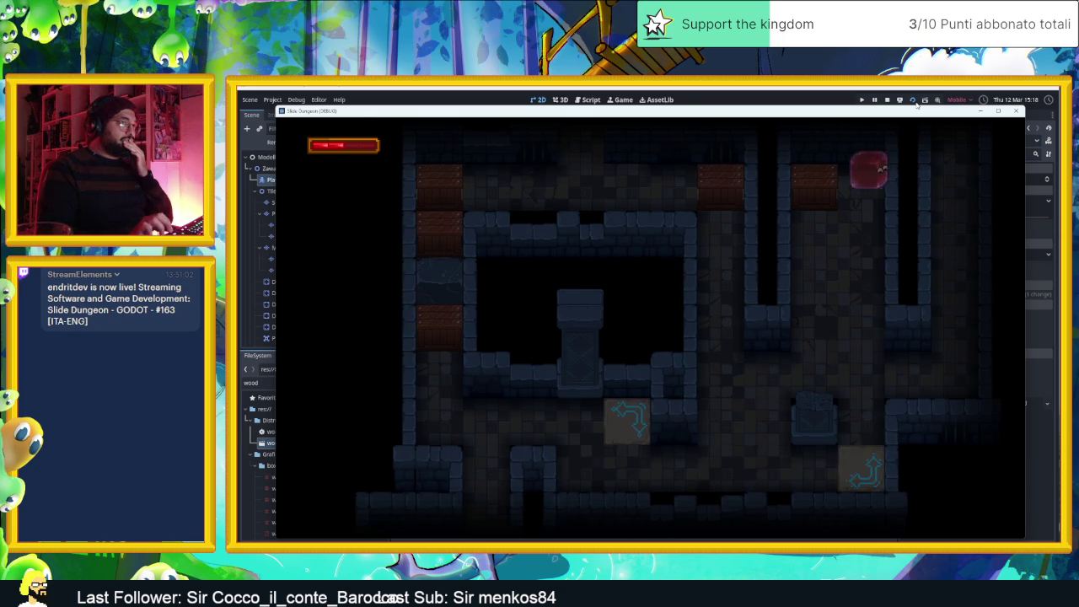
{"action": "key", "text": "Down"}
{"action": "key", "text": "Right"}
{"action": "key", "text": "Up"}
{"action": "key", "text": "Left"}
{"action": "key", "text": "Down"}
{"action": "key", "text": "Left"}
{"action": "key", "text": "Up"}
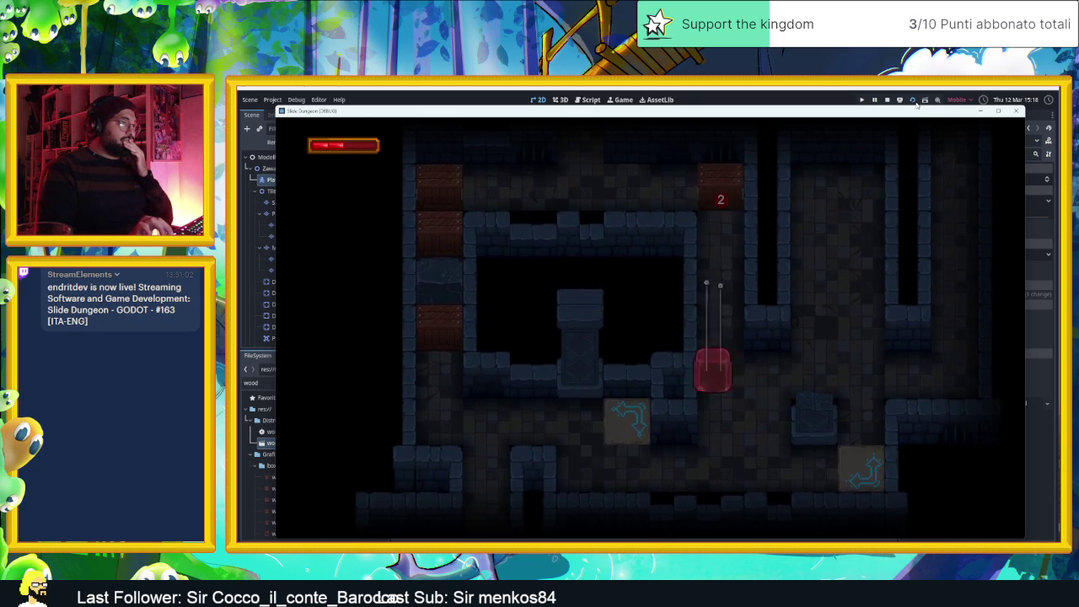
{"action": "key", "text": "Up"}
{"action": "key", "text": "Up"}
{"action": "key", "text": "Up"}
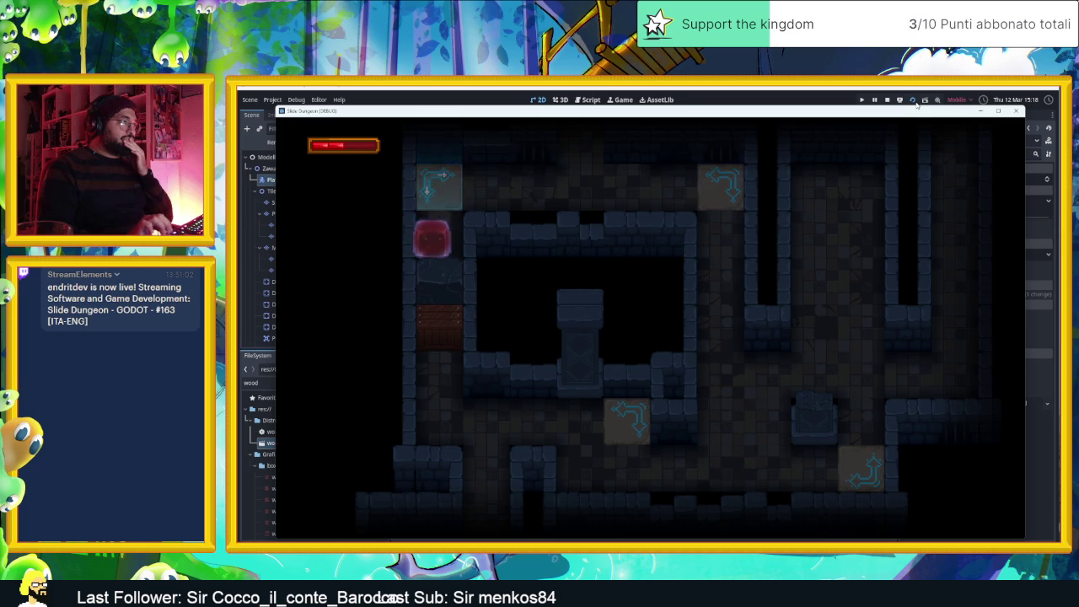
{"action": "key", "text": "Up"}
{"action": "key", "text": "Left"}
{"action": "key", "text": "Right"}
{"action": "key", "text": "Down"}
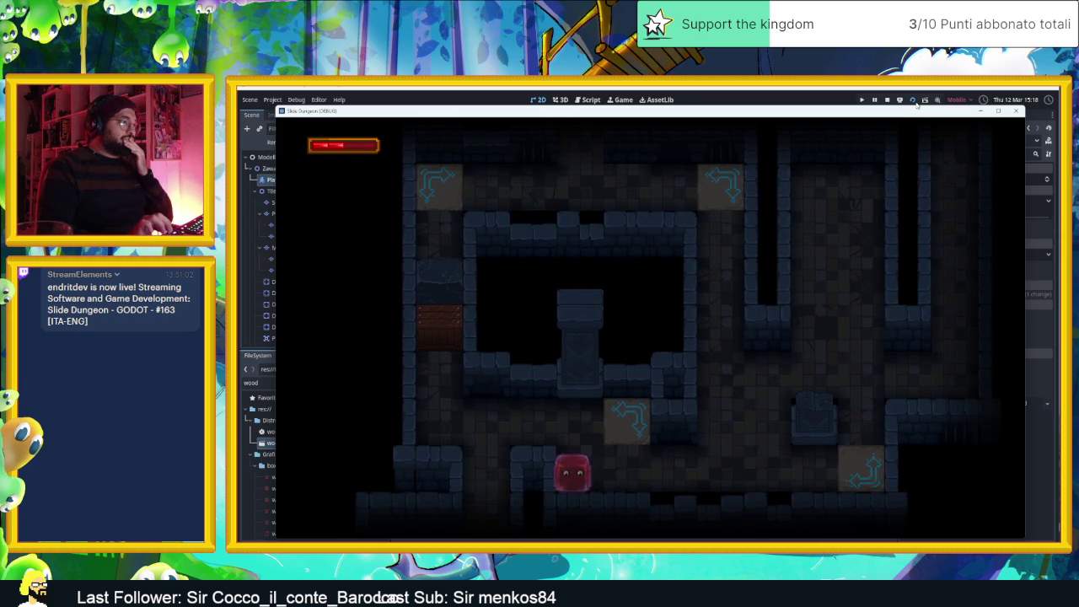
{"action": "key", "text": "Up"}
{"action": "key", "text": "Left"}
{"action": "key", "text": "Up"}
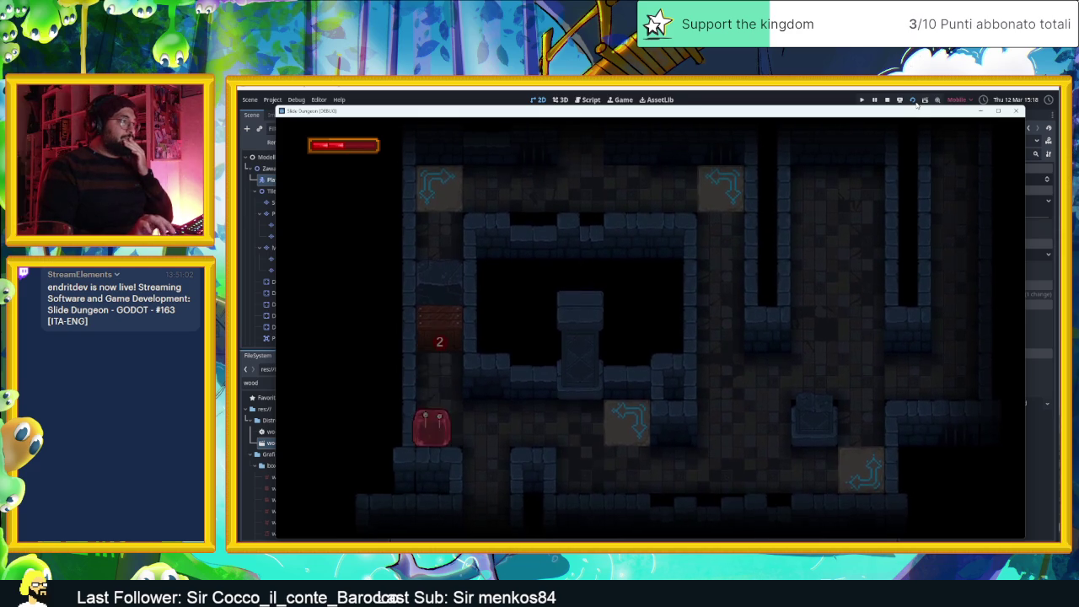
{"action": "key", "text": "Up"}
Slide the slime via the arrow tiles into the next rooms
{"action": "key", "text": "Right"}
{"action": "key", "text": "Right"}
{"action": "key", "text": "Left"}
{"action": "key", "text": "Down"}
{"action": "key", "text": "Left"}
{"action": "key", "text": "Up"}
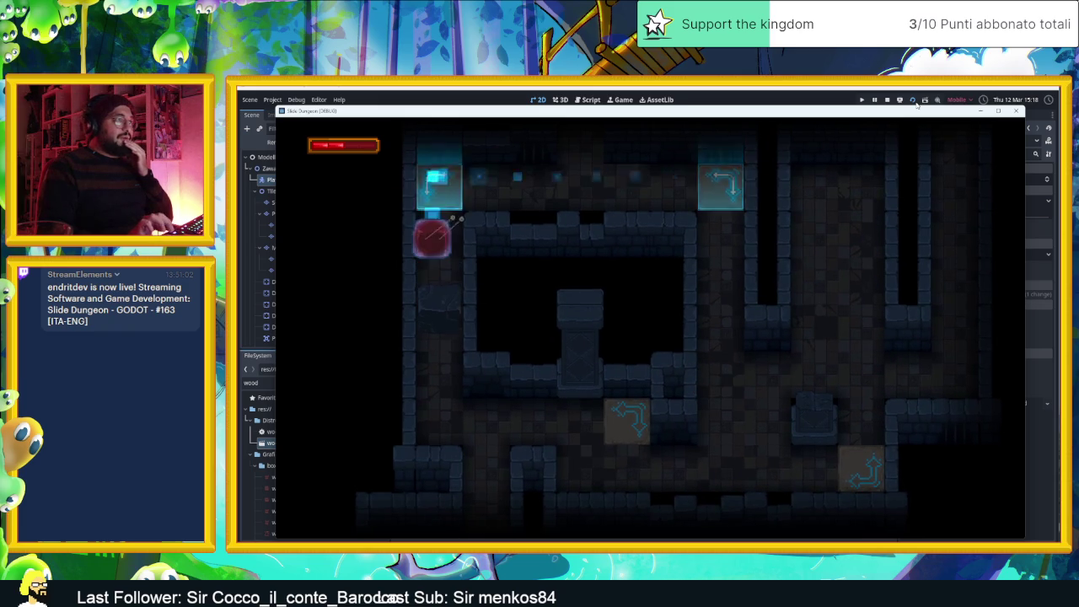
{"action": "key", "text": "Down"}
{"action": "key", "text": "Right"}
{"action": "key", "text": "Up"}
{"action": "key", "text": "Right"}
{"action": "key", "text": "Left"}
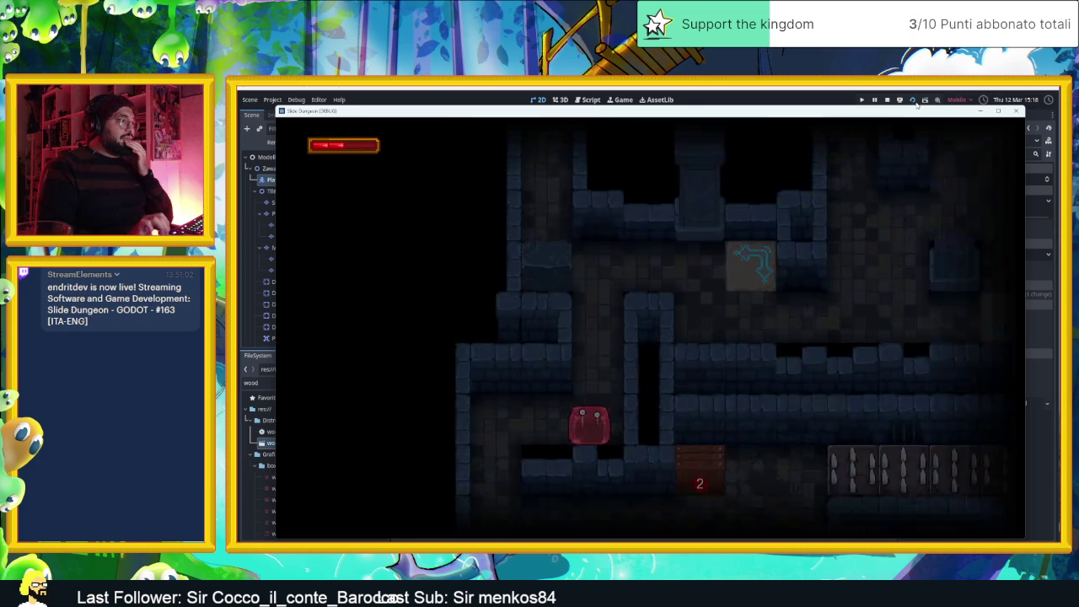
{"action": "key", "text": "Right"}
{"action": "key", "text": "Left"}
{"action": "key", "text": "Up"}
{"action": "key", "text": "Right"}
{"action": "key", "text": "Down"}
{"action": "key", "text": "Right"}
{"action": "key", "text": "Up"}
{"action": "key", "text": "Left"}
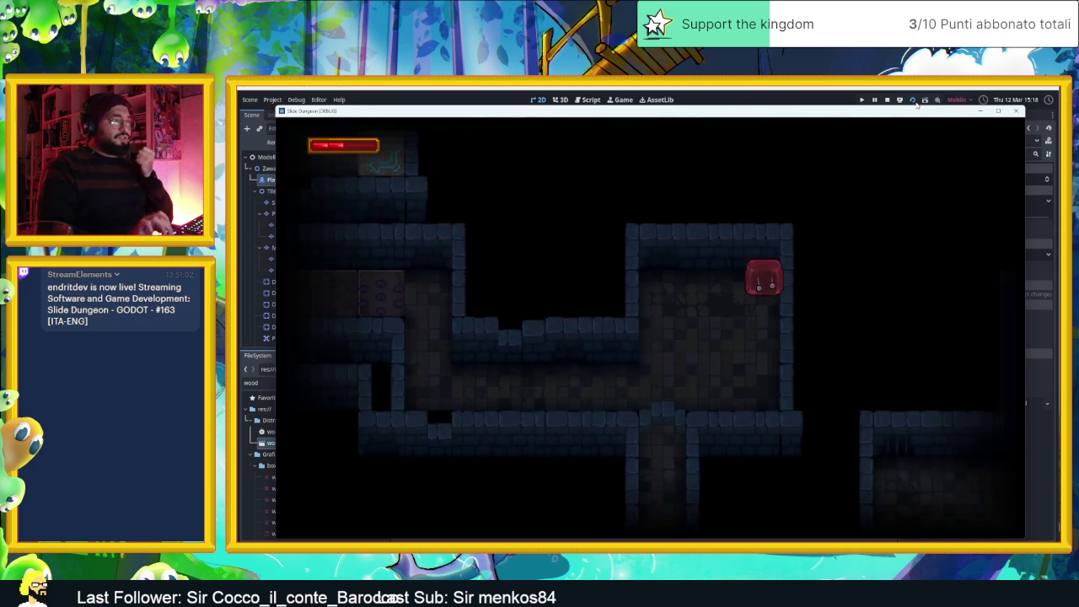
{"action": "key", "text": "Down"}
{"action": "key", "text": "Left"}
{"action": "key", "text": "Right"}
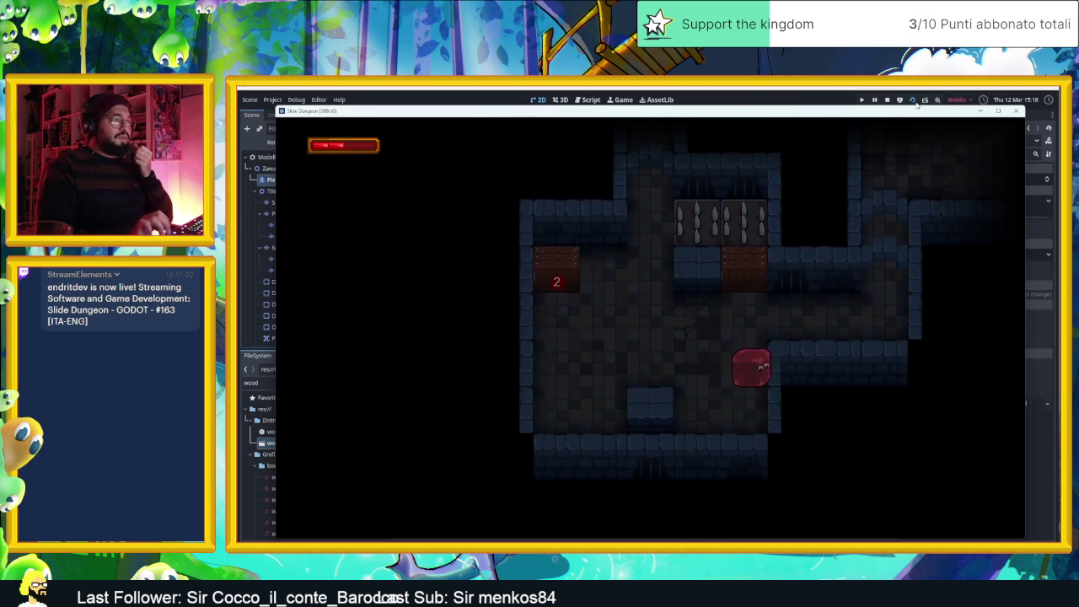
{"action": "key", "text": "Right"}
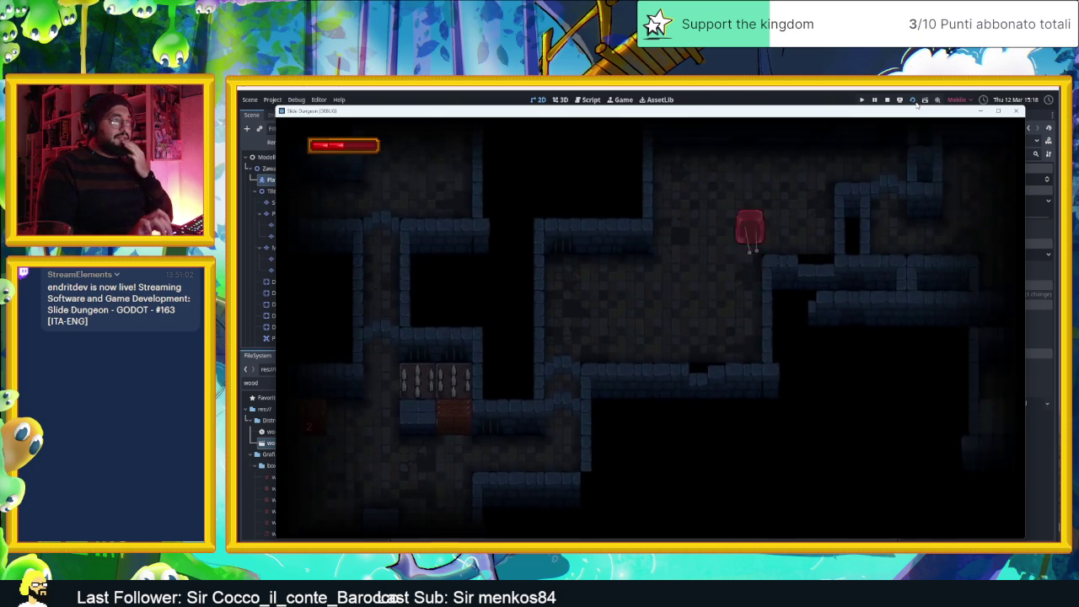
Slide the slime around the further rooms, then stop the game and save the scene
{"action": "key", "text": "Down"}
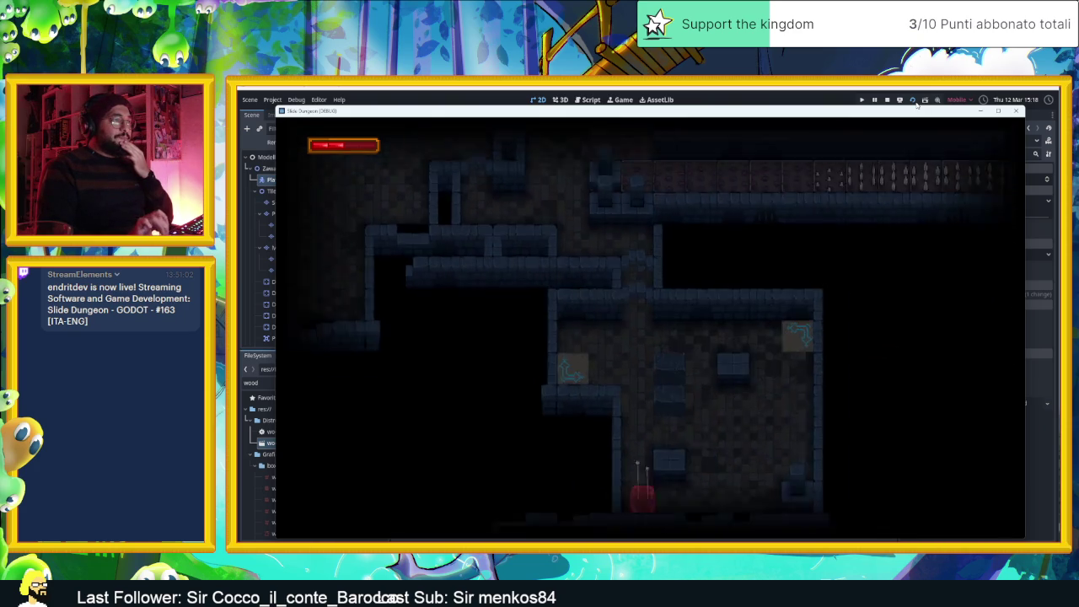
{"action": "key", "text": "Right"}
{"action": "key", "text": "Up"}
{"action": "key", "text": "Down"}
{"action": "key", "text": "Up"}
{"action": "key", "text": "Left"}
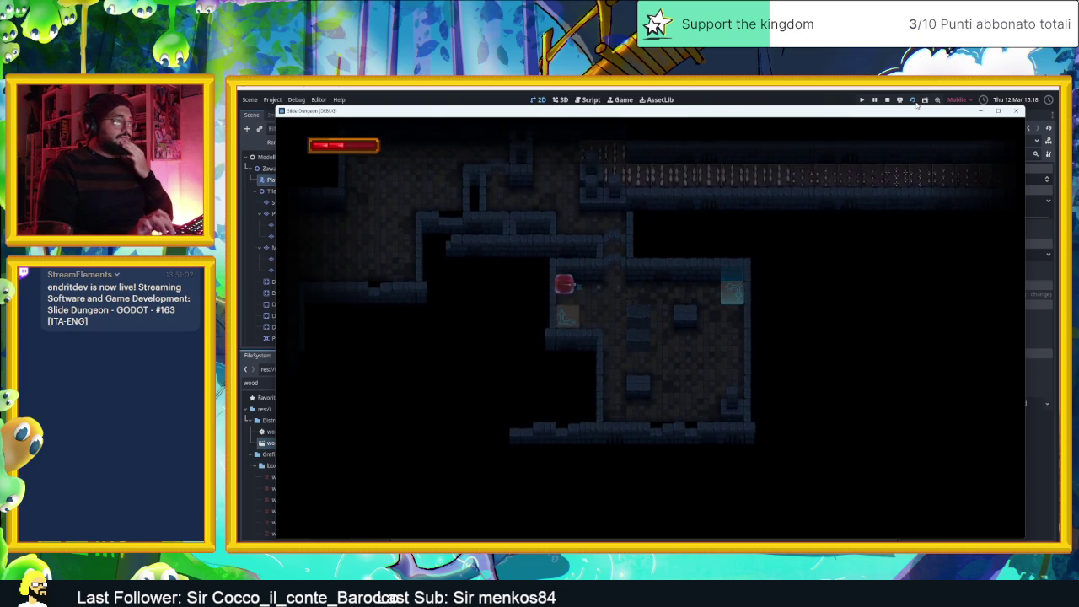
{"action": "key", "text": "Right"}
{"action": "key", "text": "Left"}
{"action": "key", "text": "Up"}
{"action": "key", "text": "Right"}
{"action": "key", "text": "Down"}
{"action": "key", "text": "Left"}
{"action": "key", "text": "Down"}
{"action": "key", "text": "Left"}
{"action": "key", "text": "Up"}
{"action": "key", "text": "Down"}
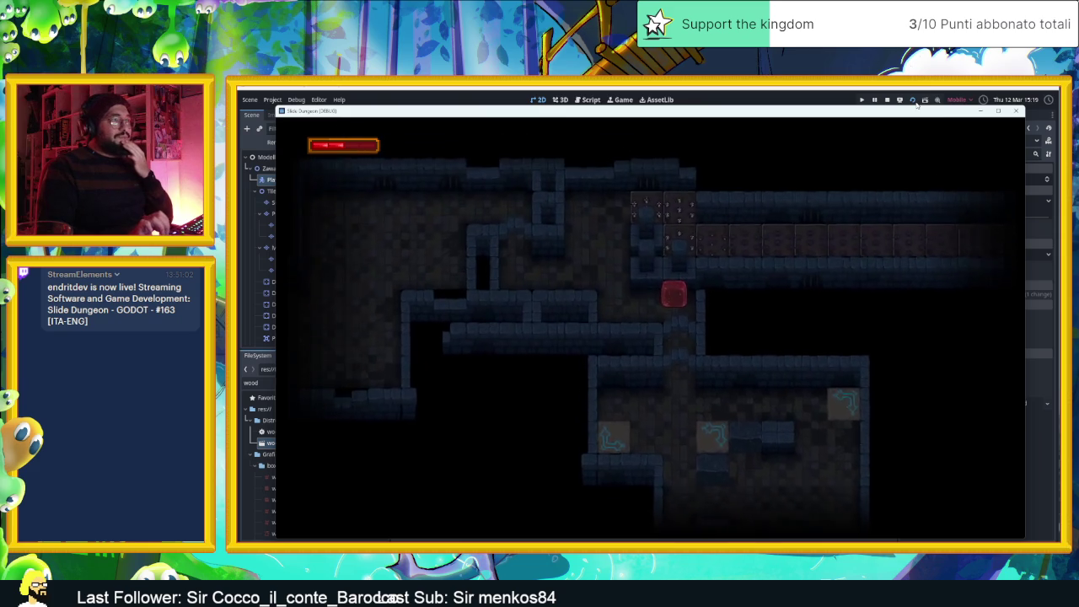
{"action": "key", "text": "Up"}
{"action": "key", "text": "Right"}
{"action": "key", "text": "Left"}
{"action": "key", "text": "Right"}
{"action": "key", "text": "Down"}
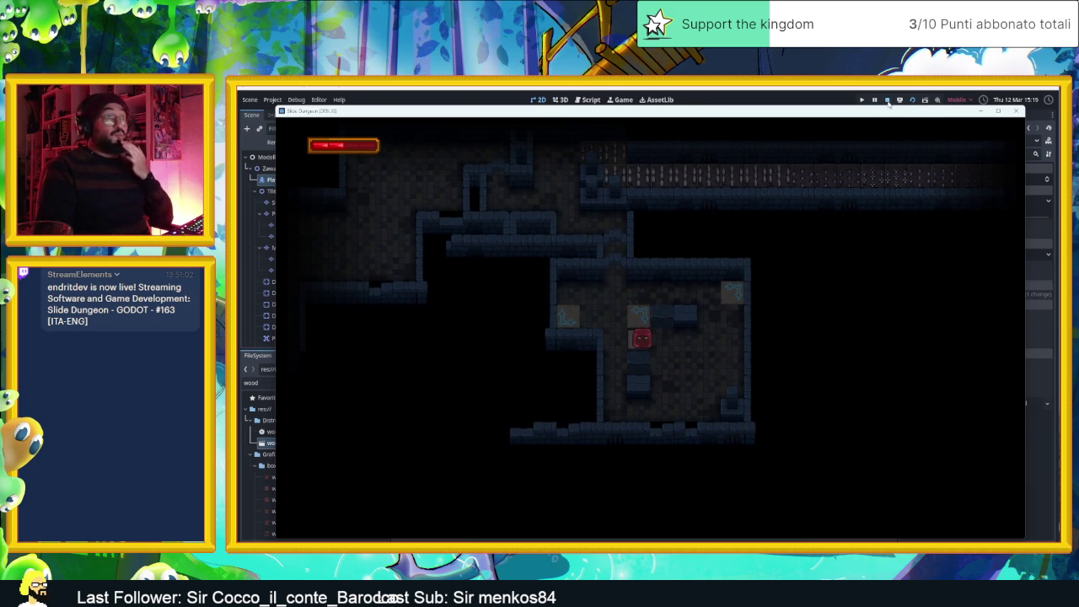
{"action": "left_click", "coordinate": [887, 100]}
{"action": "key", "text": "ctrl+s"}
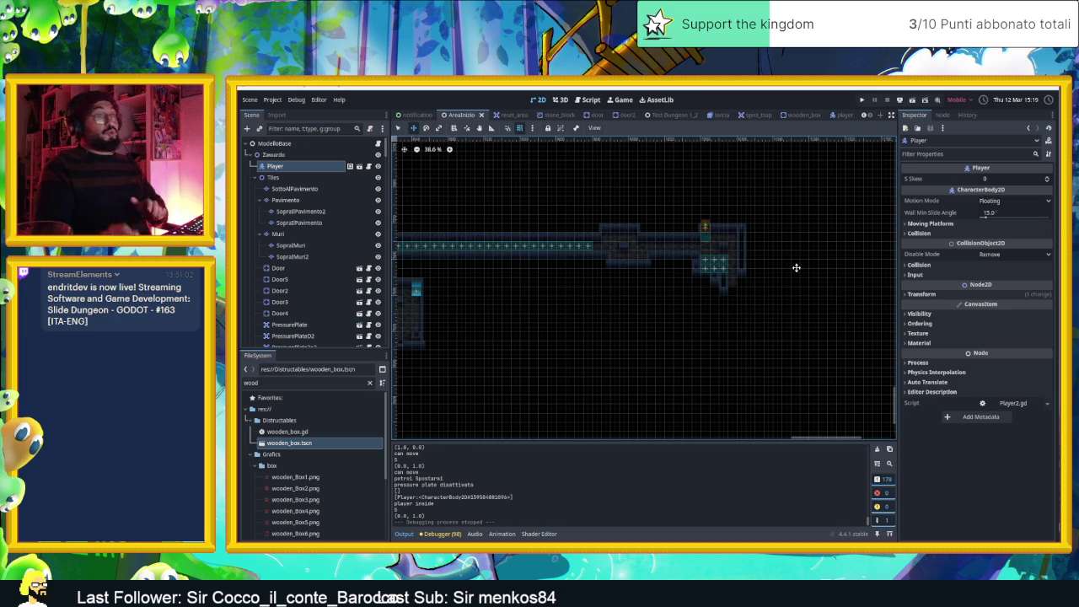
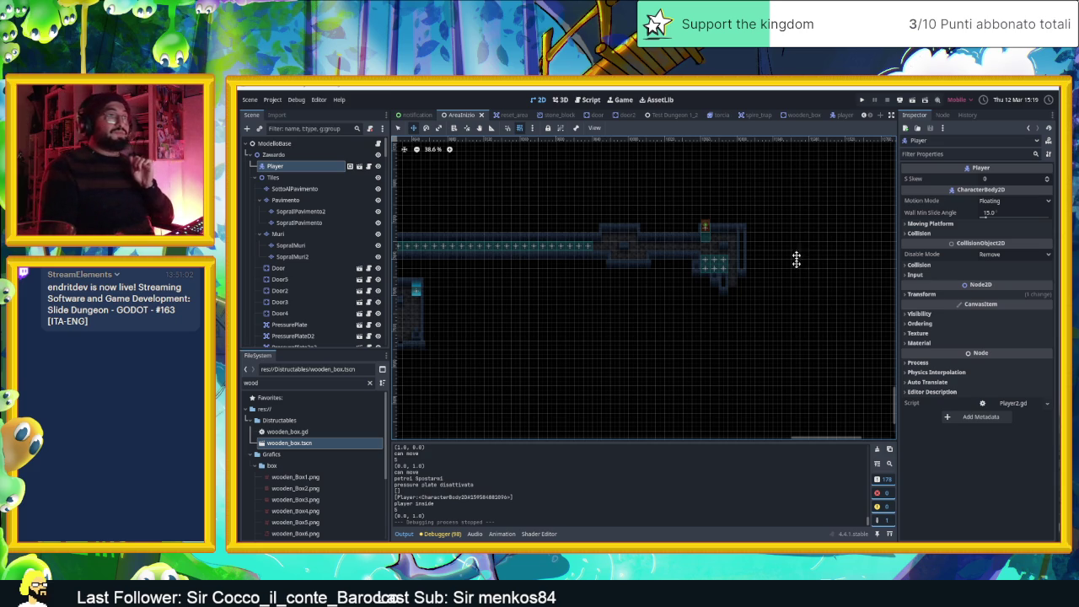
In the player scene, add a PointLight2D child node under the Player root node
{"action": "left_click", "coordinate": [835, 115]}
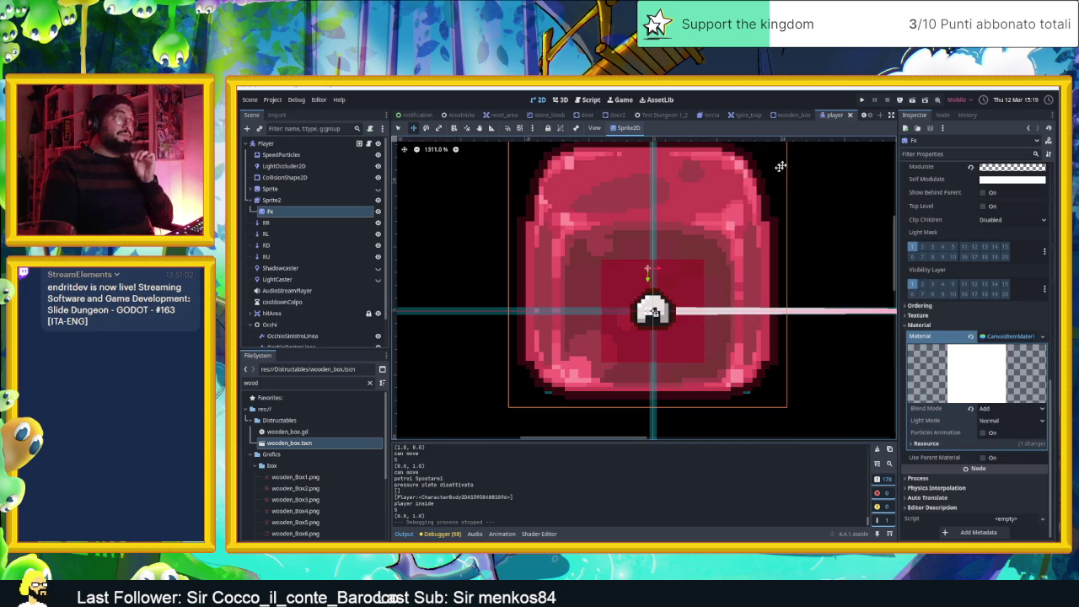
{"action": "left_click", "coordinate": [298, 147]}
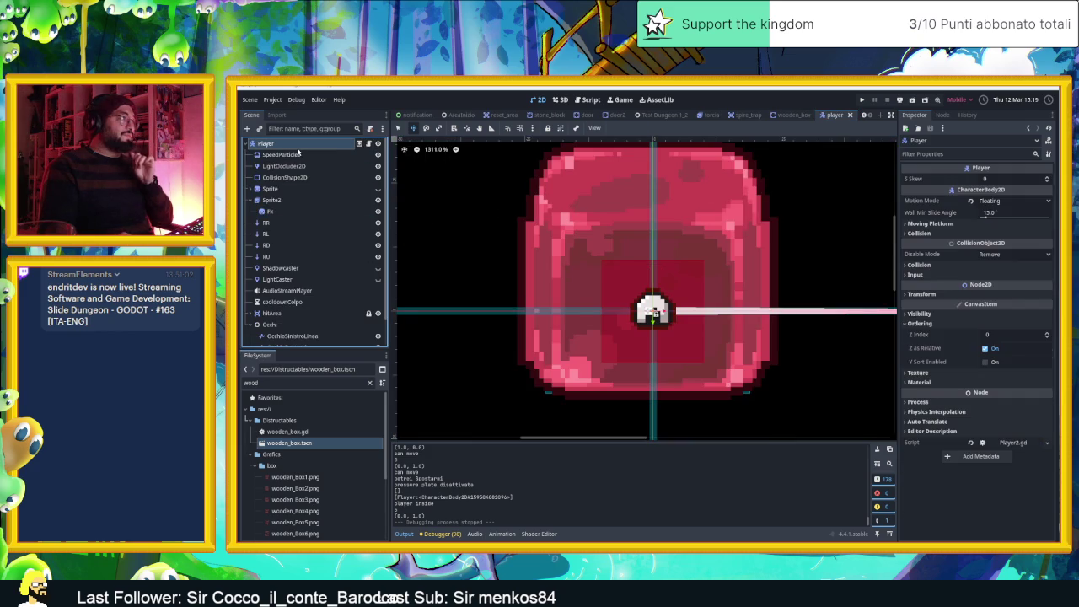
{"action": "scroll", "coordinate": [501, 176], "scroll_direction": "down", "scroll_amount": 5}
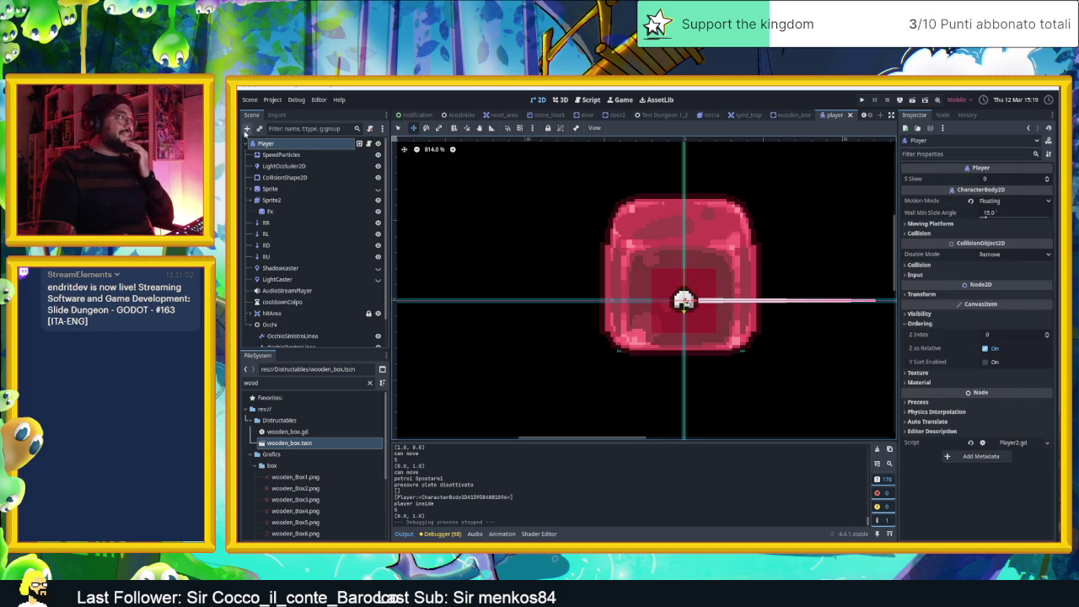
{"action": "left_click", "coordinate": [247, 128]}
{"action": "type", "text": "par"}
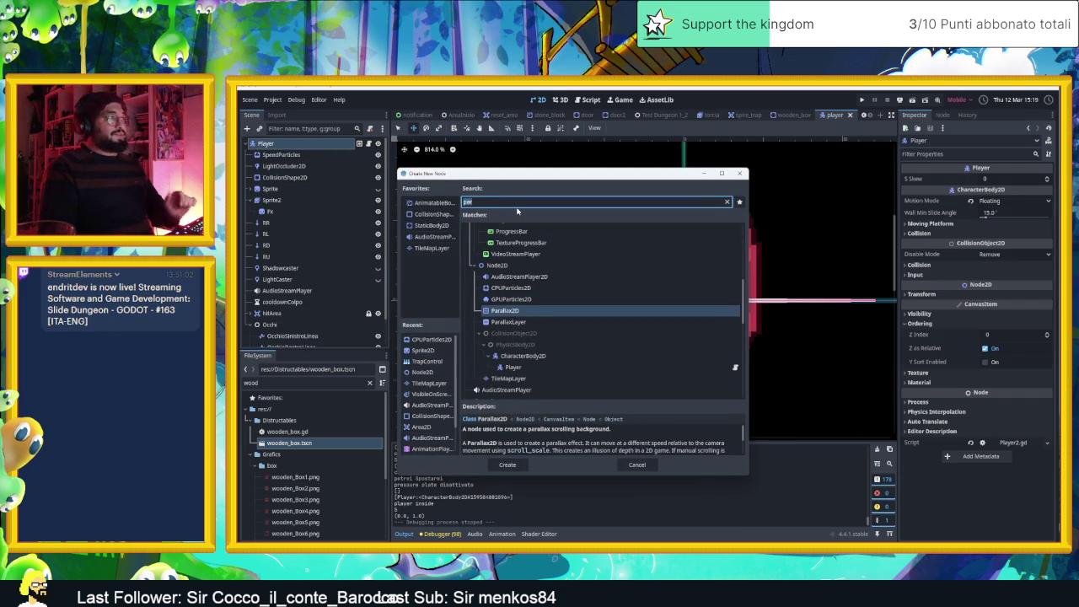
{"action": "key", "text": "BackSpace"}
{"action": "key", "text": "BackSpace"}
{"action": "type", "text": "è"}
{"action": "key", "text": "BackSpace"}
{"action": "type", "text": "oi"}
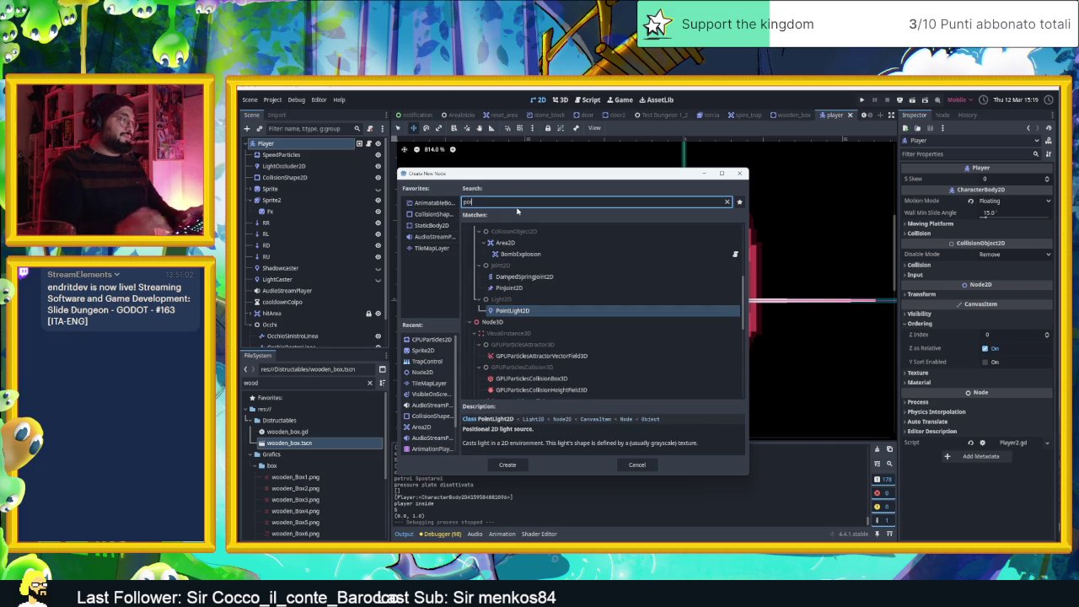
{"action": "double_click", "coordinate": [513, 311]}
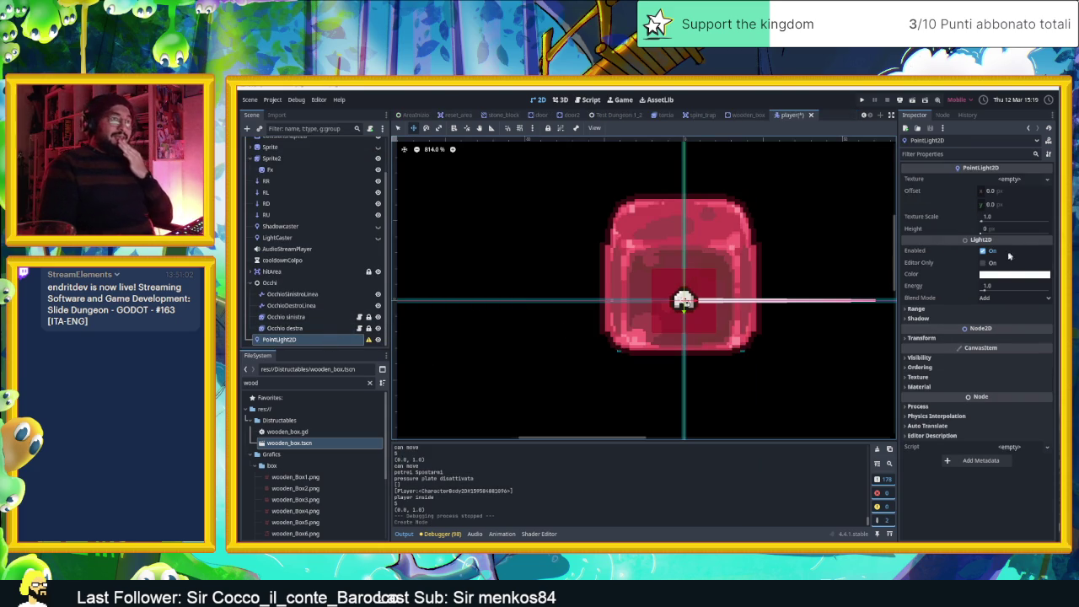
Assign a new GradientTexture2D as the PointLight2D's texture
{"action": "mouse_move", "coordinate": [997, 280]}
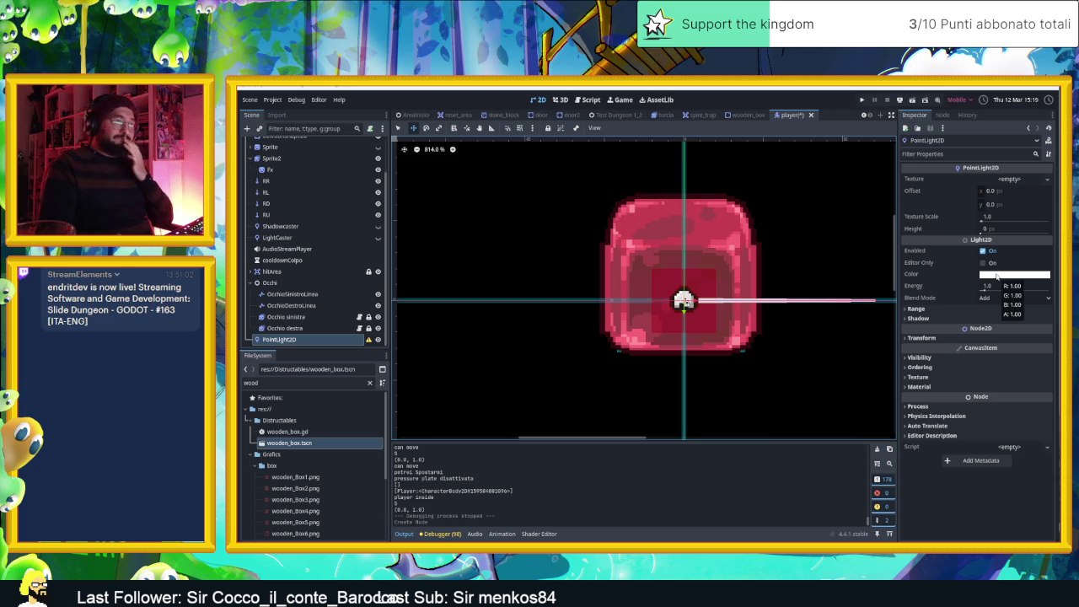
{"action": "scroll", "coordinate": [795, 280], "scroll_direction": "down", "scroll_amount": 4}
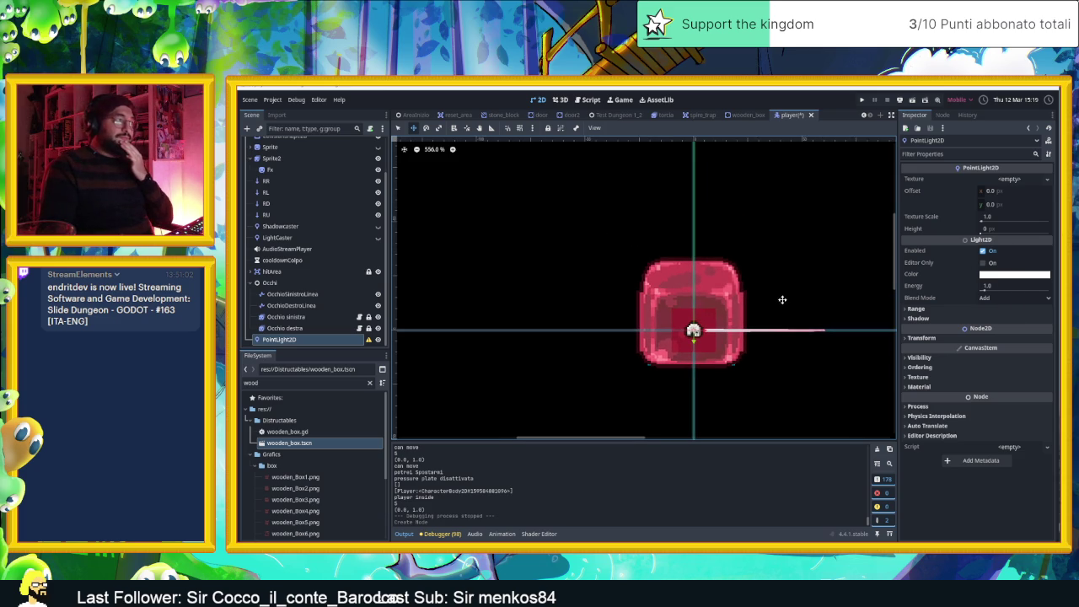
{"action": "left_click", "coordinate": [1003, 179]}
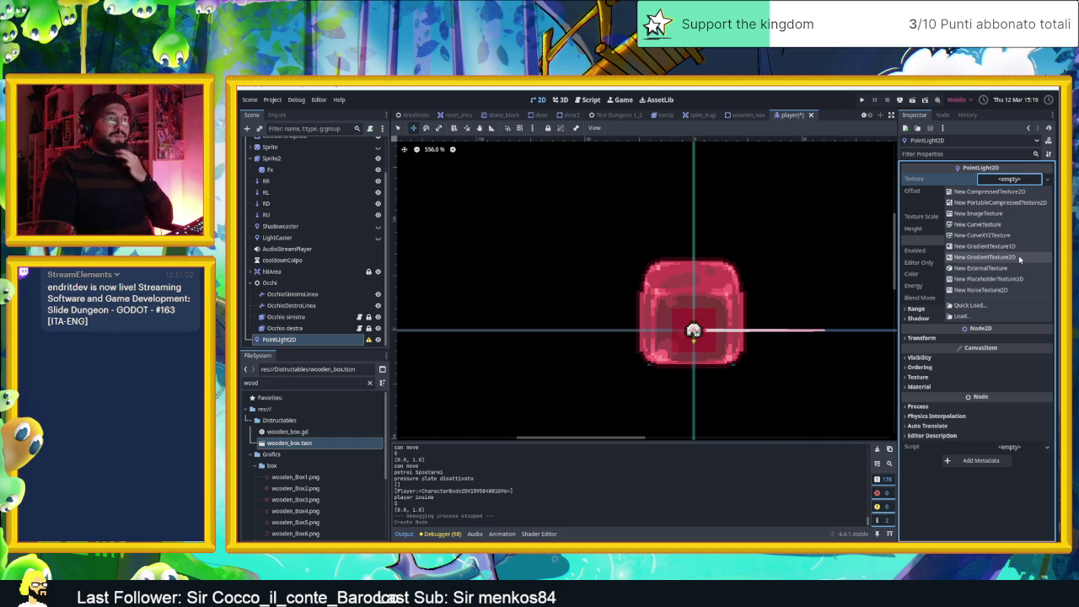
{"action": "left_click", "coordinate": [1018, 257]}
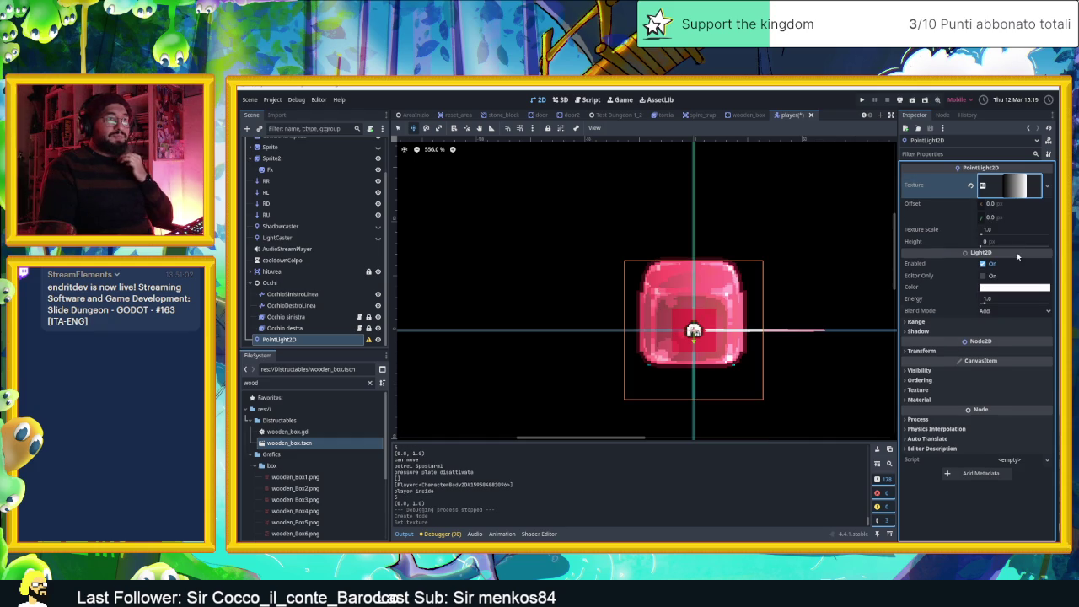
{"action": "left_click", "coordinate": [1024, 185]}
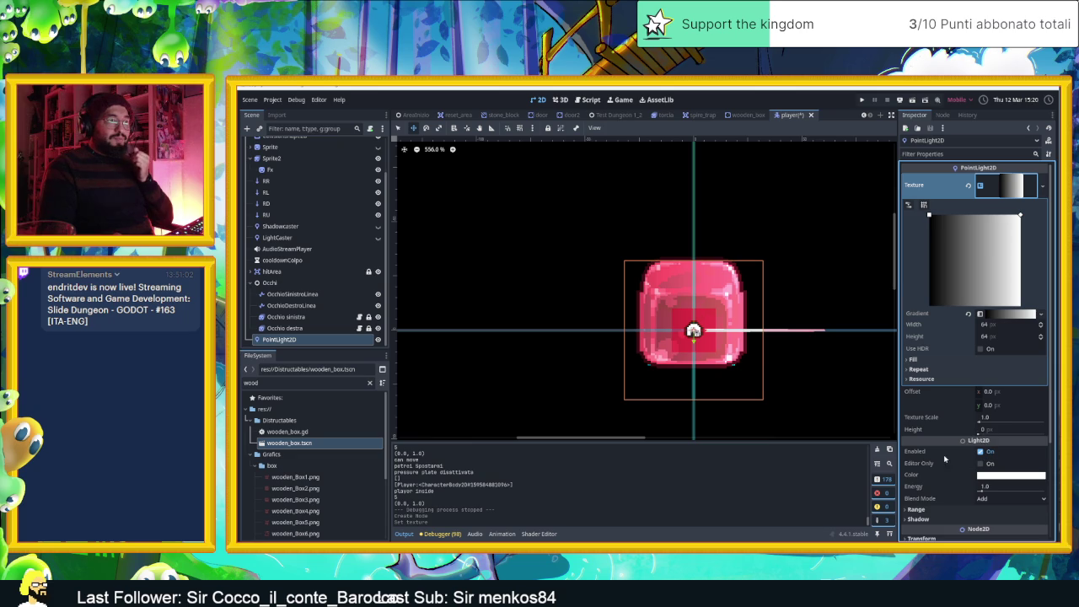
Enable shadows on the PointLight2D
{"action": "scroll", "coordinate": [945, 459], "scroll_direction": "down", "scroll_amount": 2}
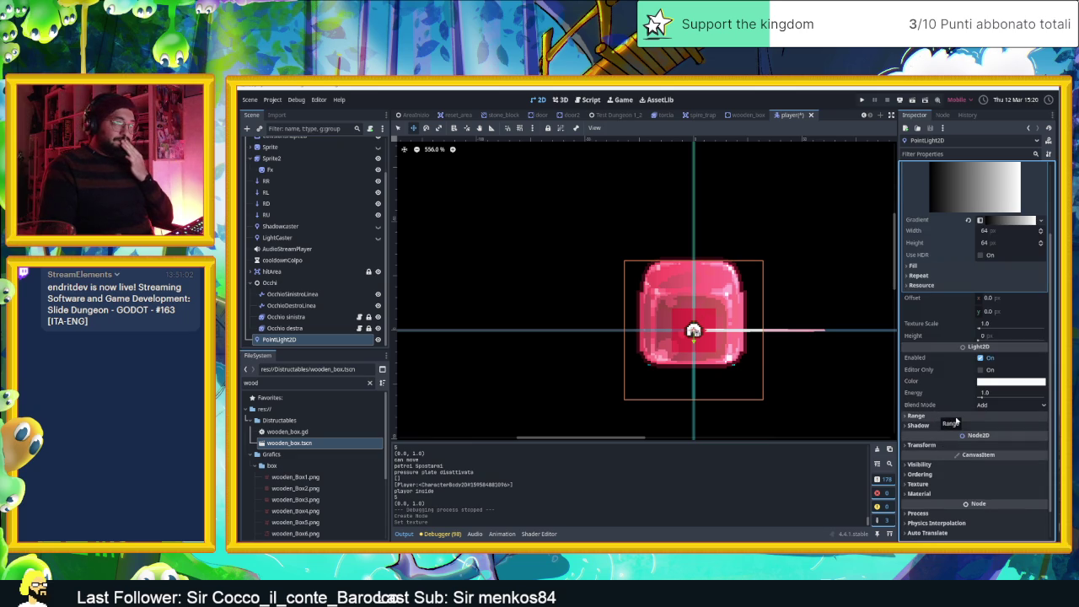
{"action": "left_click", "coordinate": [956, 417]}
{"action": "left_click", "coordinate": [956, 417]}
{"action": "left_click", "coordinate": [956, 425]}
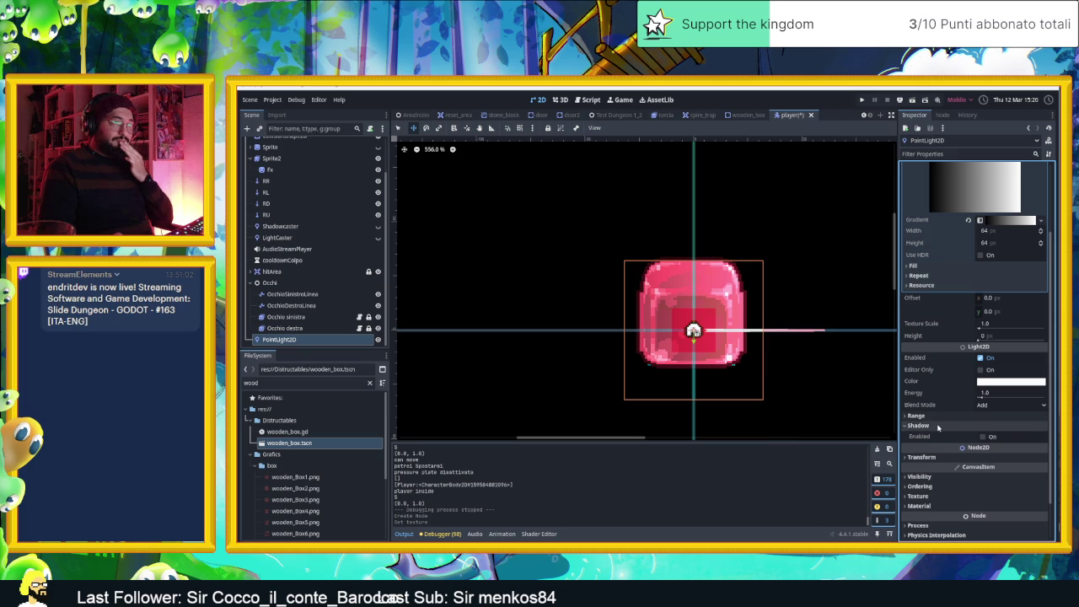
{"action": "left_click", "coordinate": [990, 444]}
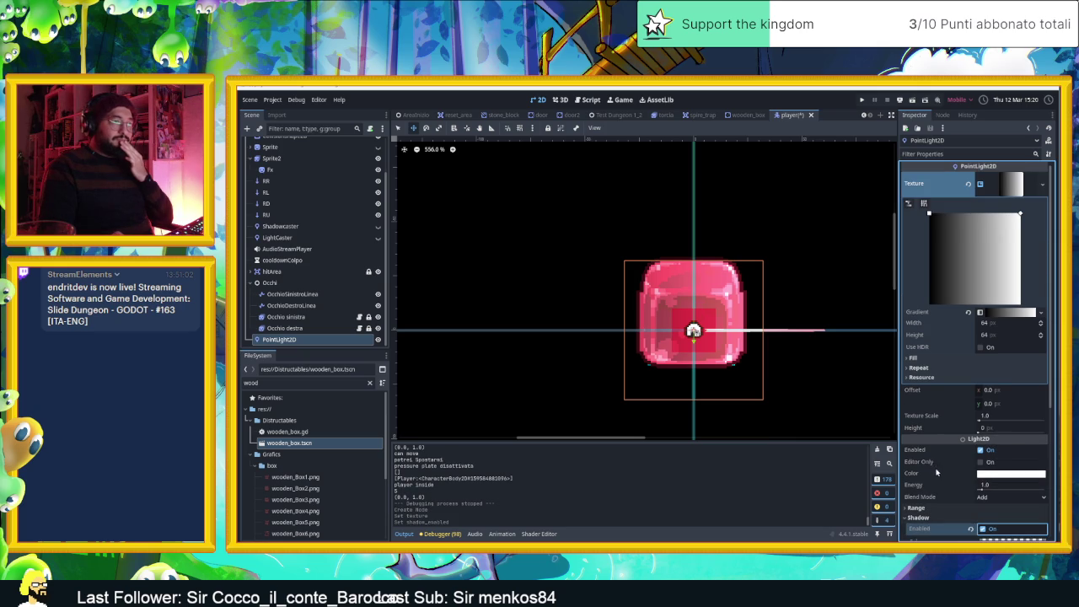
Set the light's shadow colour to a semi-transparent dark blue
{"action": "scroll", "coordinate": [965, 451], "scroll_direction": "down", "scroll_amount": 3}
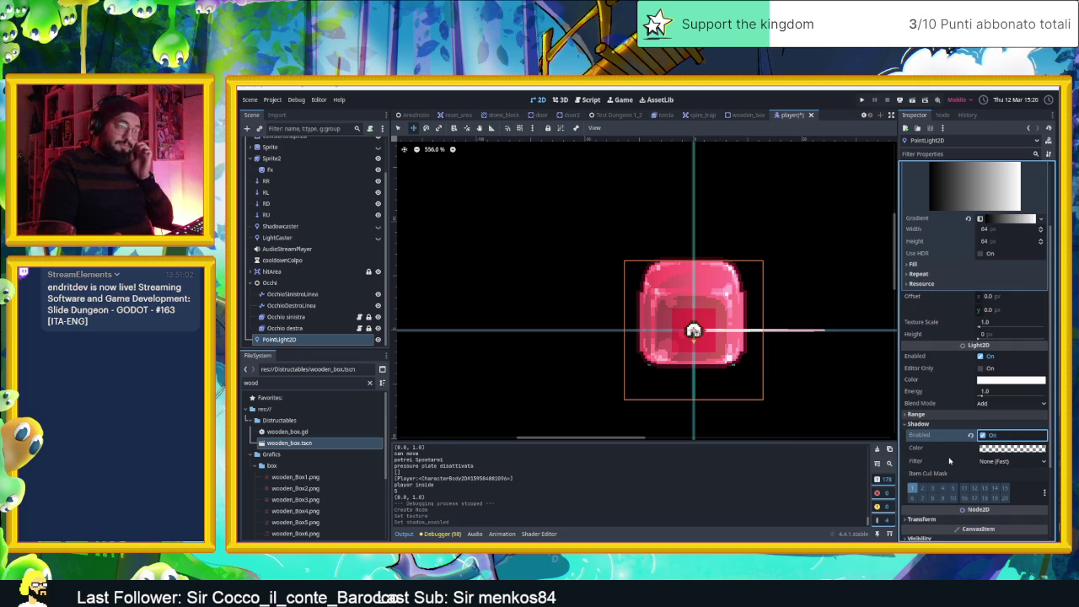
{"action": "left_click", "coordinate": [995, 450]}
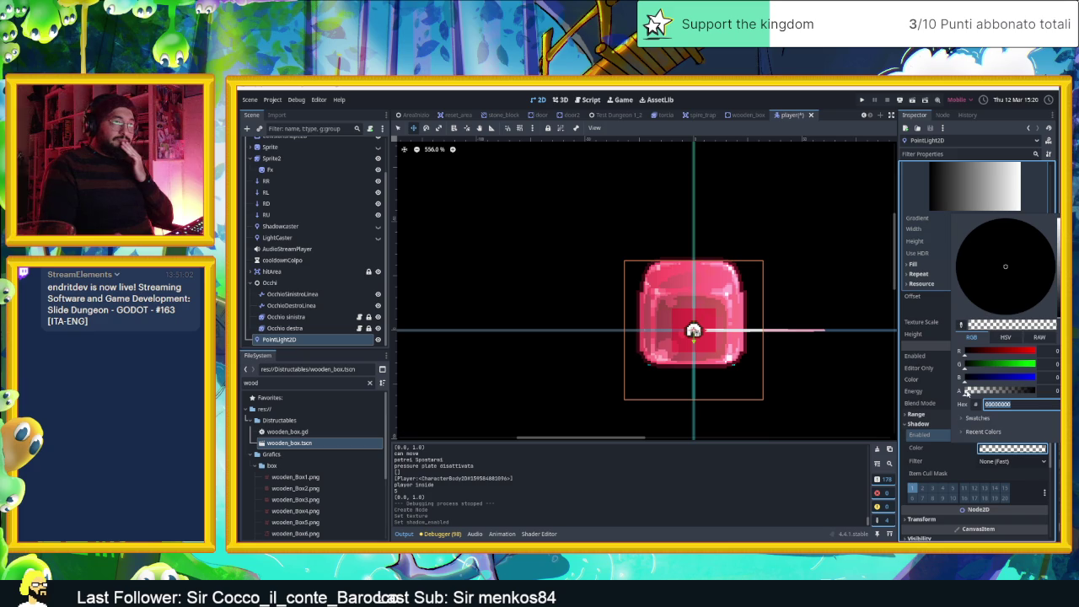
{"action": "left_click_drag", "start_coordinate": [974, 391], "coordinate": [978, 393]}
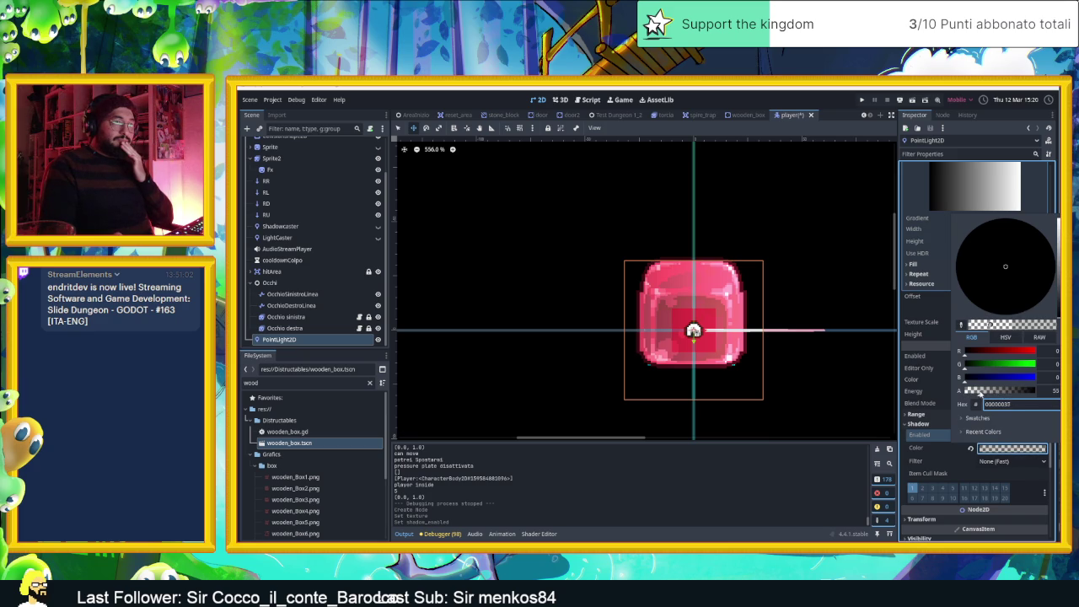
{"action": "mouse_move", "coordinate": [1050, 302]}
{"action": "left_mouse_down"}
{"action": "mouse_move", "coordinate": [1053, 278]}
{"action": "mouse_move", "coordinate": [1054, 299]}
{"action": "left_mouse_up"}
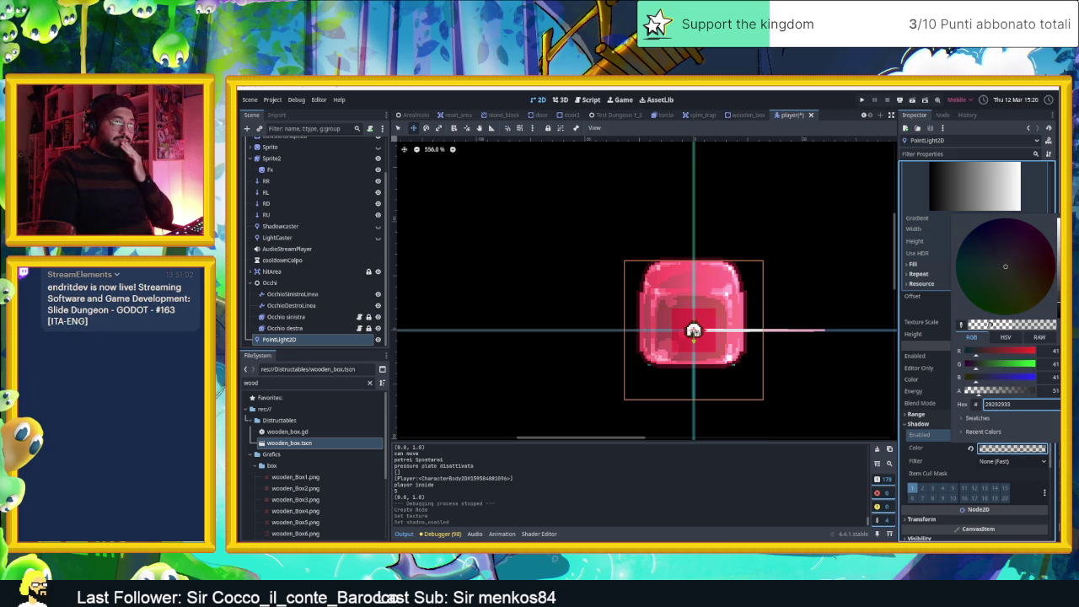
{"action": "left_click_drag", "start_coordinate": [973, 251], "coordinate": [961, 252]}
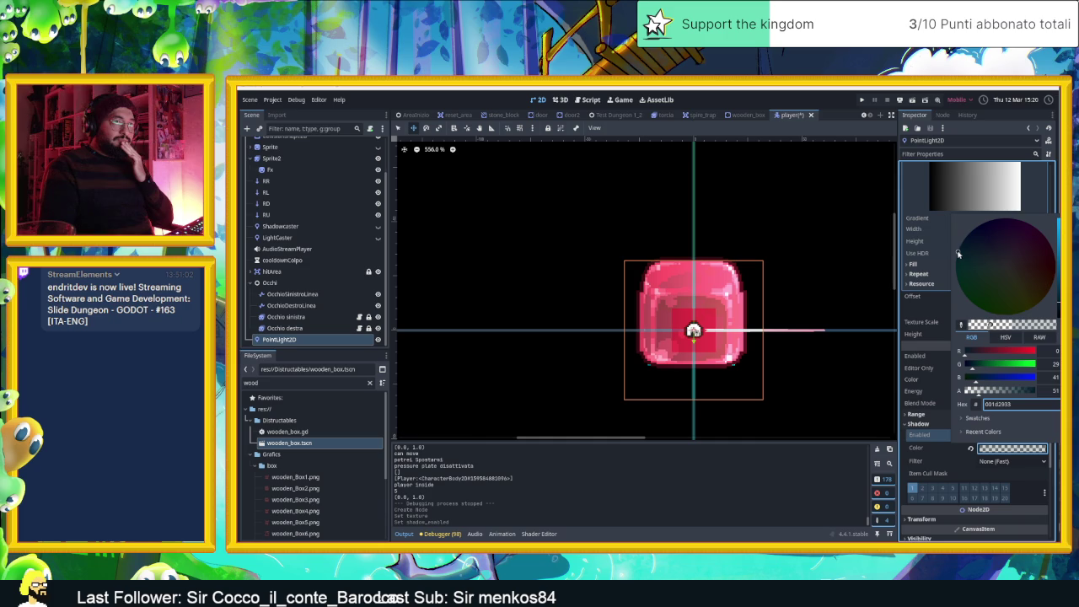
{"action": "left_click_drag", "start_coordinate": [1048, 283], "coordinate": [1052, 264]}
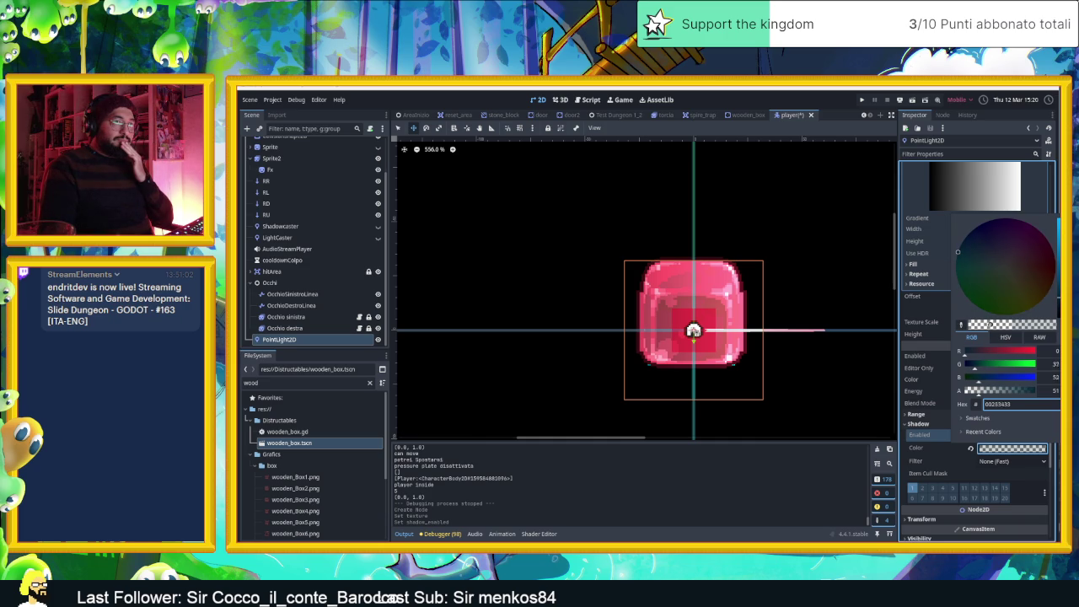
{"action": "left_click_drag", "start_coordinate": [986, 396], "coordinate": [989, 395]}
{"action": "left_click", "coordinate": [911, 394]}
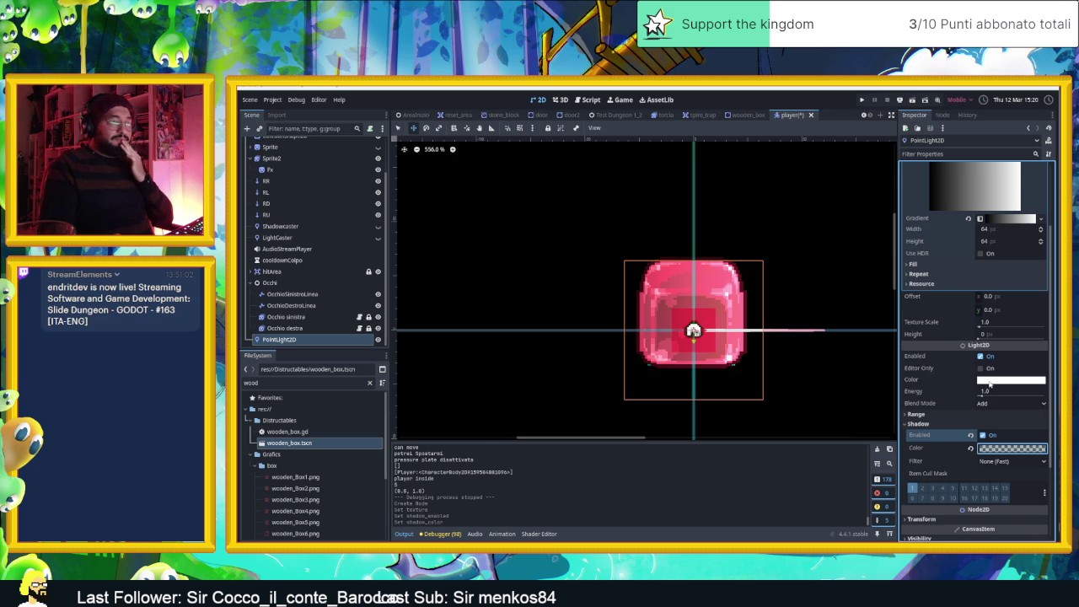
Set the light colour to bright blue (00a4ff)
{"action": "left_click", "coordinate": [1011, 380]}
{"action": "left_click", "coordinate": [966, 179]}
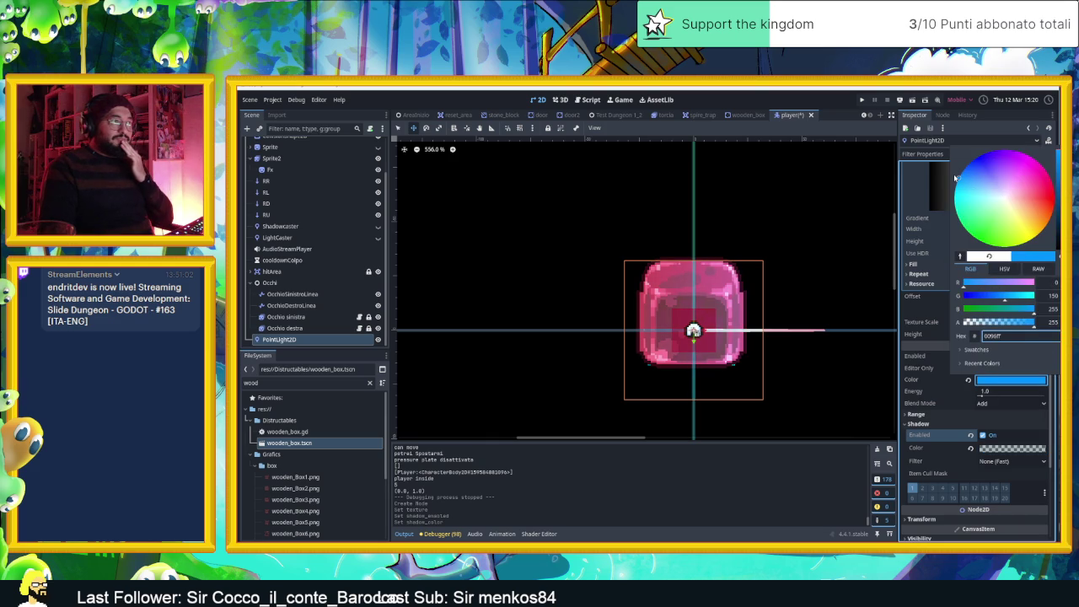
{"action": "left_click_drag", "start_coordinate": [955, 175], "coordinate": [958, 181]}
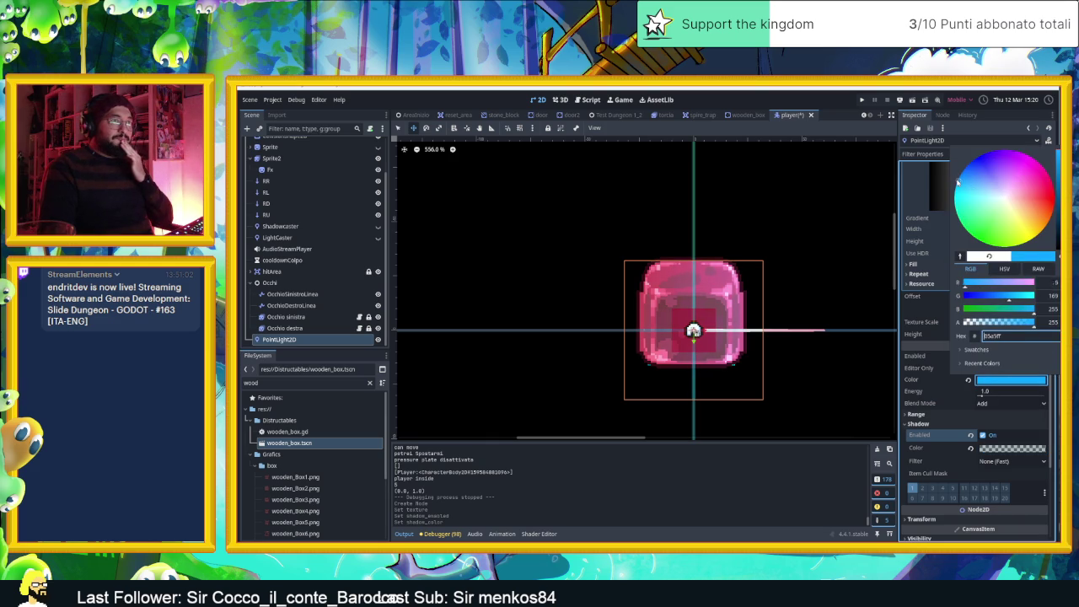
{"action": "left_click", "coordinate": [931, 364]}
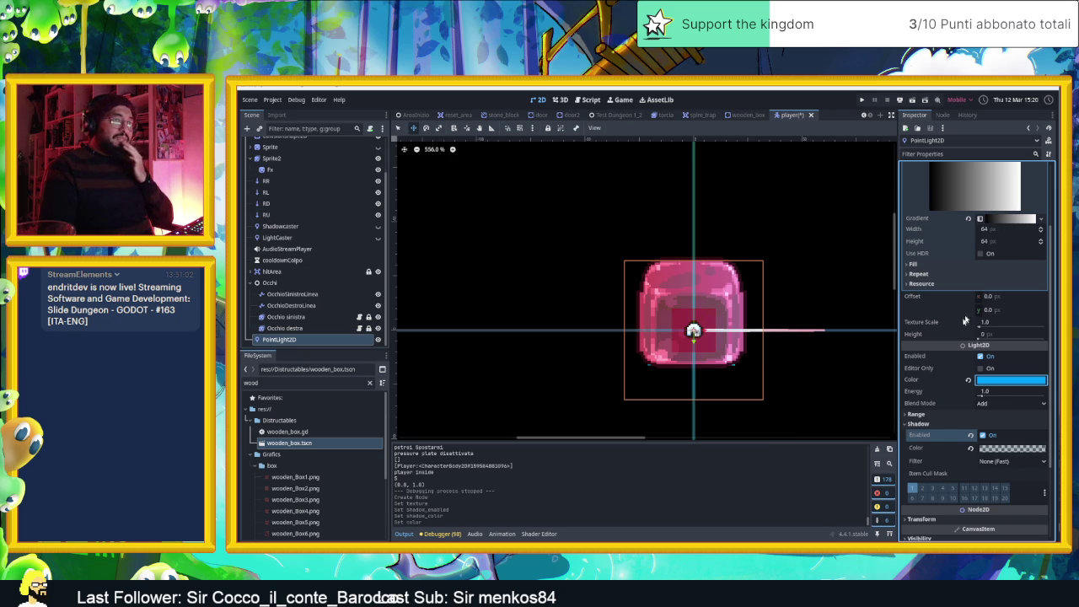
{"action": "left_click", "coordinate": [1006, 222]}
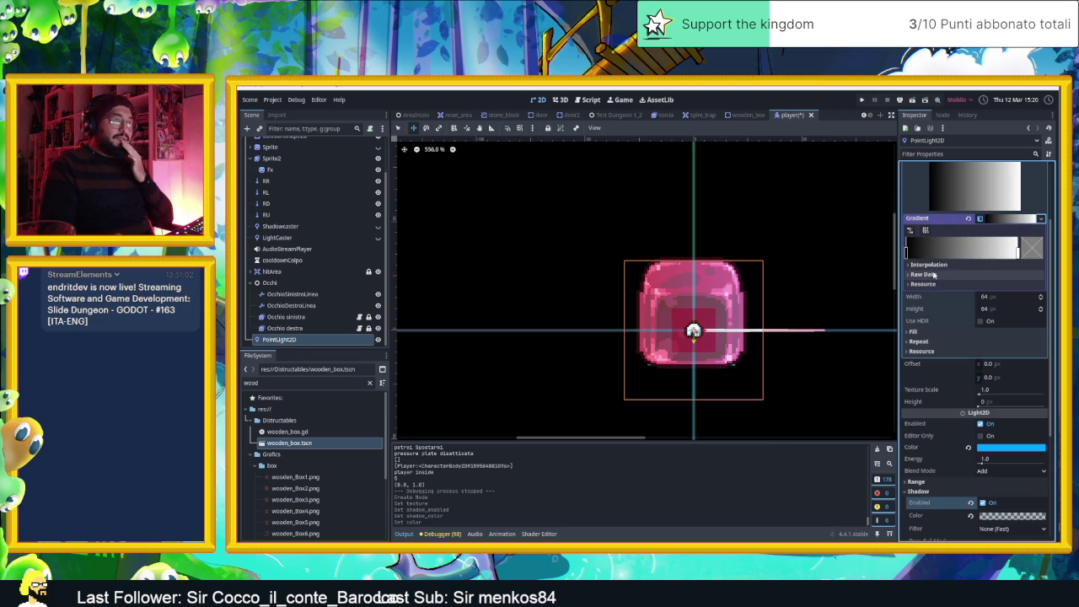
Set the gradient texture's fill type to Radial
{"action": "left_click", "coordinate": [913, 331]}
{"action": "left_click", "coordinate": [1007, 343]}
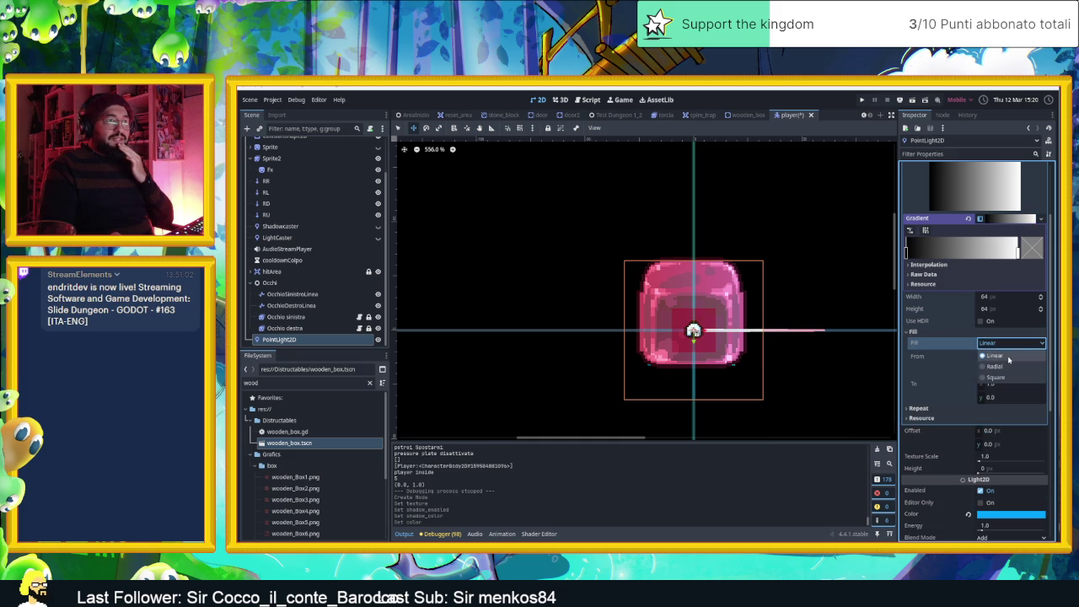
{"action": "left_click", "coordinate": [995, 367]}
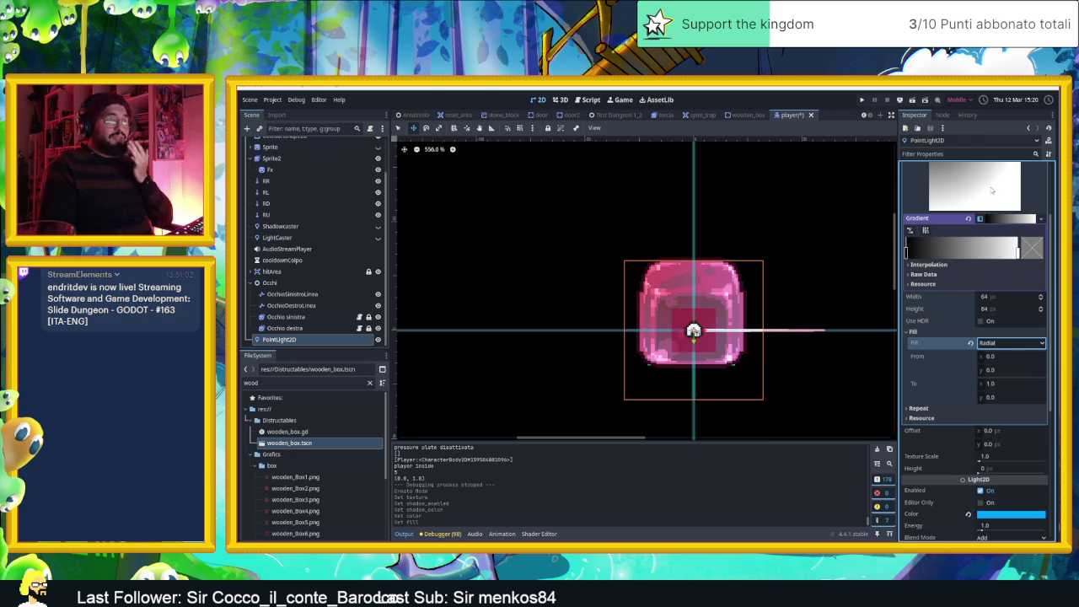
{"action": "left_click", "coordinate": [1001, 218]}
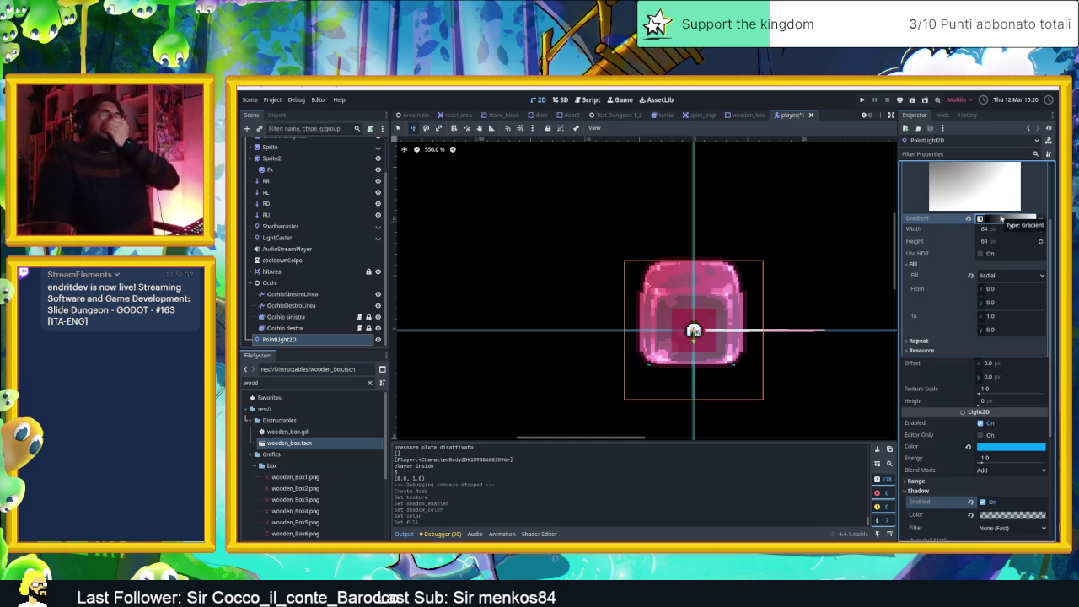
Set the gradient texture's fill start point to (0.5, 0.5)
{"action": "left_click", "coordinate": [1005, 290]}
{"action": "type", "text": "0.5"}
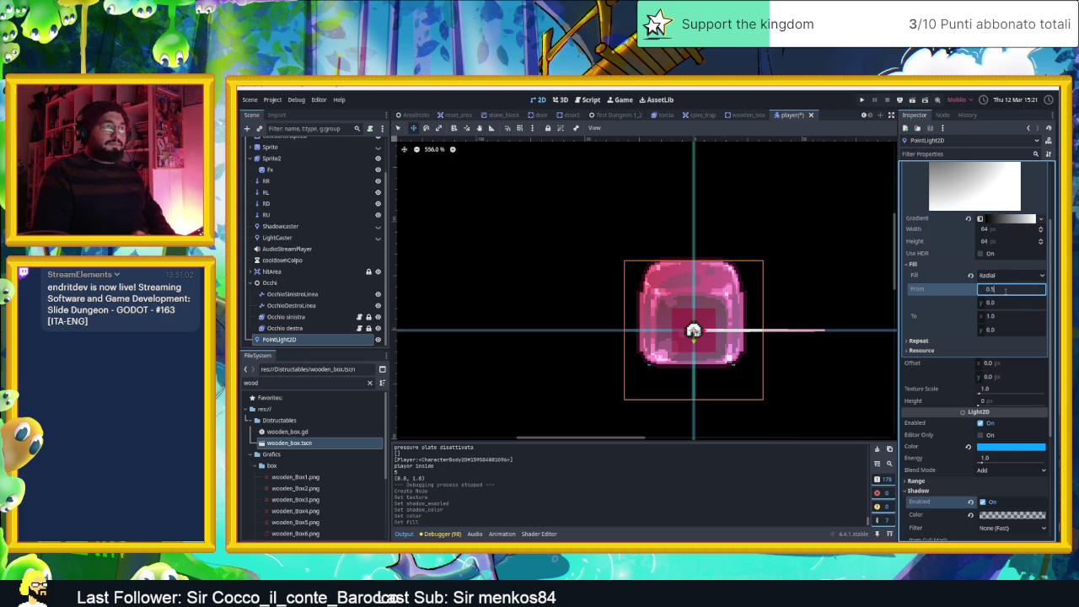
{"action": "key", "text": "Return"}
{"action": "left_click", "coordinate": [1002, 302]}
{"action": "type", "text": "0.5"}
{"action": "key", "text": "Return"}
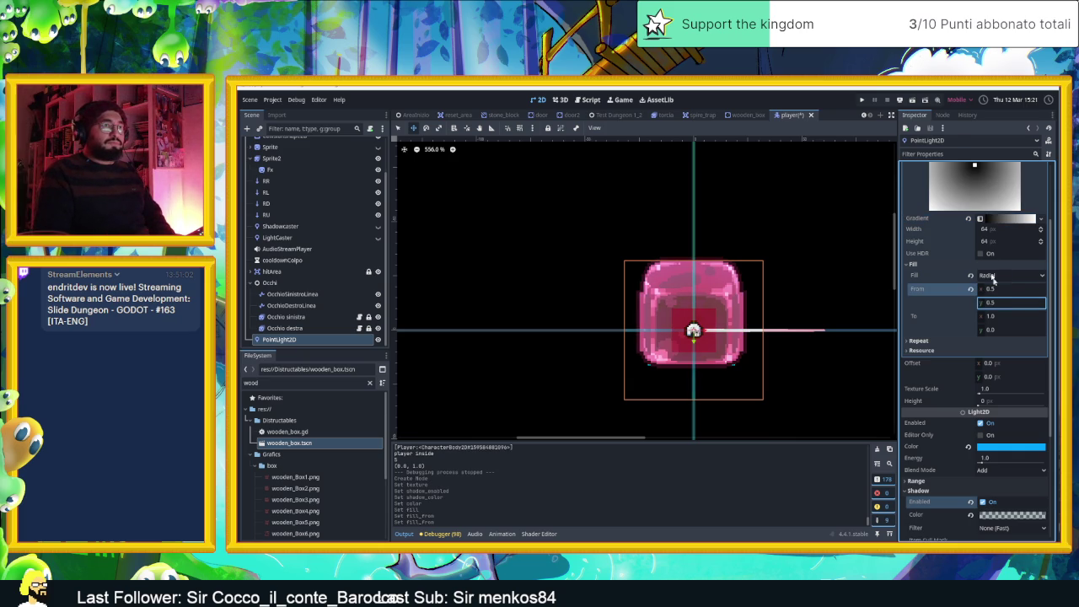
{"action": "scroll", "coordinate": [942, 221], "scroll_direction": "up", "scroll_amount": 2}
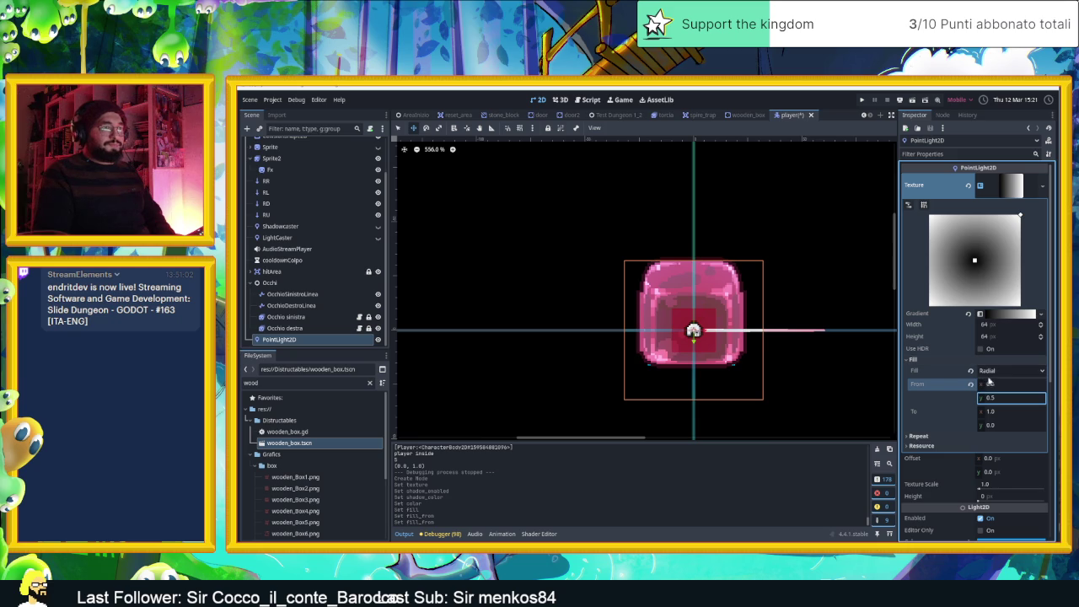
{"action": "left_click", "coordinate": [992, 316]}
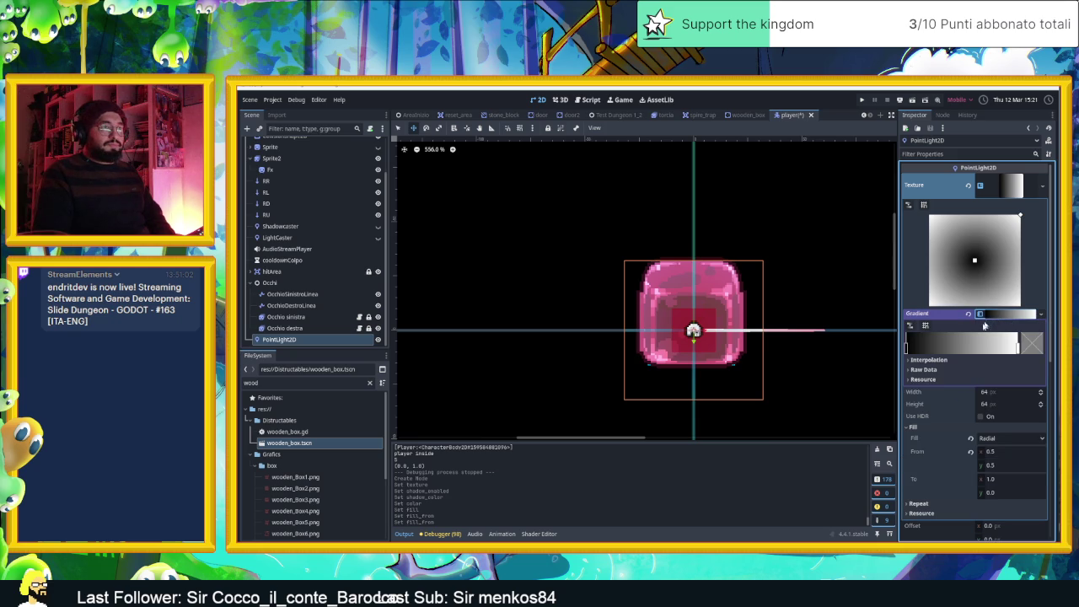
Colour the gradient's starting stop blue
{"action": "left_click", "coordinate": [908, 347]}
{"action": "left_click", "coordinate": [1034, 344]}
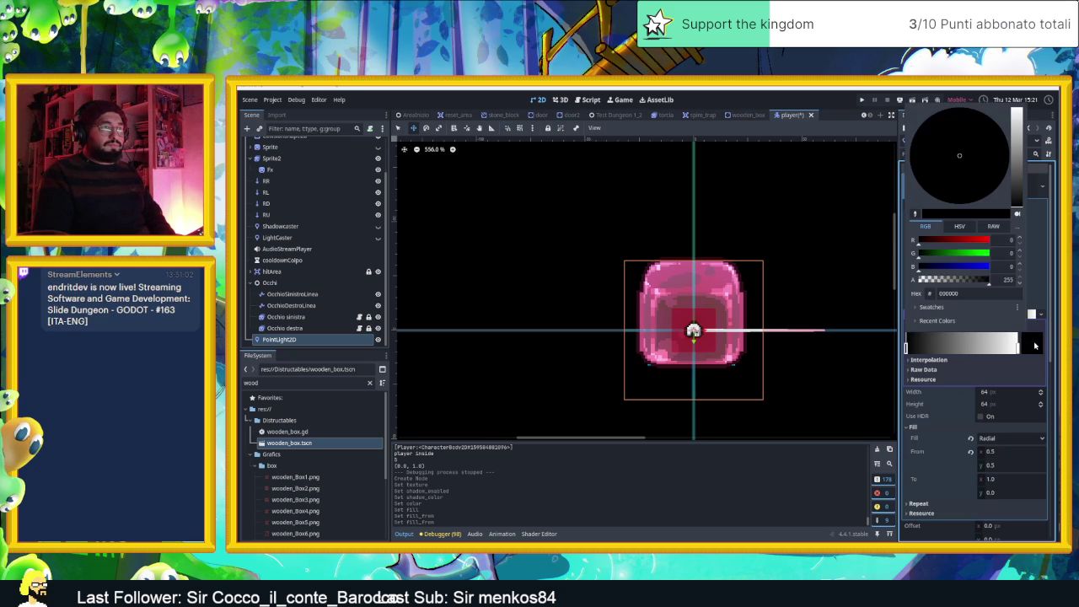
{"action": "left_click_drag", "start_coordinate": [1016, 169], "coordinate": [1022, 91]}
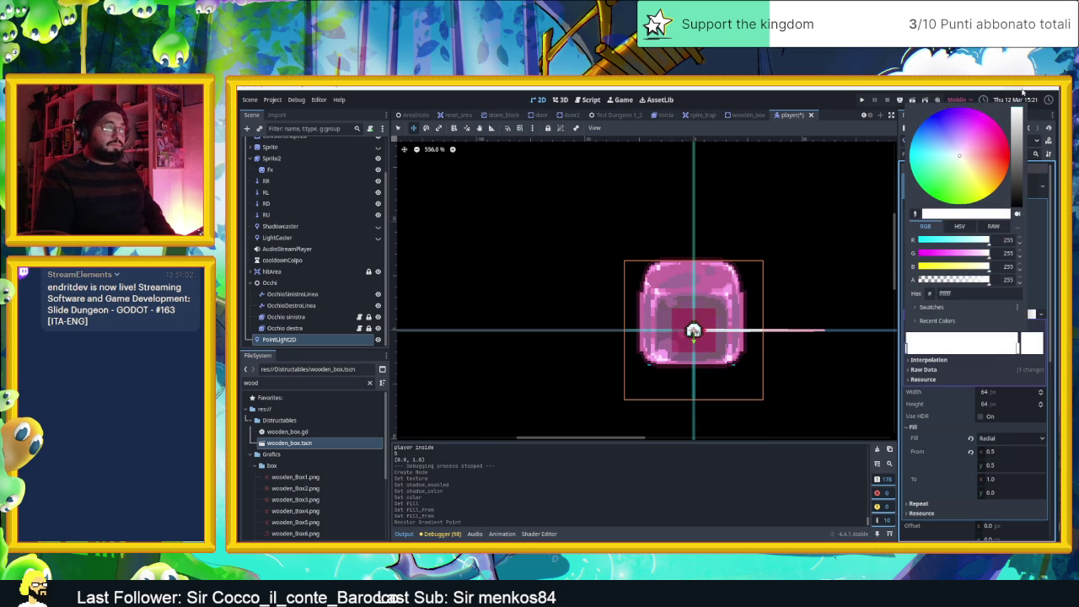
{"action": "mouse_move", "coordinate": [974, 132]}
{"action": "left_mouse_down"}
{"action": "mouse_move", "coordinate": [935, 120]}
{"action": "mouse_move", "coordinate": [907, 135]}
{"action": "left_mouse_up"}
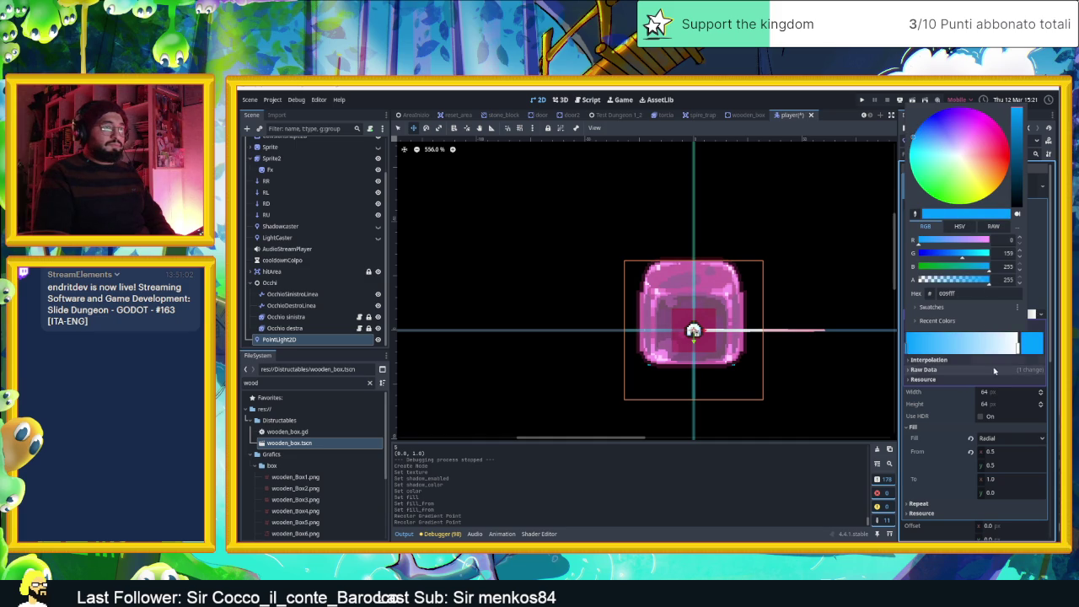
{"action": "left_click", "coordinate": [945, 397]}
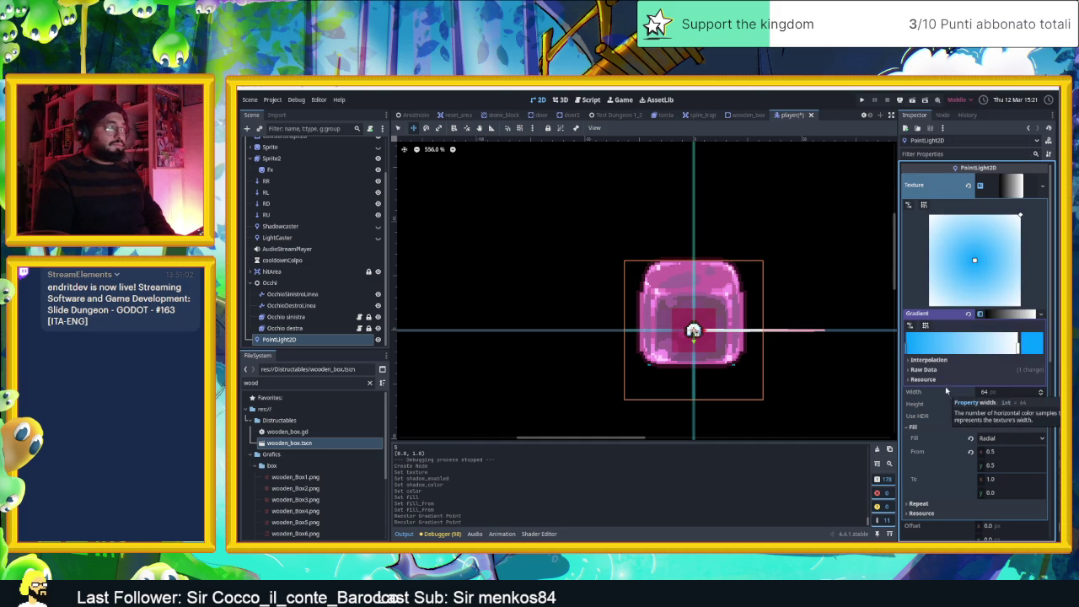
{"action": "scroll", "coordinate": [828, 282], "scroll_direction": "down", "scroll_amount": 4}
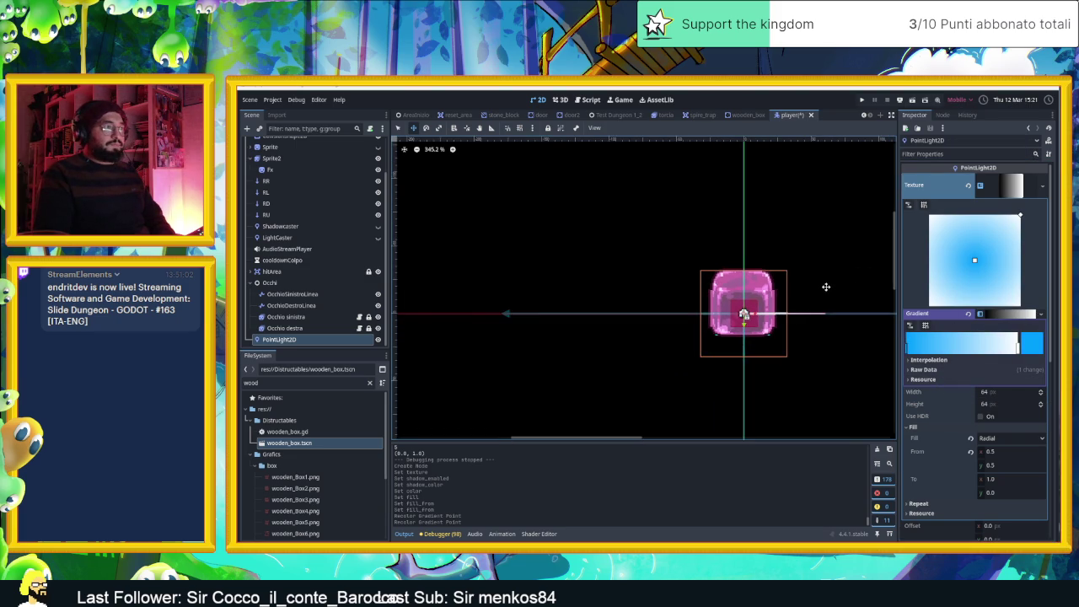
{"action": "scroll", "coordinate": [841, 287], "scroll_direction": "up", "scroll_amount": 2}
{"action": "scroll", "coordinate": [846, 285], "scroll_direction": "up", "scroll_amount": 2}
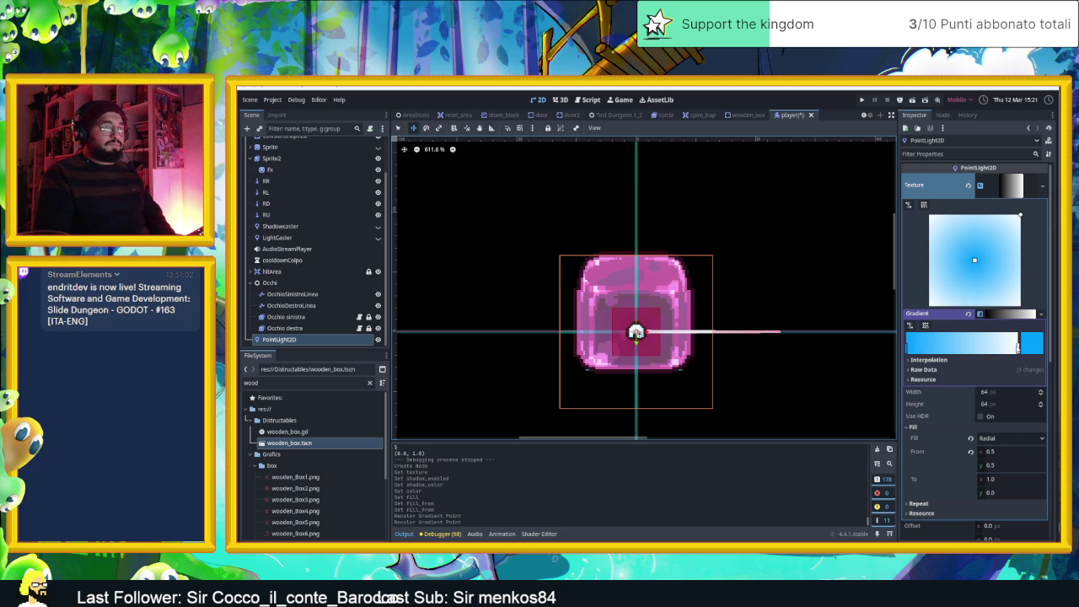
Move the end stop inward and make it blue with zero alpha
{"action": "mouse_move", "coordinate": [1018, 347]}
{"action": "left_mouse_down"}
{"action": "mouse_move", "coordinate": [938, 349]}
{"action": "mouse_move", "coordinate": [1034, 353]}
{"action": "left_mouse_up"}
{"action": "left_click", "coordinate": [1034, 347]}
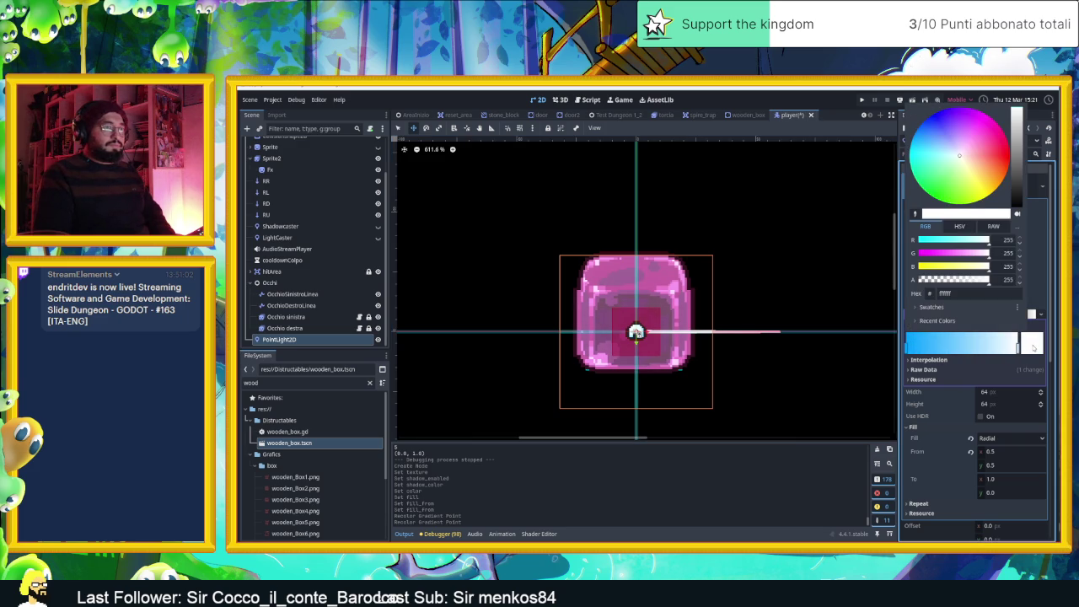
{"action": "left_click_drag", "start_coordinate": [952, 189], "coordinate": [915, 130]}
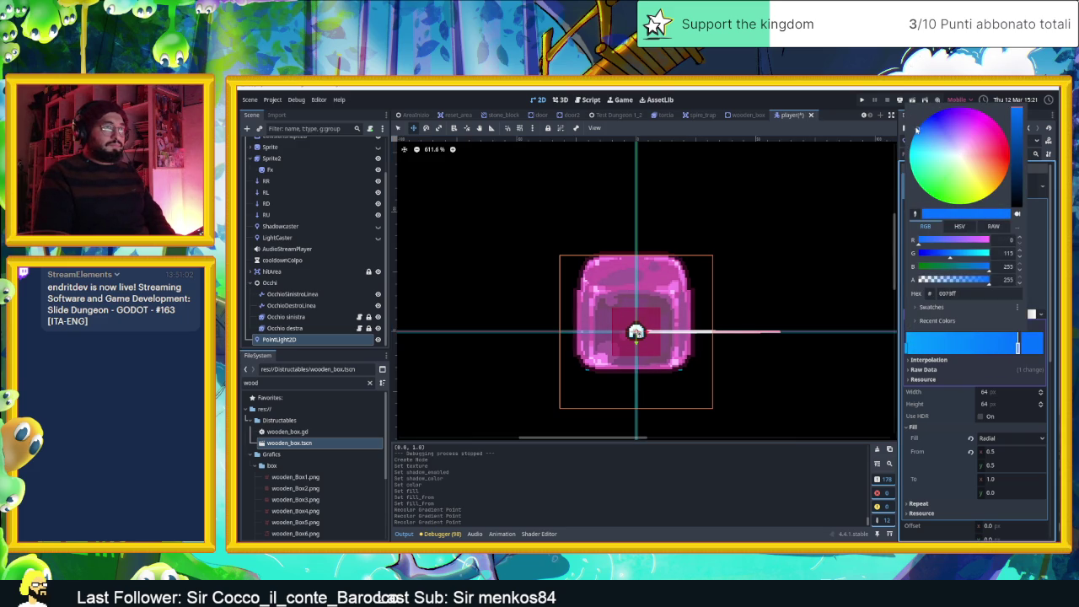
{"action": "left_click", "coordinate": [1019, 347]}
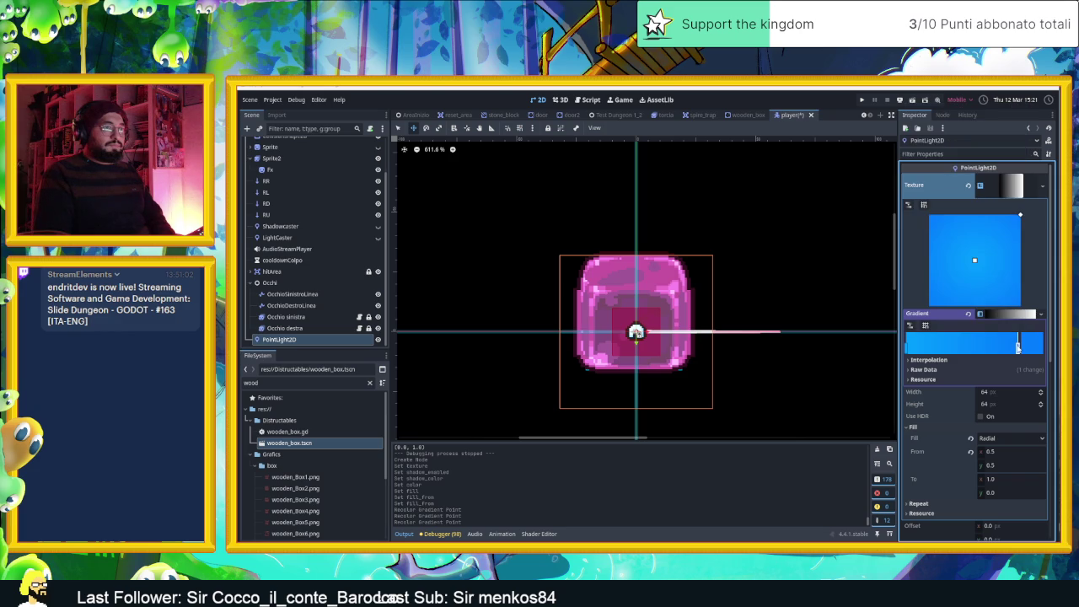
{"action": "left_click", "coordinate": [1026, 348]}
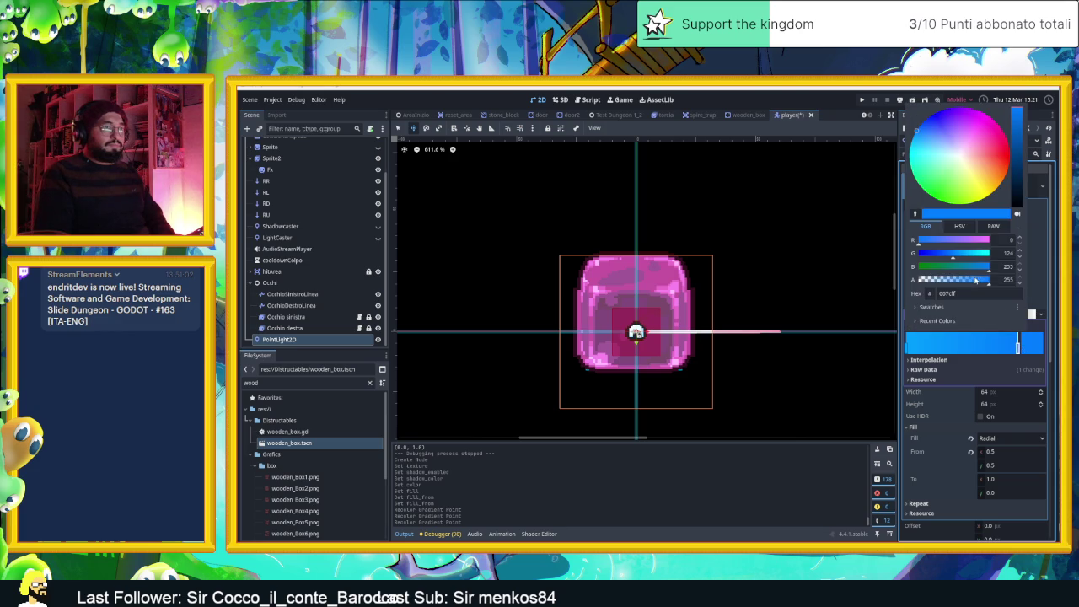
{"action": "left_click_drag", "start_coordinate": [977, 280], "coordinate": [913, 281]}
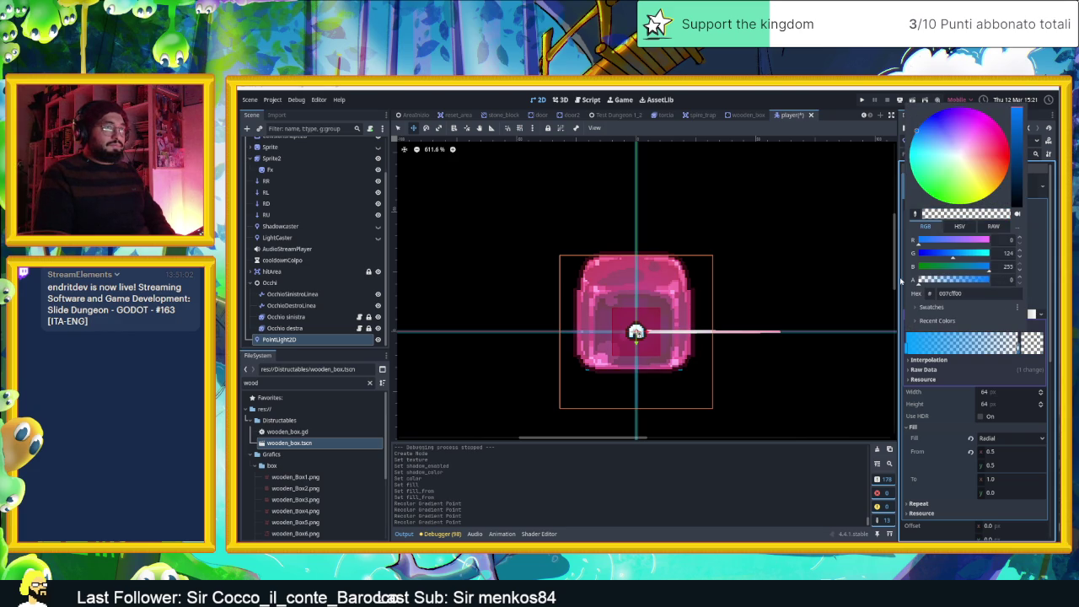
{"action": "left_click", "coordinate": [957, 400]}
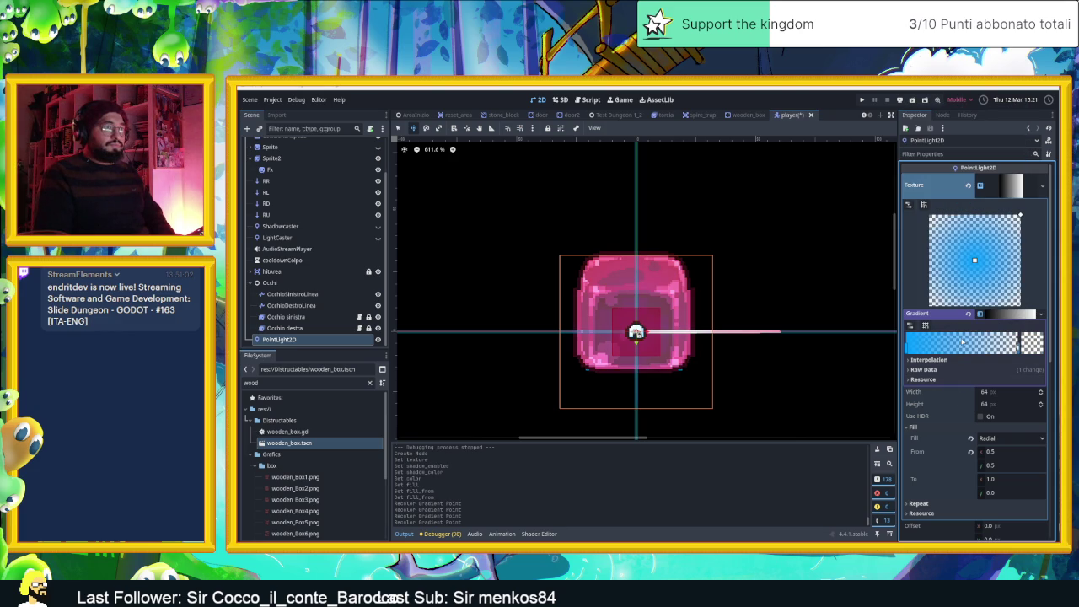
Drag a gradient stop to reshape the glow's falloff
{"action": "mouse_move", "coordinate": [1004, 350]}
{"action": "left_mouse_down"}
{"action": "mouse_move", "coordinate": [961, 352]}
{"action": "mouse_move", "coordinate": [1002, 353]}
{"action": "mouse_move", "coordinate": [989, 353]}
{"action": "left_mouse_up"}
{"action": "scroll", "coordinate": [953, 402], "scroll_direction": "down", "scroll_amount": 3}
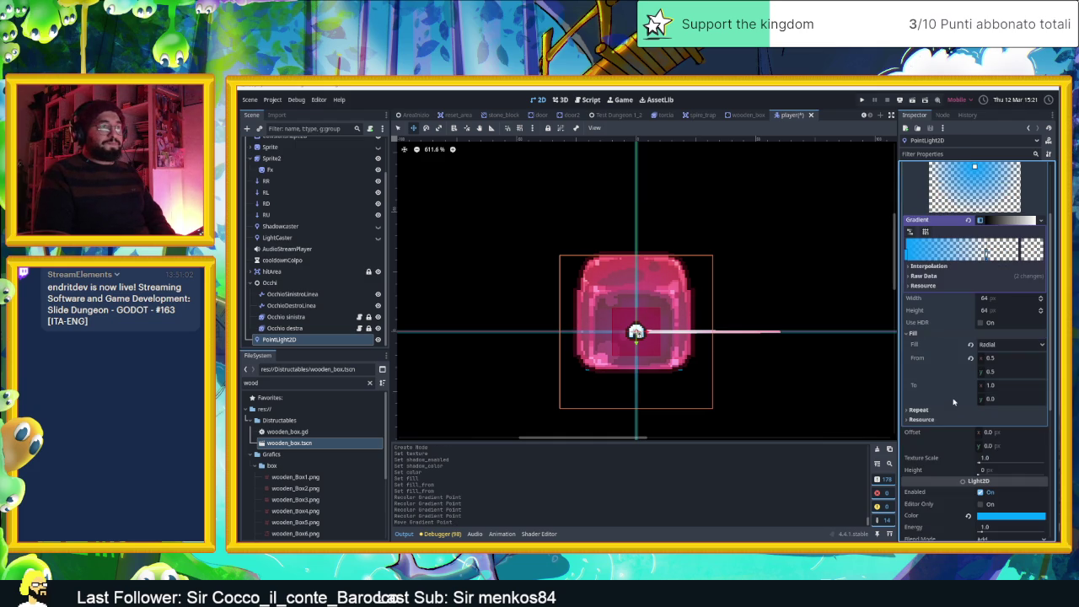
{"action": "scroll", "coordinate": [953, 402], "scroll_direction": "down", "scroll_amount": 3}
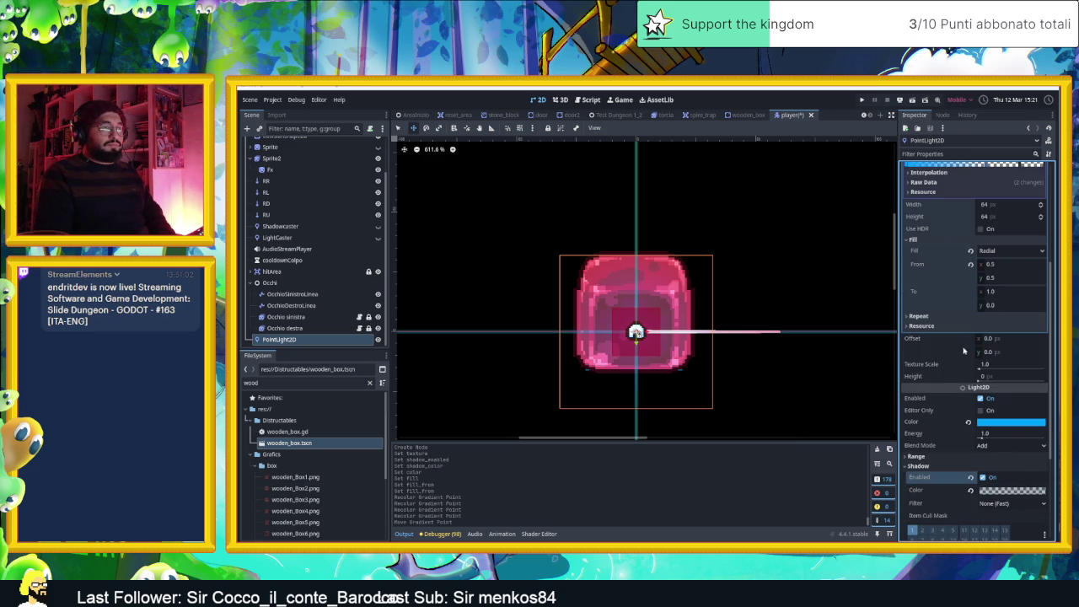
{"action": "scroll", "coordinate": [955, 395], "scroll_direction": "down", "scroll_amount": 2}
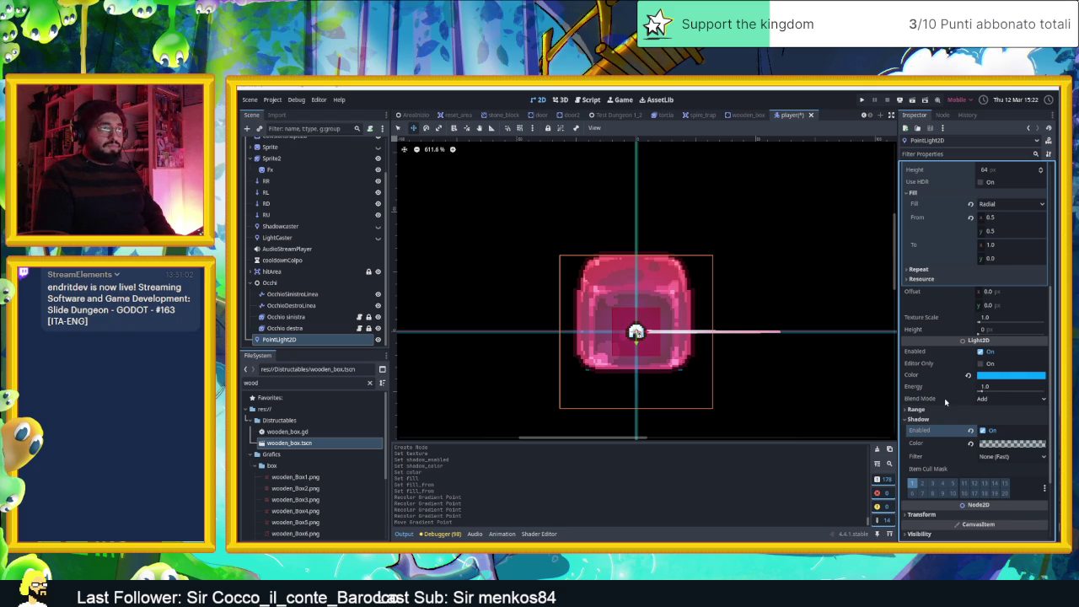
{"action": "scroll", "coordinate": [945, 402], "scroll_direction": "down", "scroll_amount": 2}
{"action": "scroll", "coordinate": [945, 402], "scroll_direction": "up", "scroll_amount": 2}
Set the PointLight2D's Texture Scale to 2.46
{"action": "scroll", "coordinate": [940, 400], "scroll_direction": "up", "scroll_amount": 10}
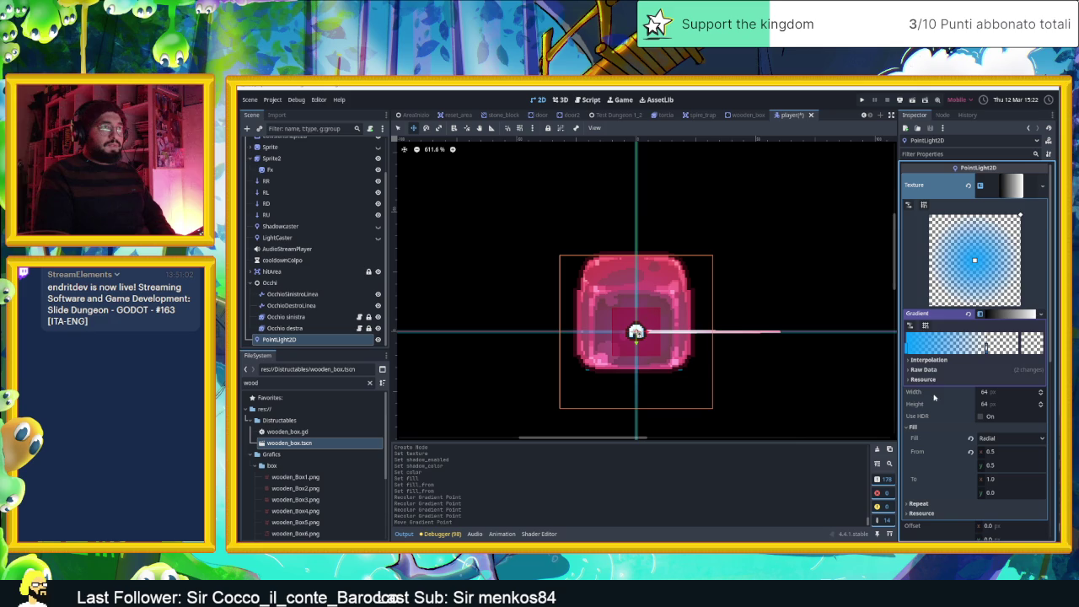
{"action": "left_click", "coordinate": [1001, 184]}
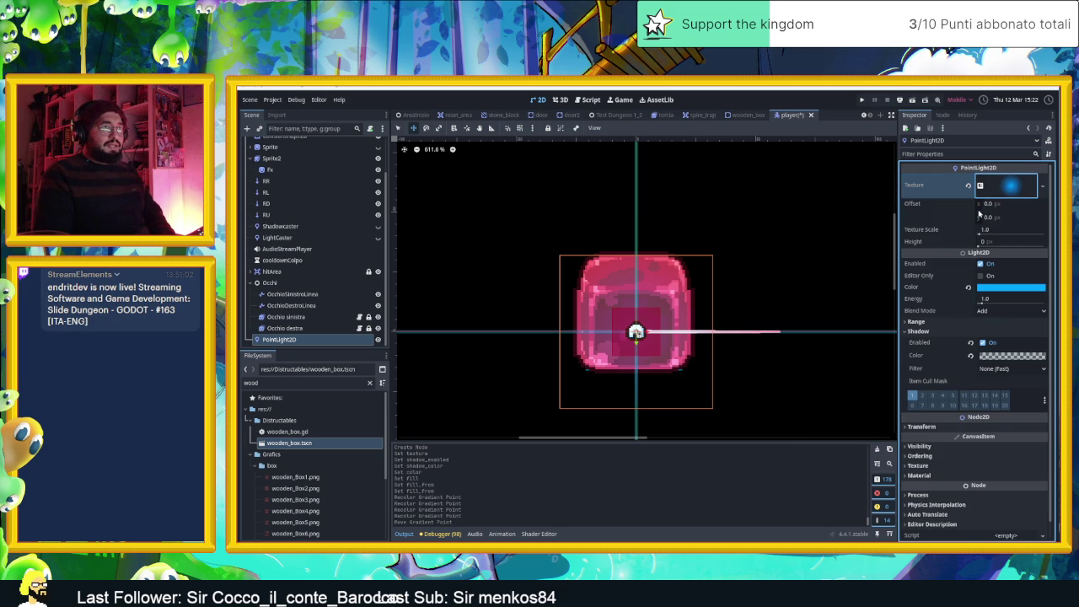
{"action": "left_click_drag", "start_coordinate": [980, 234], "coordinate": [984, 236]}
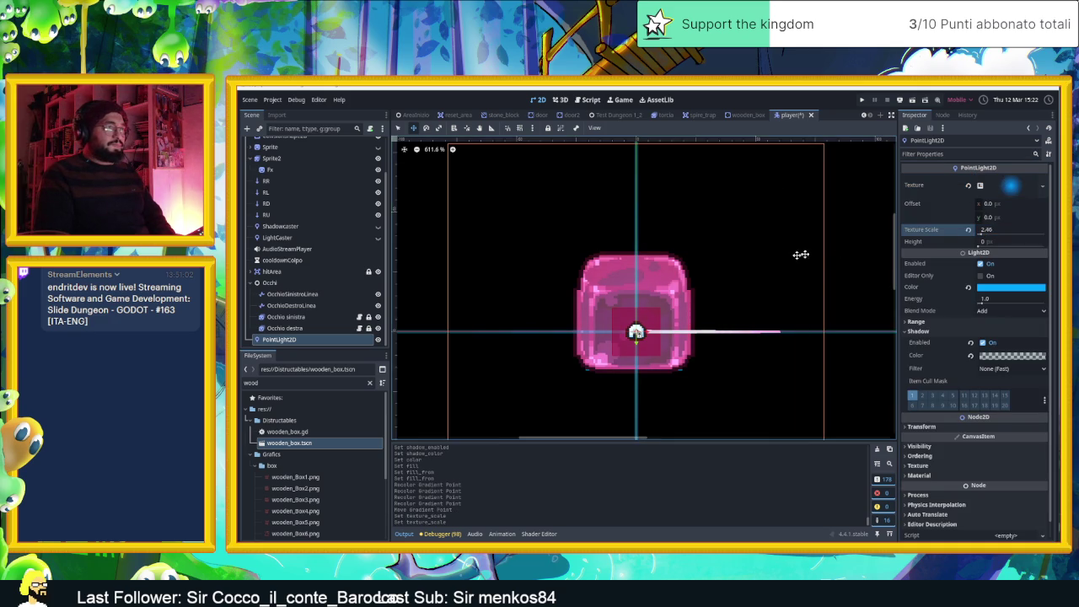
Save the player scene and switch to the AreaInizio scene
{"action": "scroll", "coordinate": [784, 260], "scroll_direction": "down", "scroll_amount": 2}
{"action": "scroll", "coordinate": [784, 261], "scroll_direction": "down", "scroll_amount": 4}
{"action": "scroll", "coordinate": [792, 261], "scroll_direction": "up", "scroll_amount": 3}
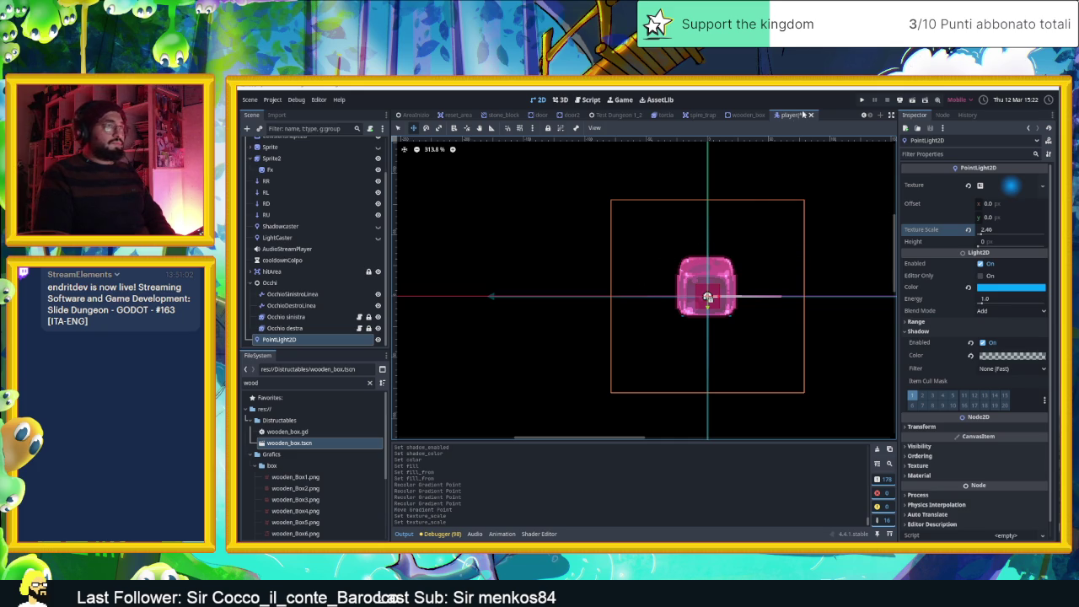
{"action": "key", "text": "ctrl+s"}
{"action": "left_click", "coordinate": [459, 115]}
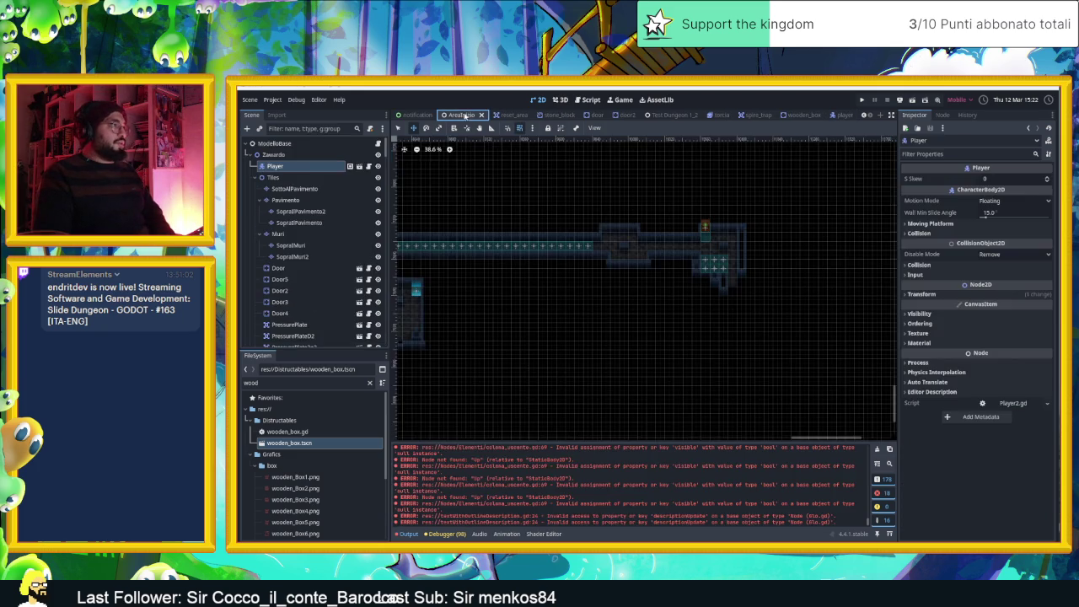
Zoom in on the Player instance in AreaInizio, then return to the player scene
{"action": "scroll", "coordinate": [506, 261], "scroll_direction": "down", "scroll_amount": 2}
{"action": "scroll", "coordinate": [718, 378], "scroll_direction": "up", "scroll_amount": 5}
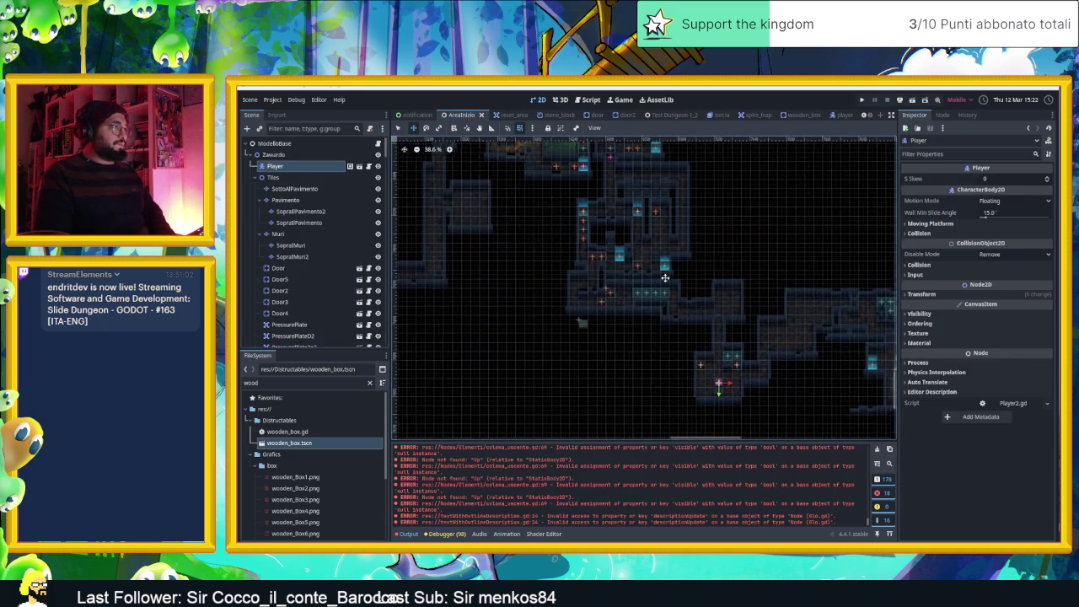
{"action": "scroll", "coordinate": [593, 225], "scroll_direction": "down", "scroll_amount": 2}
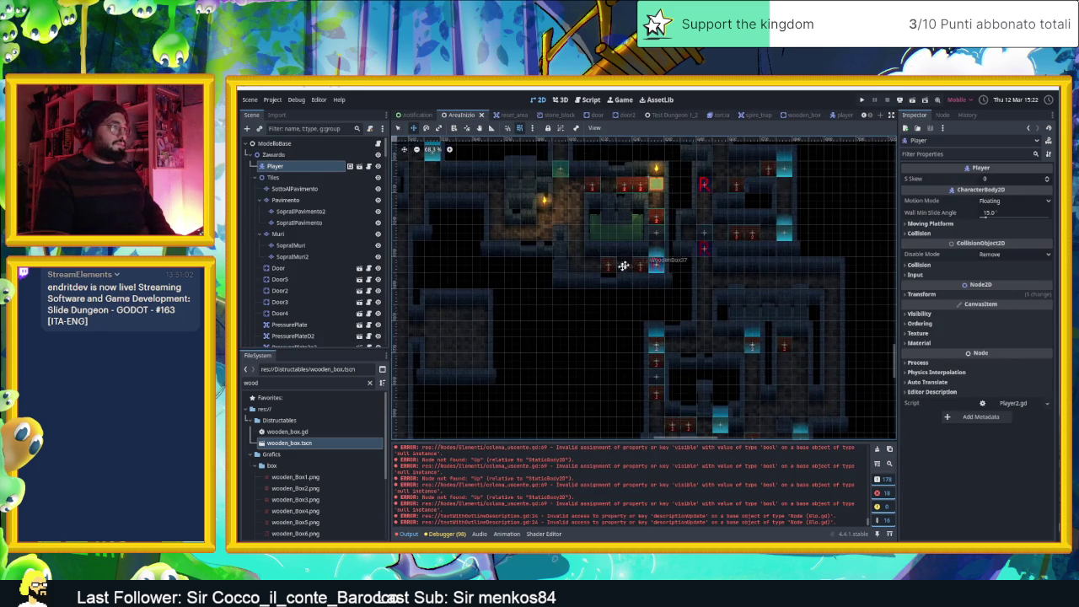
{"action": "scroll", "coordinate": [712, 337], "scroll_direction": "down", "scroll_amount": 1}
{"action": "scroll", "coordinate": [713, 332], "scroll_direction": "up", "scroll_amount": 6}
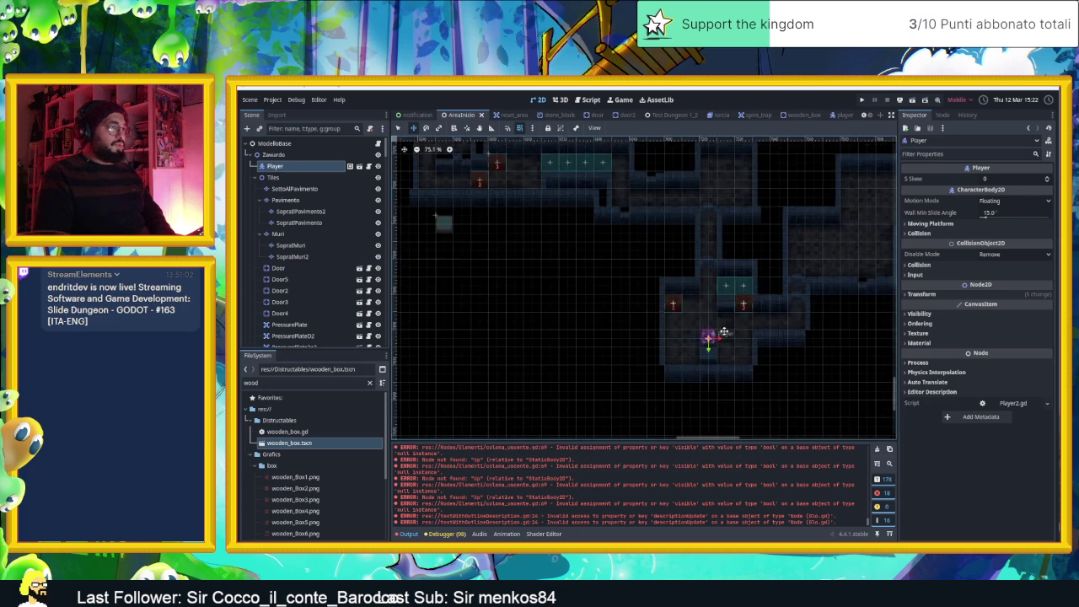
{"action": "scroll", "coordinate": [721, 356], "scroll_direction": "up", "scroll_amount": 3}
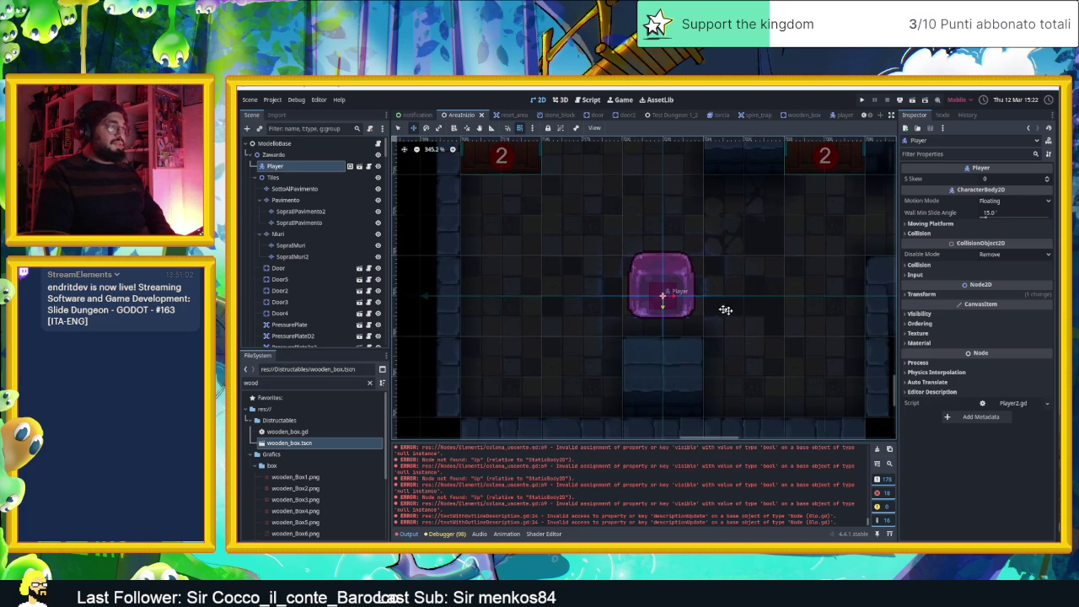
{"action": "scroll", "coordinate": [704, 302], "scroll_direction": "down", "scroll_amount": 1}
{"action": "scroll", "coordinate": [706, 300], "scroll_direction": "up", "scroll_amount": 2}
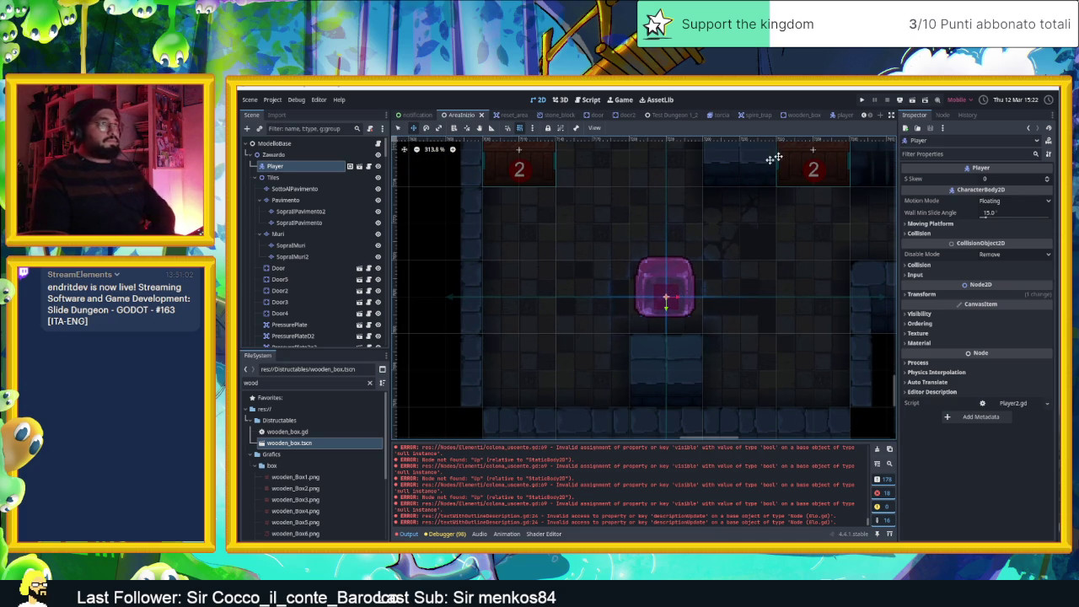
{"action": "mouse_move", "coordinate": [839, 117]}
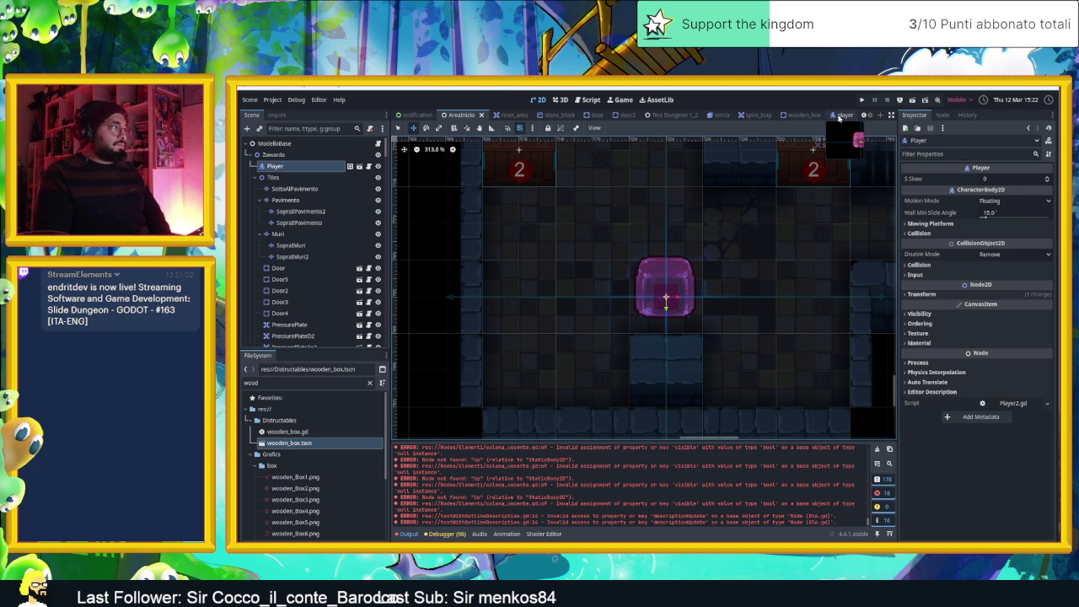
{"action": "left_click", "coordinate": [839, 117]}
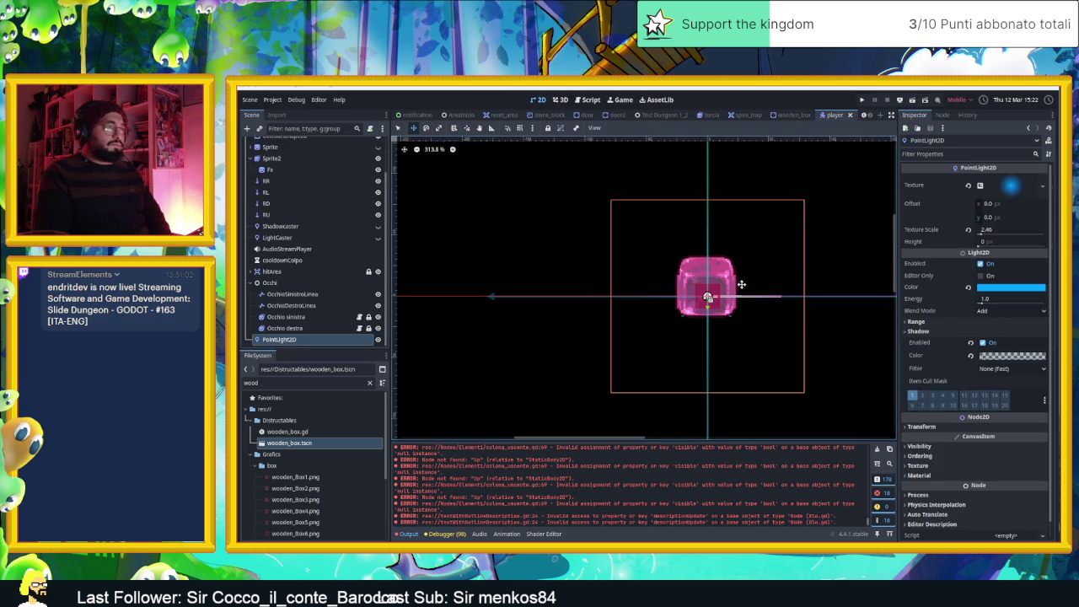
Turn the player light's shadows off, check the Notification and AreaInizio scenes, then turn shadows back on
{"action": "scroll", "coordinate": [742, 288], "scroll_direction": "up", "scroll_amount": 2}
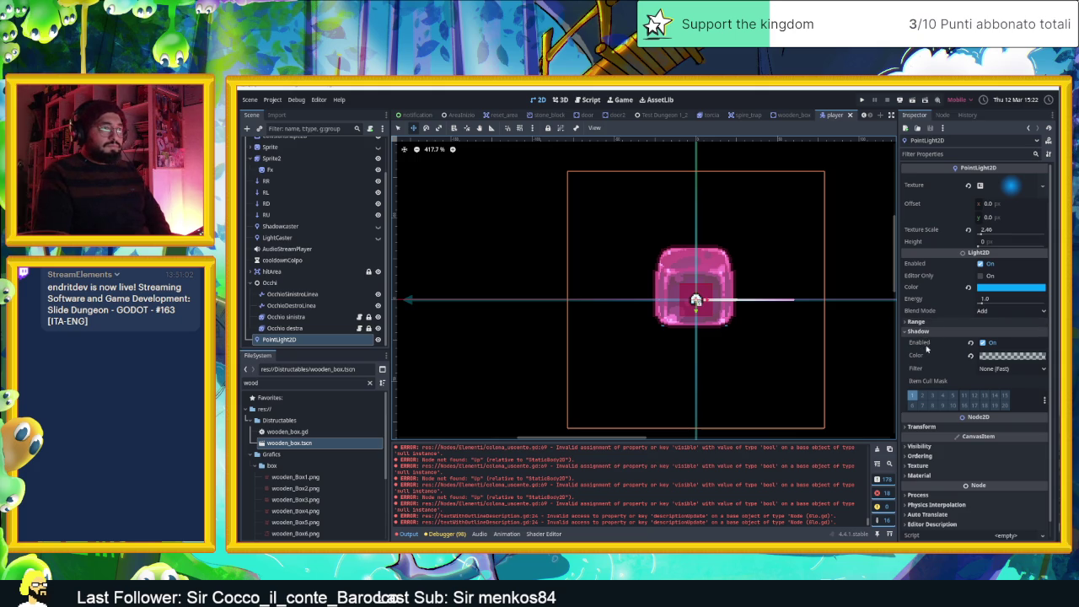
{"action": "left_click", "coordinate": [983, 343]}
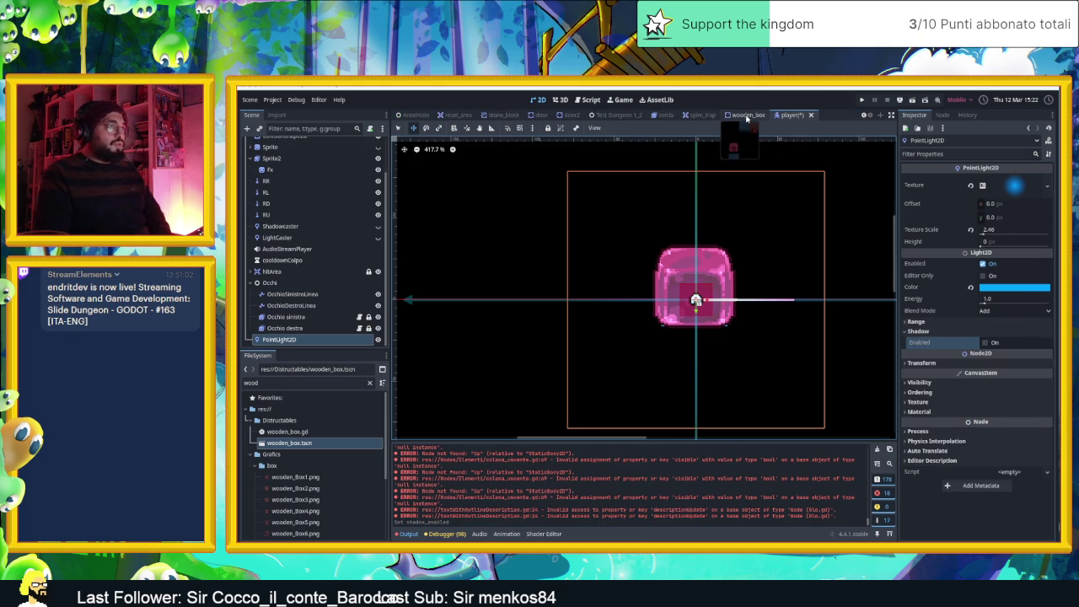
{"action": "left_click", "coordinate": [409, 118]}
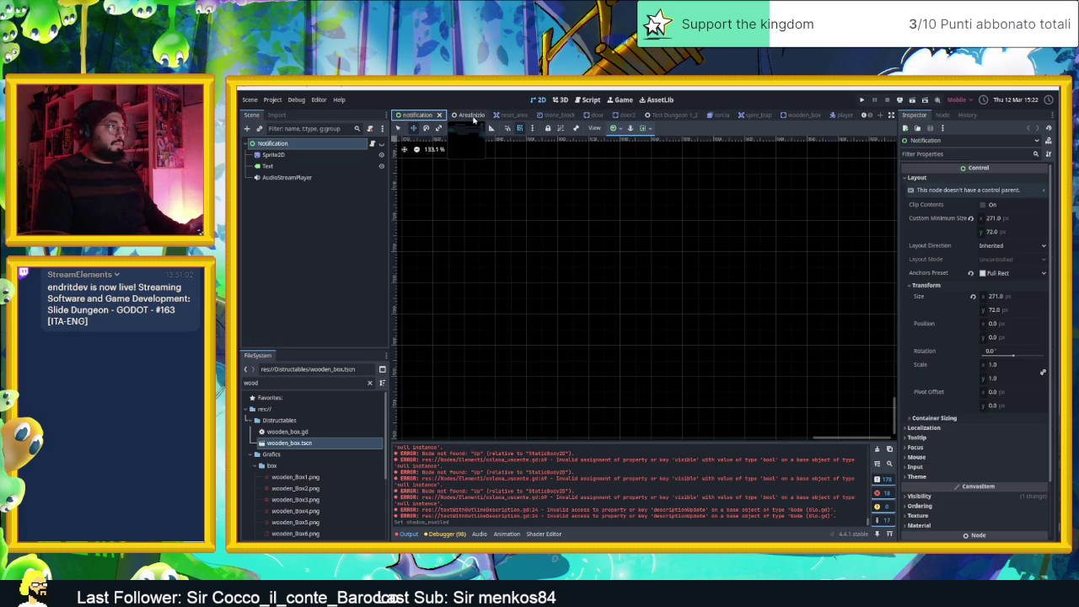
{"action": "left_click", "coordinate": [474, 119]}
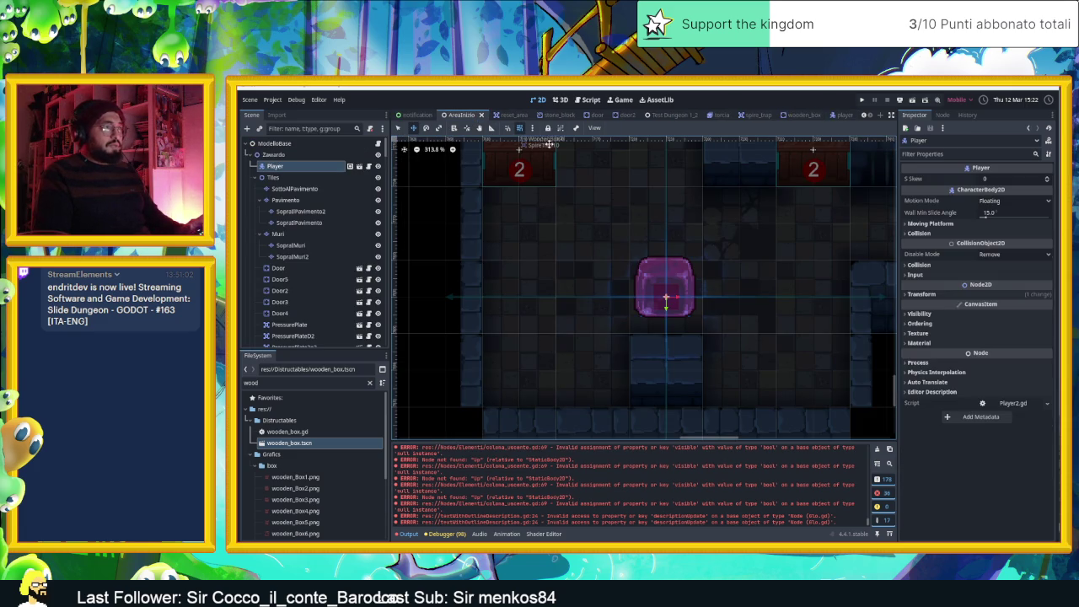
{"action": "left_click", "coordinate": [843, 116]}
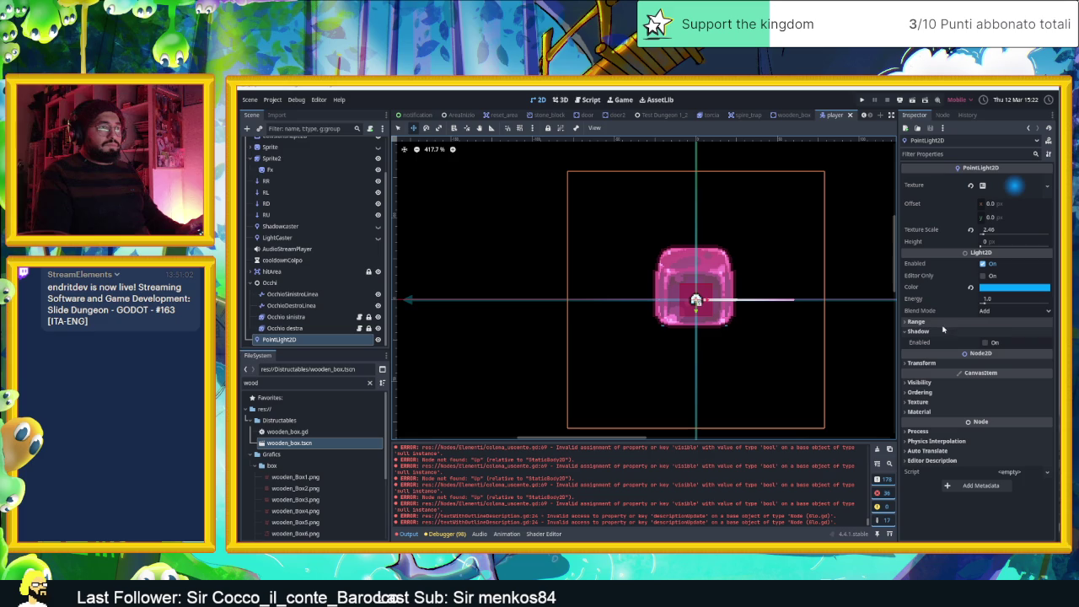
{"action": "left_click", "coordinate": [986, 344]}
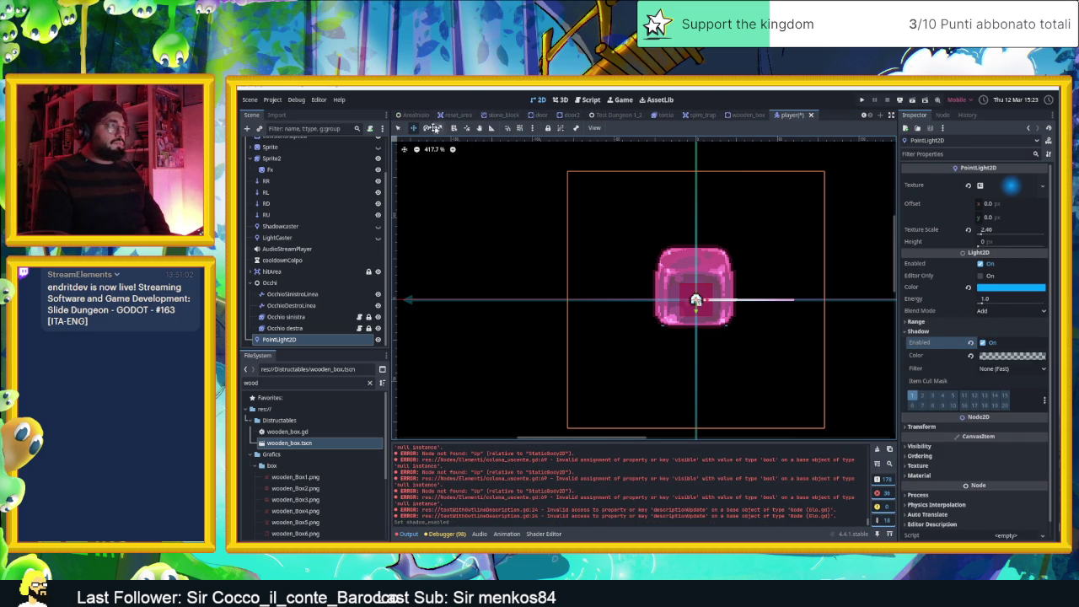
Filter the FileSystem for 'tor' and open torcia.tscn
{"action": "scroll", "coordinate": [336, 235], "scroll_direction": "up", "scroll_amount": 2}
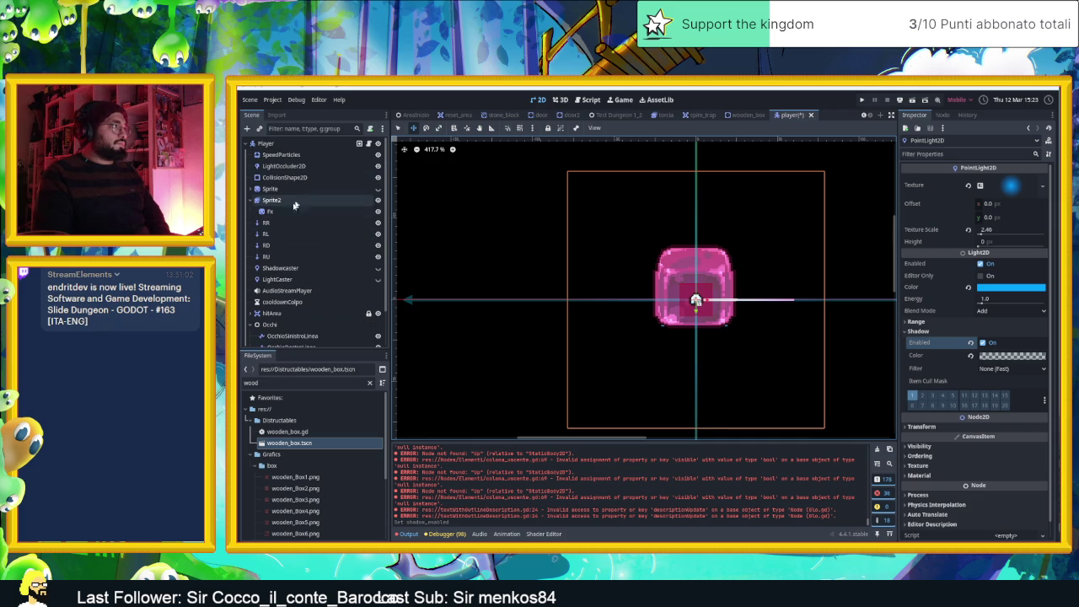
{"action": "left_click", "coordinate": [289, 368]}
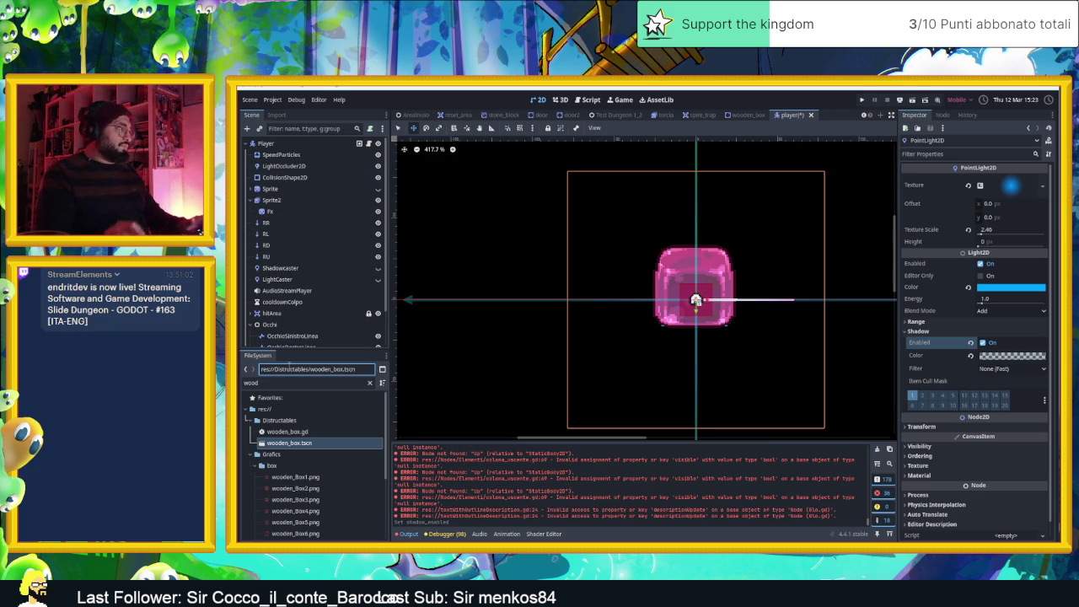
{"action": "left_click", "coordinate": [281, 384]}
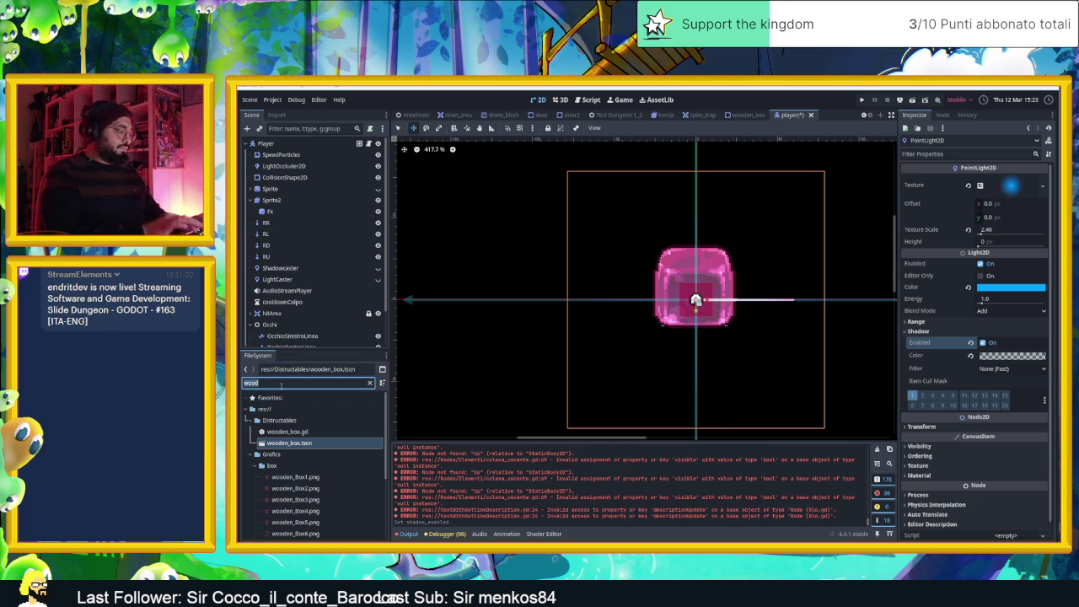
{"action": "type", "text": "tor"}
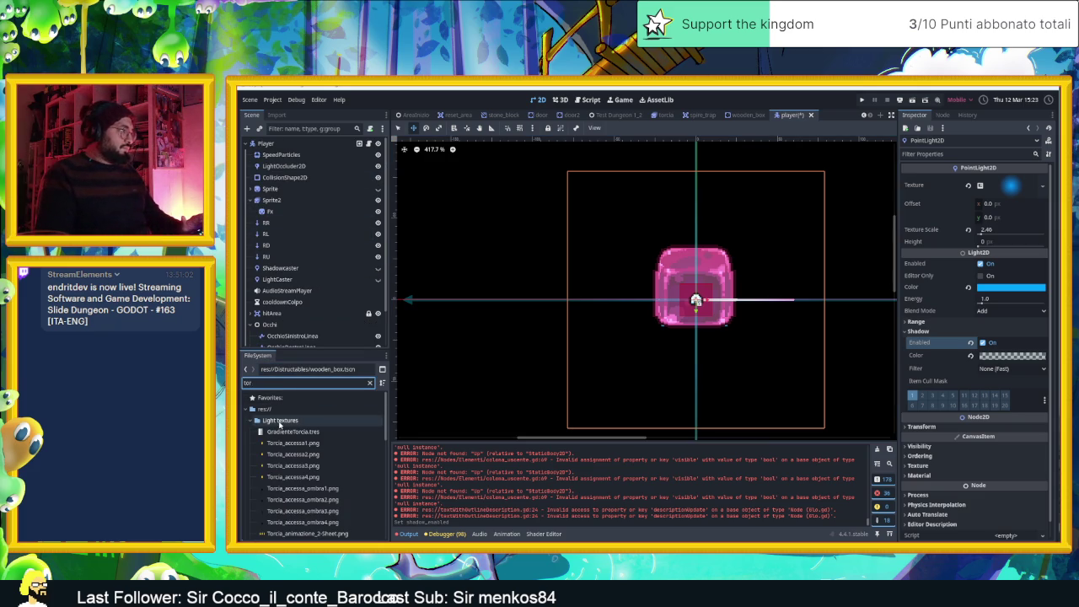
{"action": "left_click", "coordinate": [280, 420]}
{"action": "scroll", "coordinate": [314, 447], "scroll_direction": "down", "scroll_amount": 3}
{"action": "scroll", "coordinate": [313, 455], "scroll_direction": "down", "scroll_amount": 10}
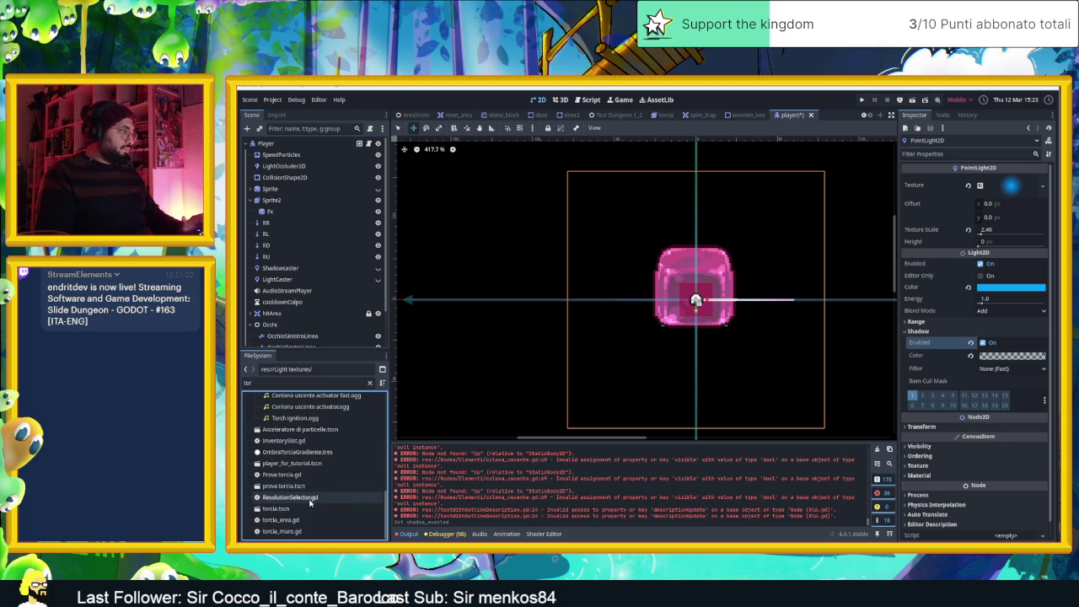
{"action": "double_click", "coordinate": [301, 509]}
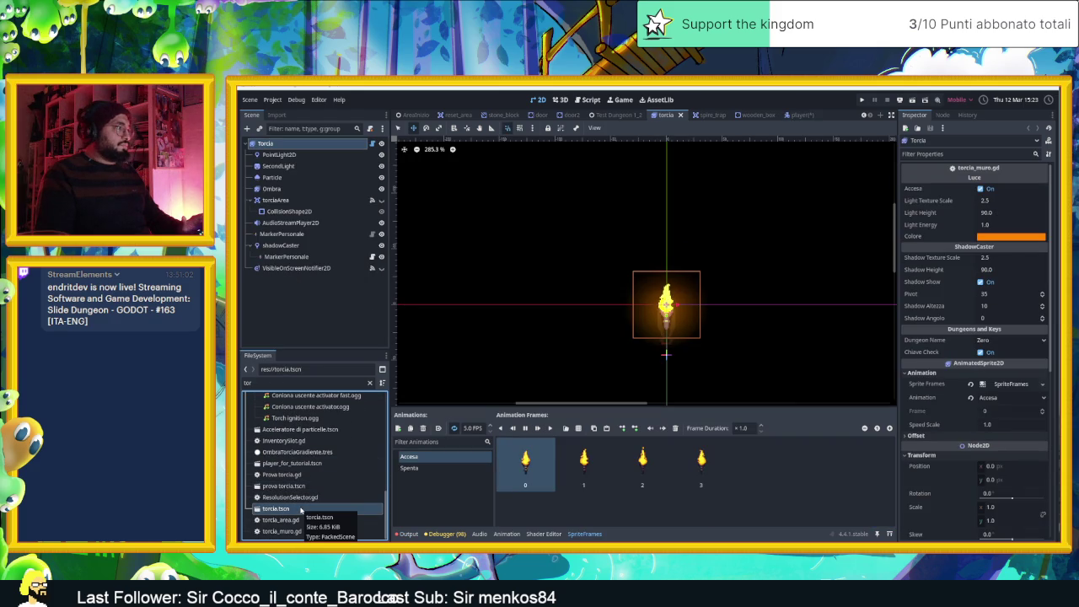
Inspect the torch's PointLight2D, Ombra and shadowCaster shadow and visibility settings, then go back to the player scene
{"action": "left_click", "coordinate": [319, 157]}
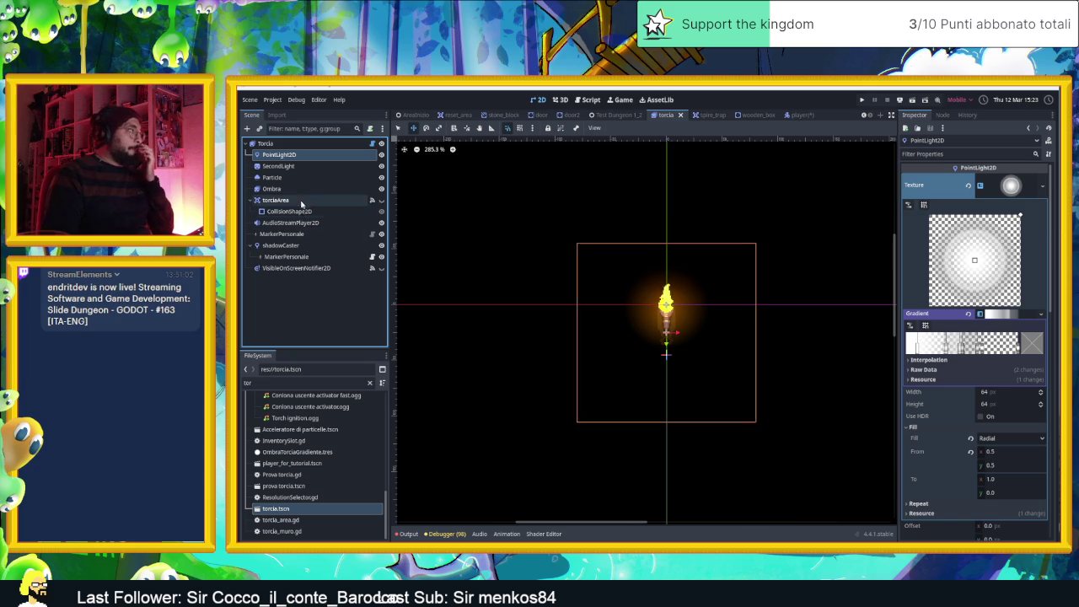
{"action": "left_click", "coordinate": [295, 190]}
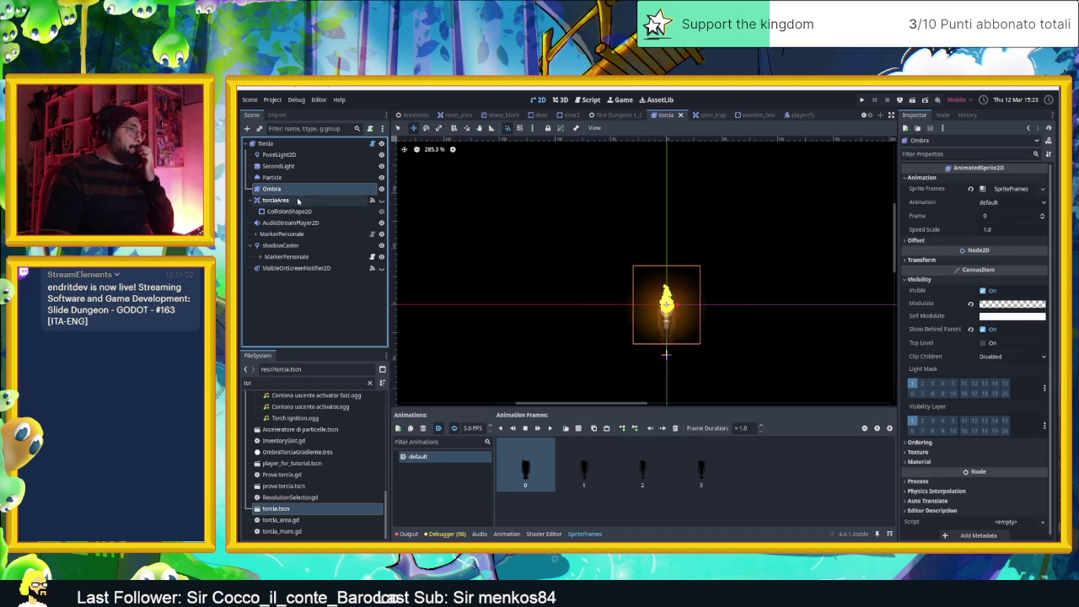
{"action": "left_click", "coordinate": [283, 245]}
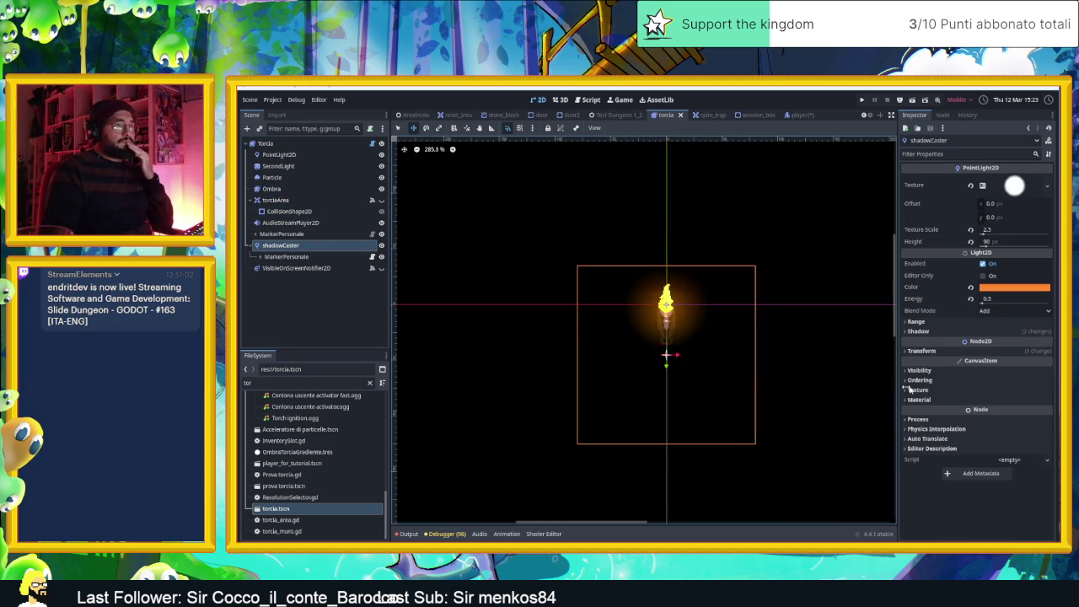
{"action": "left_click", "coordinate": [928, 332]}
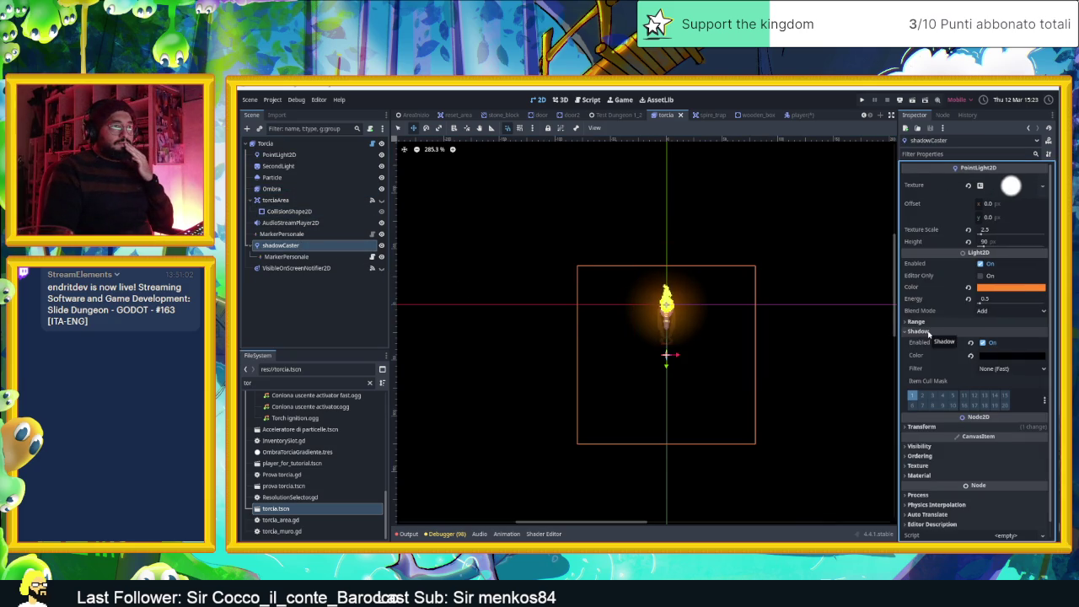
{"action": "left_click", "coordinate": [928, 330]}
{"action": "left_click", "coordinate": [927, 331]}
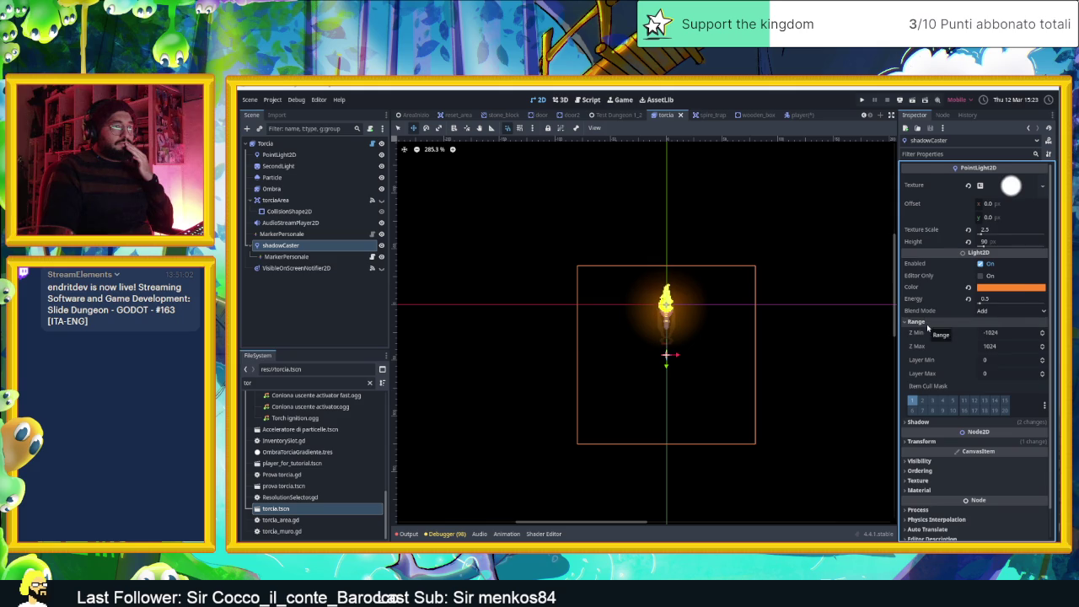
{"action": "left_click", "coordinate": [927, 330]}
{"action": "left_click", "coordinate": [927, 371]}
{"action": "left_click", "coordinate": [927, 371]}
{"action": "mouse_move", "coordinate": [793, 118]}
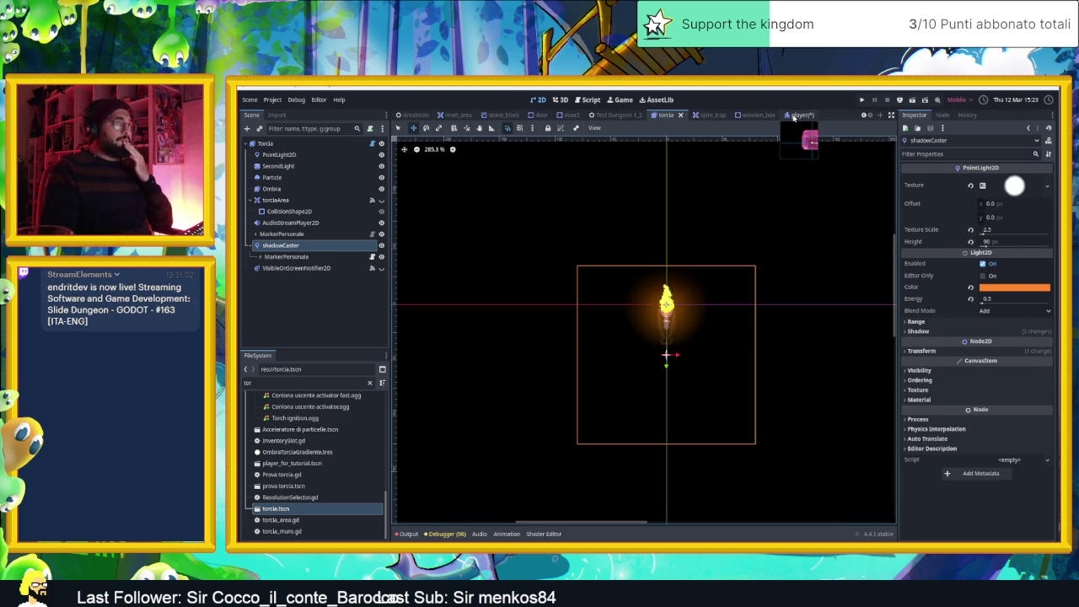
{"action": "left_click", "coordinate": [794, 115]}
Select the player's PointLight2D and browse its Range, Transform and Ordering sections
{"action": "left_click", "coordinate": [287, 339]}
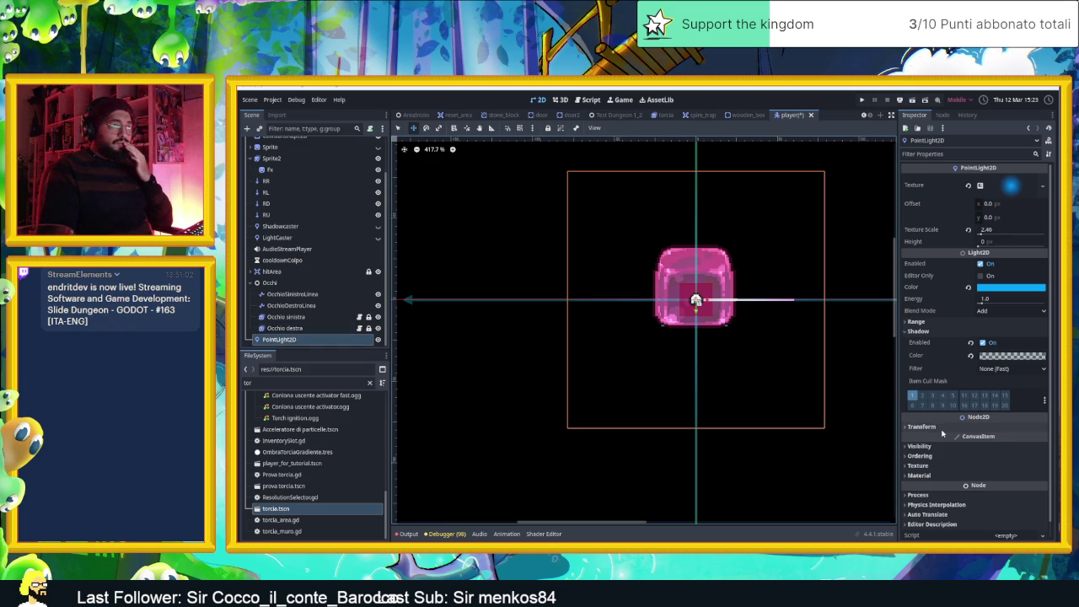
{"action": "left_click", "coordinate": [922, 324]}
{"action": "left_click", "coordinate": [922, 326]}
{"action": "left_click", "coordinate": [922, 326]}
{"action": "left_click", "coordinate": [922, 324]}
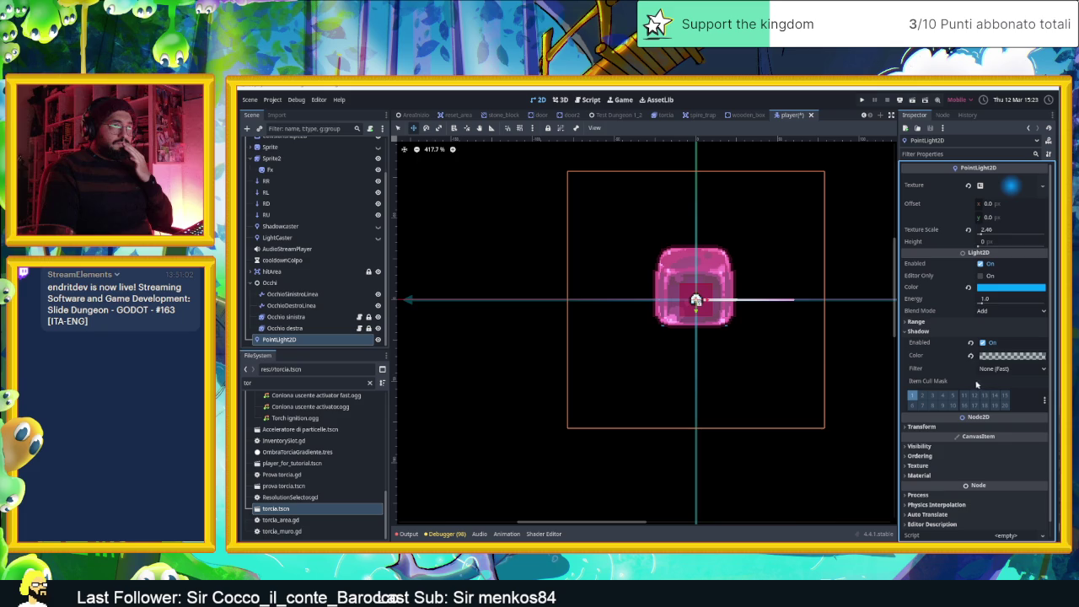
{"action": "left_click", "coordinate": [921, 426]}
{"action": "left_click", "coordinate": [922, 427]}
{"action": "left_click", "coordinate": [927, 447]}
{"action": "left_click", "coordinate": [927, 447]}
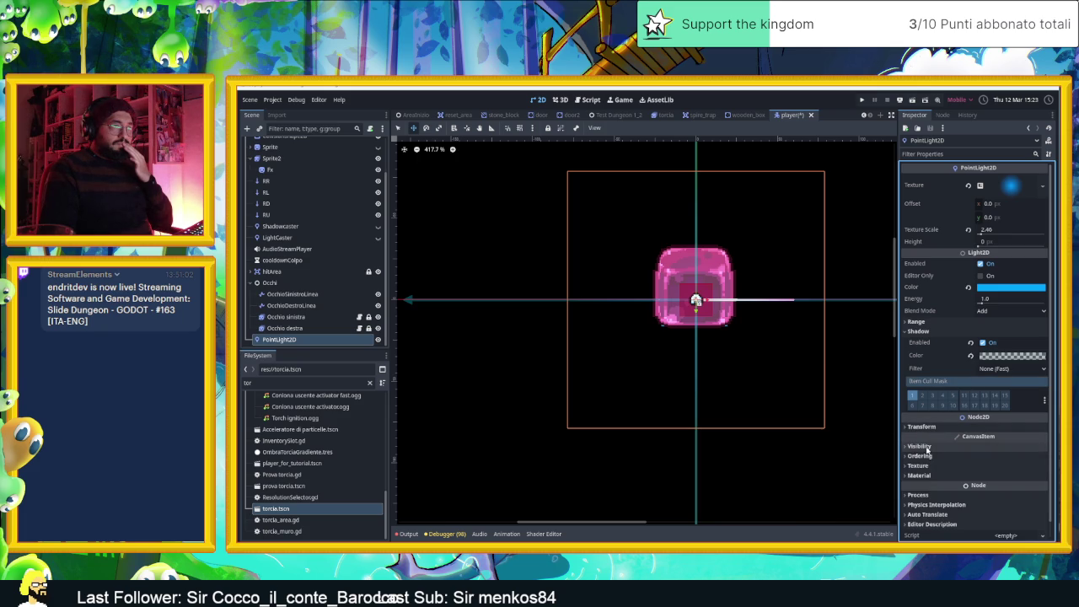
{"action": "left_click", "coordinate": [927, 456]}
{"action": "left_click", "coordinate": [926, 456]}
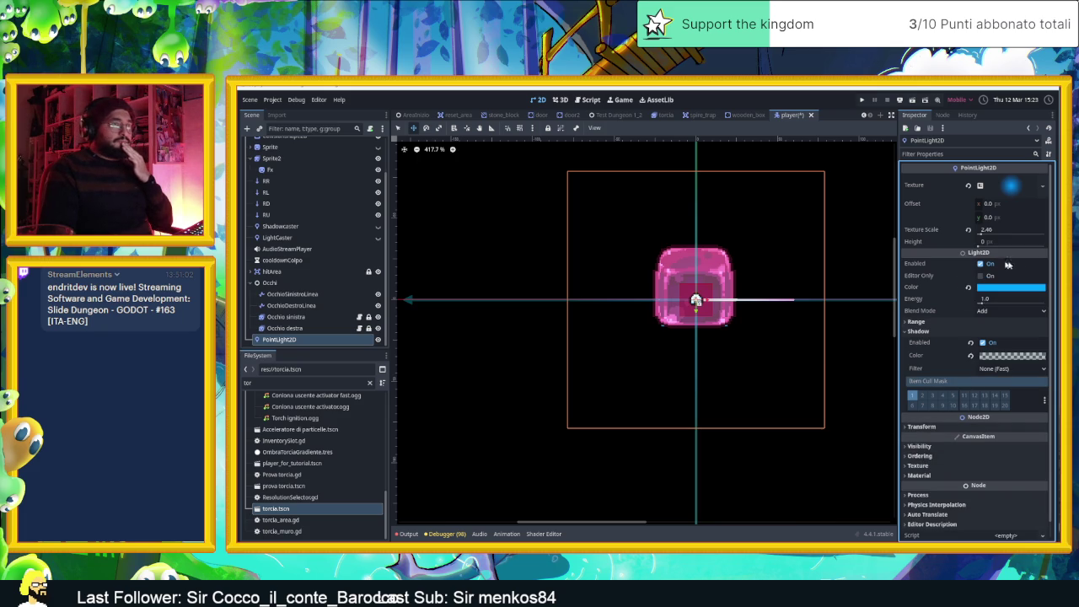
Raise the light's Energy to 6.89 and Texture Scale to 3.92, then show the Output log
{"action": "left_click", "coordinate": [982, 302]}
{"action": "left_click_drag", "start_coordinate": [981, 307], "coordinate": [1000, 307]}
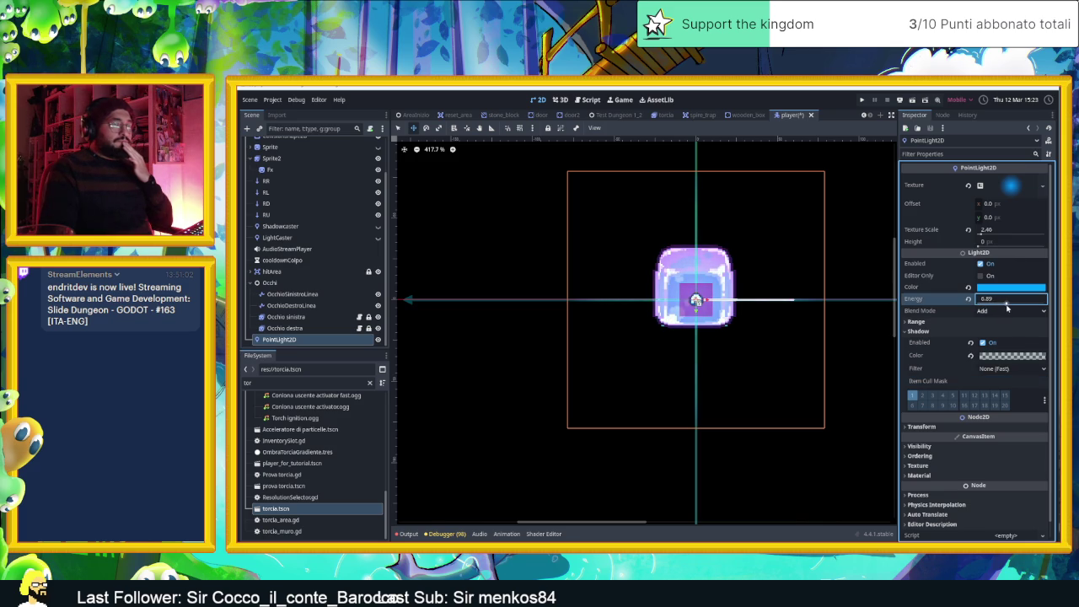
{"action": "left_click_drag", "start_coordinate": [983, 235], "coordinate": [991, 235]}
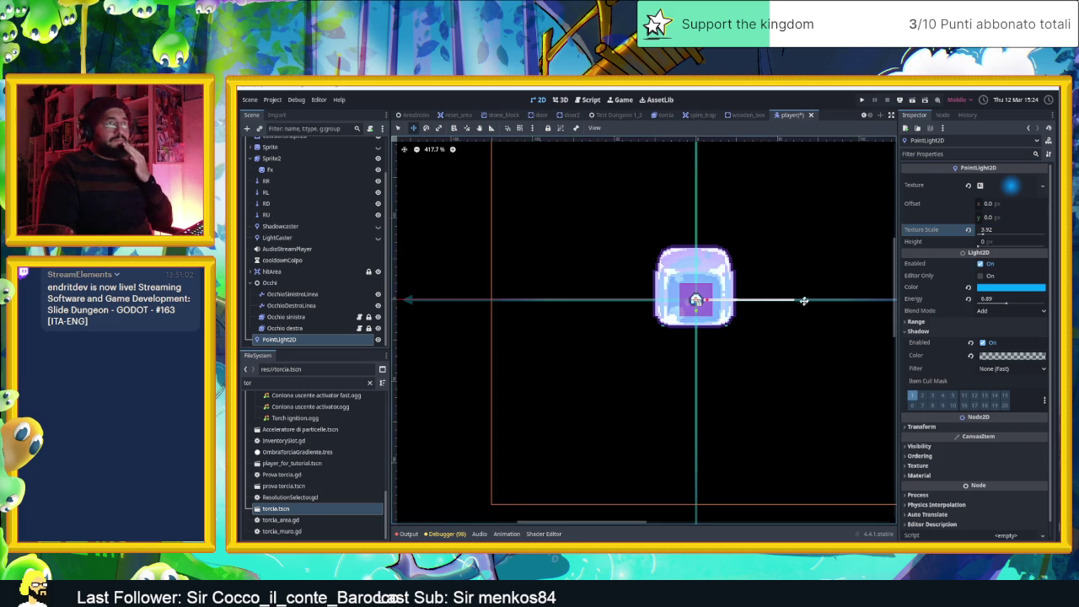
{"action": "scroll", "coordinate": [803, 300], "scroll_direction": "down", "scroll_amount": 2}
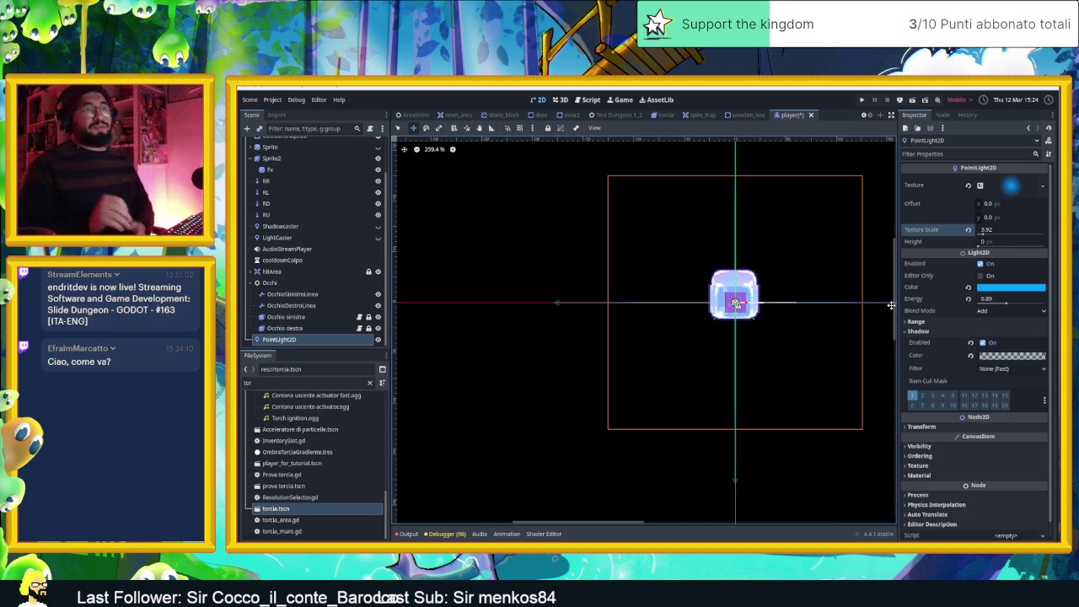
{"action": "left_click", "coordinate": [408, 534]}
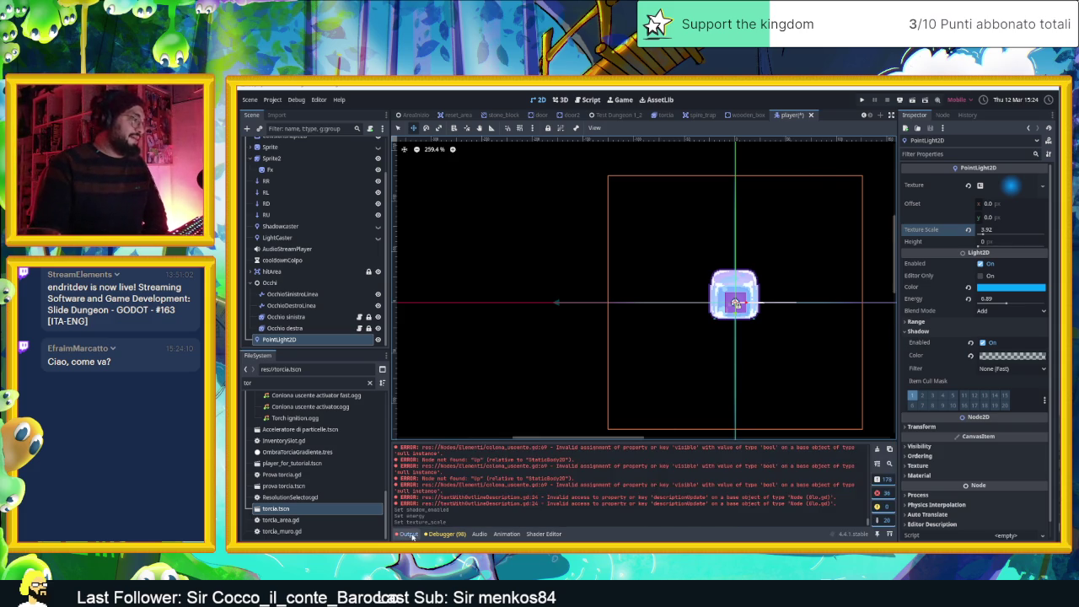
Clear the Output log and save the player scene, keeping light energy 6.89 and texture scale 3.92
{"action": "left_click", "coordinate": [876, 450]}
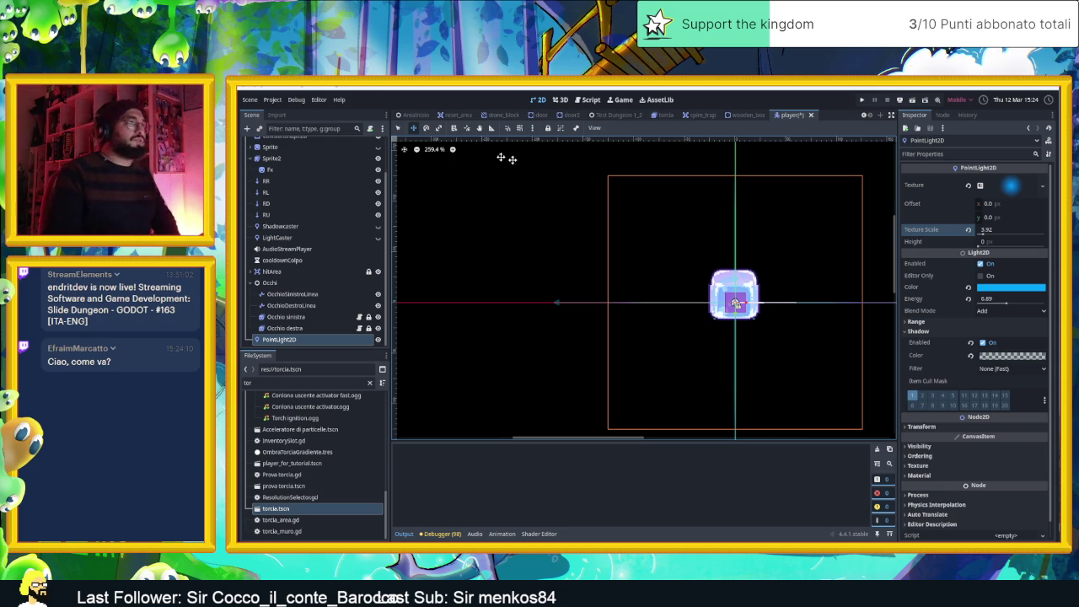
{"action": "key", "text": "ctrl+s"}
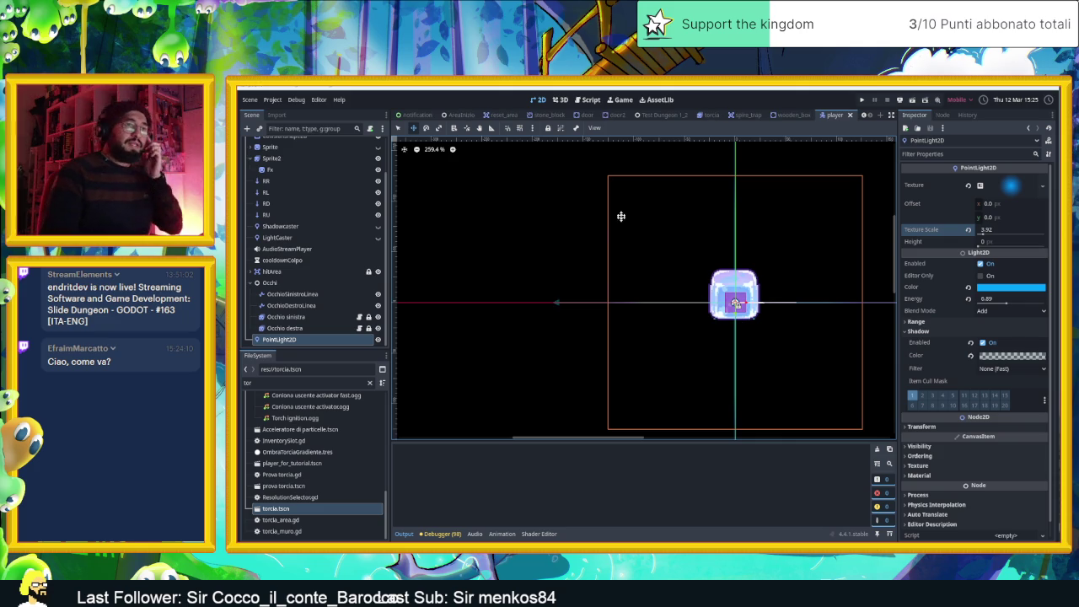
Return to the AreaInizio level, zoom around the player's starting room, and save it before running
{"action": "left_click", "coordinate": [451, 117]}
{"action": "scroll", "coordinate": [748, 335], "scroll_direction": "down", "scroll_amount": 3}
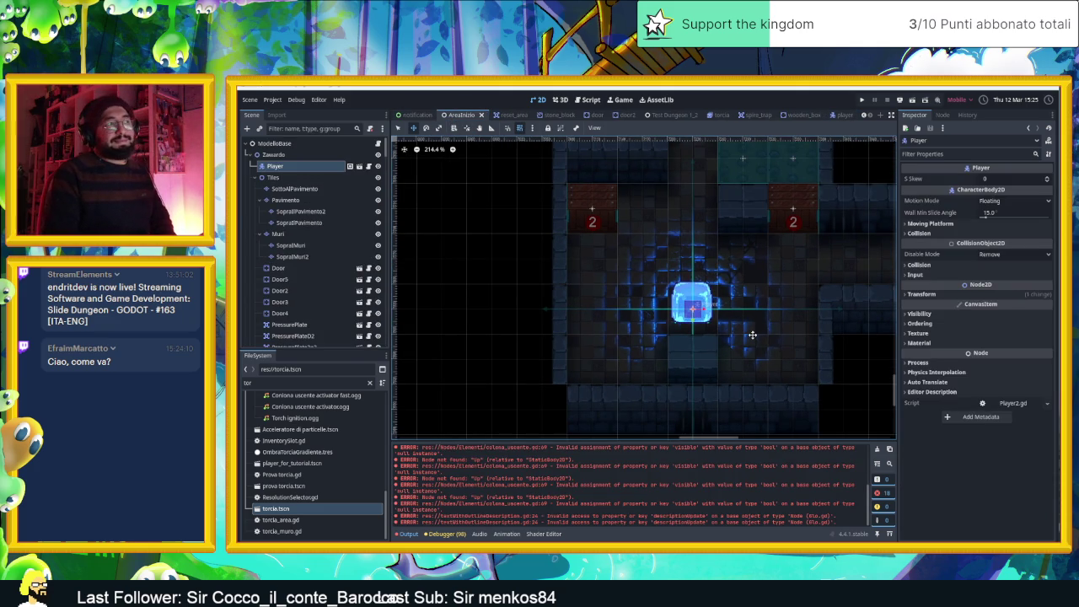
{"action": "scroll", "coordinate": [719, 314], "scroll_direction": "down", "scroll_amount": 2}
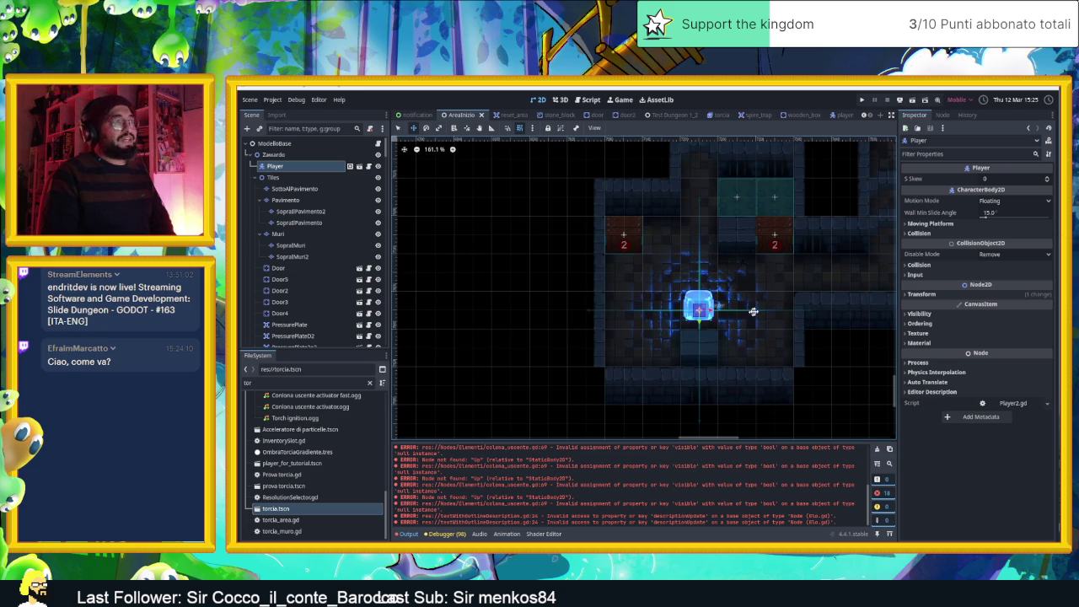
{"action": "scroll", "coordinate": [713, 307], "scroll_direction": "up", "scroll_amount": 1}
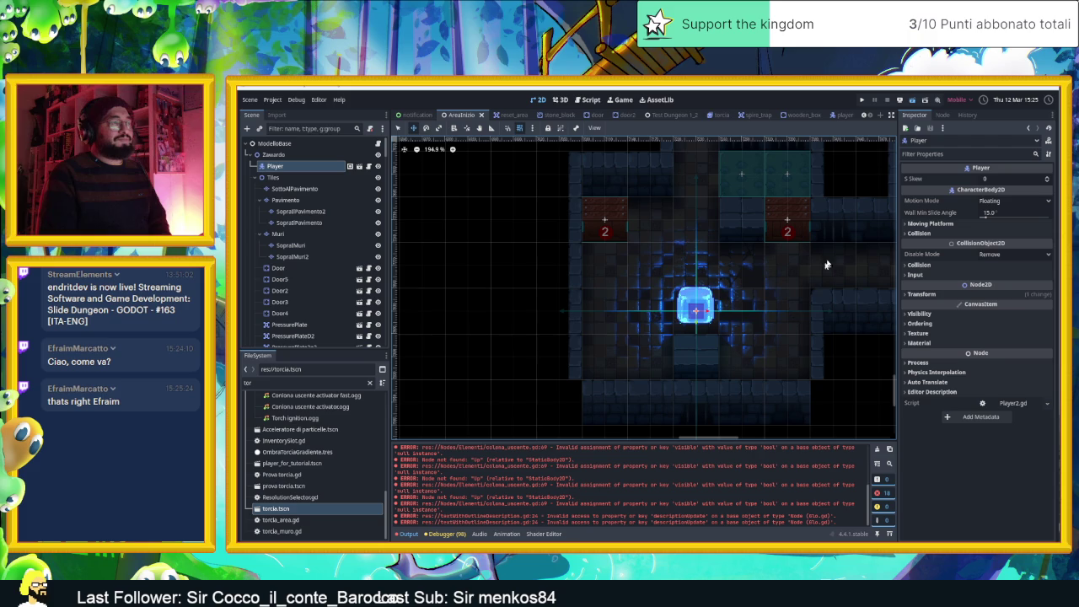
{"action": "key", "text": "ctrl+s"}
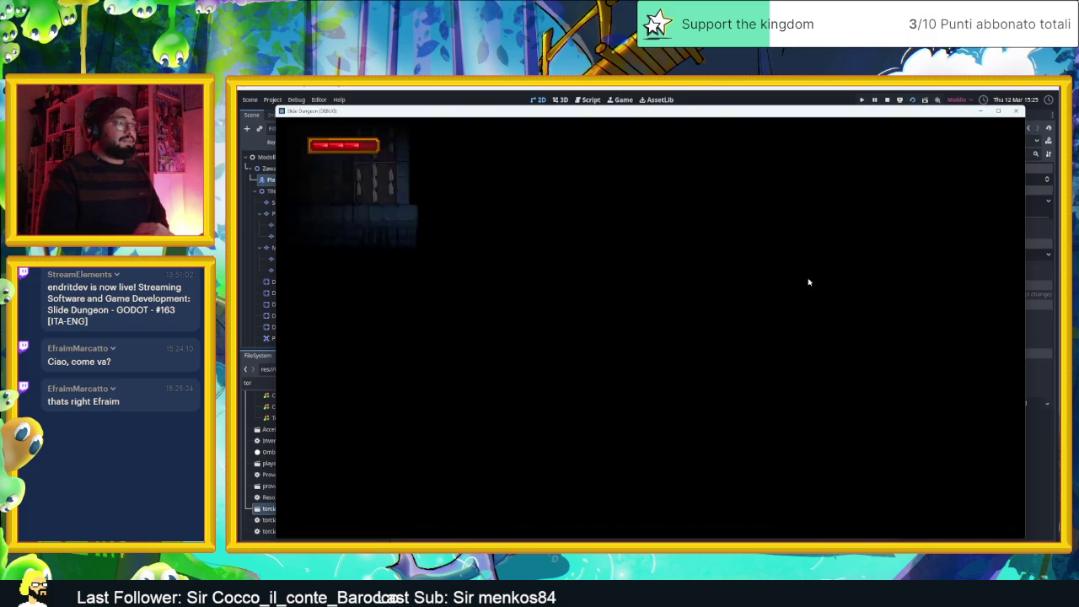
Slide the player with the arrow keys through corridors, shafts and several rooms
{"action": "key", "text": "Up"}
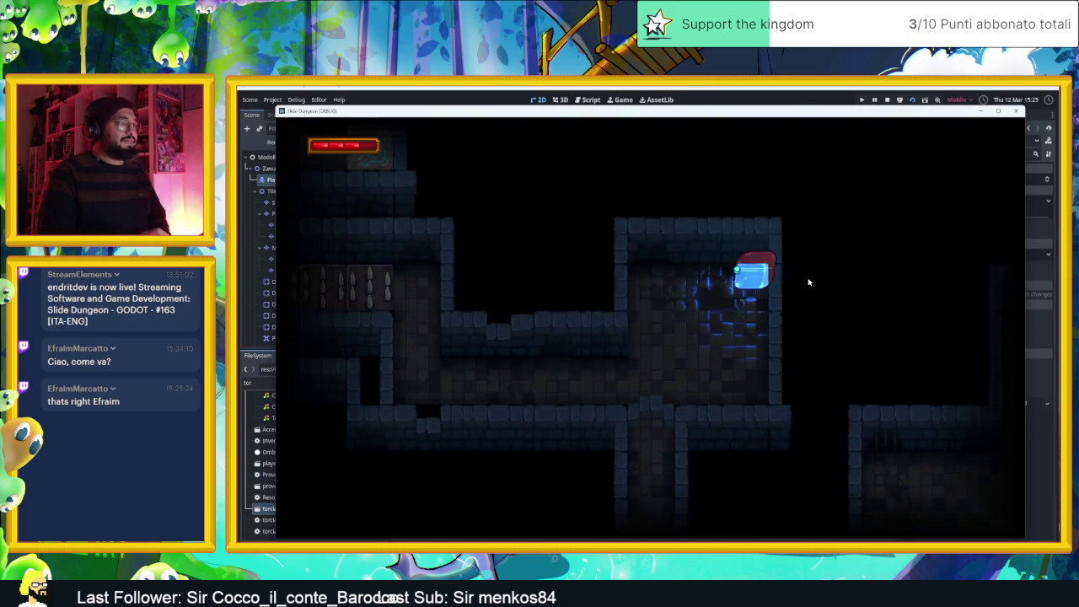
{"action": "key", "text": "Down"}
{"action": "key", "text": "Right"}
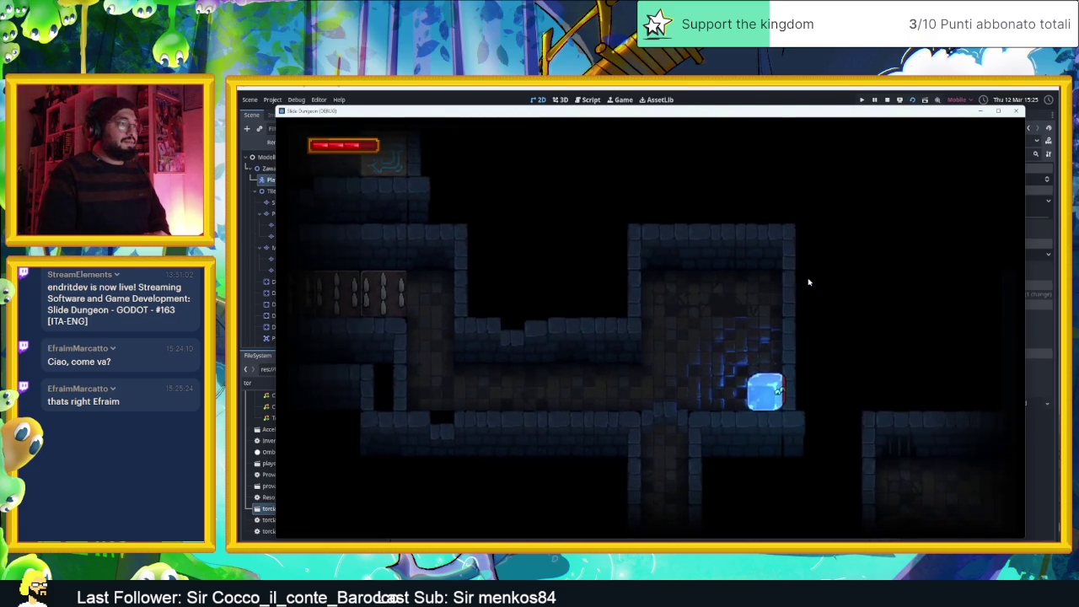
{"action": "key", "text": "Right"}
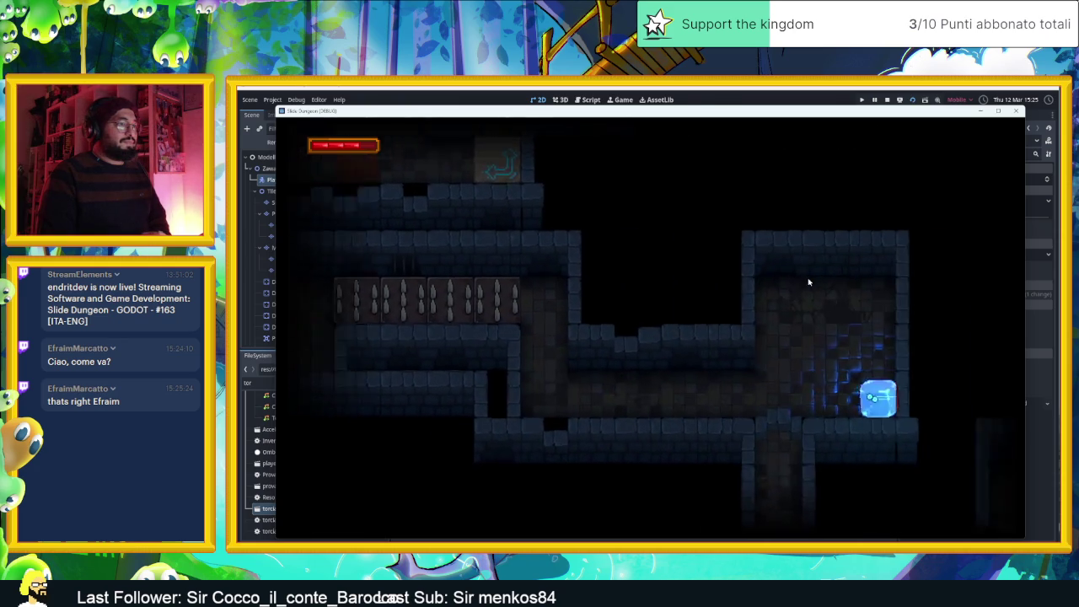
{"action": "key", "text": "Up"}
{"action": "key", "text": "Left"}
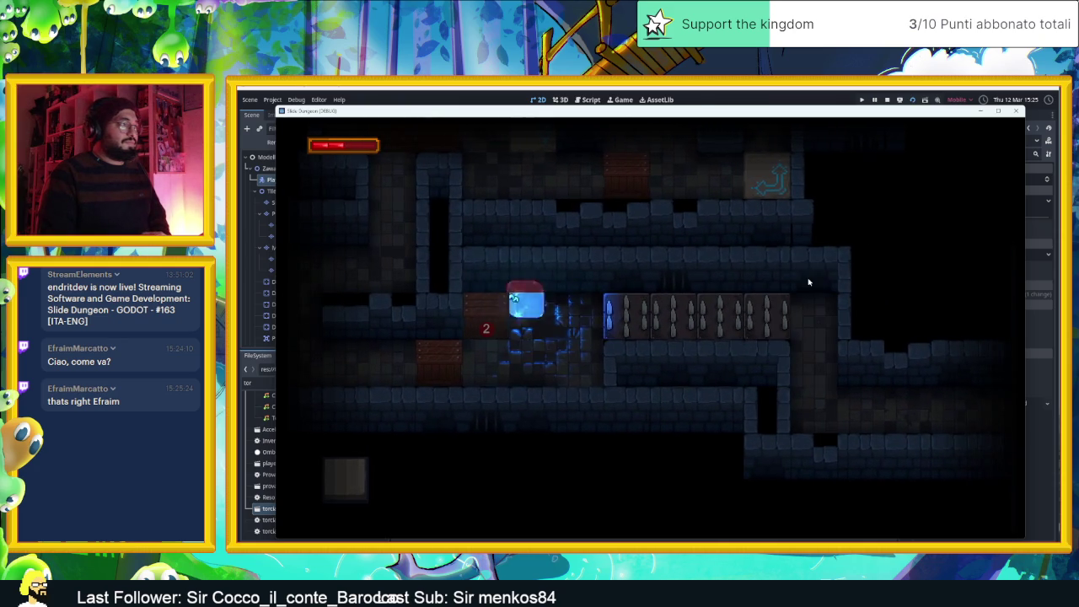
{"action": "key", "text": "Right"}
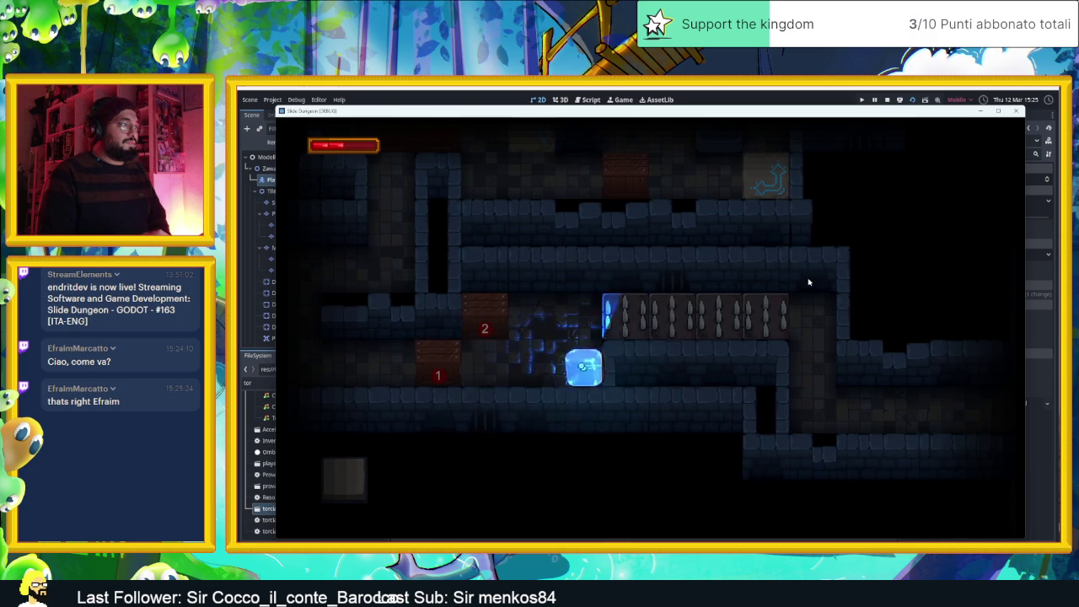
{"action": "key", "text": "Left"}
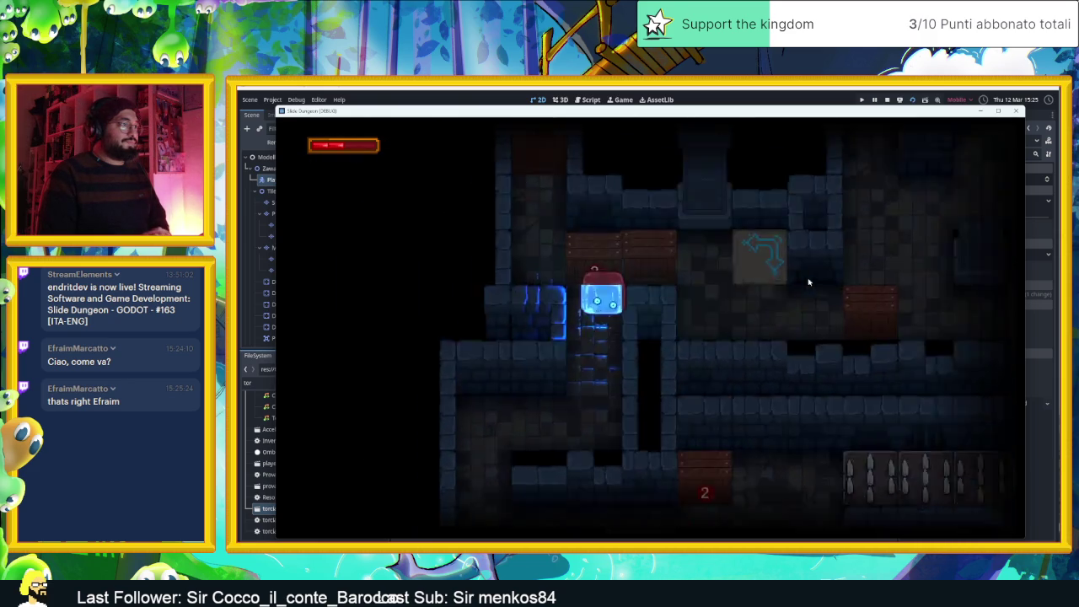
{"action": "key", "text": "Down"}
{"action": "key", "text": "Up"}
{"action": "key", "text": "Down"}
{"action": "key", "text": "Left"}
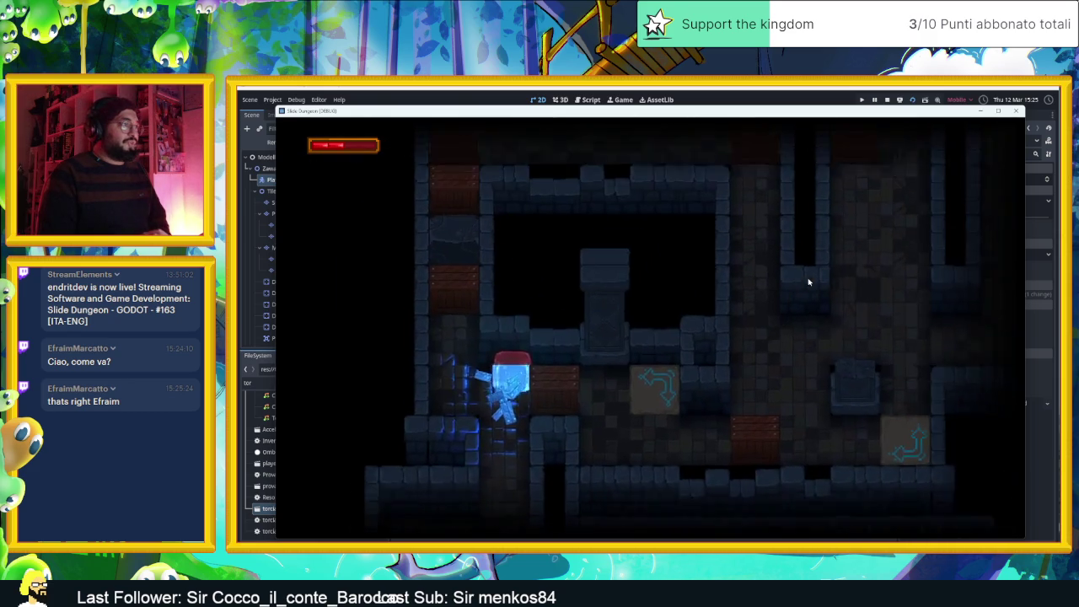
Smash crate 2, slide through the broken crate to the bottom-left corner, then stop the game
{"action": "key", "text": "Right"}
{"action": "key", "text": "Right"}
{"action": "key", "text": "Left"}
{"action": "key", "text": "Right"}
{"action": "key", "text": "Right"}
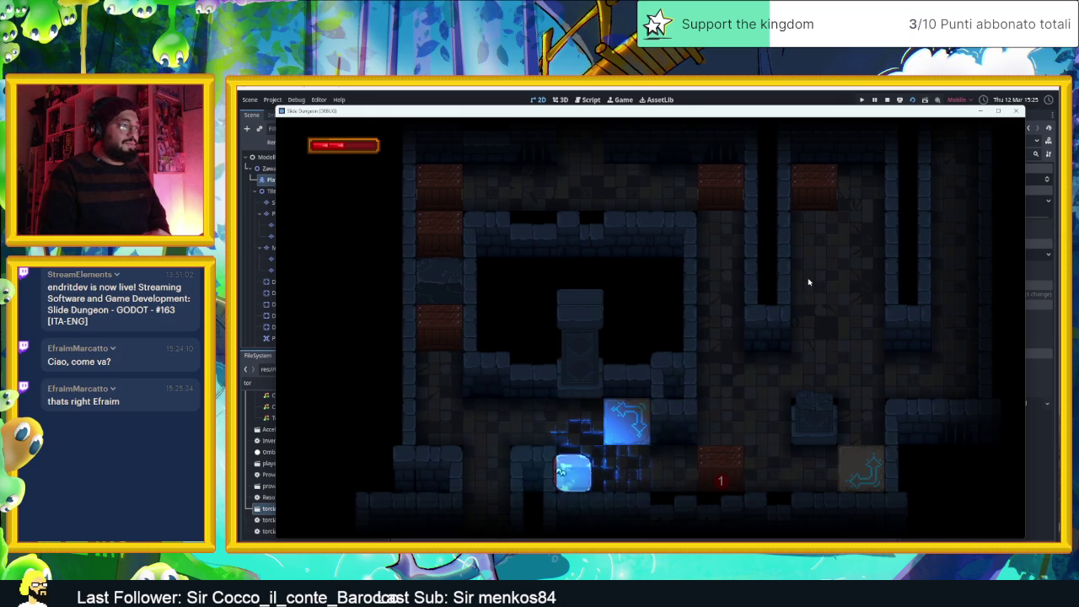
{"action": "key", "text": "Right"}
{"action": "key", "text": "Down"}
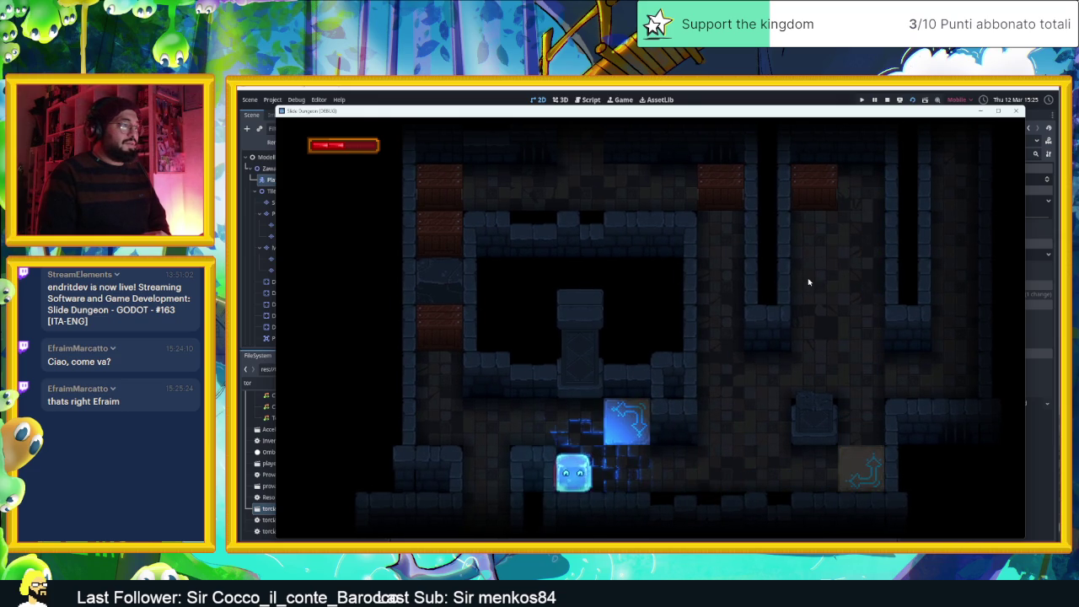
{"action": "key", "text": "Up"}
{"action": "key", "text": "Left"}
{"action": "key", "text": "Up"}
{"action": "key", "text": "Up"}
{"action": "key", "text": "Up"}
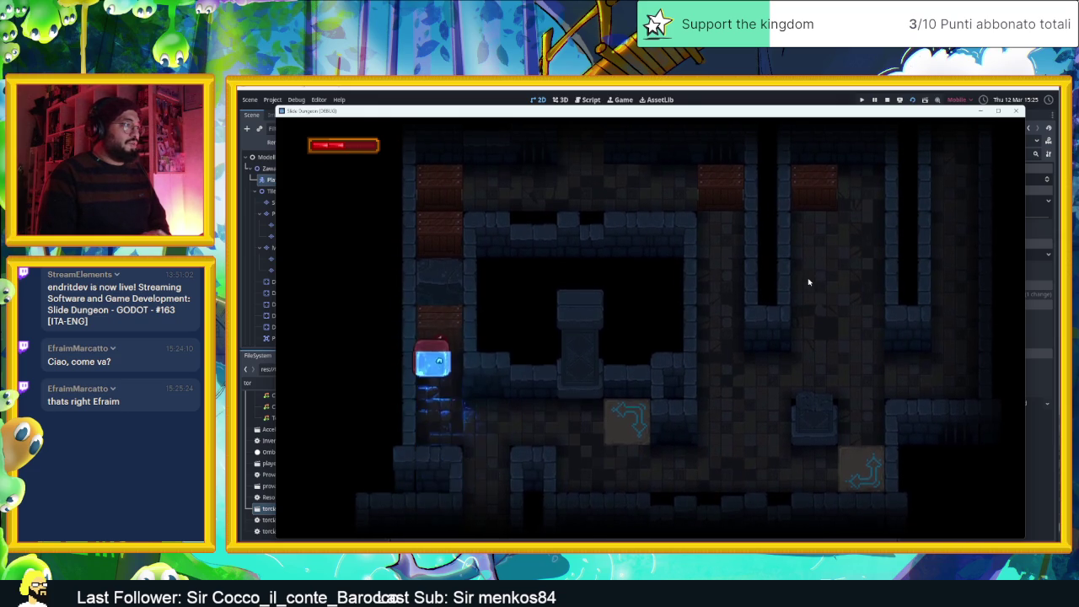
{"action": "key", "text": "Down"}
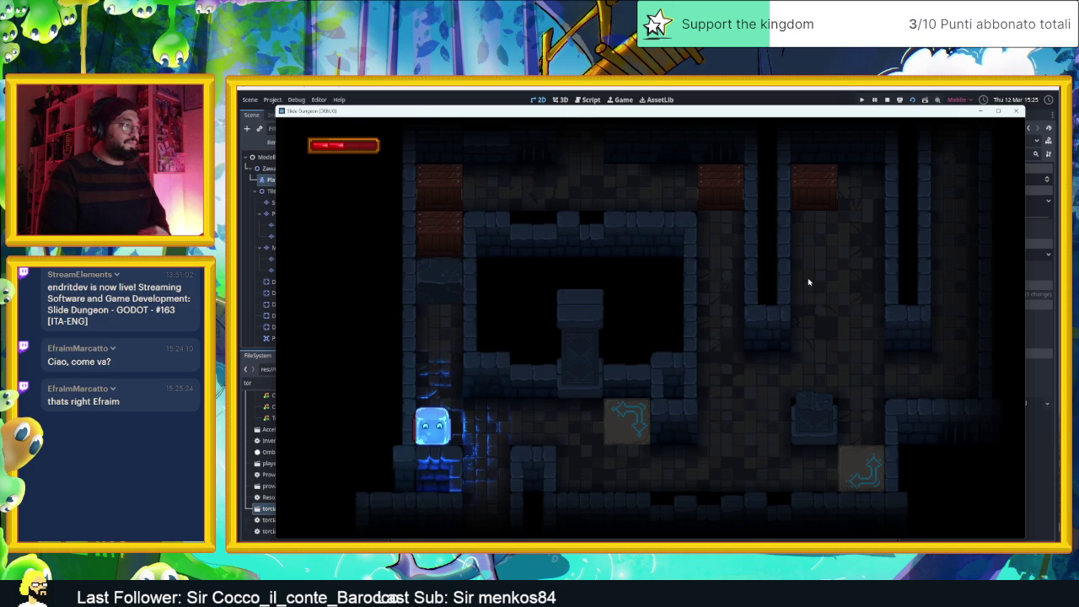
{"action": "left_click", "coordinate": [887, 99]}
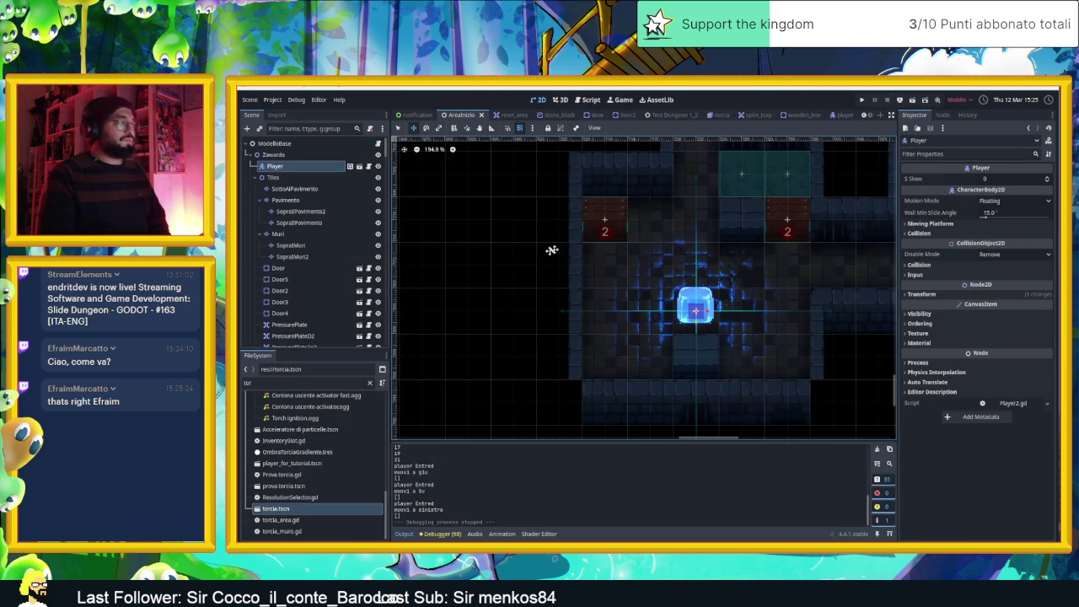
Bring up the player scene, scroll the Scene tree to its PointLight2D, and choose the Select tool
{"action": "left_click", "coordinate": [840, 116]}
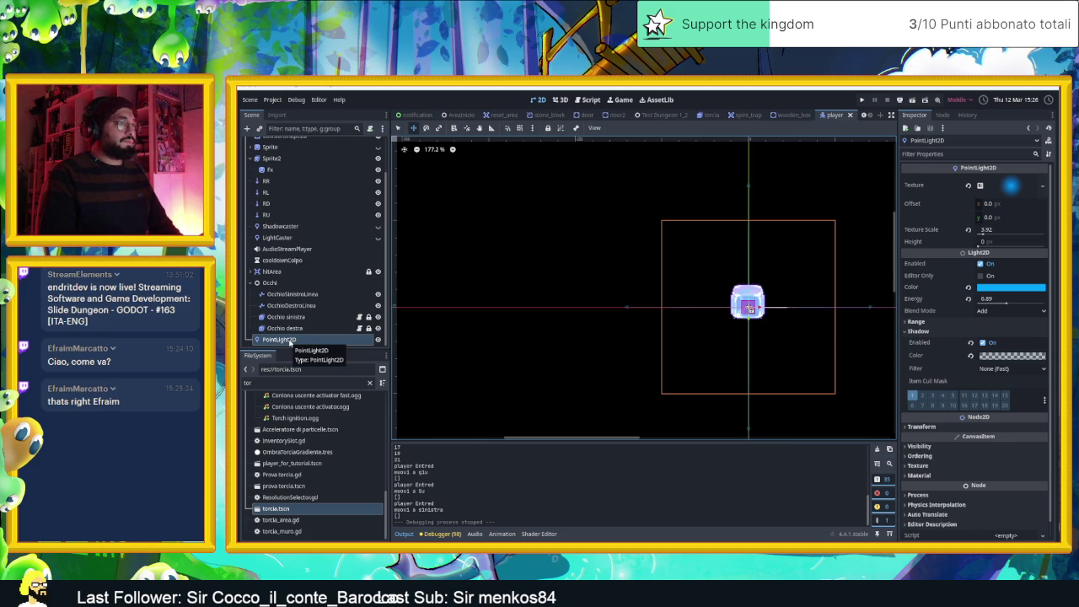
{"action": "scroll", "coordinate": [290, 339], "scroll_direction": "up", "scroll_amount": 2}
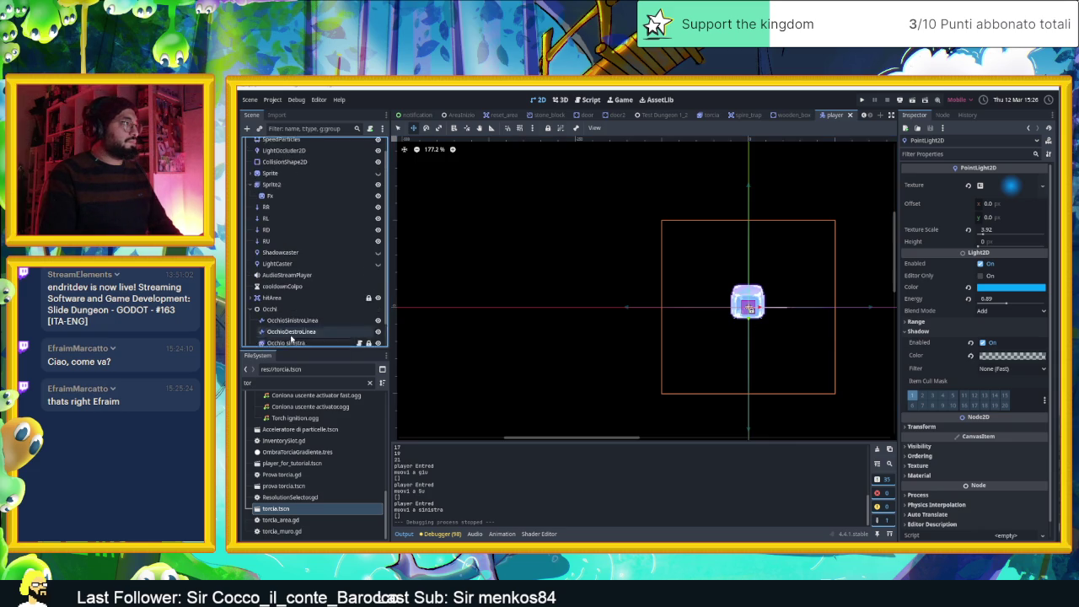
{"action": "scroll", "coordinate": [291, 338], "scroll_direction": "down", "scroll_amount": 1}
{"action": "scroll", "coordinate": [291, 337], "scroll_direction": "up", "scroll_amount": 1}
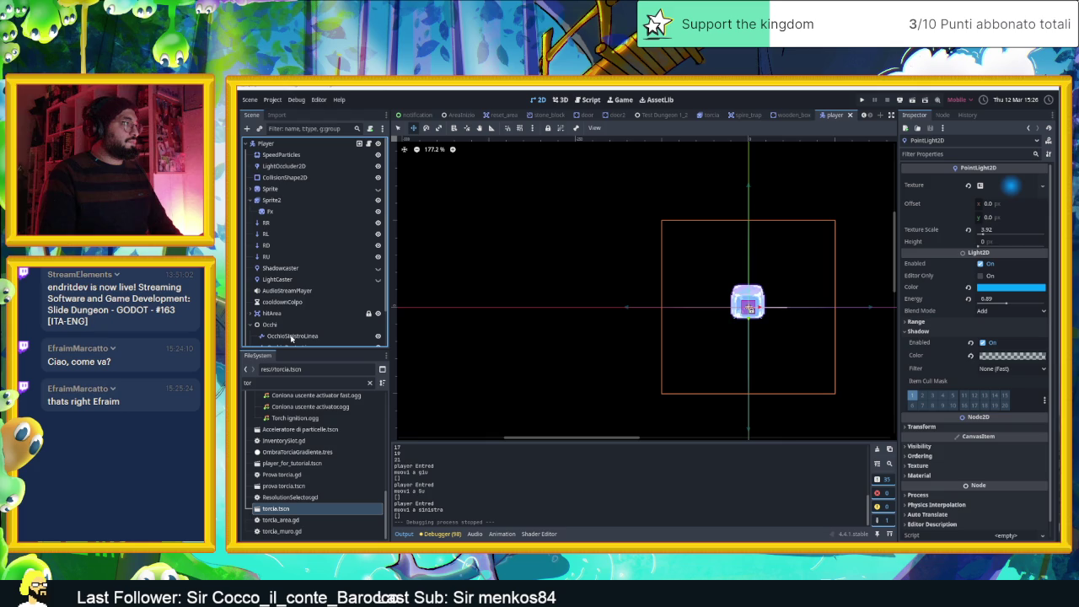
{"action": "scroll", "coordinate": [291, 338], "scroll_direction": "down", "scroll_amount": 1}
{"action": "scroll", "coordinate": [291, 338], "scroll_direction": "up", "scroll_amount": 1}
{"action": "scroll", "coordinate": [291, 337], "scroll_direction": "down", "scroll_amount": 2}
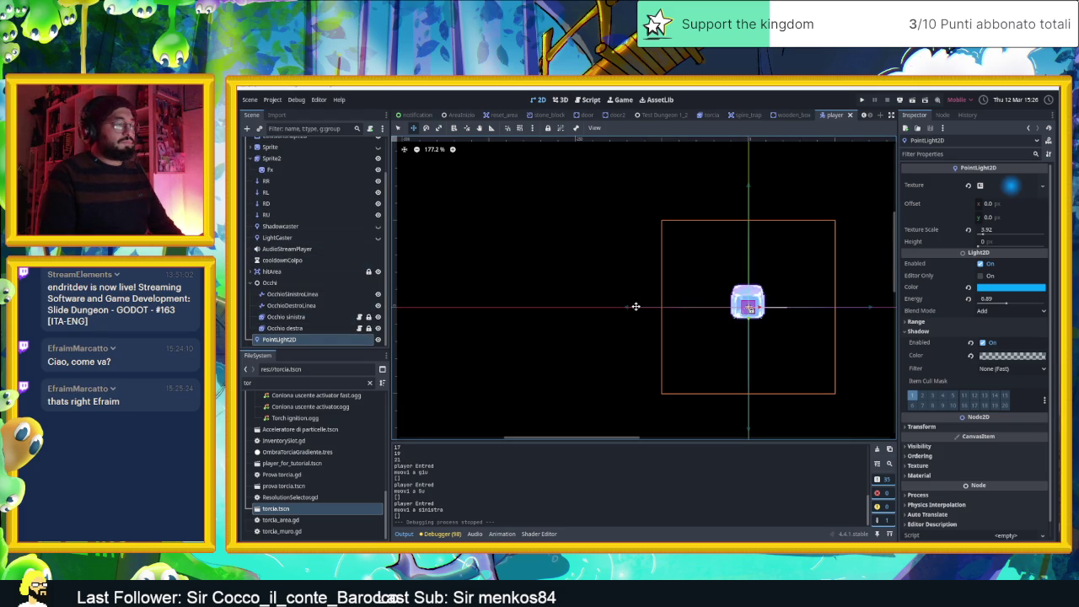
{"action": "scroll", "coordinate": [325, 319], "scroll_direction": "up", "scroll_amount": 2}
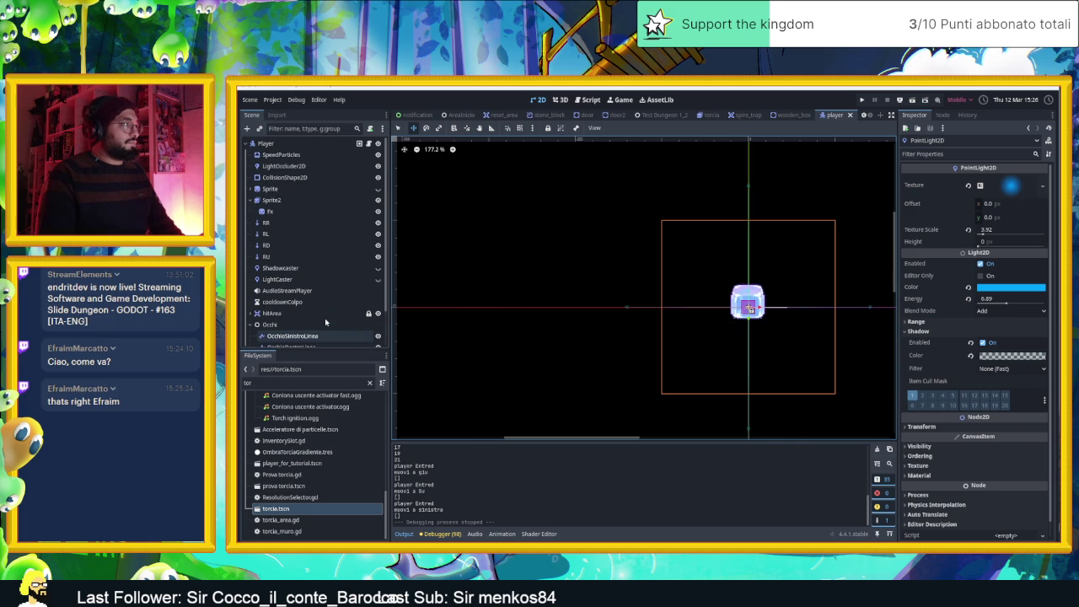
{"action": "scroll", "coordinate": [325, 318], "scroll_direction": "down", "scroll_amount": 2}
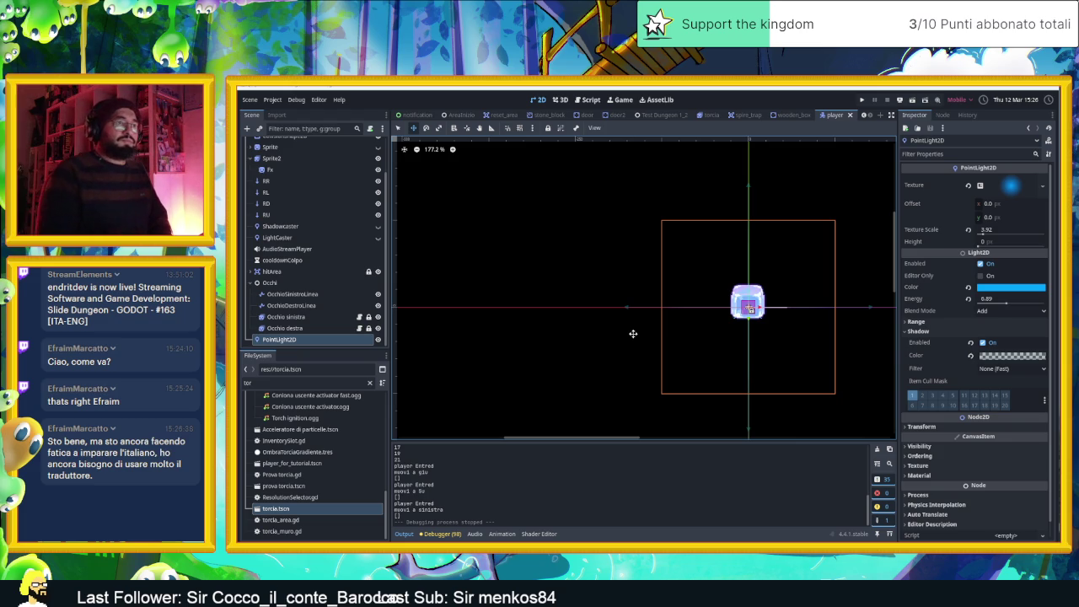
{"action": "left_click", "coordinate": [399, 128]}
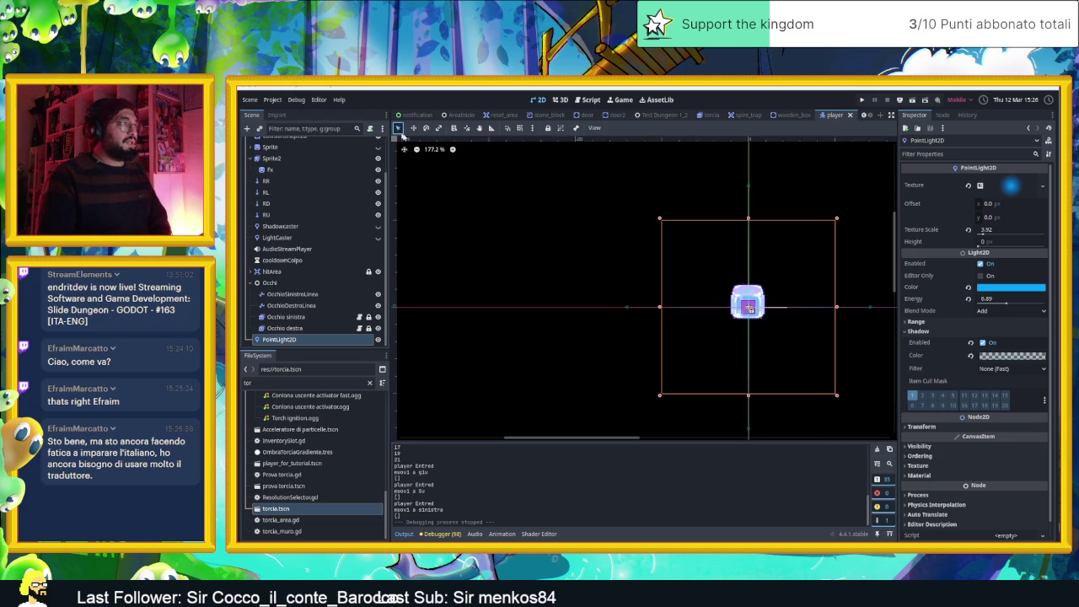
Select the PointLight2D and drag it with the Move tool to about (0, -8)
{"action": "left_click", "coordinate": [578, 219]}
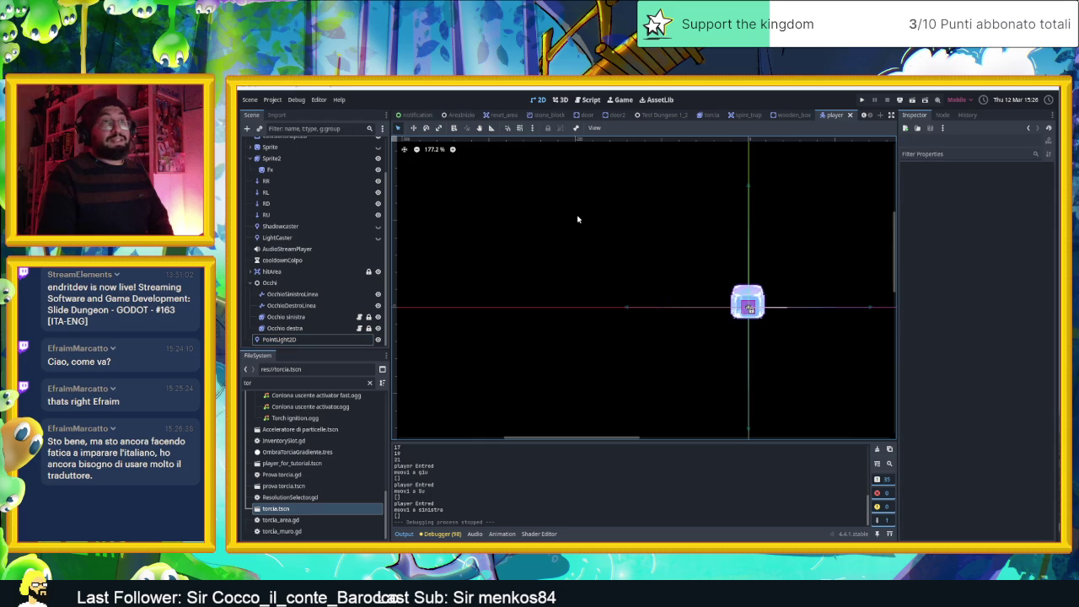
{"action": "scroll", "coordinate": [688, 287], "scroll_direction": "up", "scroll_amount": 7}
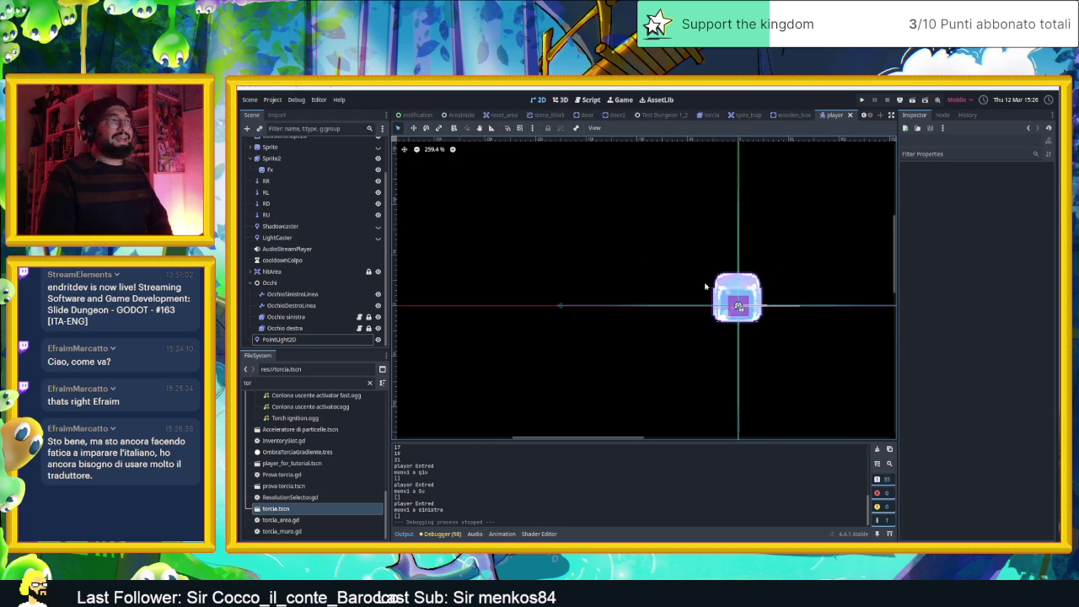
{"action": "left_click", "coordinate": [279, 339]}
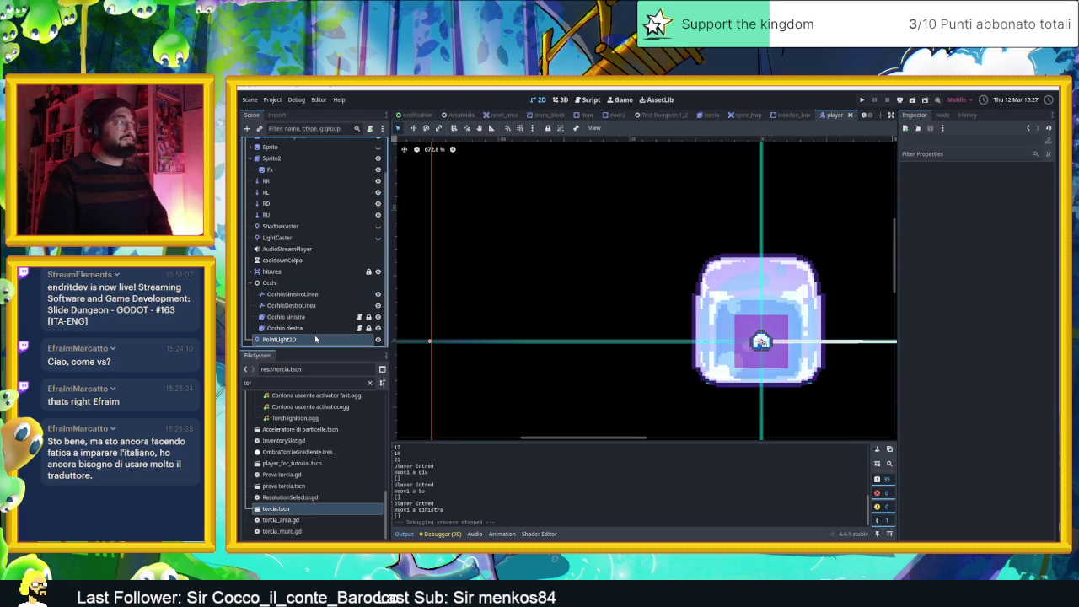
{"action": "scroll", "coordinate": [683, 297], "scroll_direction": "down", "scroll_amount": 3}
{"action": "scroll", "coordinate": [683, 291], "scroll_direction": "down", "scroll_amount": 2}
{"action": "left_click", "coordinate": [413, 129]}
{"action": "mouse_move", "coordinate": [836, 390]}
{"action": "left_mouse_down"}
{"action": "mouse_move", "coordinate": [776, 371]}
{"action": "mouse_move", "coordinate": [740, 340]}
{"action": "mouse_move", "coordinate": [739, 325]}
{"action": "mouse_move", "coordinate": [843, 380]}
{"action": "mouse_move", "coordinate": [810, 385]}
{"action": "mouse_move", "coordinate": [804, 374]}
{"action": "left_mouse_up"}
Nudge the light onto the player at (0, -9) and check its Transform position
{"action": "scroll", "coordinate": [784, 348], "scroll_direction": "up", "scroll_amount": 5}
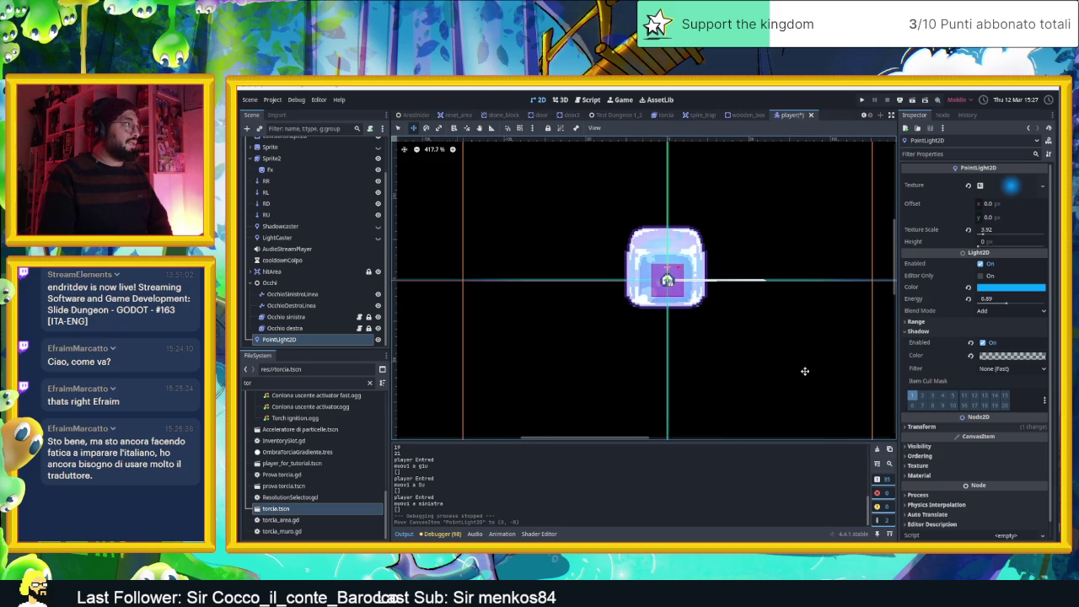
{"action": "scroll", "coordinate": [805, 371], "scroll_direction": "down", "scroll_amount": 2}
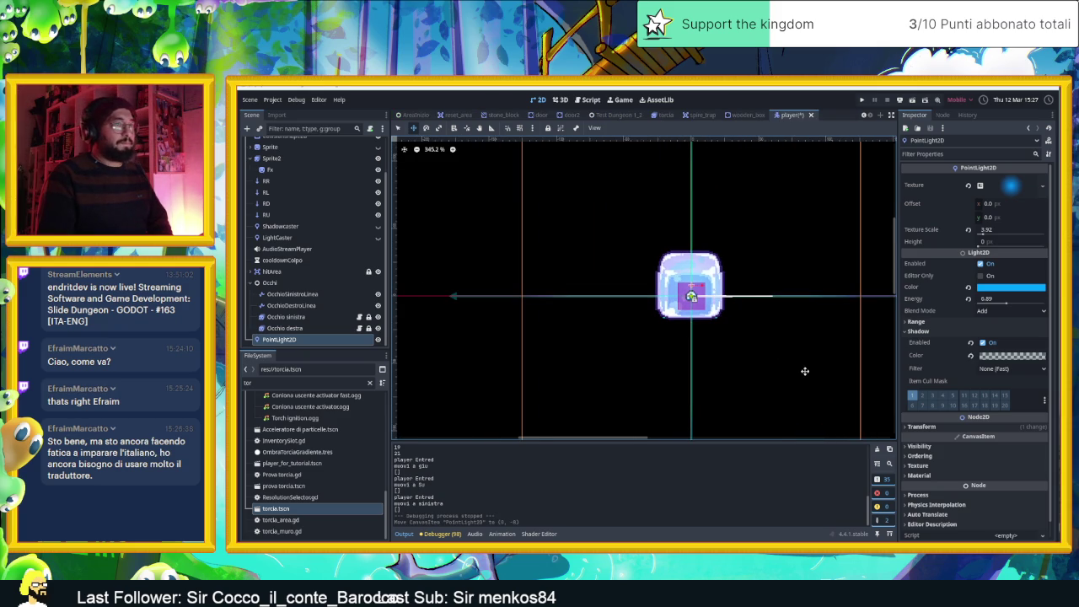
{"action": "scroll", "coordinate": [282, 213], "scroll_direction": "up", "scroll_amount": 2}
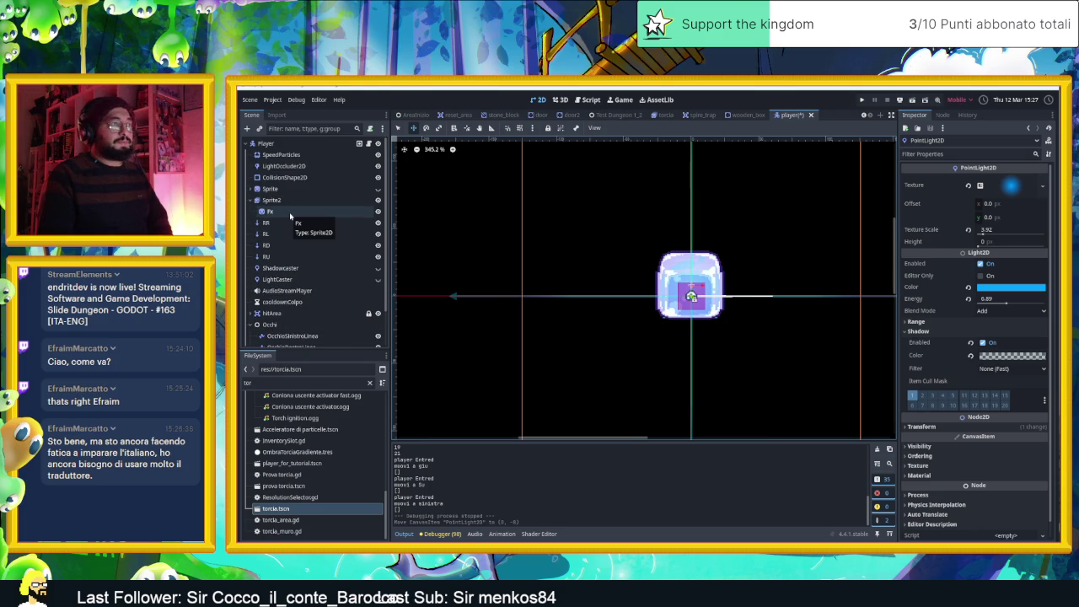
{"action": "scroll", "coordinate": [290, 217], "scroll_direction": "down", "scroll_amount": 2}
{"action": "scroll", "coordinate": [721, 359], "scroll_direction": "down", "scroll_amount": 2}
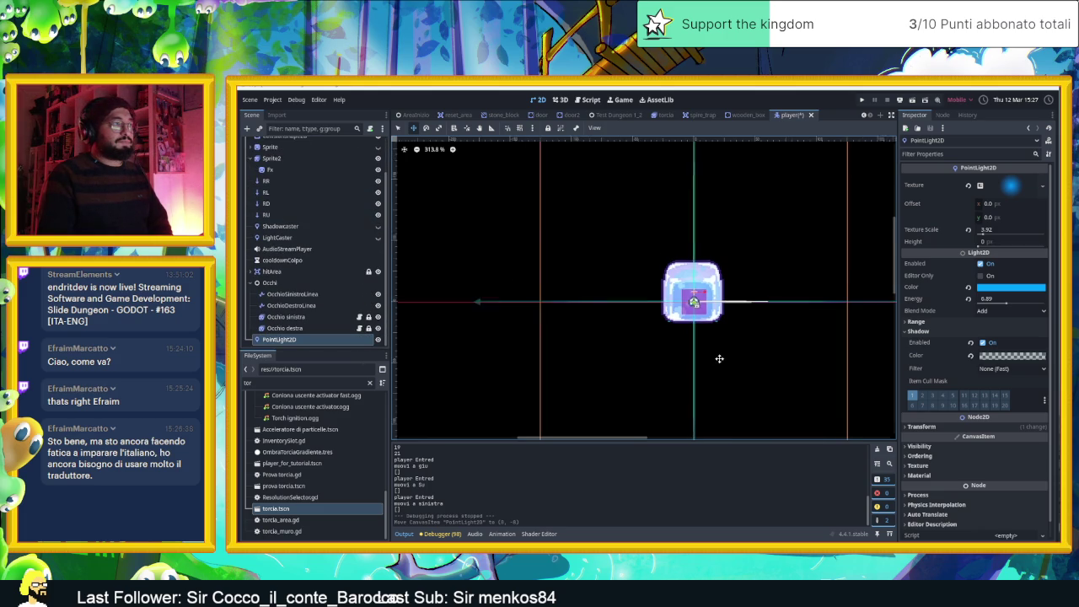
{"action": "mouse_move", "coordinate": [757, 368]}
{"action": "left_mouse_down"}
{"action": "mouse_move", "coordinate": [758, 357]}
{"action": "mouse_move", "coordinate": [758, 367]}
{"action": "left_mouse_up"}
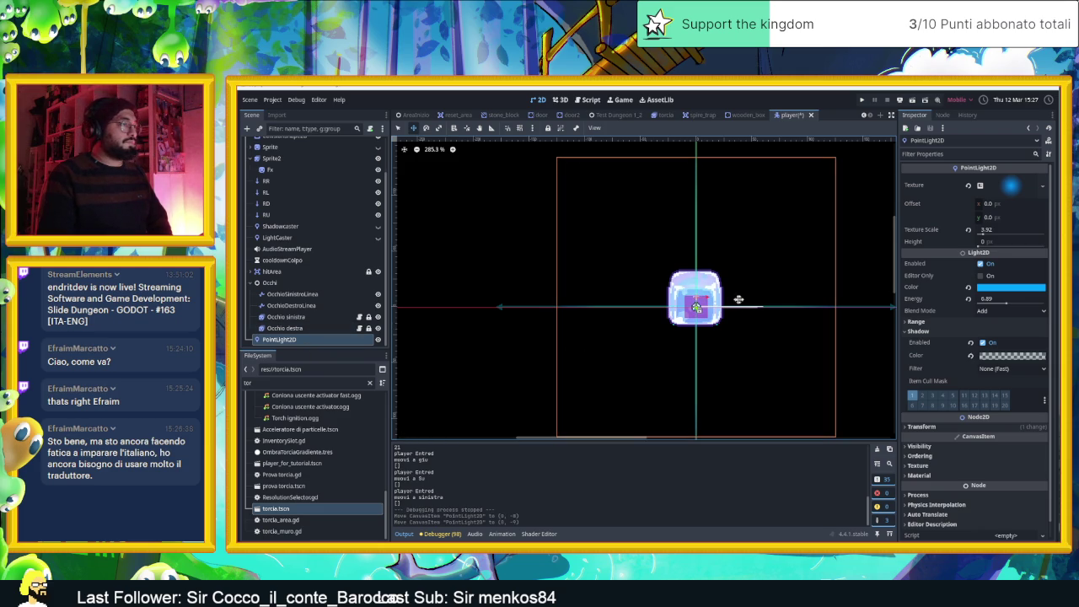
{"action": "scroll", "coordinate": [717, 312], "scroll_direction": "up", "scroll_amount": 2}
{"action": "scroll", "coordinate": [718, 312], "scroll_direction": "up", "scroll_amount": 8}
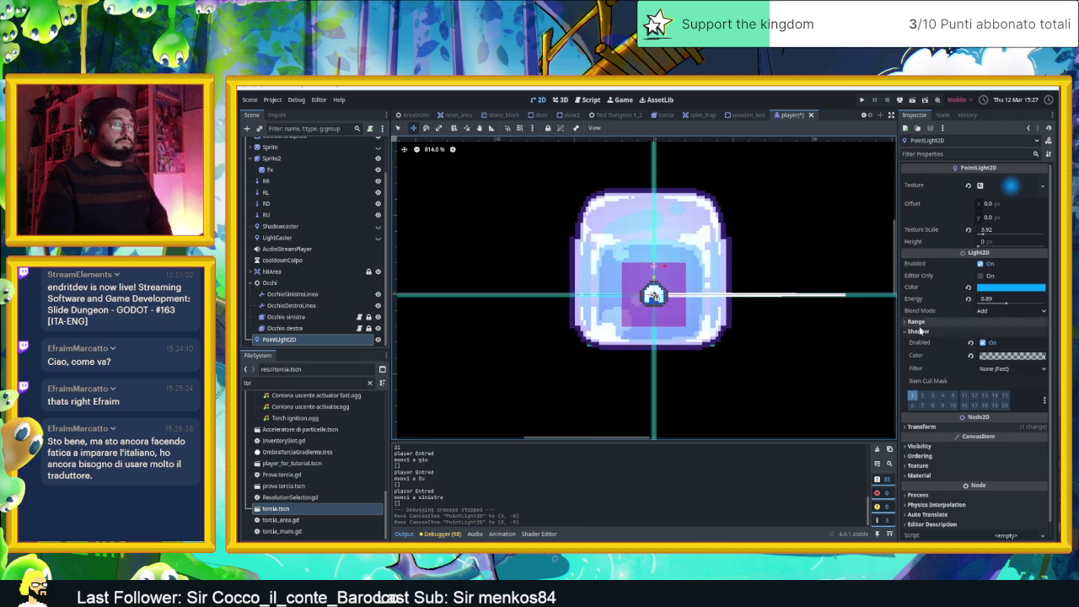
{"action": "scroll", "coordinate": [919, 352], "scroll_direction": "down", "scroll_amount": 1}
{"action": "left_click", "coordinate": [919, 410]}
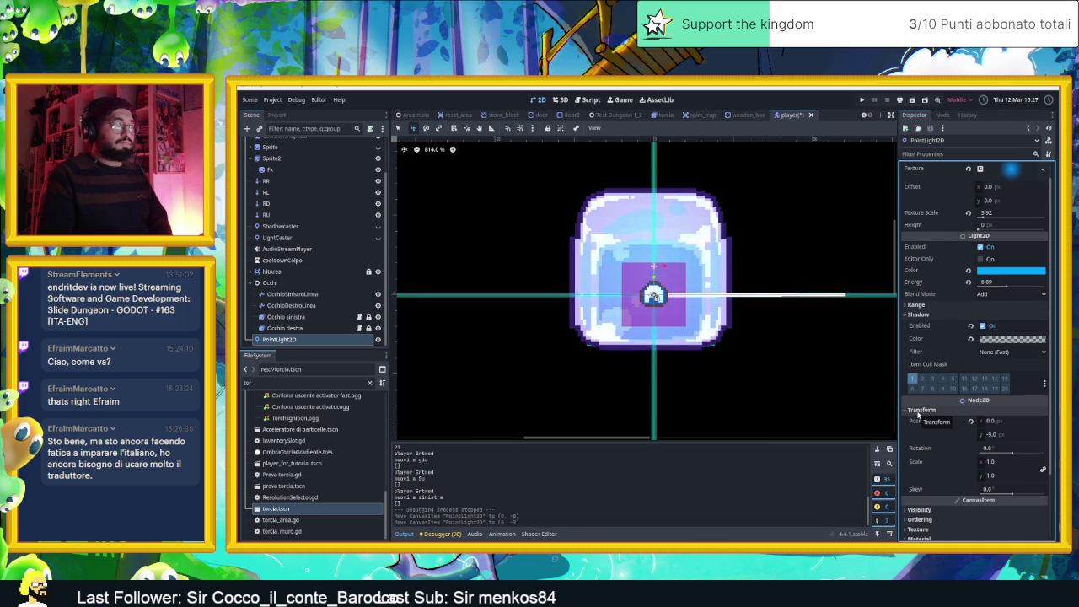
{"action": "left_click", "coordinate": [919, 410]}
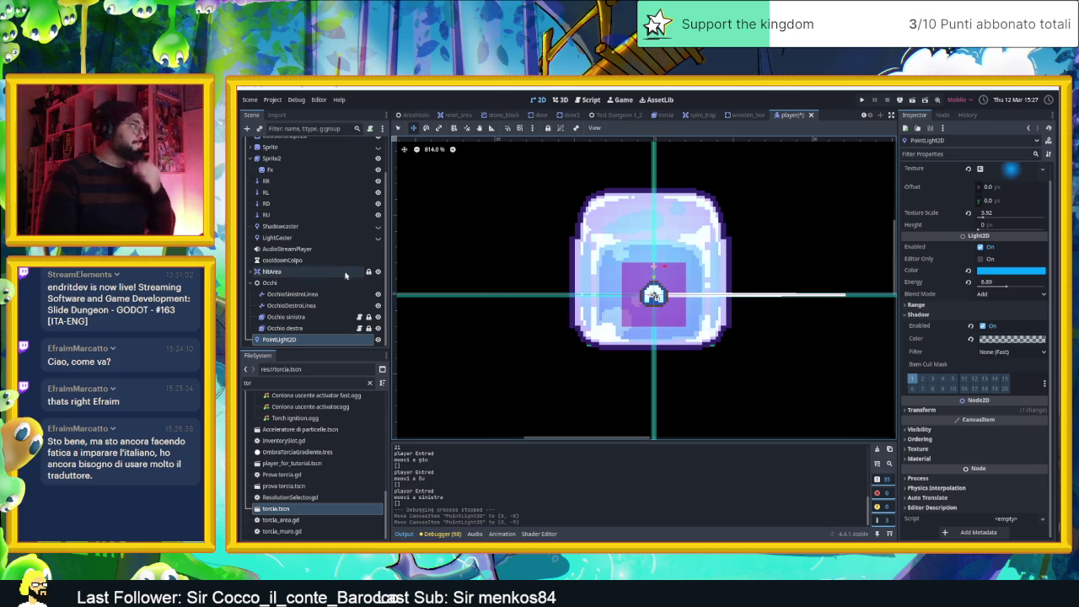
{"action": "scroll", "coordinate": [312, 244], "scroll_direction": "up", "scroll_amount": 2}
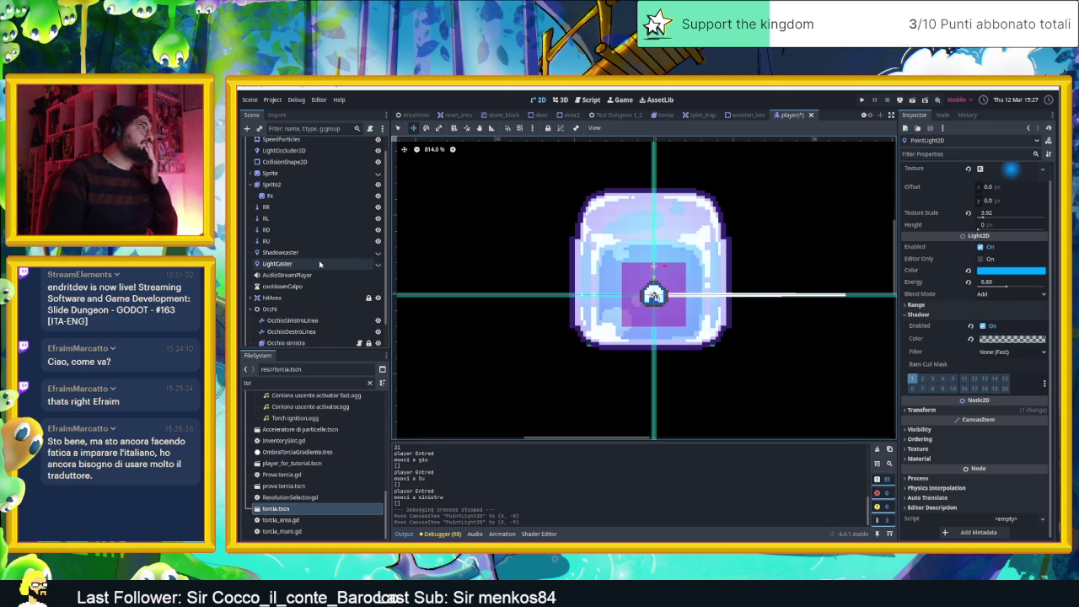
{"action": "left_click", "coordinate": [293, 184]}
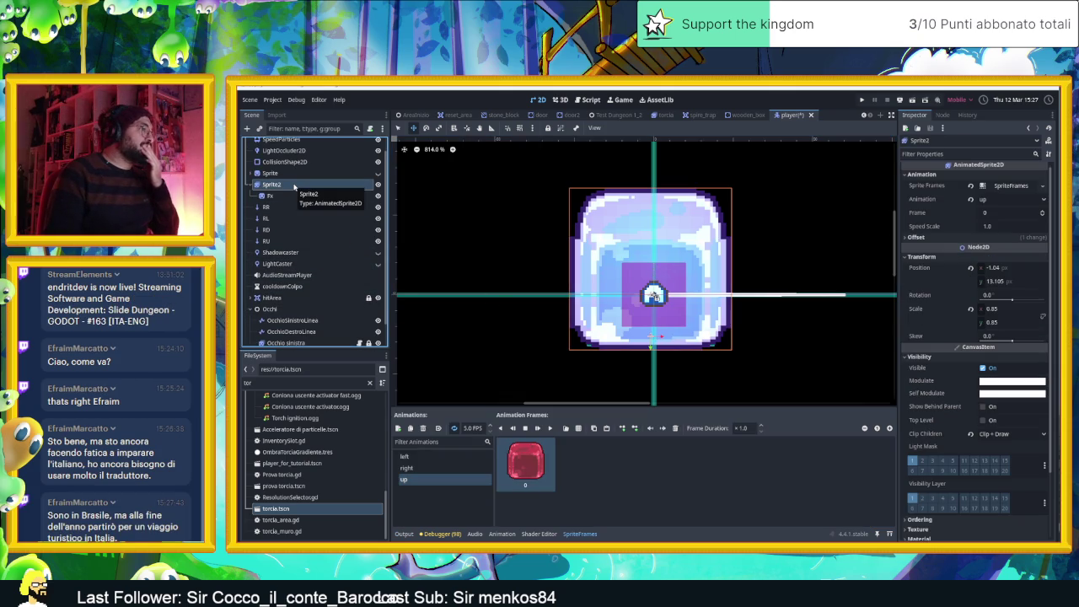
{"action": "scroll", "coordinate": [295, 188], "scroll_direction": "down", "scroll_amount": 2}
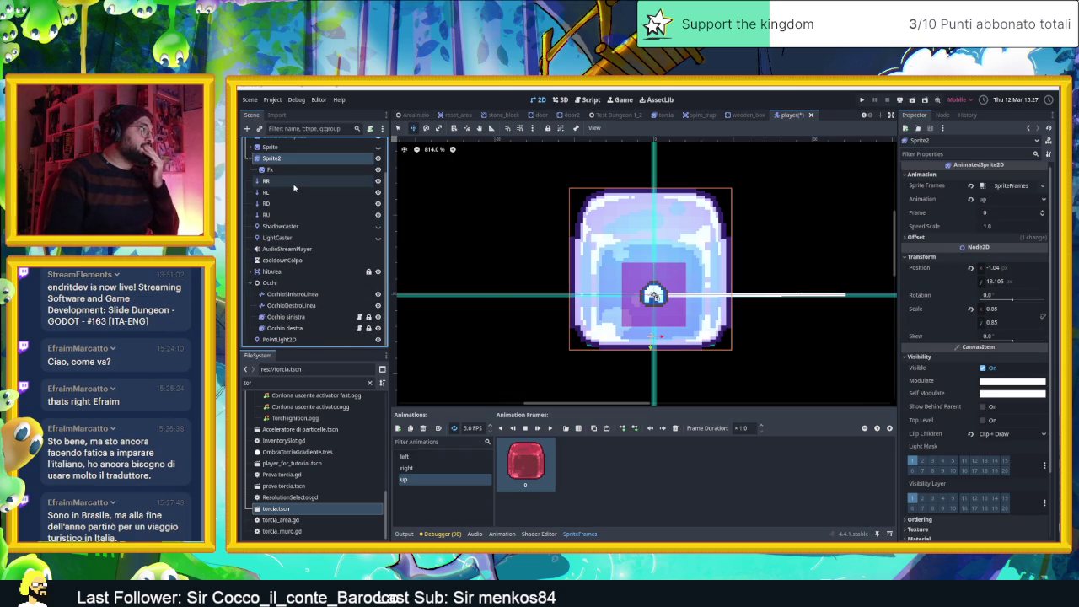
{"action": "left_click", "coordinate": [287, 340]}
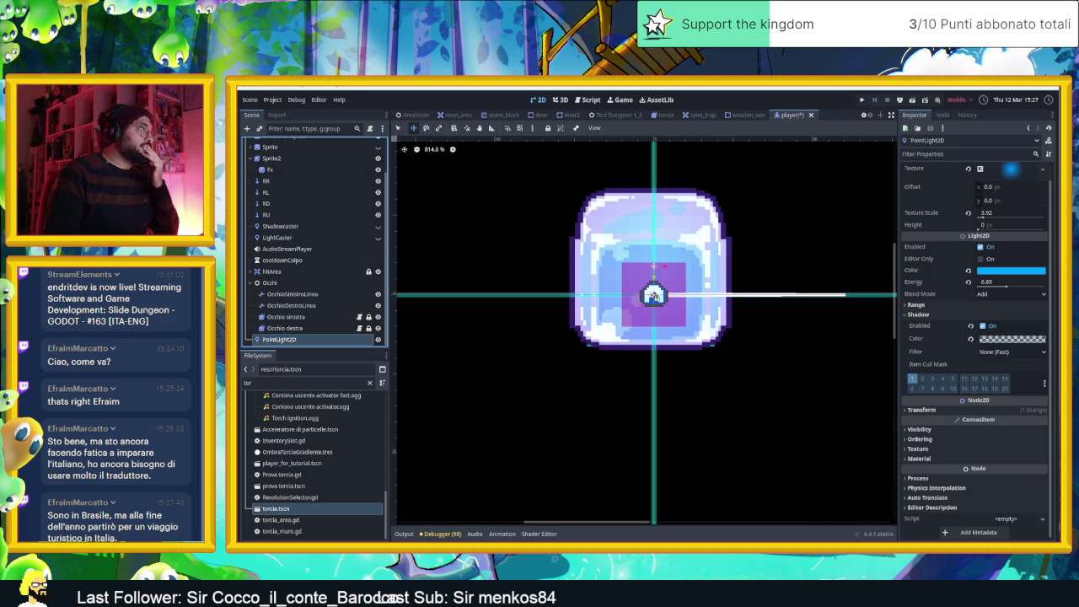
{"action": "left_click", "coordinate": [369, 128]}
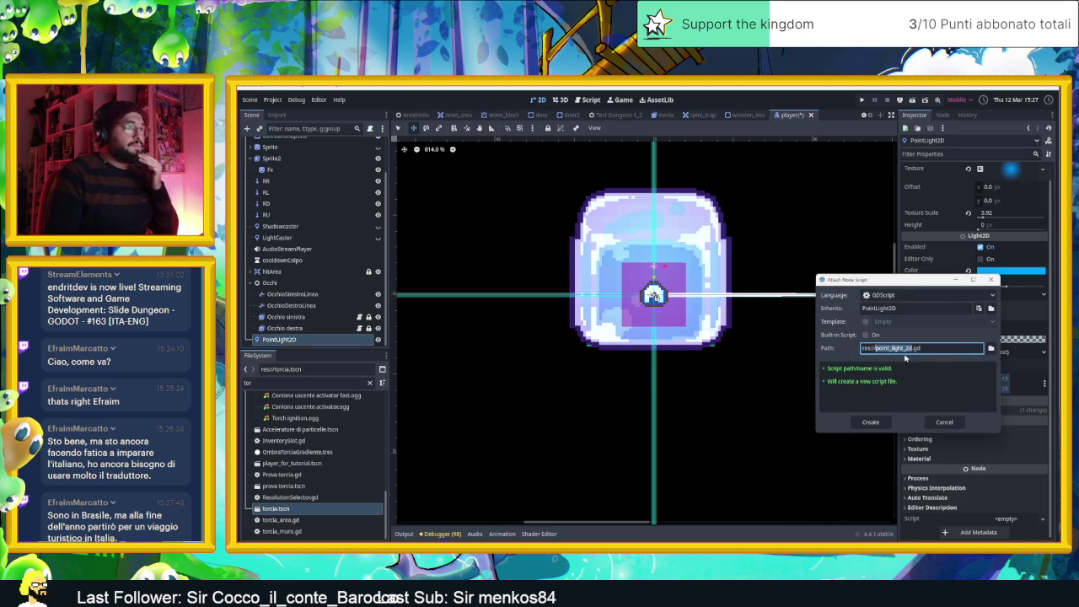
Name the new script res://PlayerLightFx.gd and create it on the PointLight2D
{"action": "type", "text": "flayerLig"}
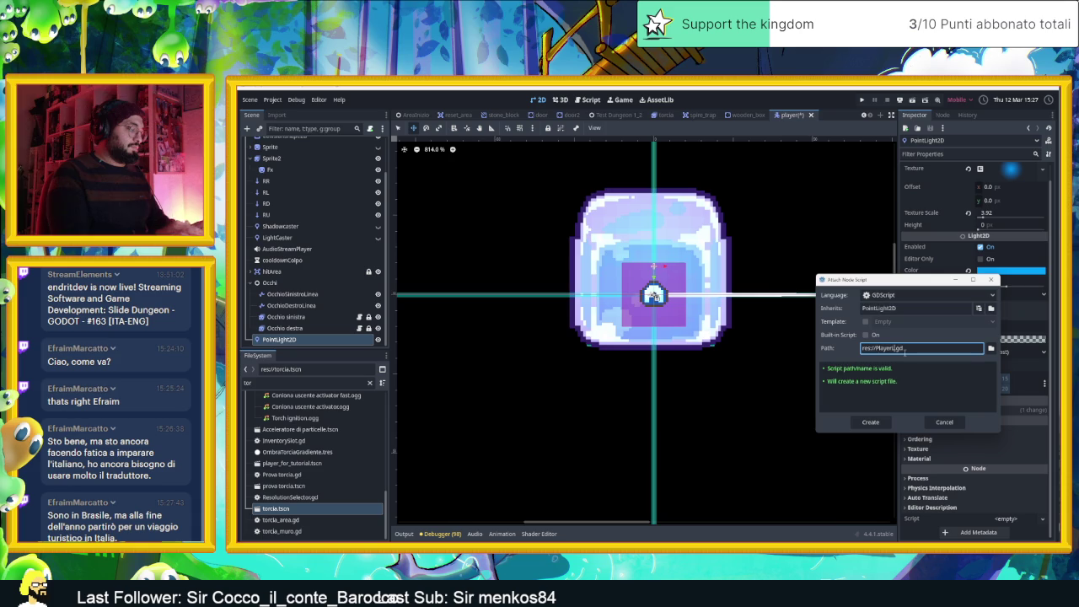
{"action": "type", "text": "htFx"}
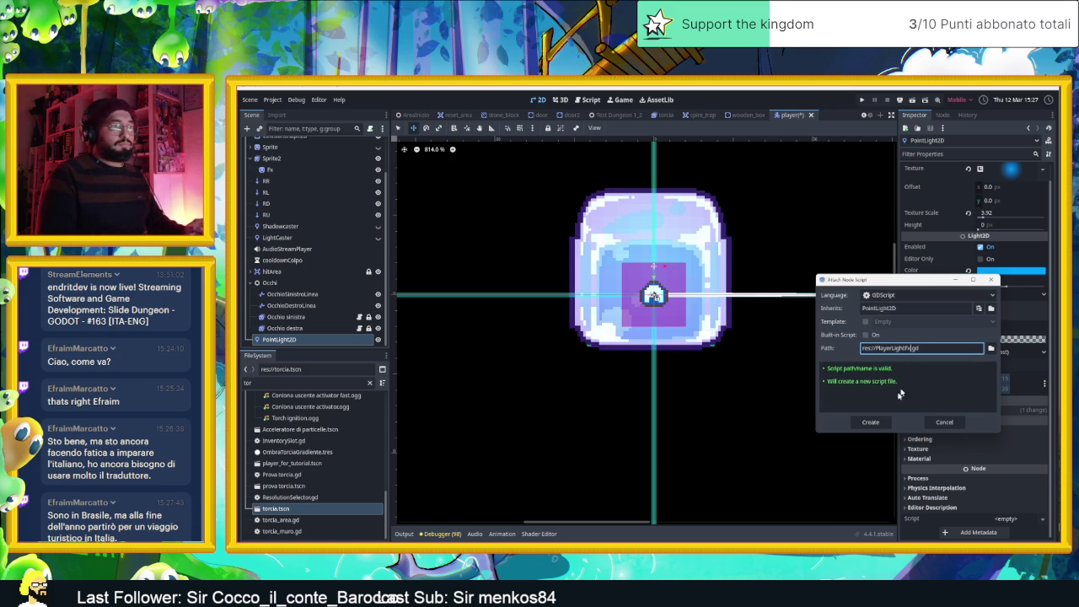
{"action": "left_click", "coordinate": [862, 423]}
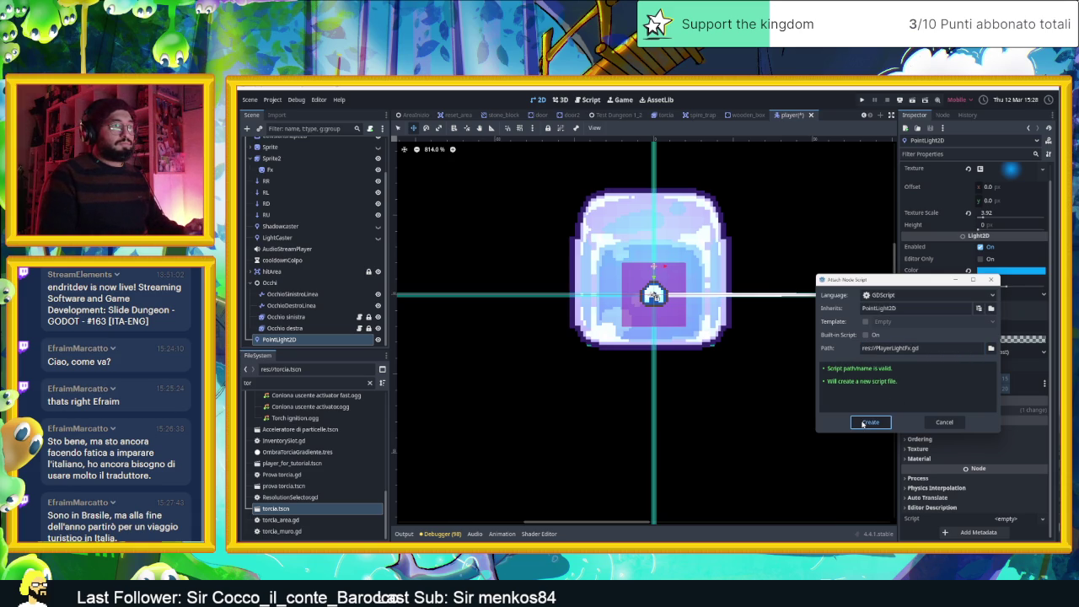
{"action": "left_click", "coordinate": [862, 423]}
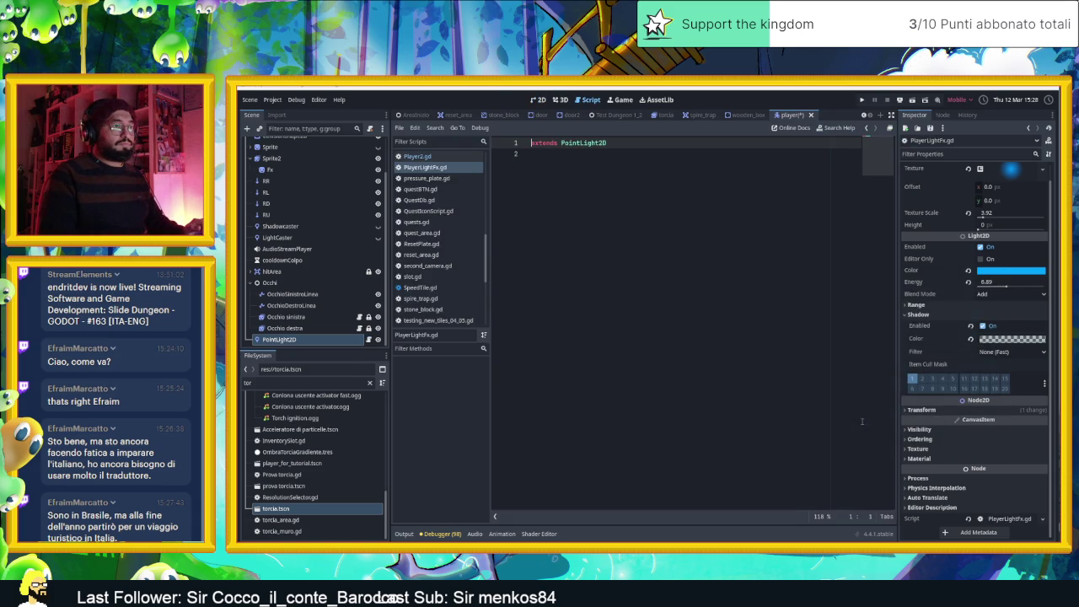
{"action": "left_click", "coordinate": [602, 203]}
{"action": "key", "text": "Return"}
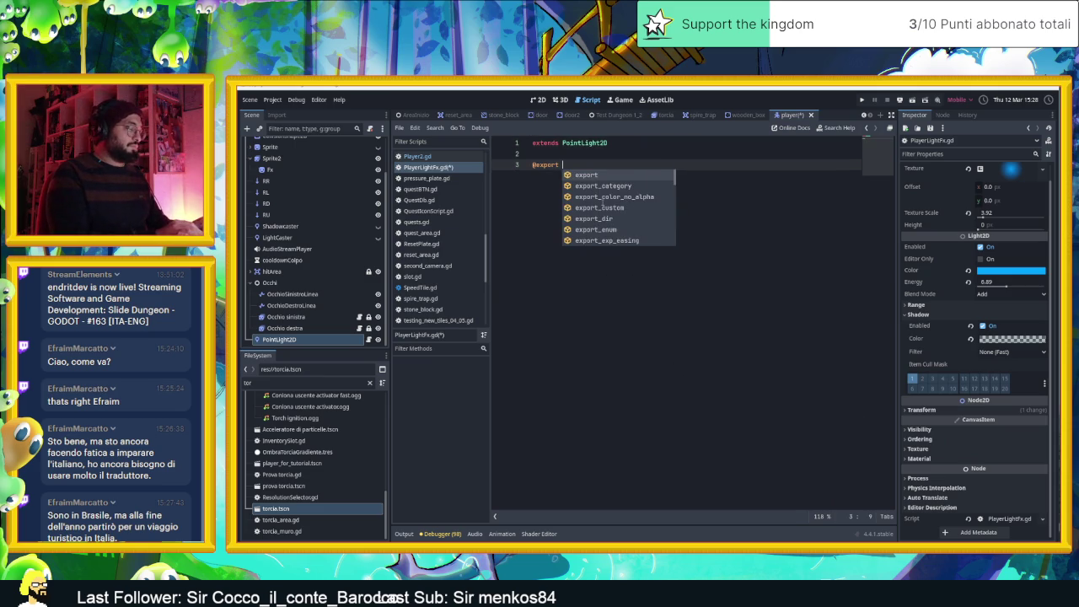
{"action": "type", "text": "var"}
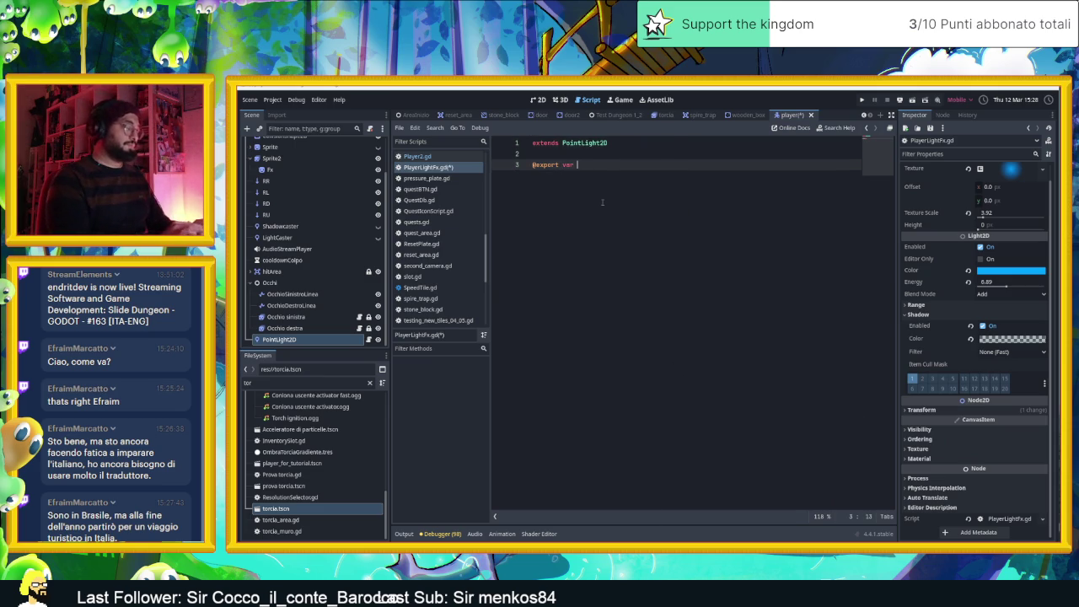
{"action": "type", "text": "nodoDiRiferimento :"}
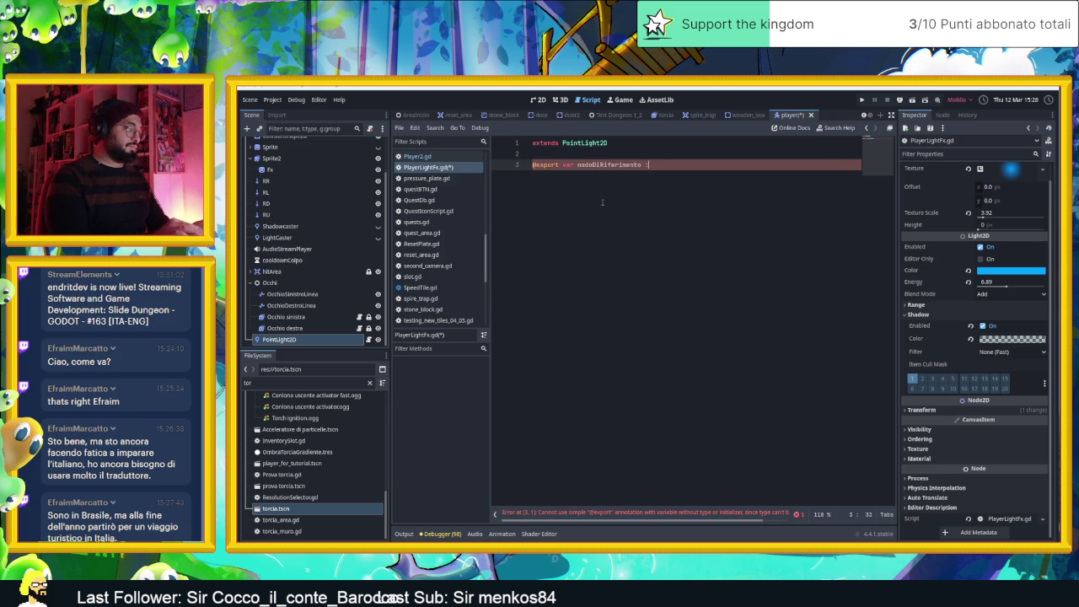
{"action": "type", "text": " o"}
{"action": "key", "text": "ctrl+s"}
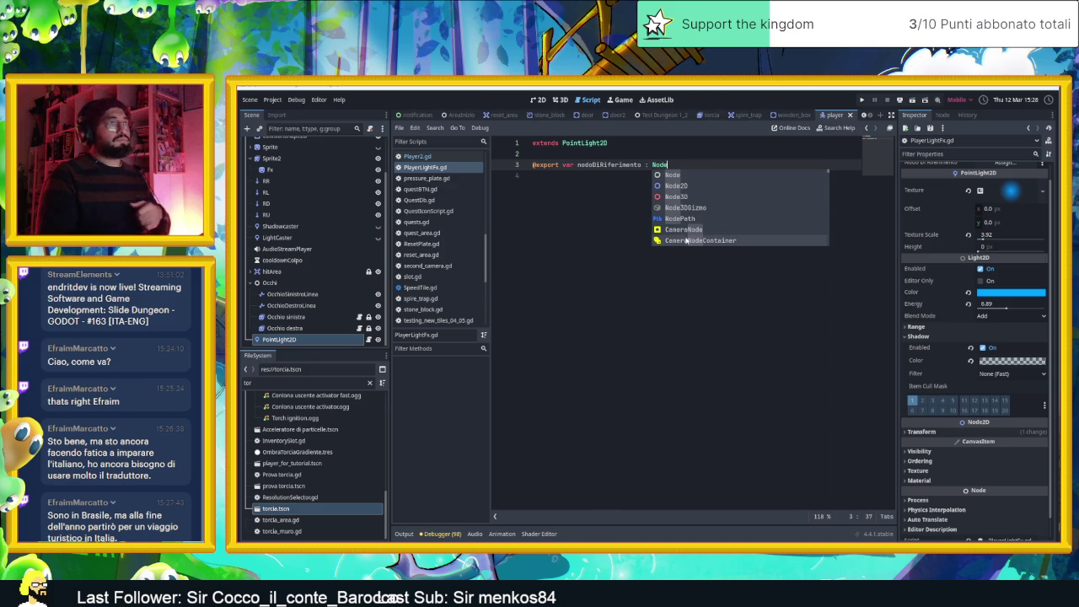
{"action": "left_click", "coordinate": [724, 311]}
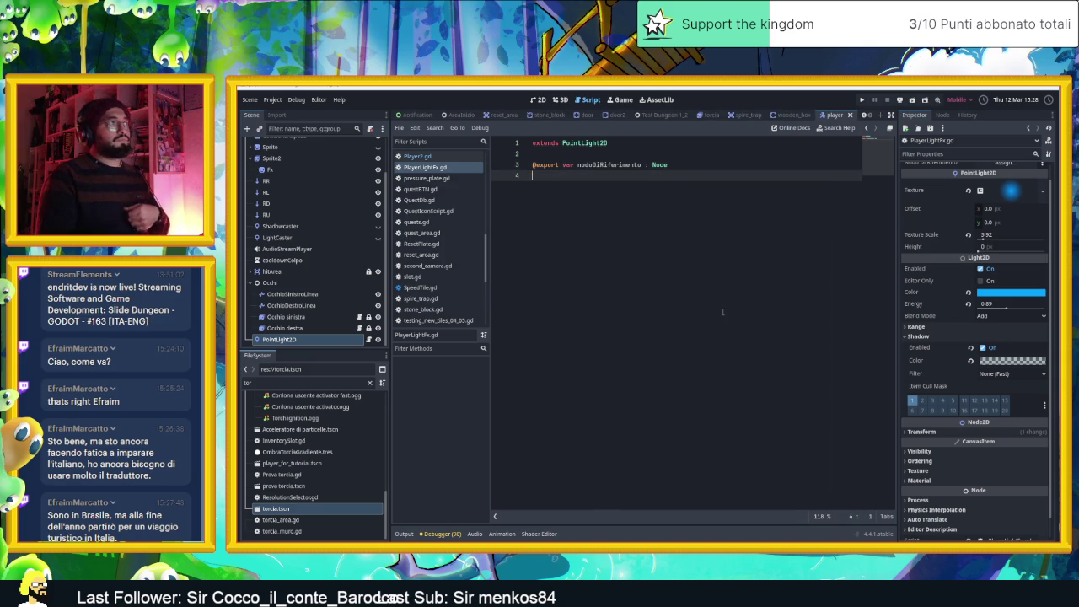
{"action": "scroll", "coordinate": [1003, 194], "scroll_direction": "up", "scroll_amount": 1}
{"action": "left_click", "coordinate": [1003, 179]}
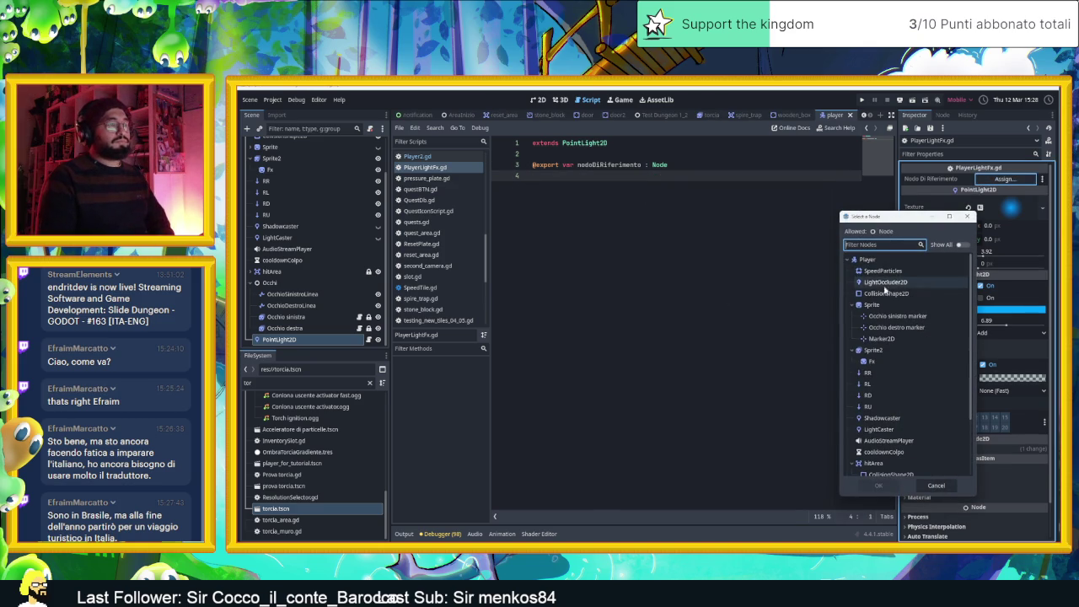
Assign Sprite2 to Nodo Di Riferimento and begin a new func declaration on line 5
{"action": "left_click", "coordinate": [895, 352]}
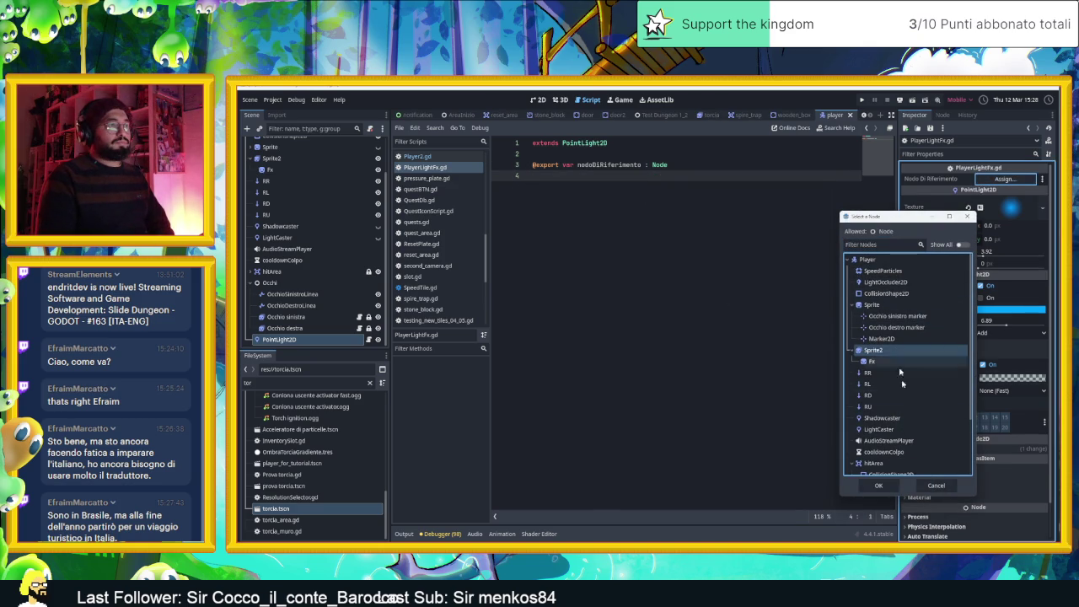
{"action": "left_click", "coordinate": [878, 486]}
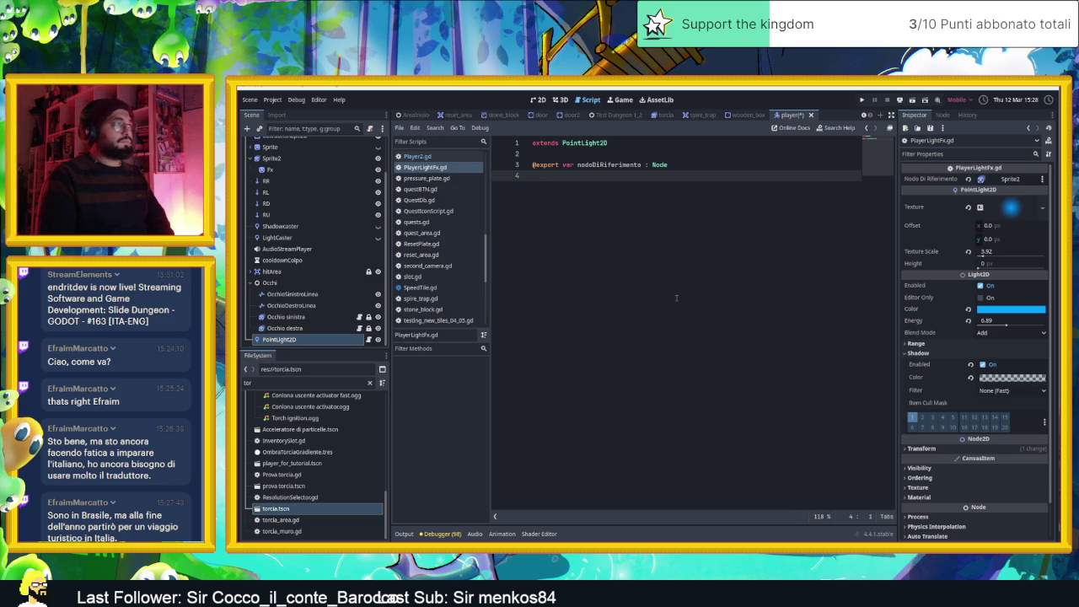
{"action": "scroll", "coordinate": [274, 204], "scroll_direction": "up", "scroll_amount": 3}
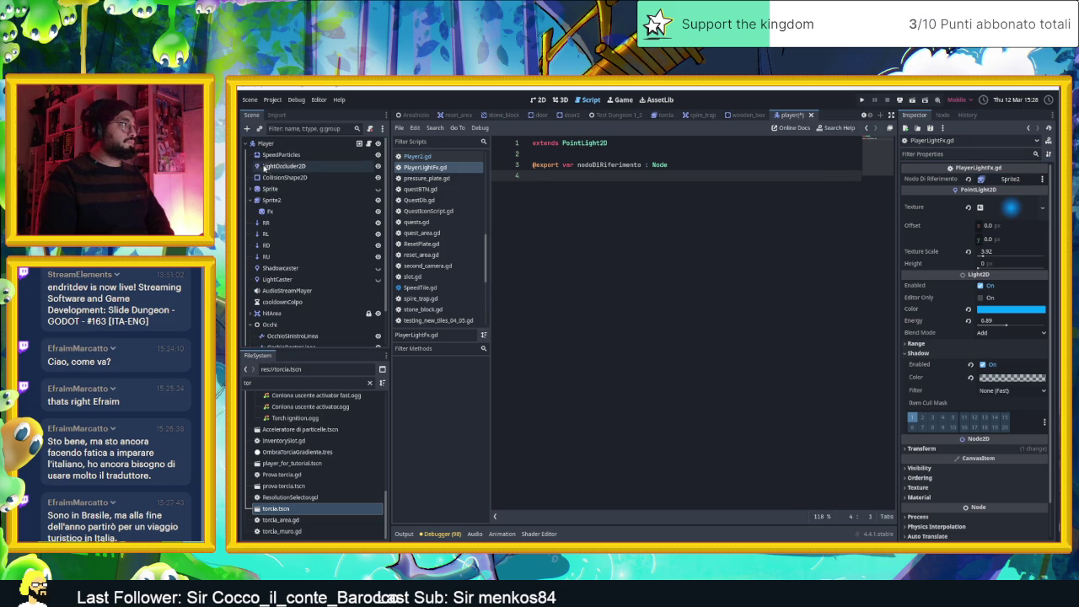
{"action": "left_click", "coordinate": [275, 205]}
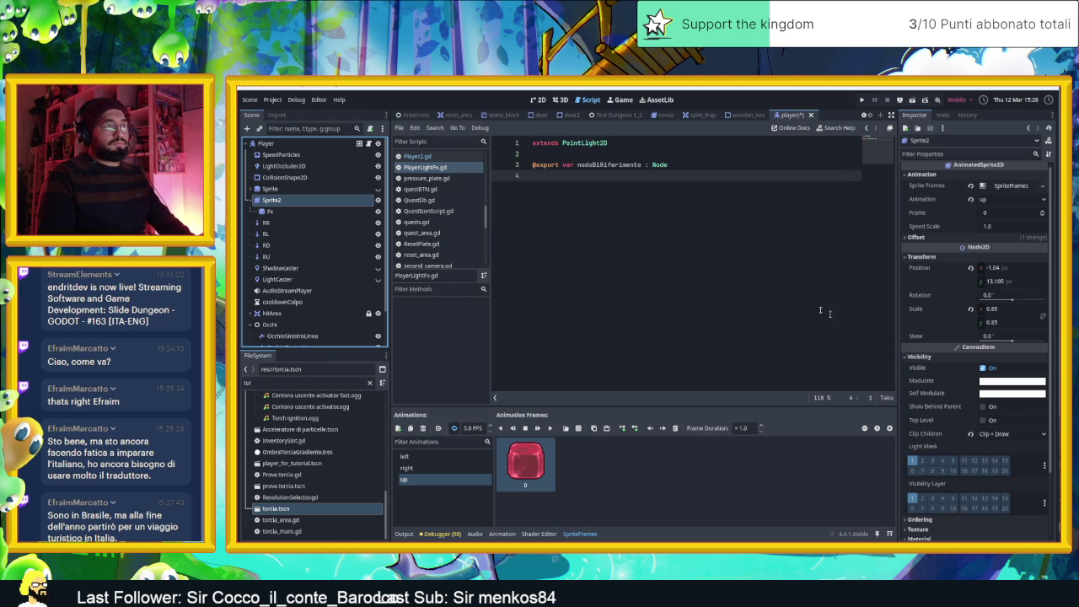
{"action": "key", "text": "Return"}
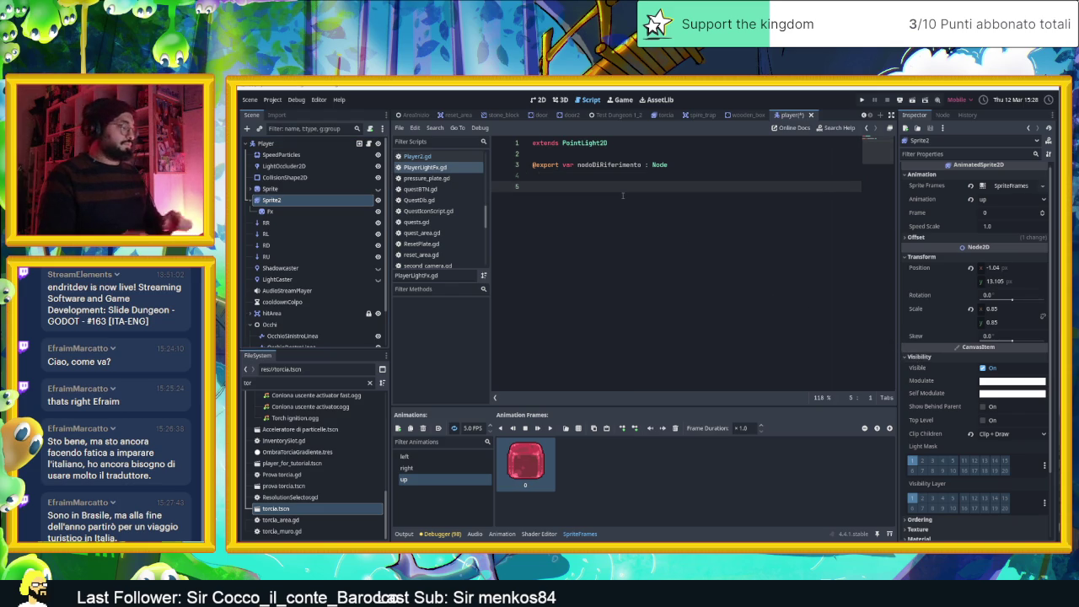
{"action": "type", "text": "func read"}
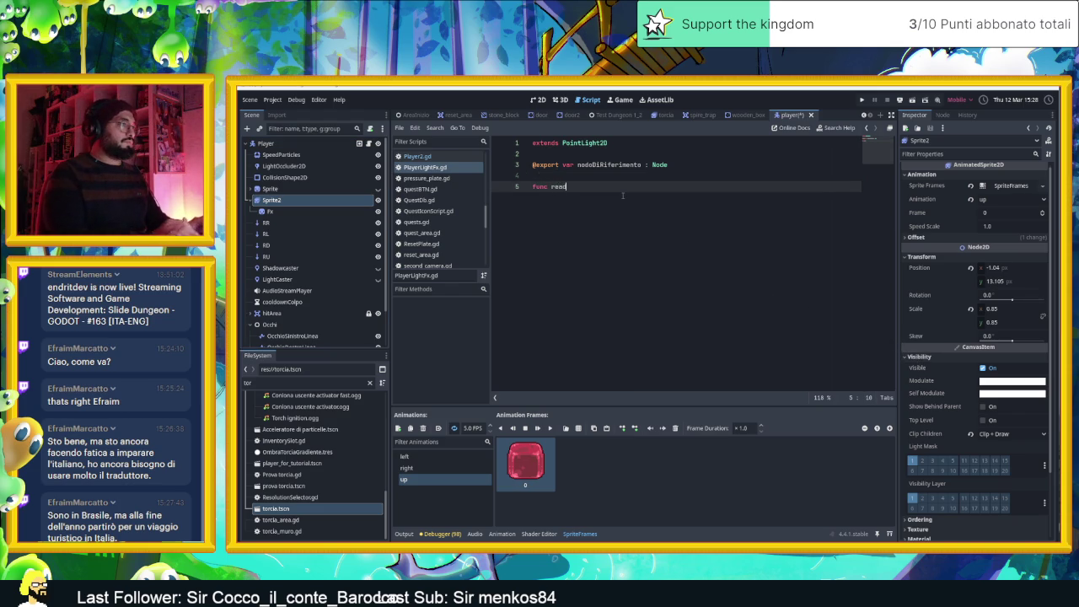
Write _process with 'position = nodoDiRiferimento.position' and save PlayerLightFx.gd
{"action": "key", "text": "BackSpace"}
{"action": "key", "text": "BackSpace"}
{"action": "key", "text": "BackSpace"}
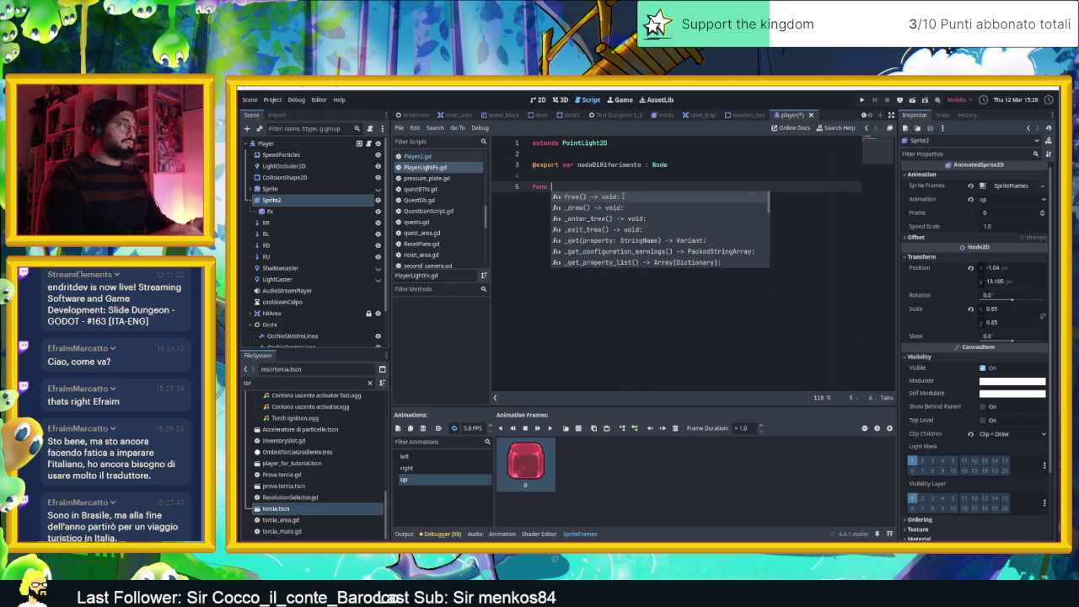
{"action": "type", "text": "pro"}
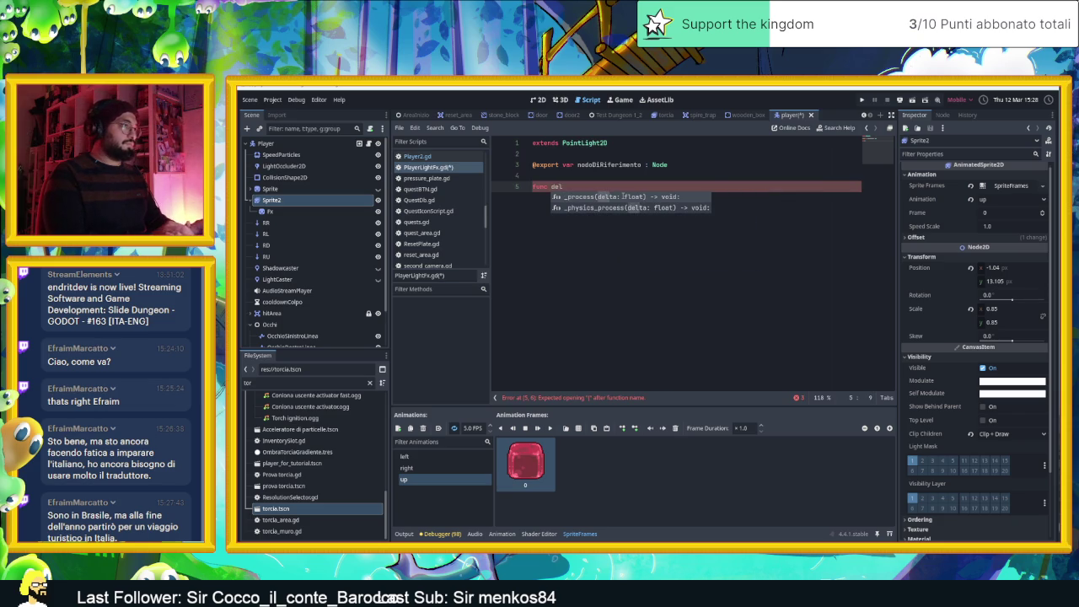
{"action": "key", "text": "Return"}
{"action": "key", "text": "Return"}
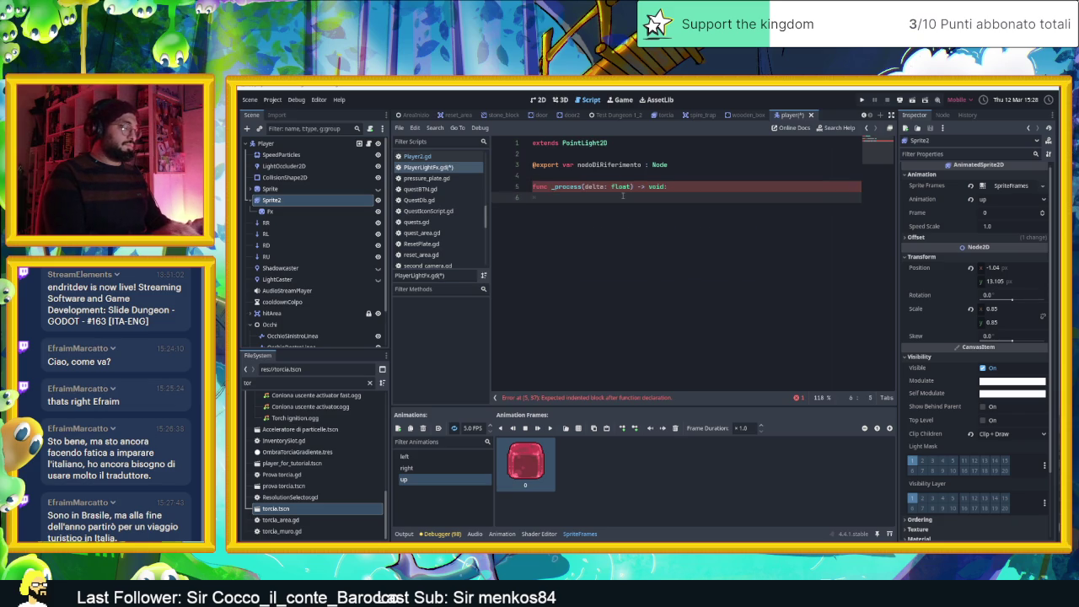
{"action": "type", "text": "position"}
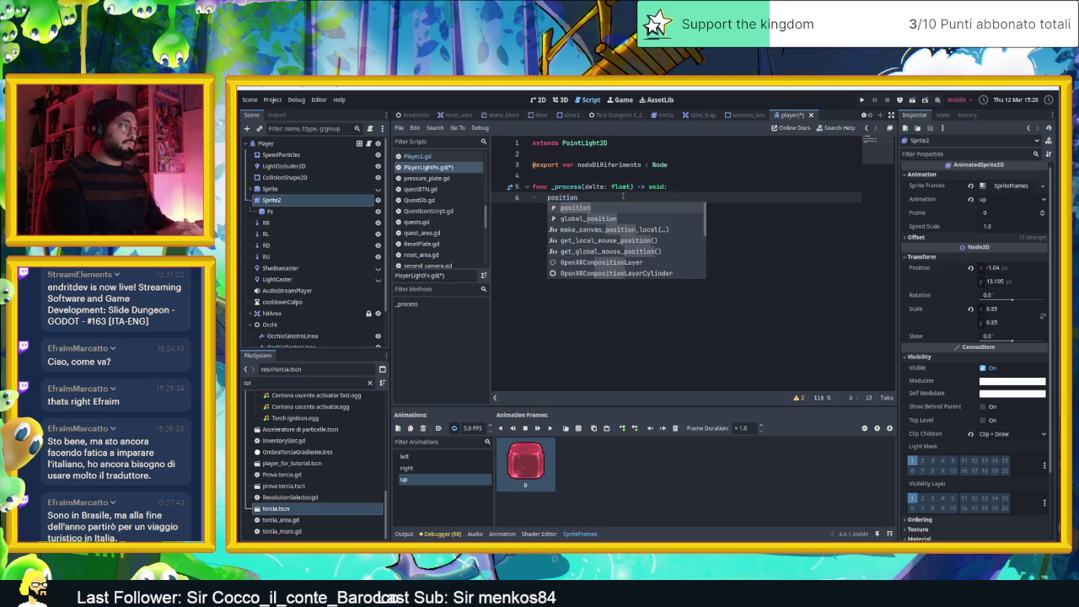
{"action": "type", "text": " = "}
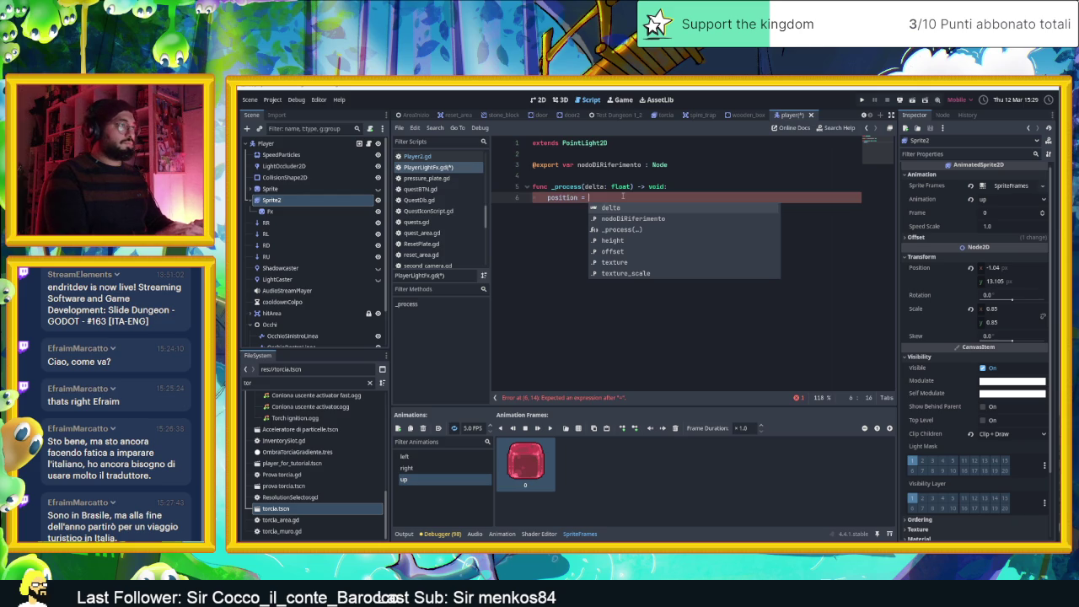
{"action": "type", "text": "no"}
{"action": "key", "text": "Return"}
{"action": "key", "text": "BackSpace"}
{"action": "type", "text": "pos"}
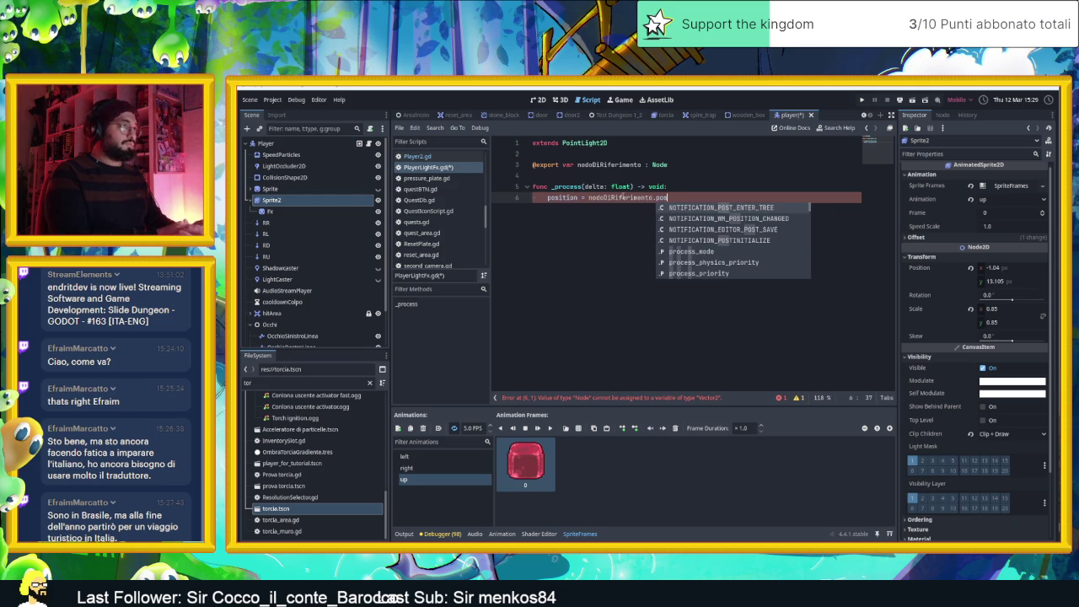
{"action": "type", "text": "ition"}
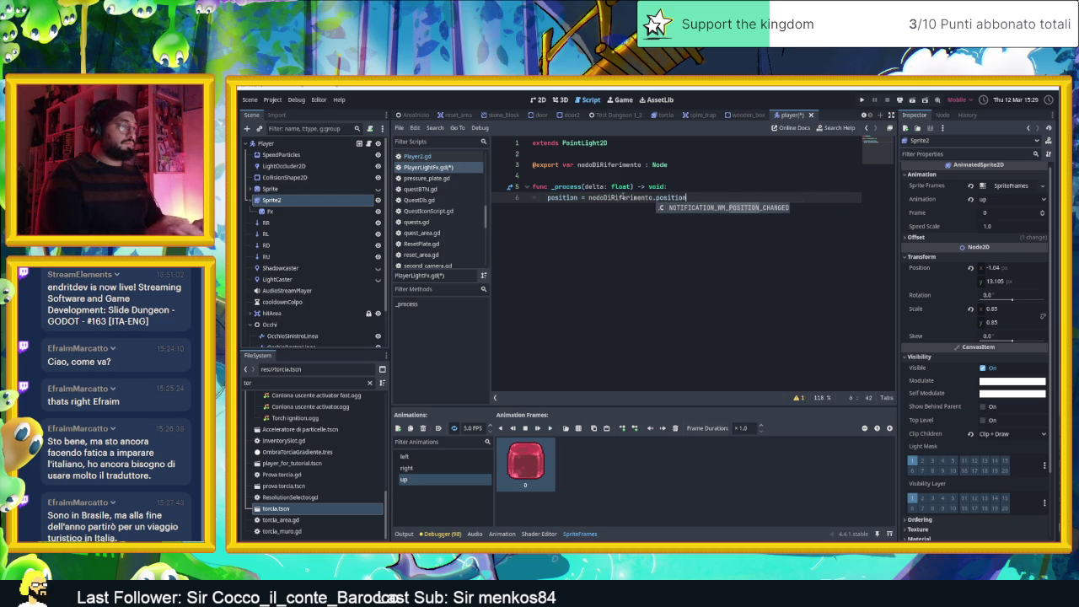
{"action": "key", "text": "ctrl+s"}
{"action": "key", "text": "Escape"}
{"action": "key", "text": "Return"}
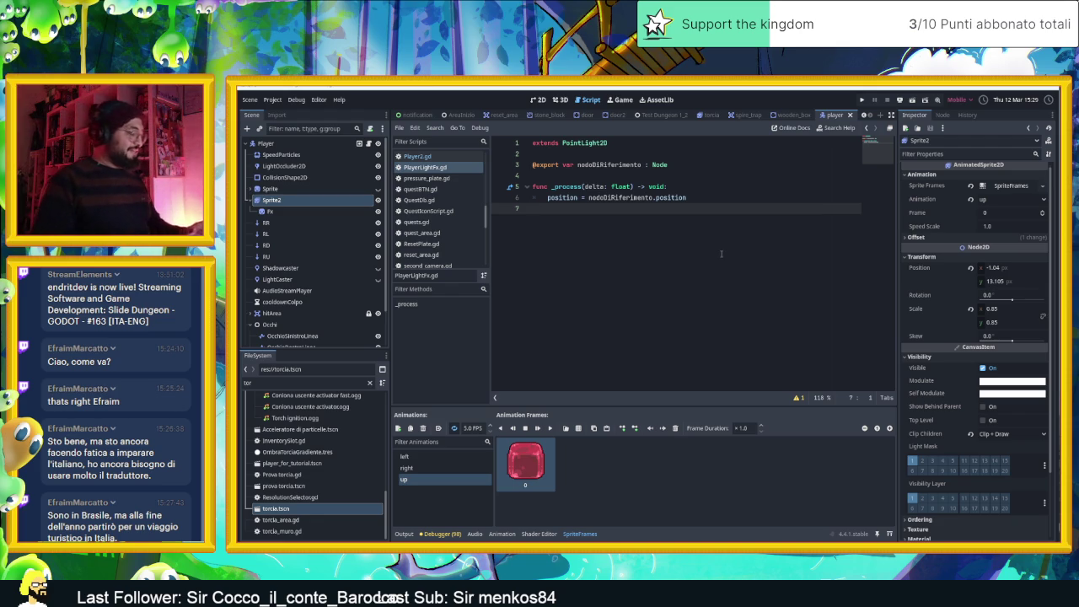
Select the PointLight2D node and start renaming it, leaving the name unchanged at first
{"action": "scroll", "coordinate": [289, 270], "scroll_direction": "down", "scroll_amount": 2}
{"action": "left_click", "coordinate": [307, 339]}
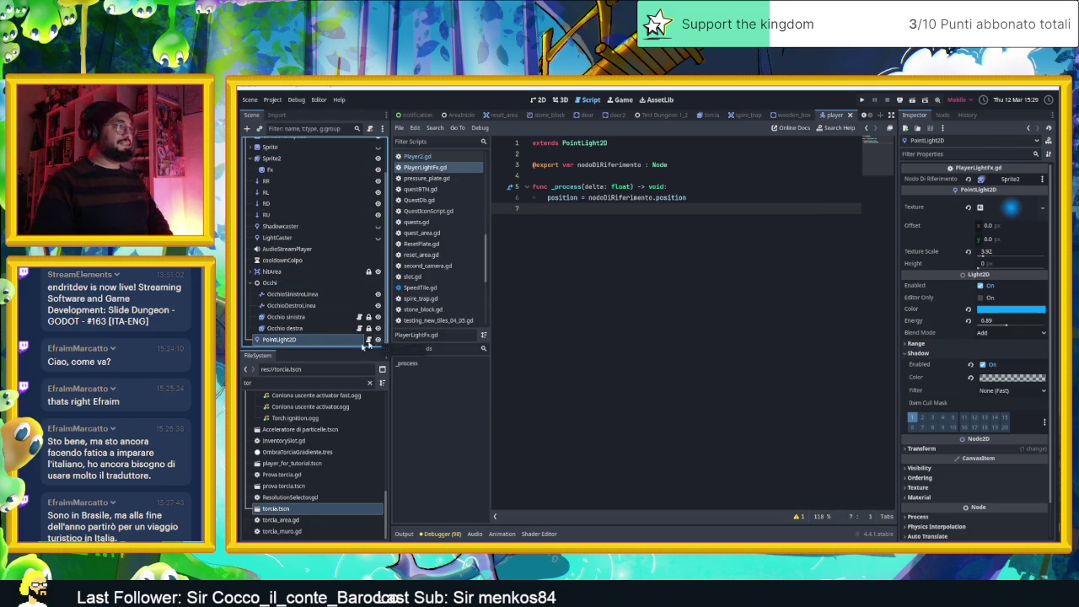
{"action": "double_click", "coordinate": [323, 342]}
{"action": "left_click", "coordinate": [324, 342]}
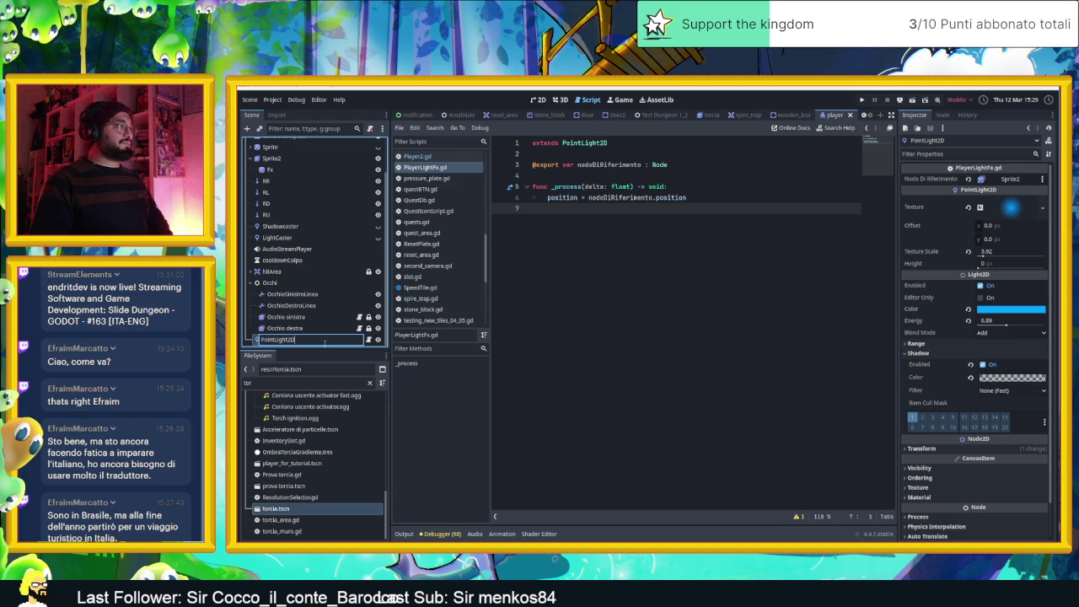
{"action": "left_click", "coordinate": [618, 346]}
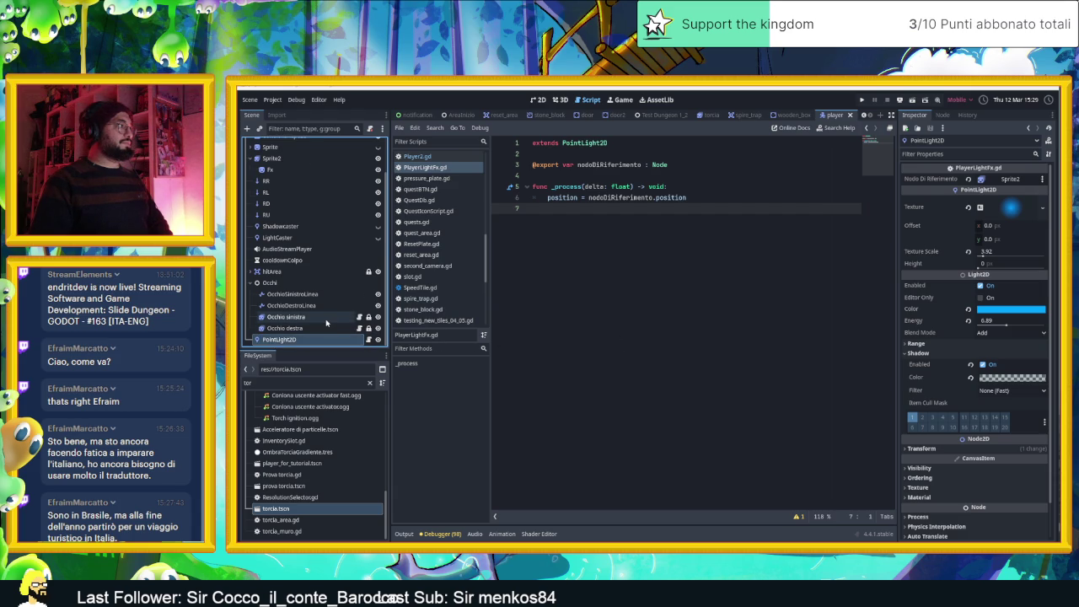
{"action": "scroll", "coordinate": [327, 322], "scroll_direction": "up", "scroll_amount": 2}
{"action": "scroll", "coordinate": [326, 323], "scroll_direction": "down", "scroll_amount": 2}
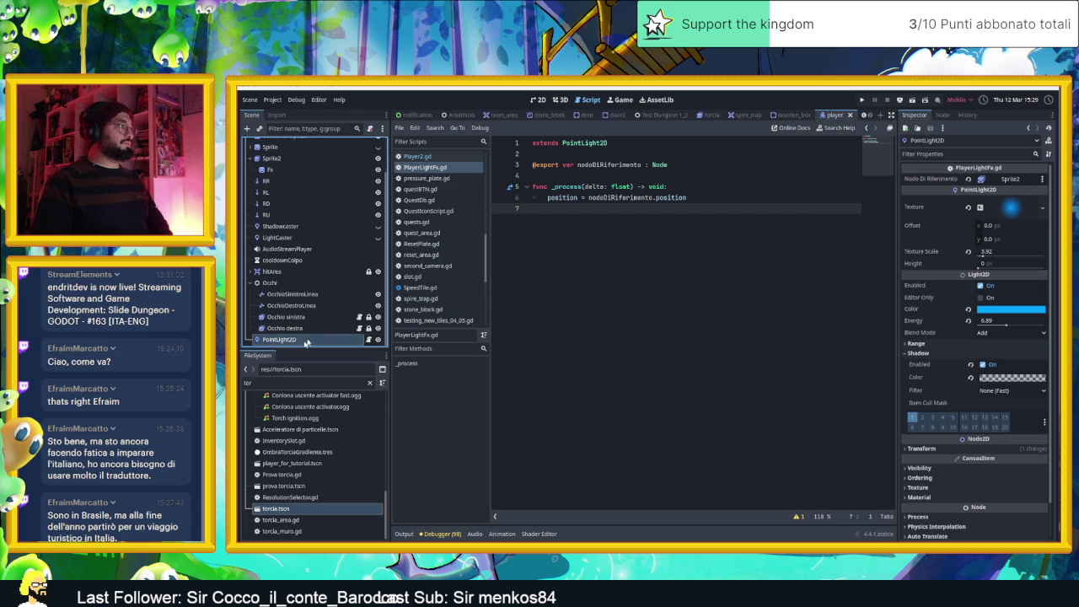
Rename the light node to PlayerLightFx, then bring up the Player2.gd script
{"action": "double_click", "coordinate": [302, 341]}
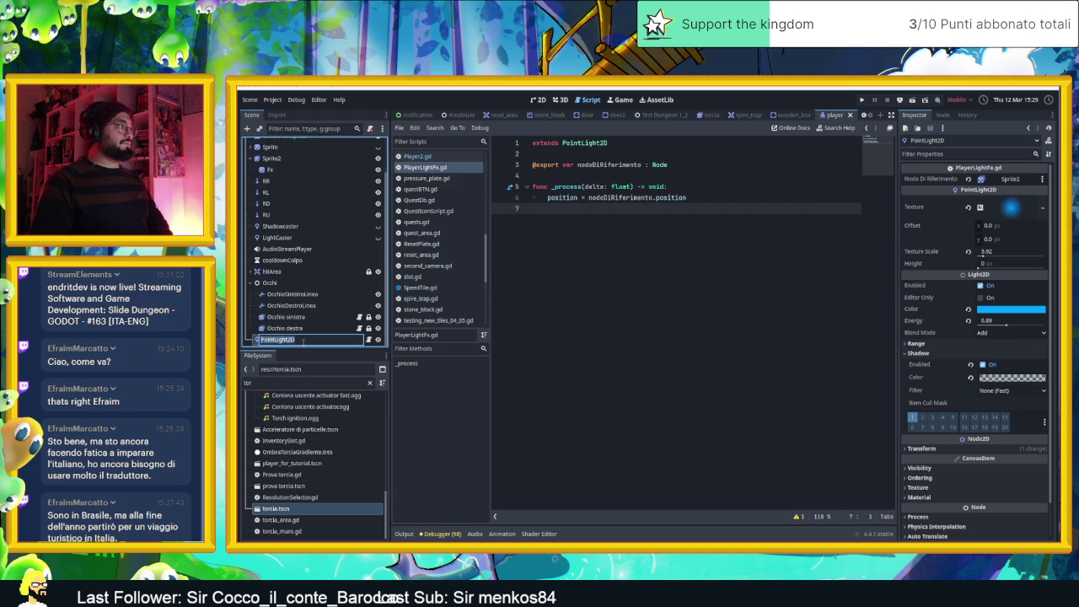
{"action": "type", "text": "Luce"}
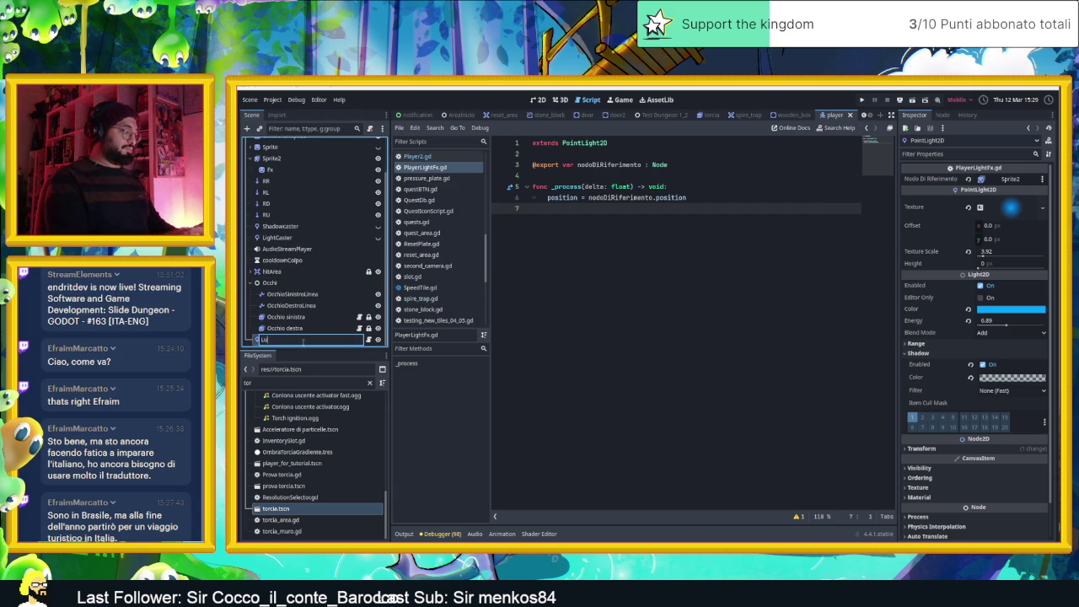
{"action": "key", "text": "BackSpace"}
{"action": "key", "text": "BackSpace"}
{"action": "key", "text": "BackSpace"}
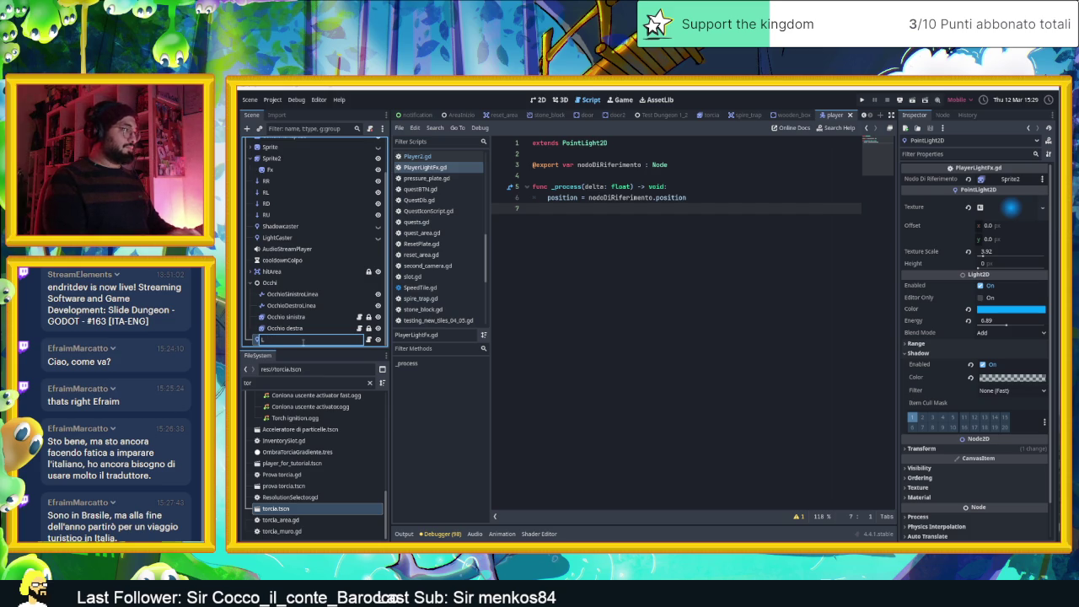
{"action": "type", "text": "ucePla"}
{"action": "key", "text": "BackSpace"}
{"action": "key", "text": "BackSpace"}
{"action": "key", "text": "BackSpace"}
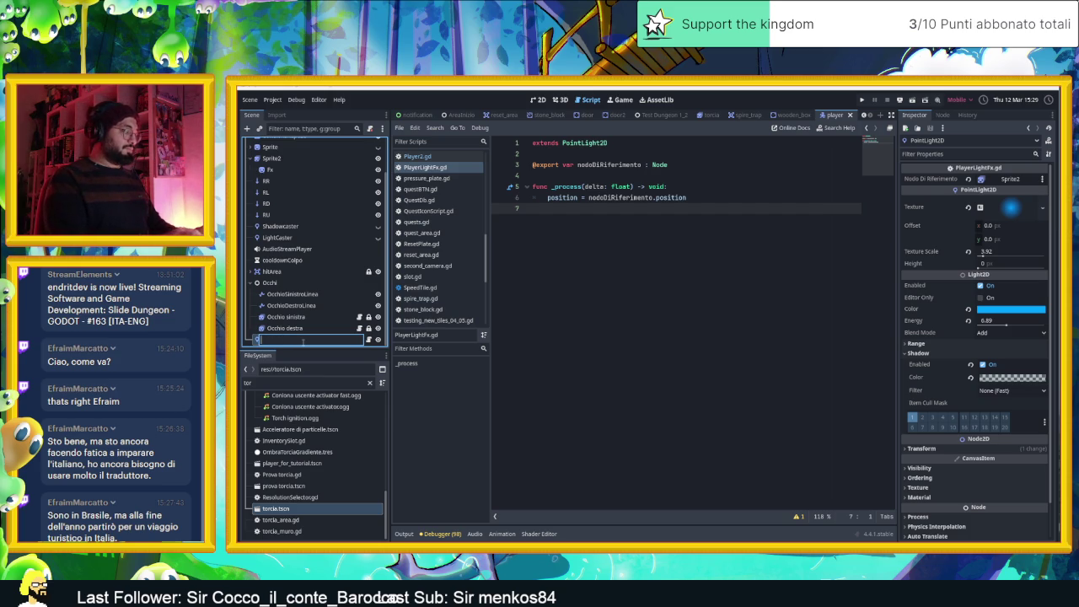
{"action": "type", "text": "yerLight"}
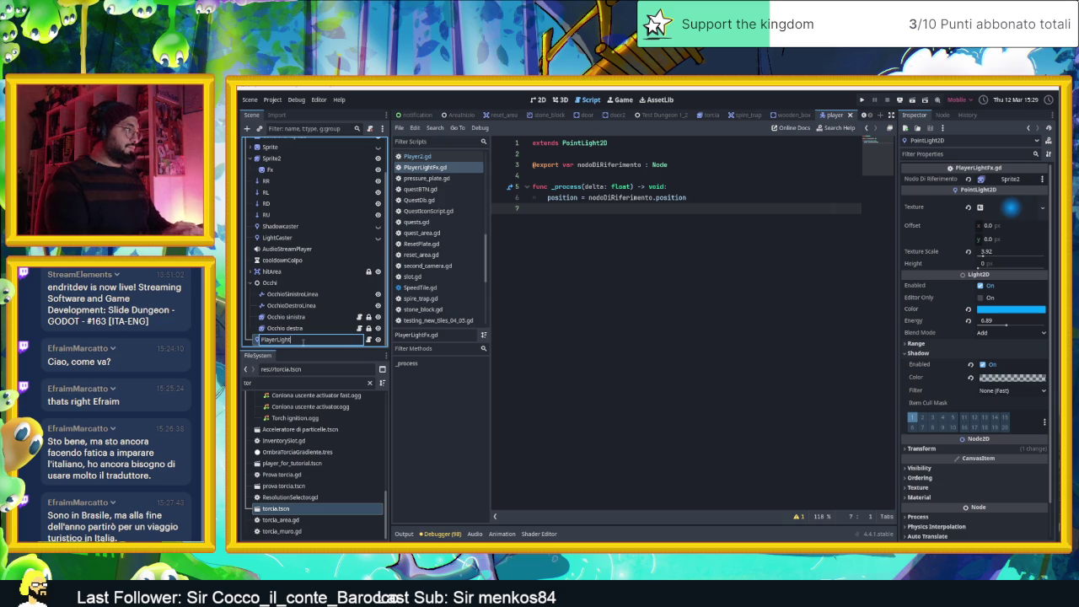
{"action": "type", "text": "Fx"}
{"action": "key", "text": "Return"}
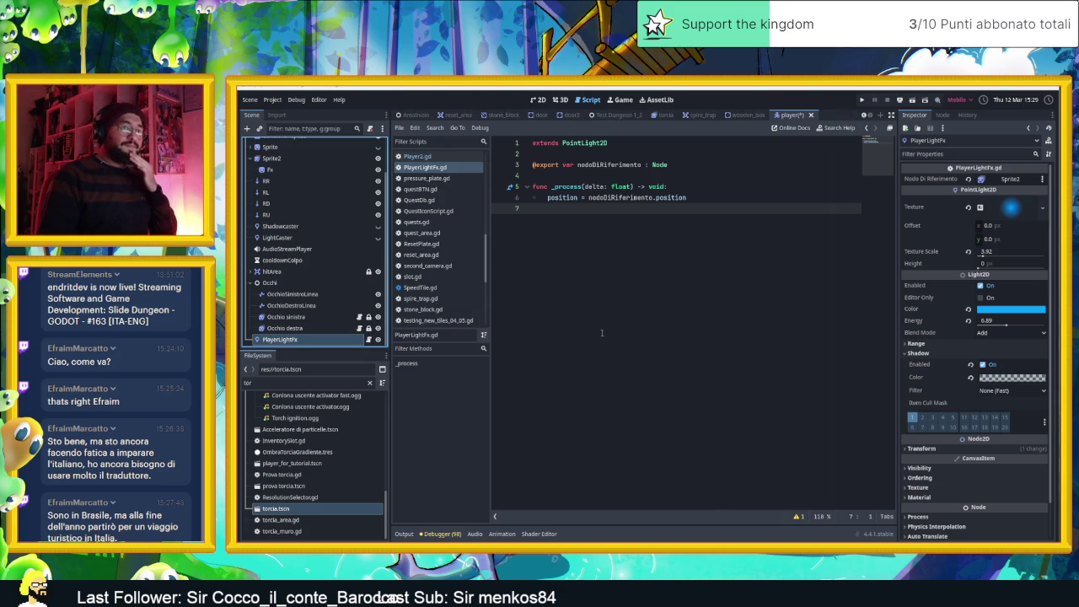
{"action": "scroll", "coordinate": [312, 194], "scroll_direction": "up", "scroll_amount": 2}
{"action": "left_click", "coordinate": [360, 143]}
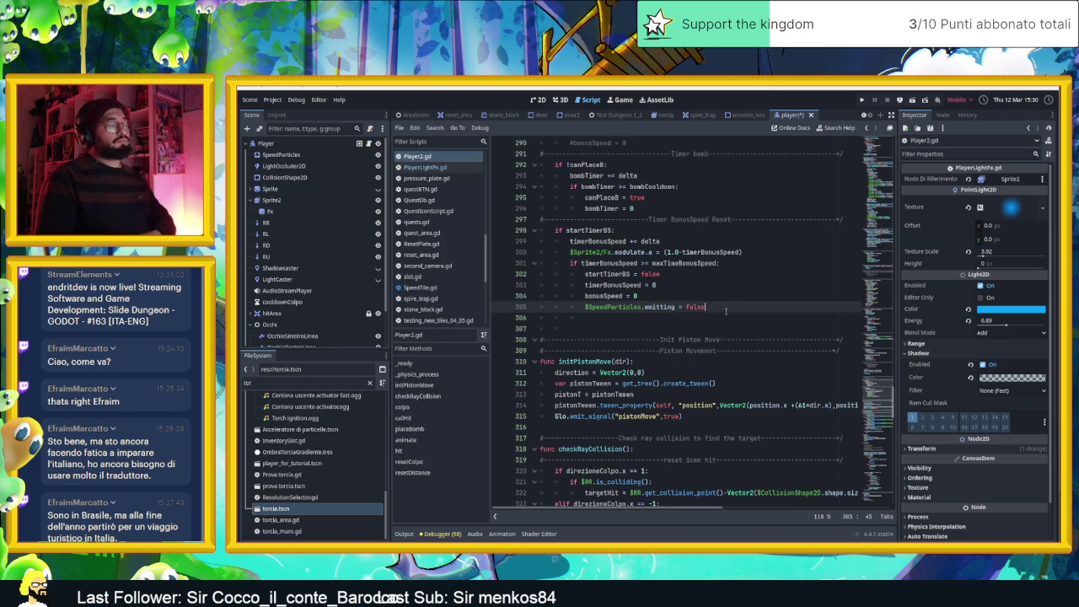
Add '$PlayerLightFx.visible = false' after the SpeedParticles line in Player2.gd
{"action": "key", "text": "Return"}
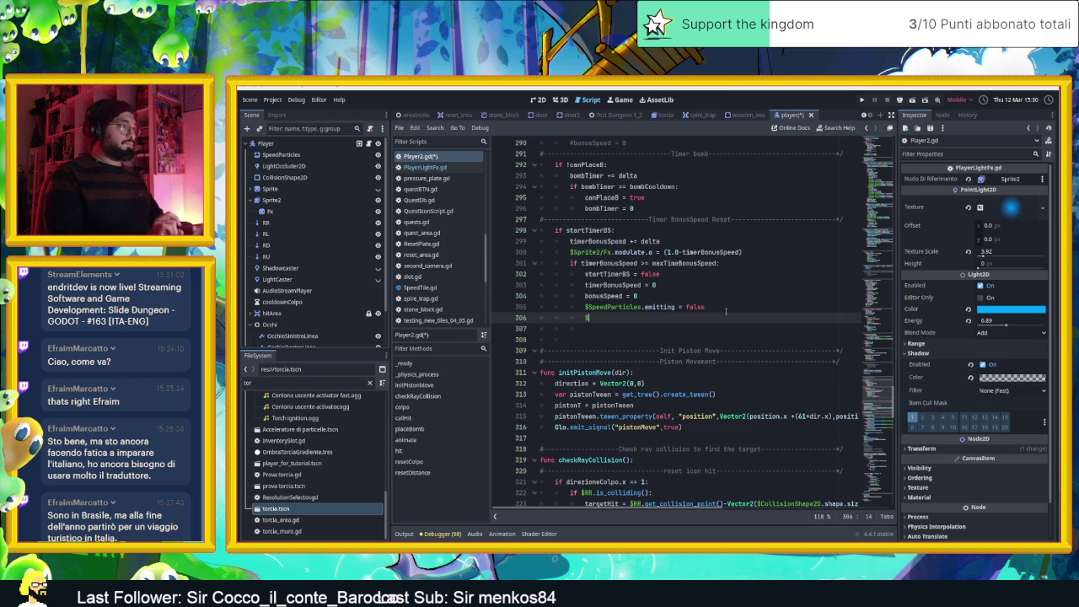
{"action": "type", "text": "Pl"}
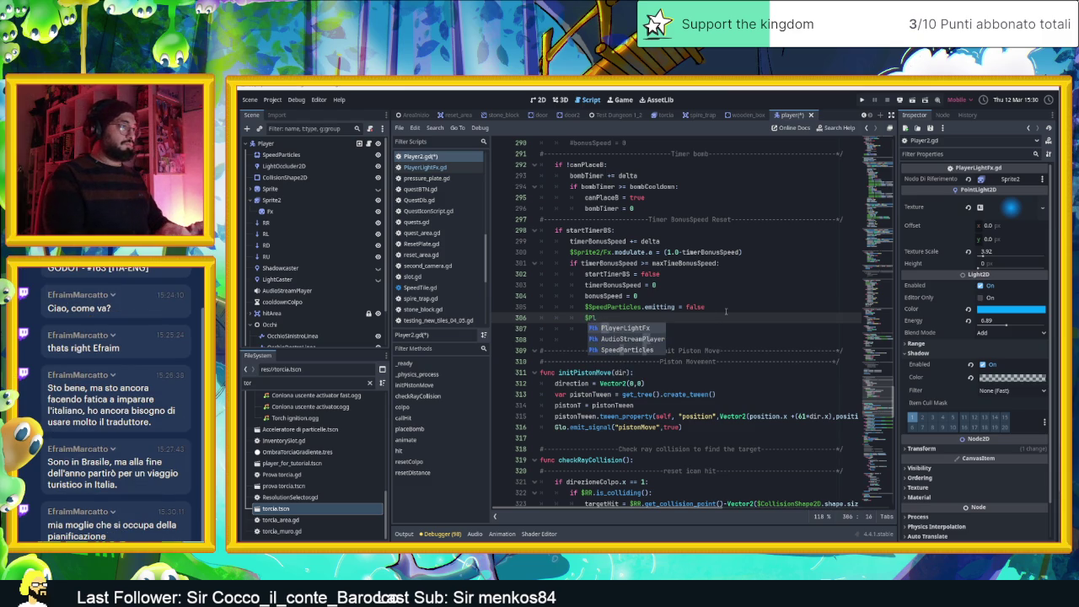
{"action": "key", "text": "Return"}
{"action": "type", "text": "v"}
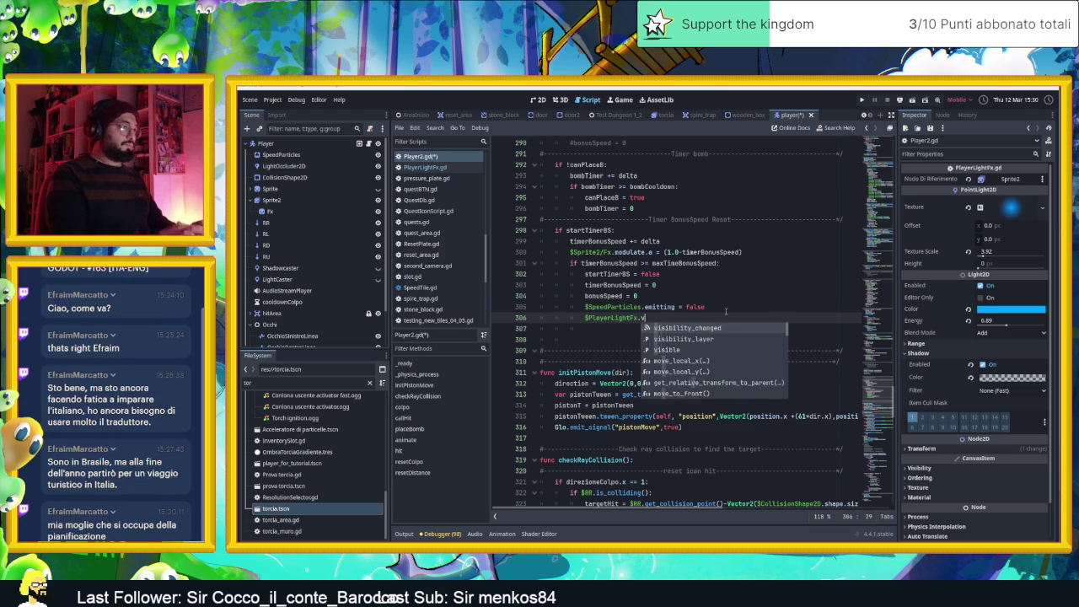
{"action": "type", "text": "isible = f"}
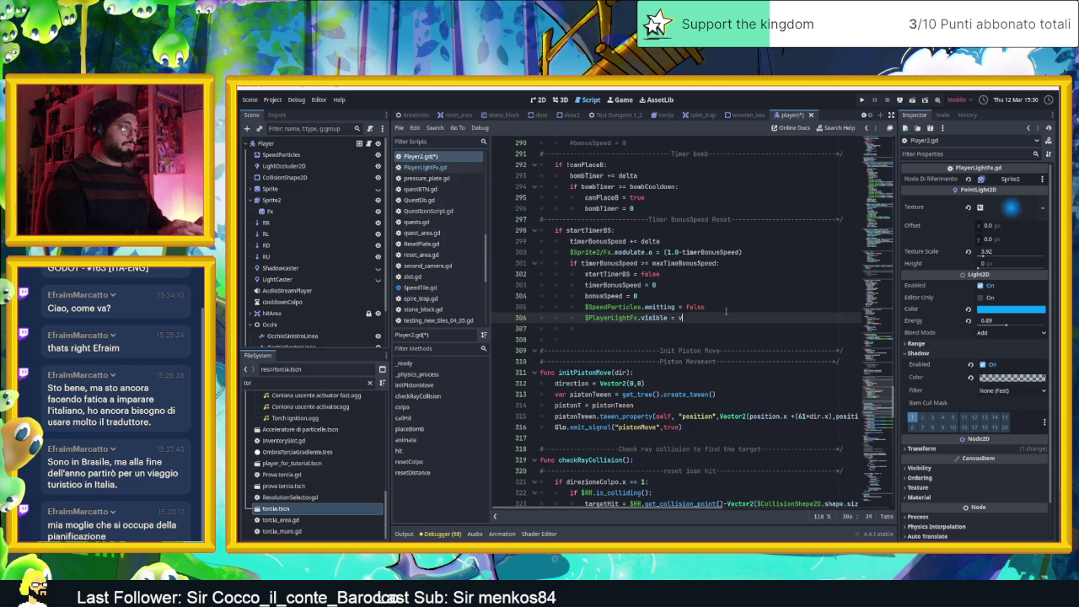
{"action": "type", "text": "alse"}
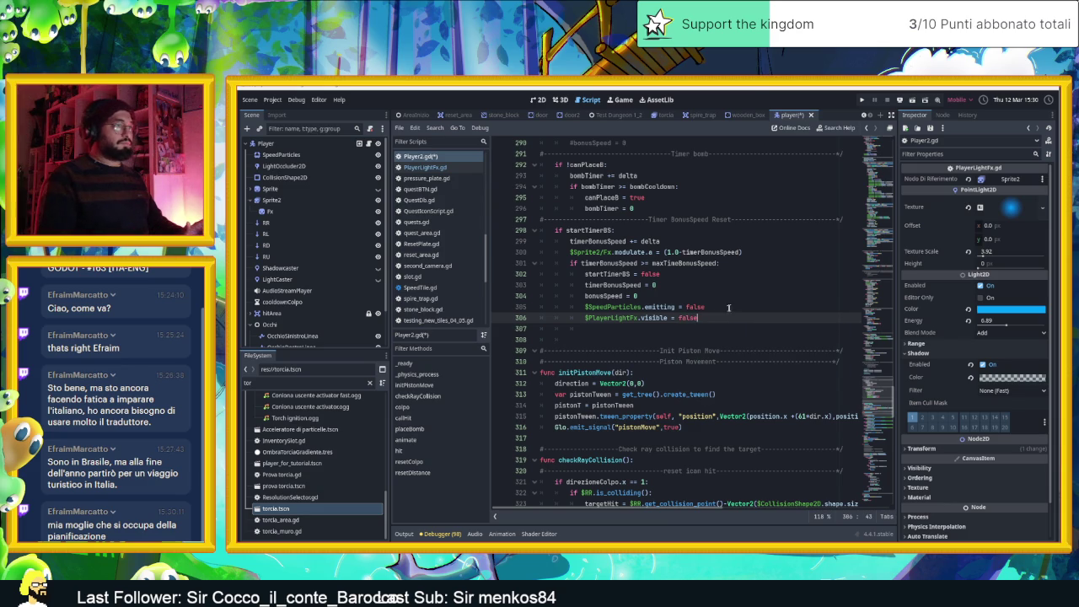
Add '$PlayerLightFx.modulate.a = (1.0-timerBonusSpeed)' below line 300 and save Player2.gd
{"action": "left_click", "coordinate": [734, 296]}
{"action": "left_click", "coordinate": [753, 252]}
{"action": "key", "text": "Return"}
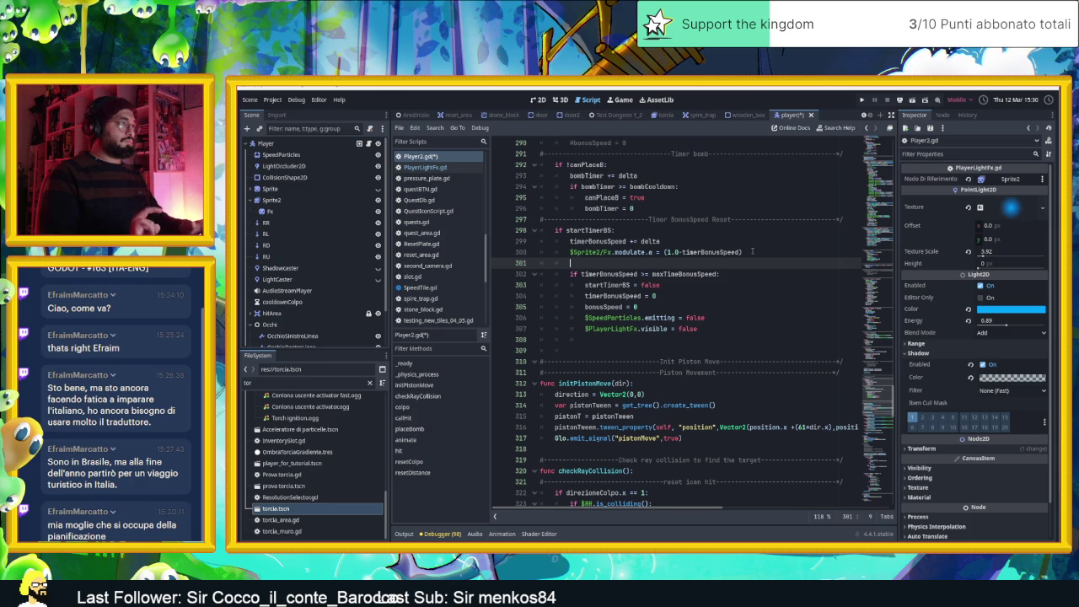
{"action": "type", "text": "$pla"}
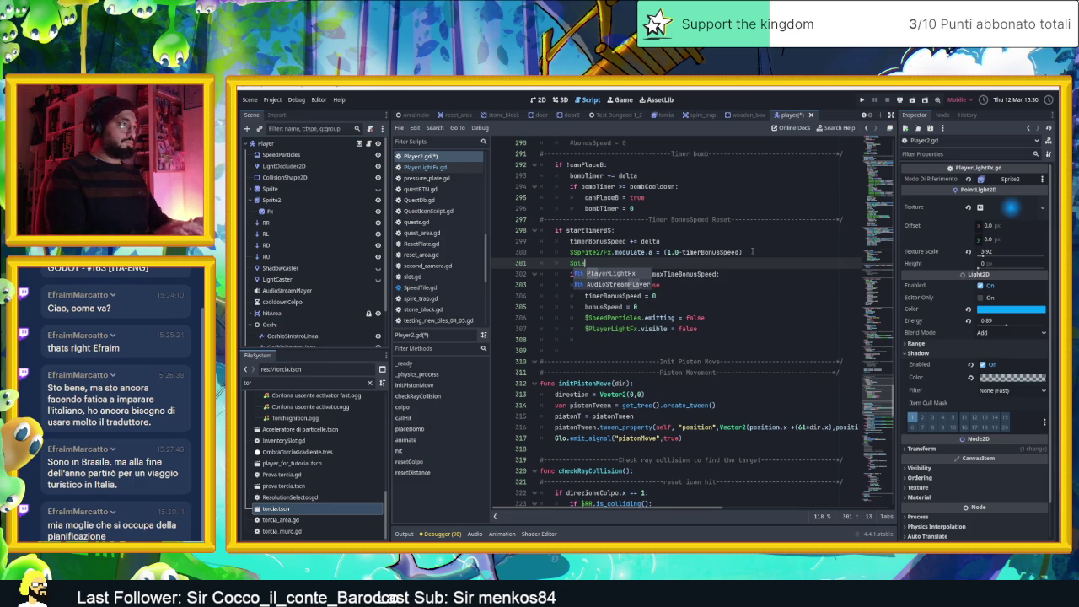
{"action": "key", "text": "Return"}
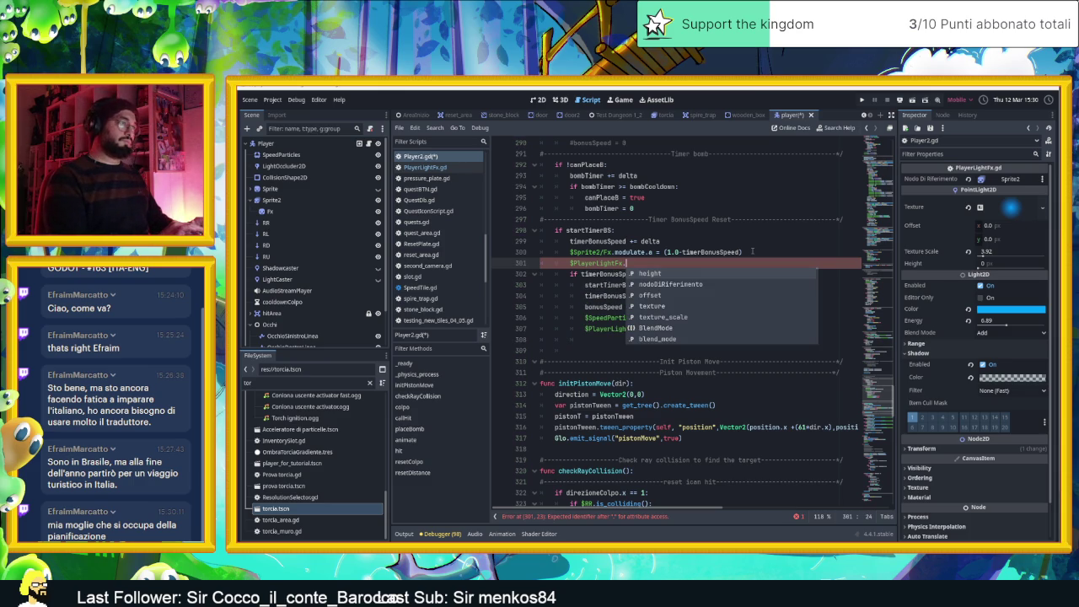
{"action": "type", "text": "mod"}
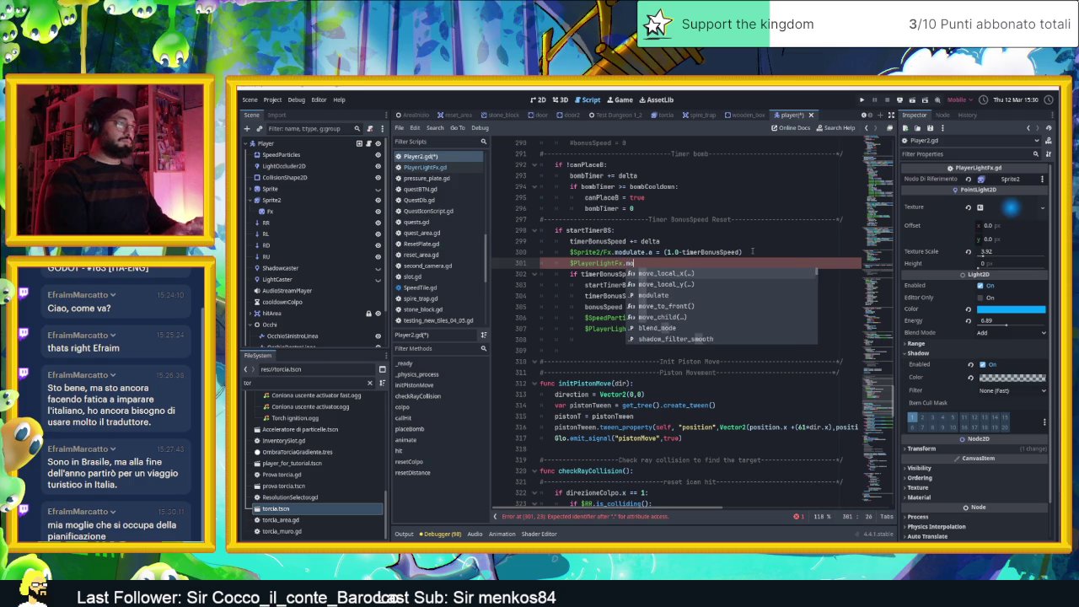
{"action": "key", "text": "Return"}
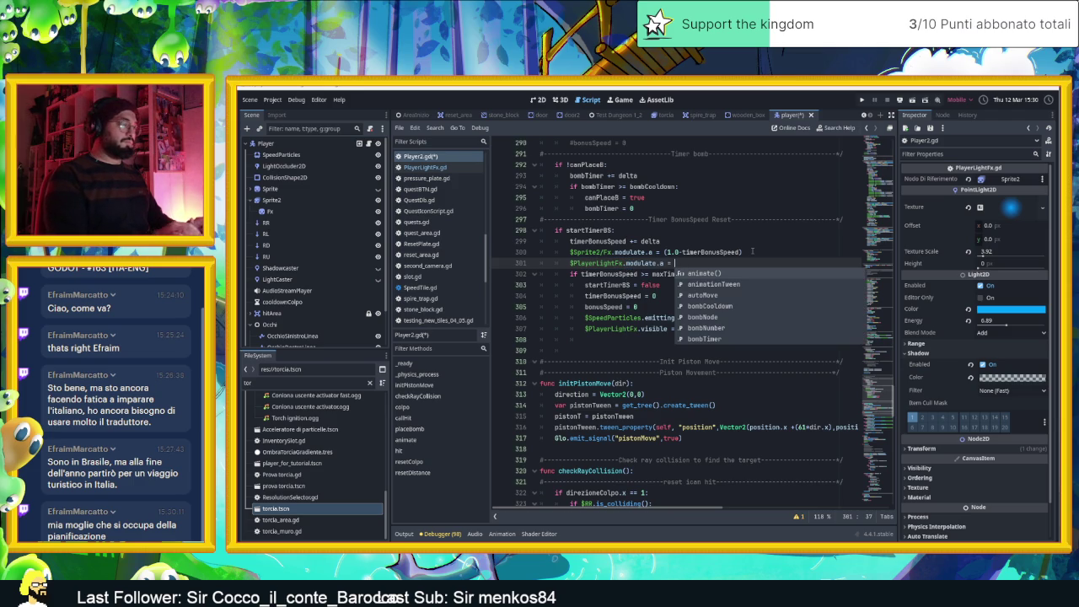
{"action": "left_click_drag", "start_coordinate": [752, 252], "coordinate": [661, 251]}
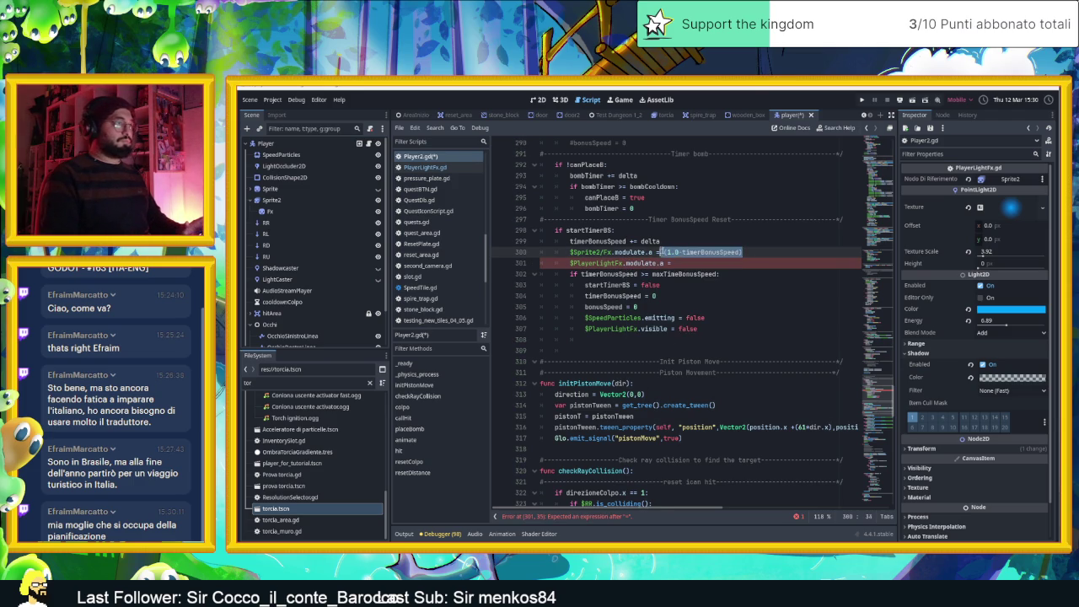
{"action": "key", "text": "ctrl+c"}
{"action": "left_click", "coordinate": [757, 263]}
{"action": "key", "text": "ctrl+v"}
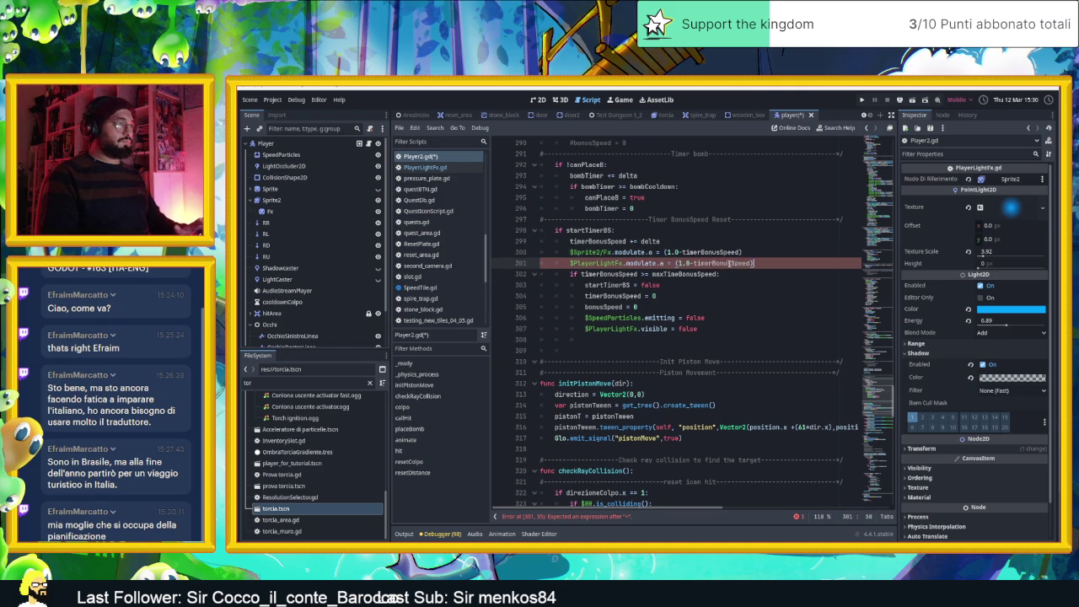
{"action": "key", "text": "ctrl+s"}
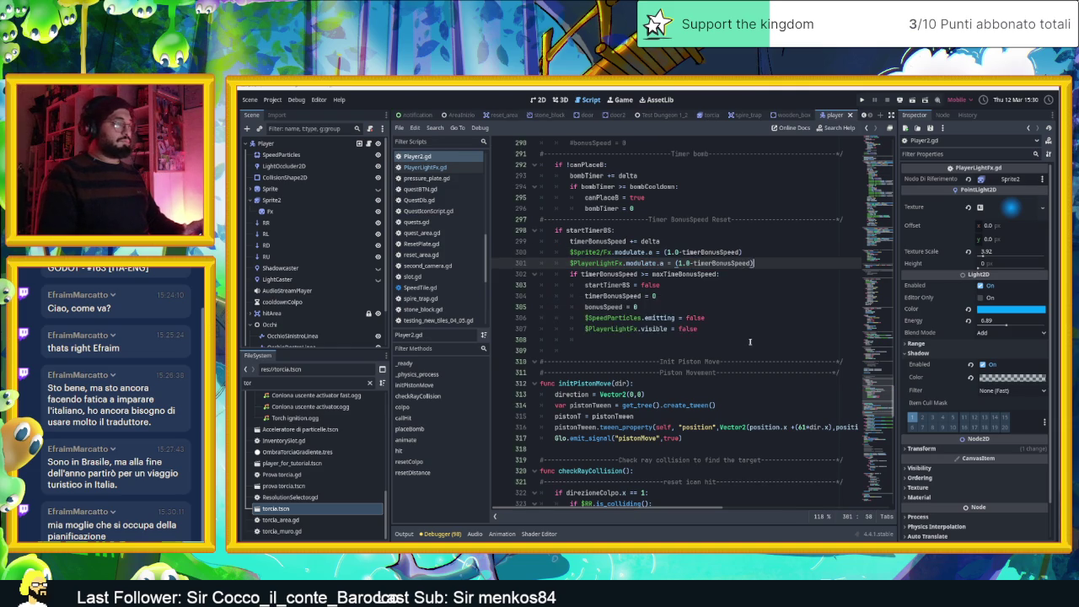
Scroll up to Player2.gd's AutoMove block and place the cursor after the SpeedParticles line 209
{"action": "scroll", "coordinate": [749, 342], "scroll_direction": "down", "scroll_amount": 3}
{"action": "scroll", "coordinate": [750, 341], "scroll_direction": "down", "scroll_amount": 2}
{"action": "scroll", "coordinate": [742, 291], "scroll_direction": "up", "scroll_amount": 4}
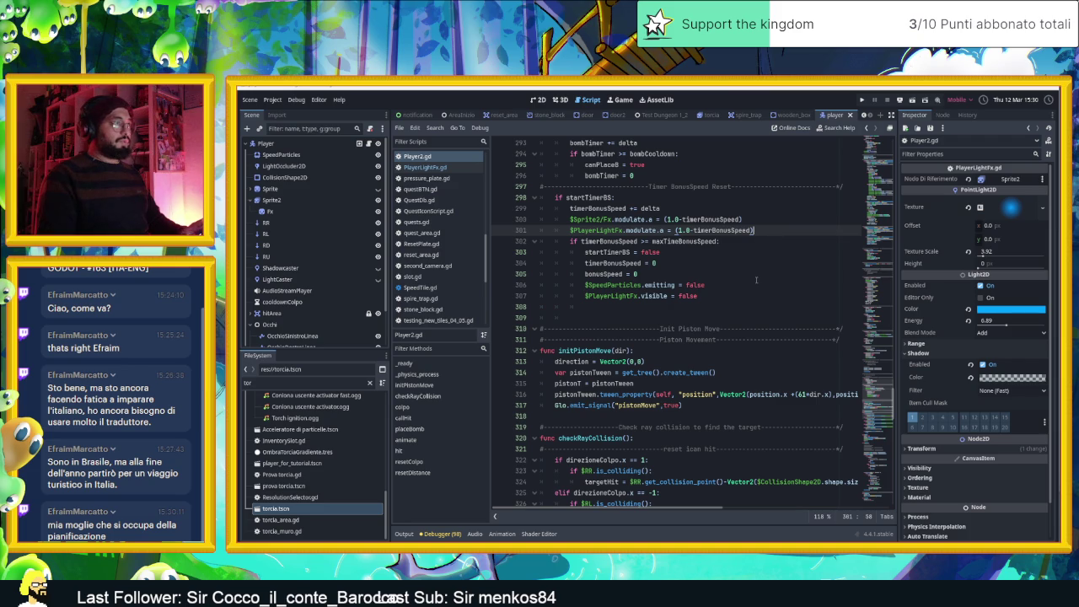
{"action": "scroll", "coordinate": [756, 280], "scroll_direction": "down", "scroll_amount": 20}
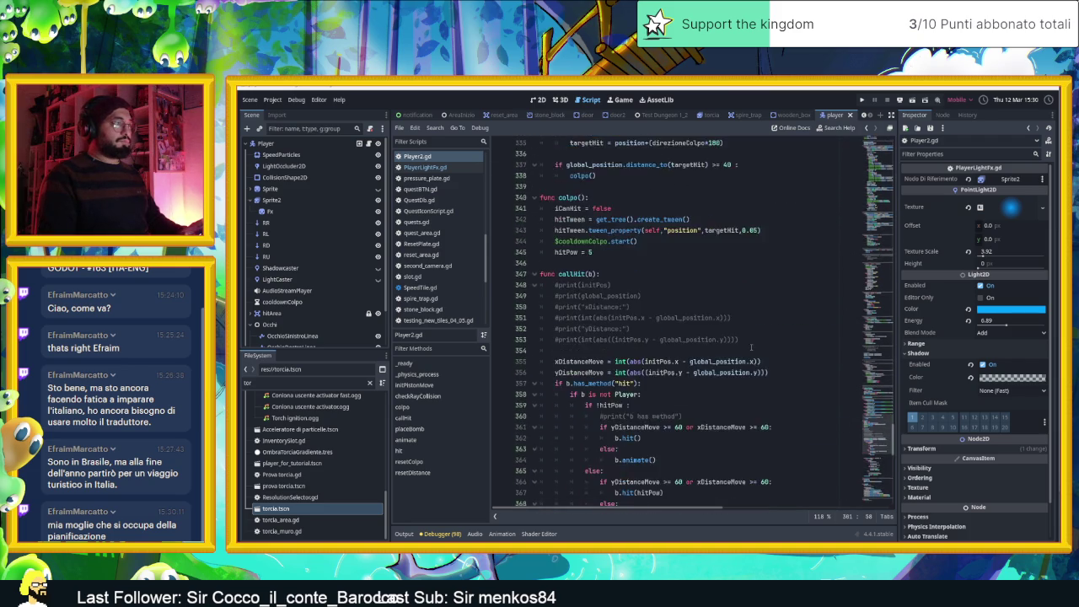
{"action": "scroll", "coordinate": [751, 347], "scroll_direction": "down", "scroll_amount": 12}
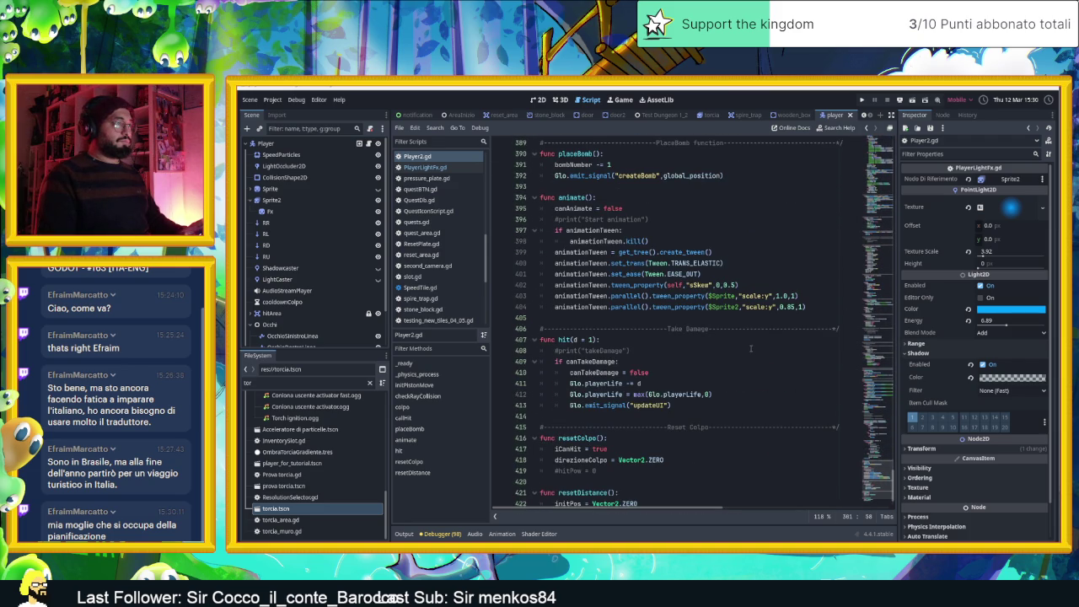
{"action": "scroll", "coordinate": [750, 348], "scroll_direction": "up", "scroll_amount": 20}
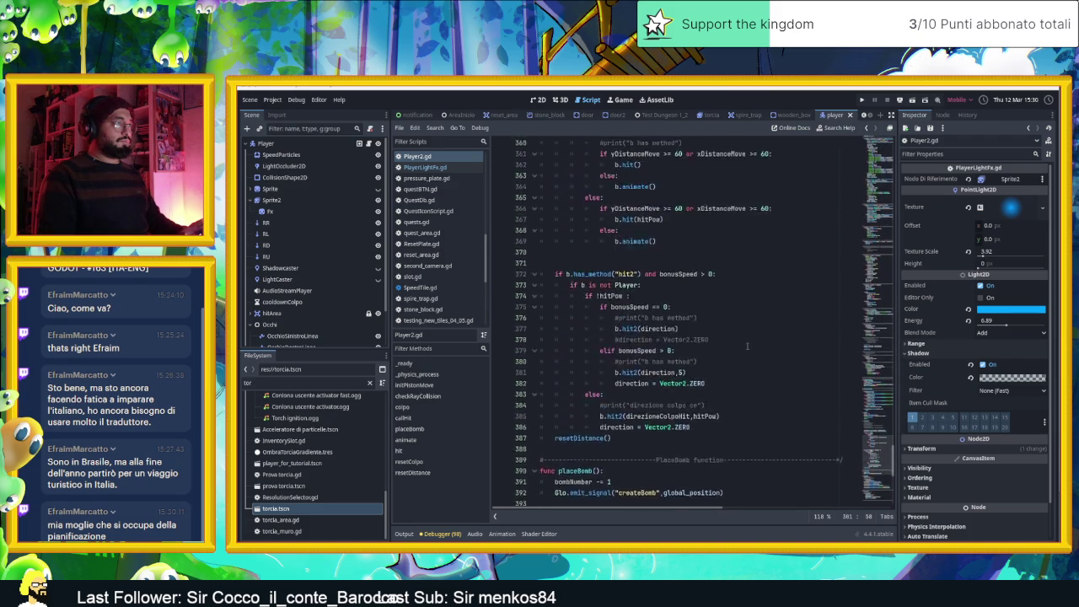
{"action": "scroll", "coordinate": [747, 346], "scroll_direction": "up", "scroll_amount": 6}
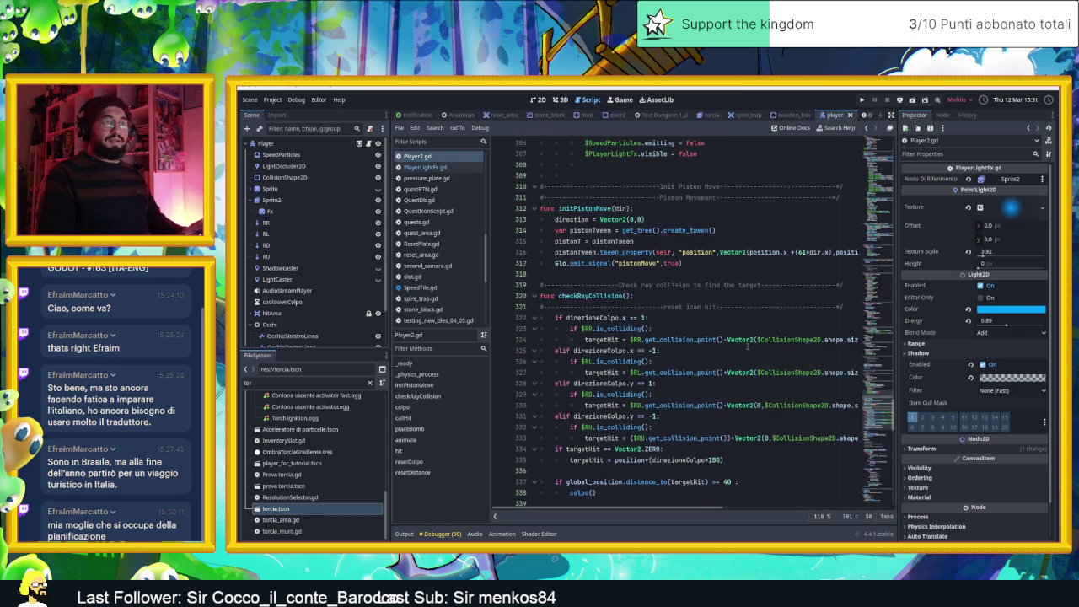
{"action": "scroll", "coordinate": [747, 346], "scroll_direction": "up", "scroll_amount": 12}
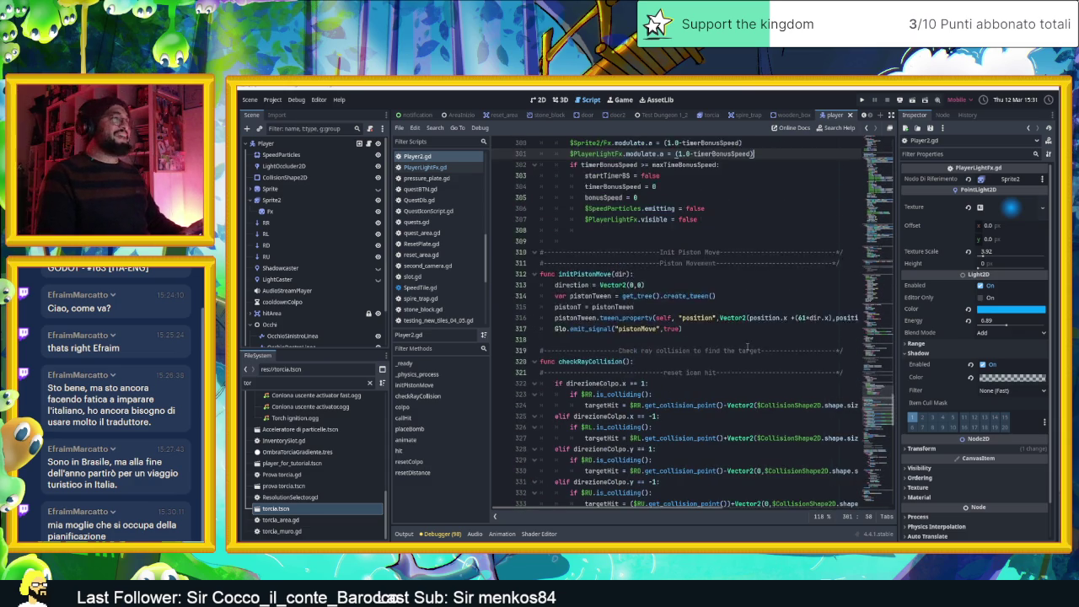
{"action": "scroll", "coordinate": [747, 345], "scroll_direction": "up", "scroll_amount": 15}
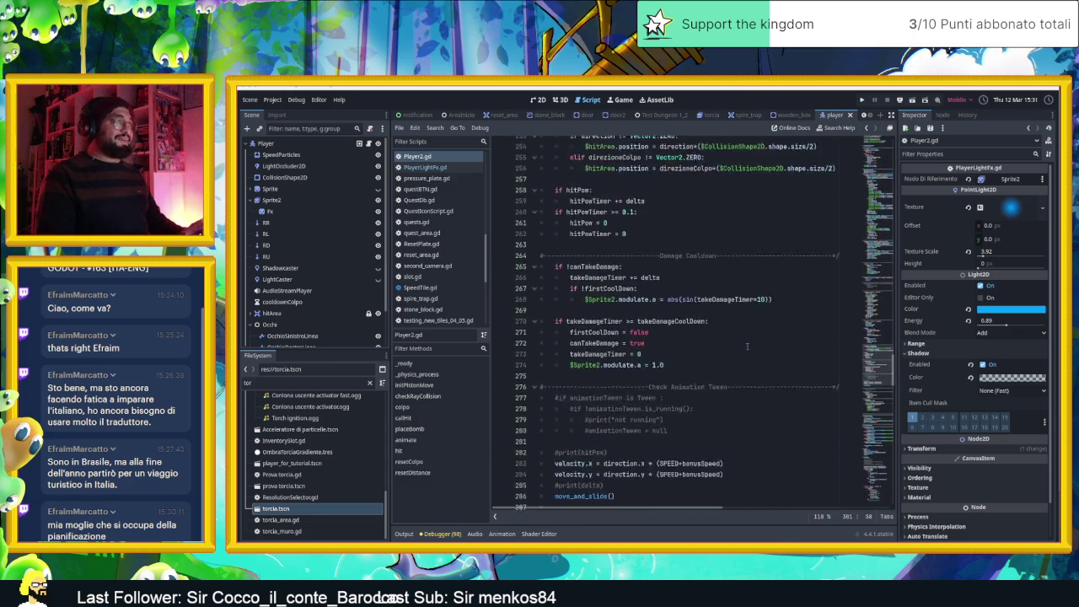
{"action": "scroll", "coordinate": [747, 346], "scroll_direction": "up", "scroll_amount": 8}
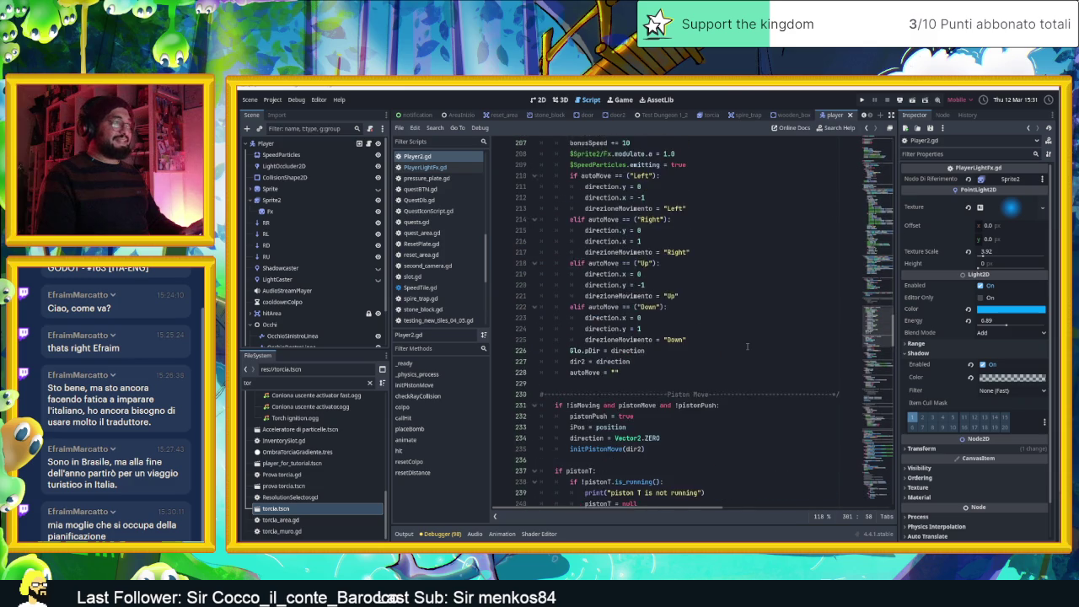
{"action": "left_click", "coordinate": [695, 231]}
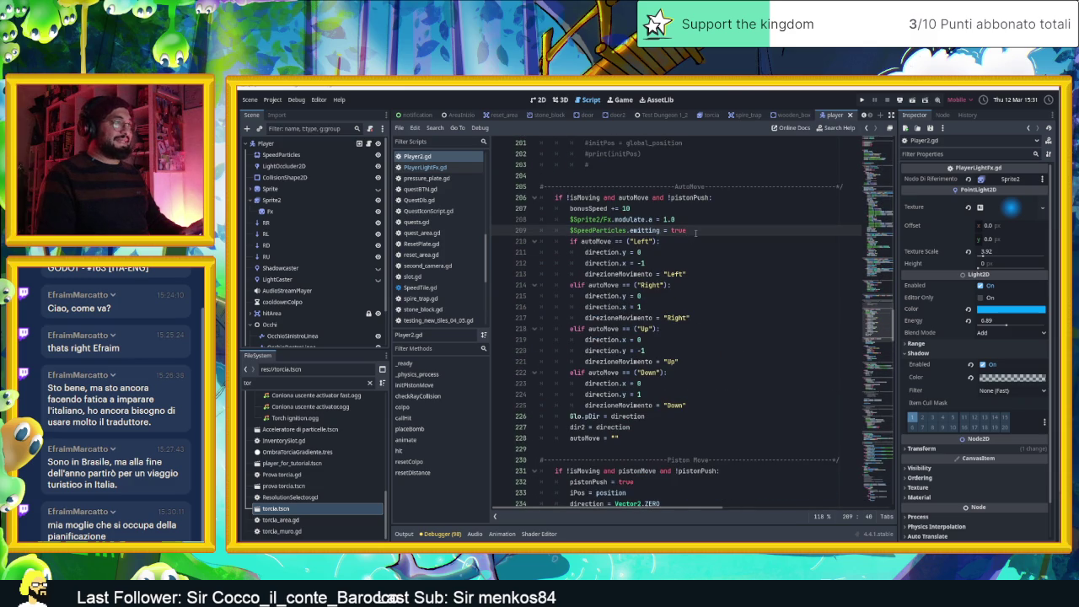
In AutoMove, set '$PlayerLightFx.modulate.a = 1.0' and '$PlayerLightFx.visible = true', then save
{"action": "key", "text": "Return"}
{"action": "key", "text": "ctrl+v"}
{"action": "left_click_drag", "start_coordinate": [769, 242], "coordinate": [675, 242]}
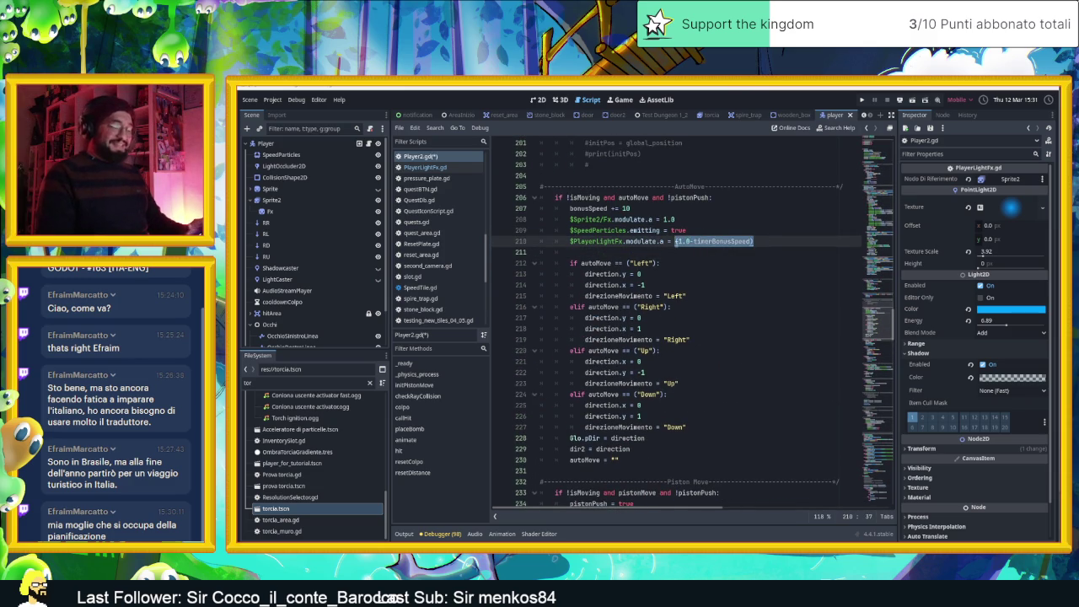
{"action": "type", "text": "1"}
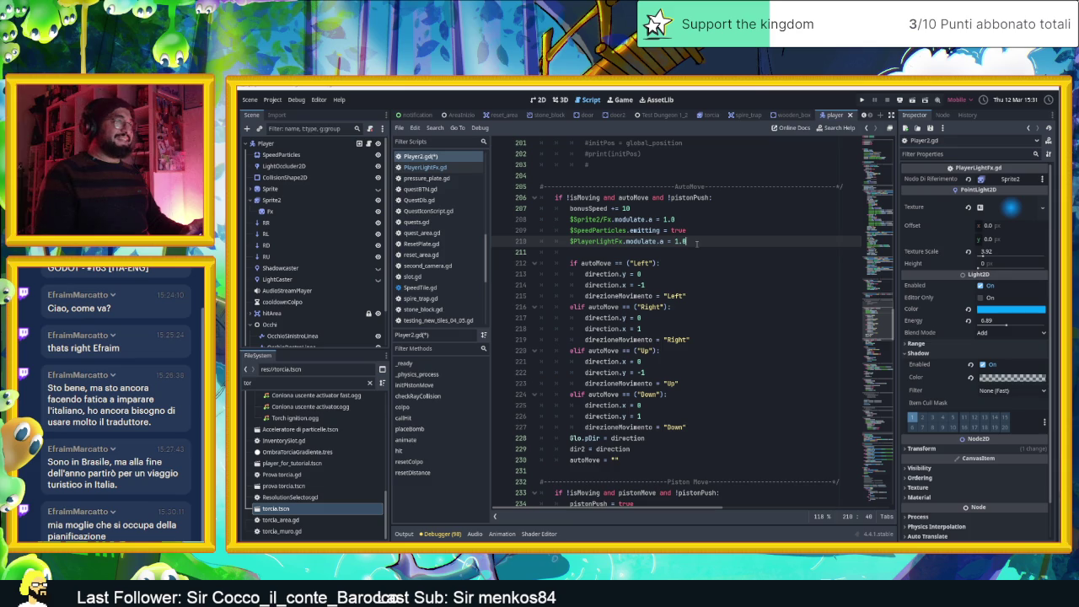
{"action": "key", "text": "Return"}
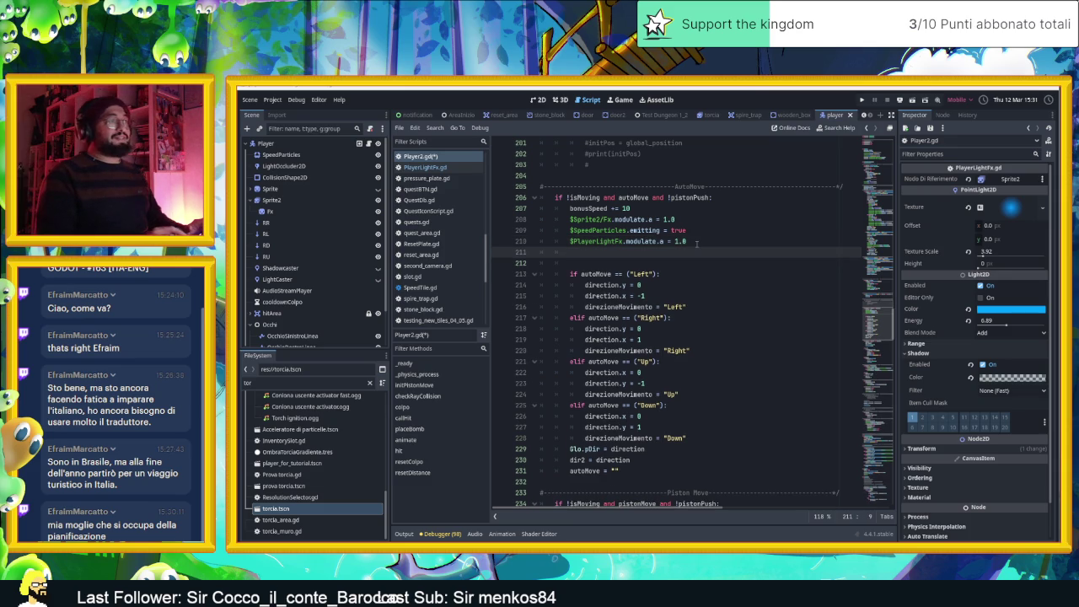
{"action": "type", "text": "$"}
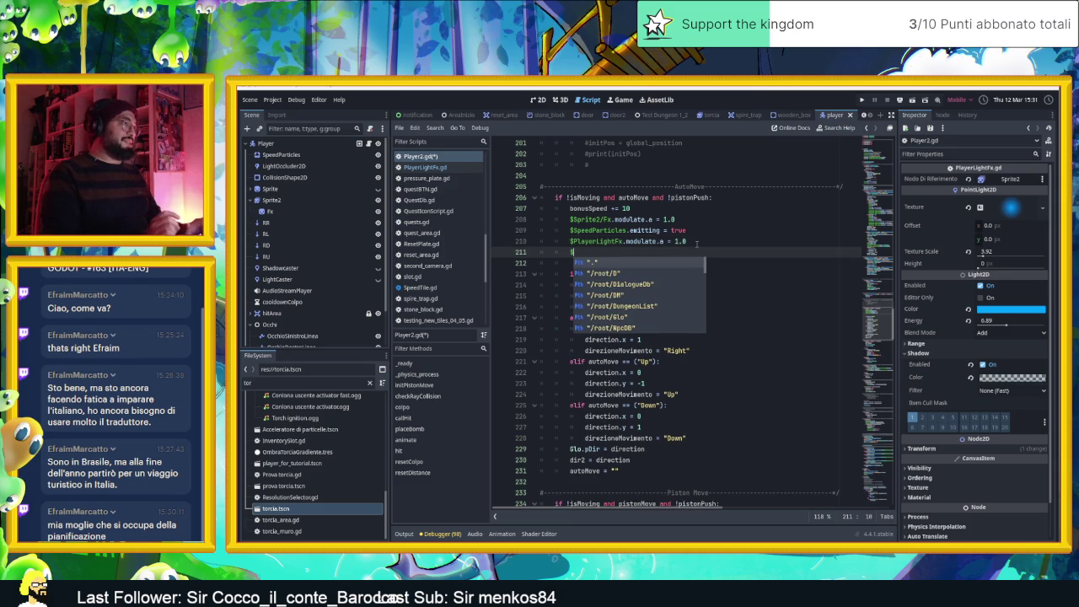
{"action": "type", "text": "Pla"}
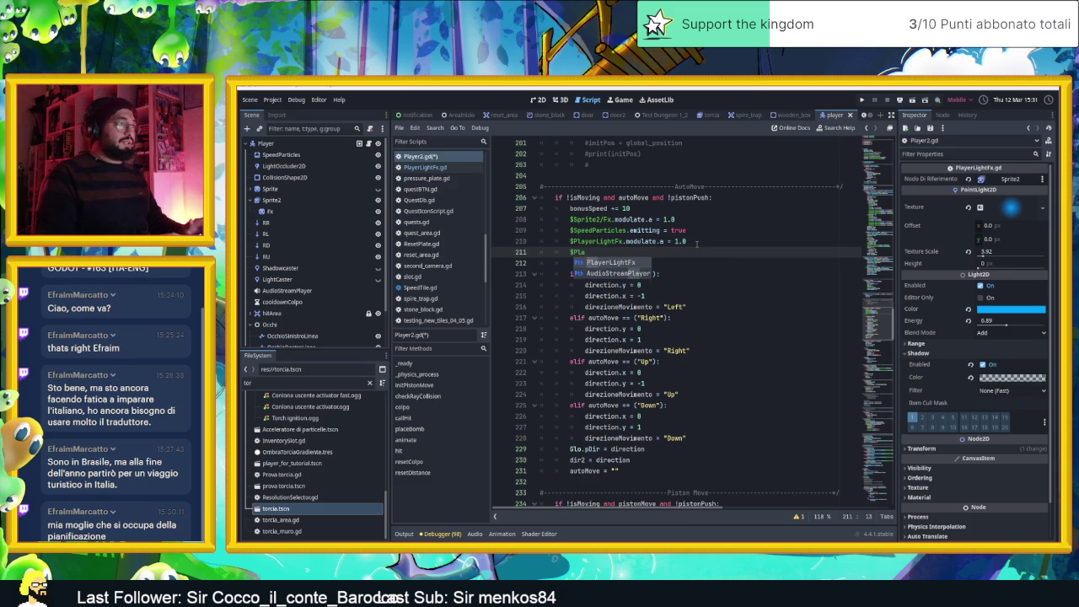
{"action": "key", "text": "Return"}
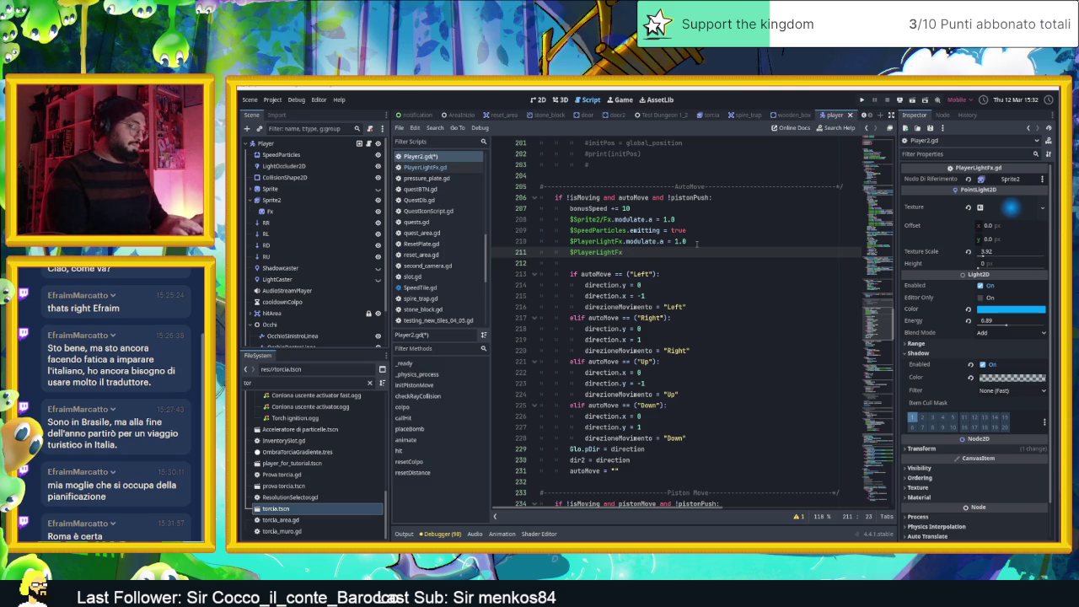
{"action": "type", "text": "= t"}
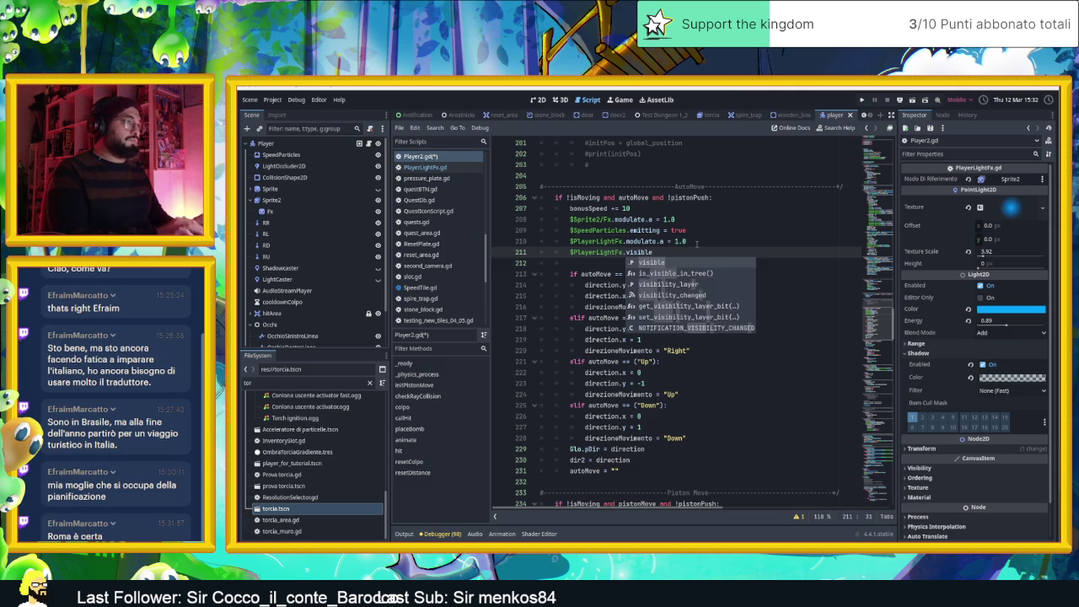
{"action": "type", "text": "rue"}
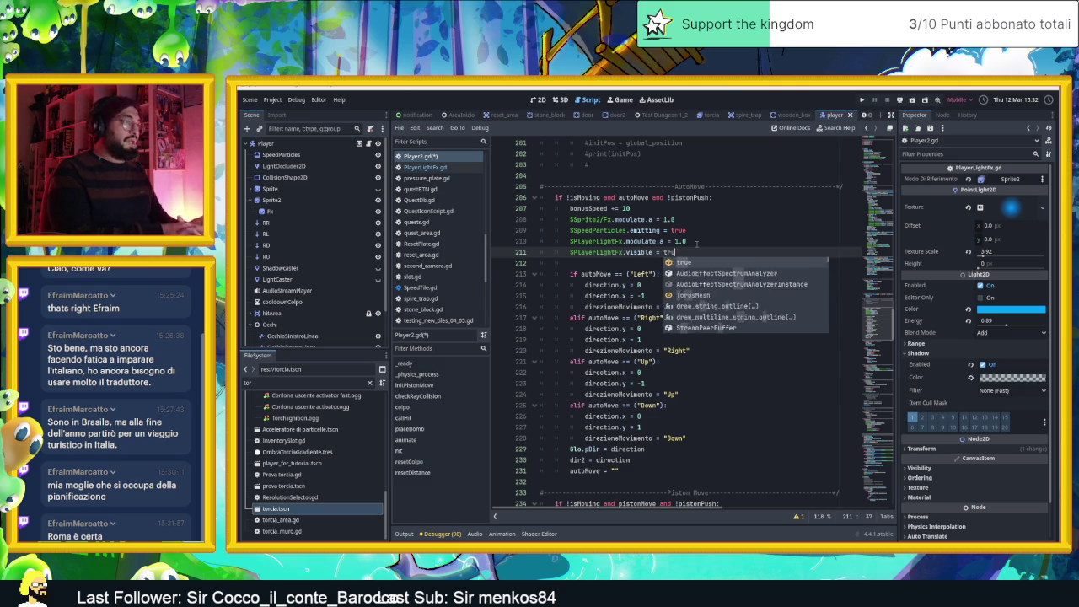
{"action": "left_click", "coordinate": [697, 244]}
{"action": "key", "text": "ctrl+s"}
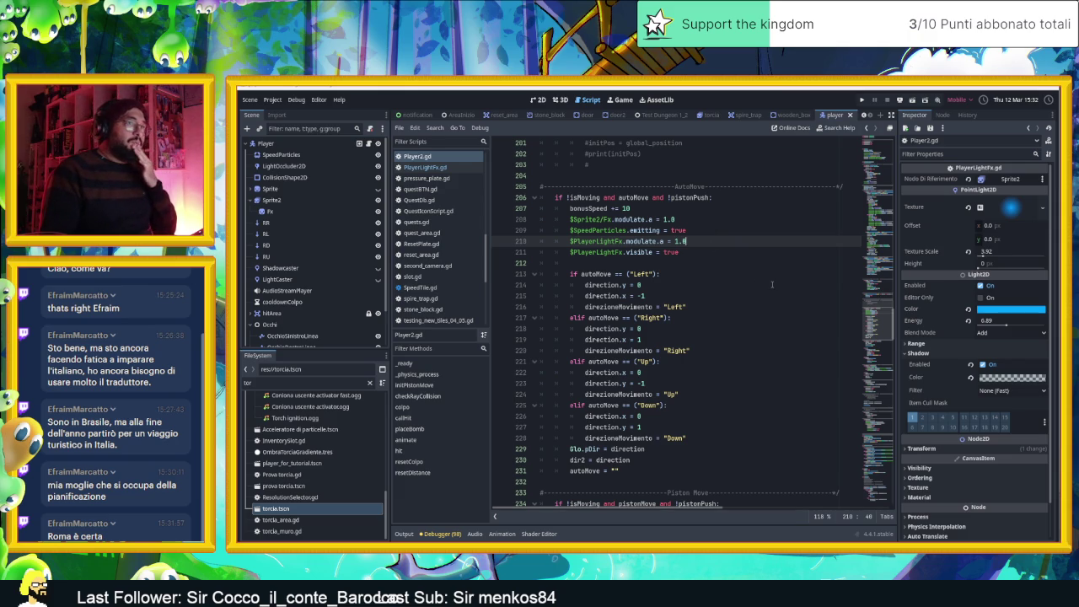
Untick PlayerLightFx's Visible property, save the player scene, and show the AreaInizio level in 2D
{"action": "scroll", "coordinate": [923, 380], "scroll_direction": "down", "scroll_amount": 1}
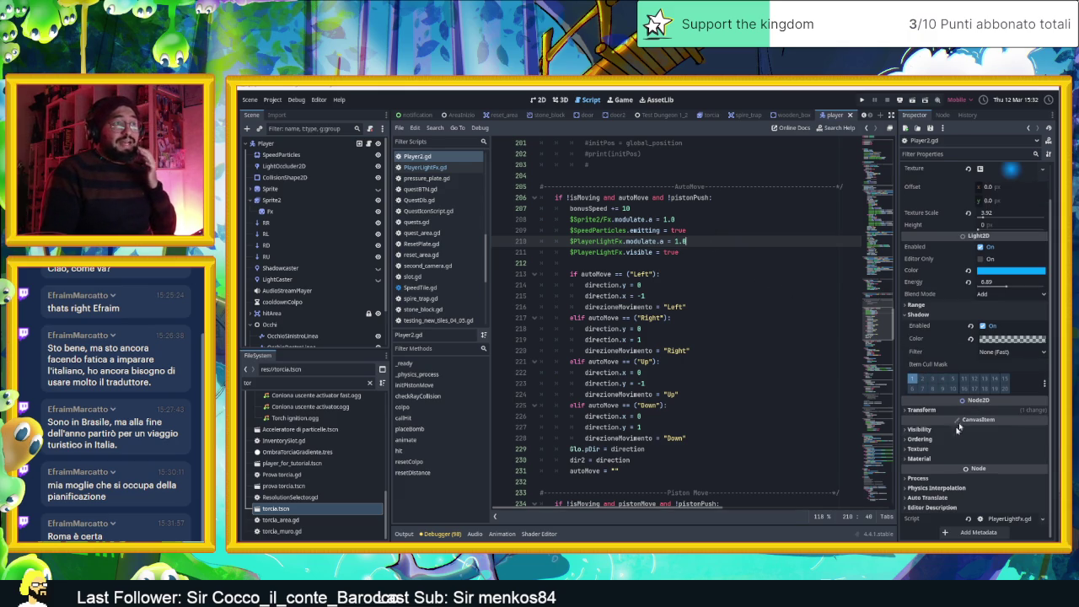
{"action": "left_click", "coordinate": [921, 429]}
{"action": "left_click", "coordinate": [982, 441]}
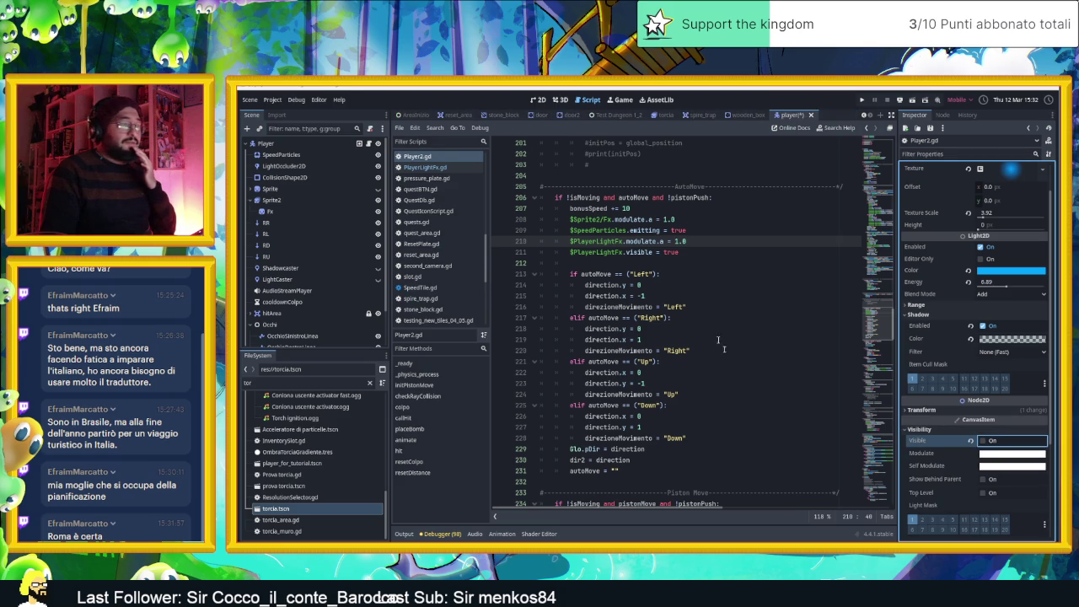
{"action": "key", "text": "ctrl+s"}
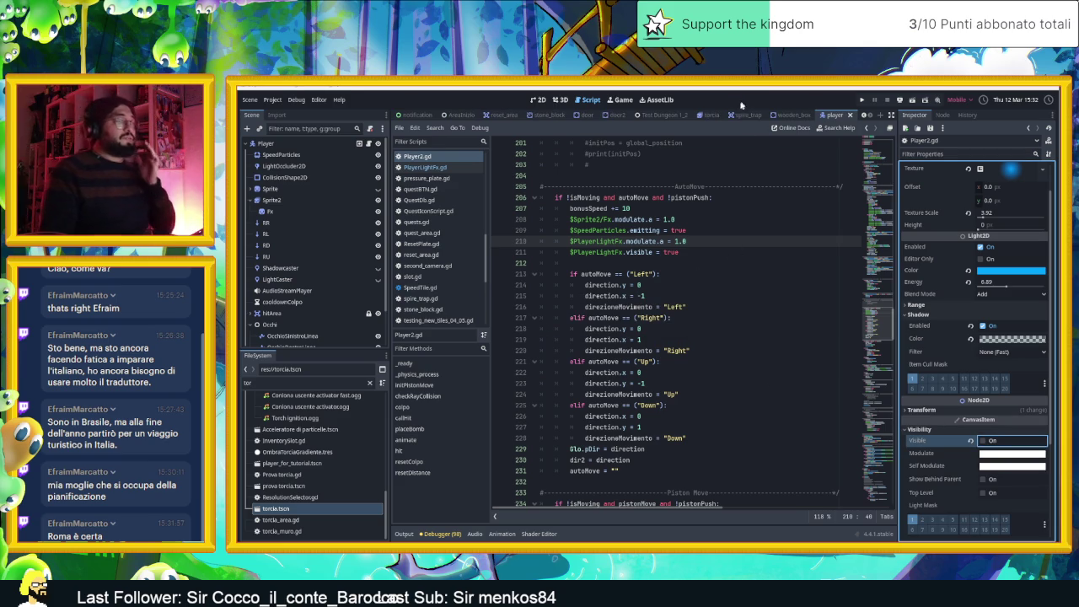
{"action": "left_click", "coordinate": [461, 115]}
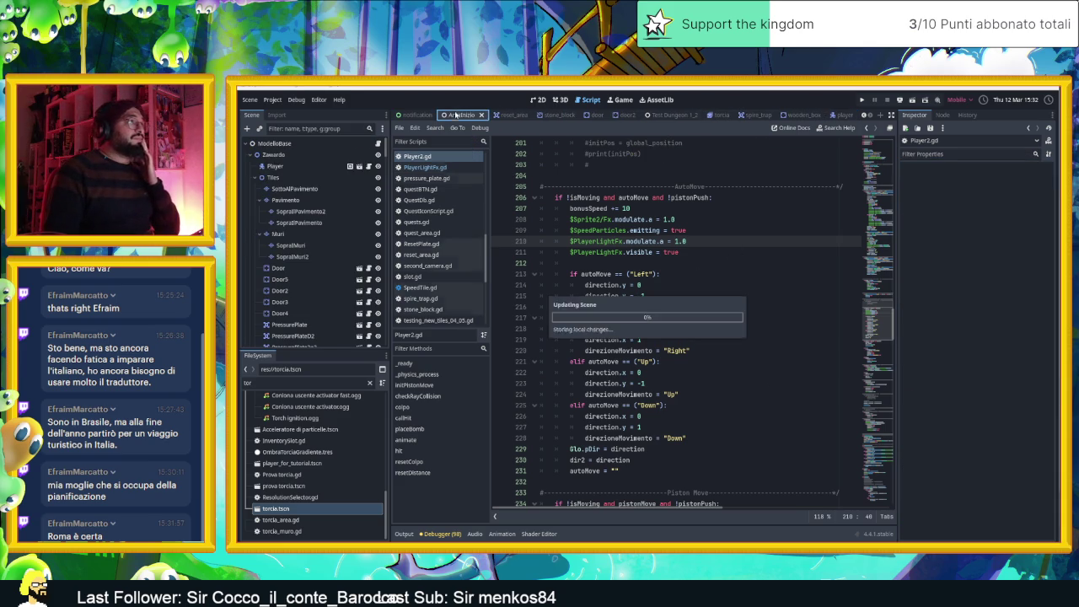
{"action": "left_click", "coordinate": [539, 100]}
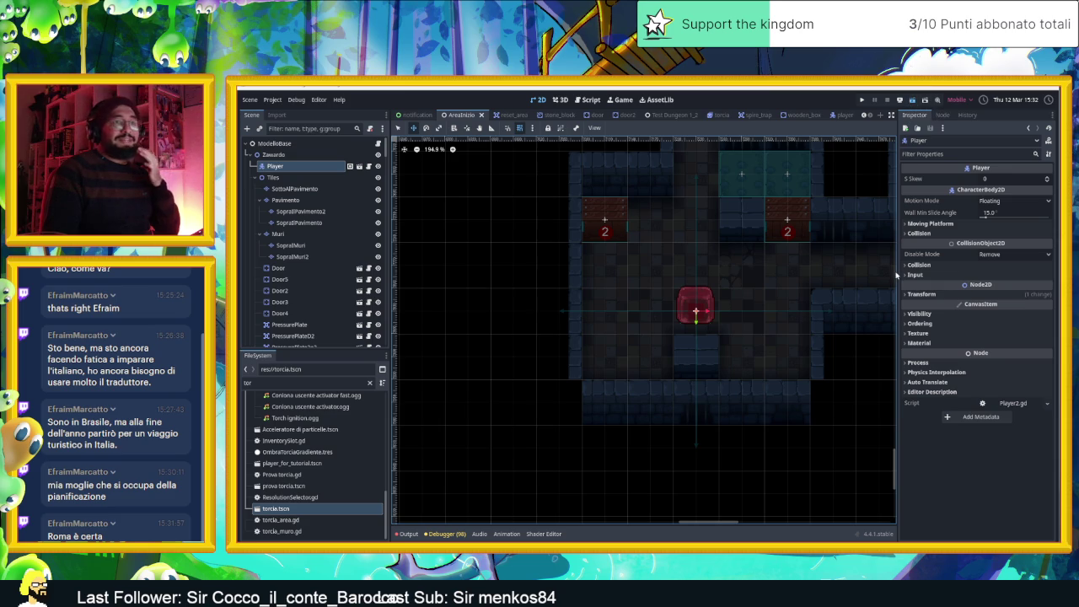
Save and run the game from AreaInizio, then slide the slime right
{"action": "key", "text": "ctrl+s"}
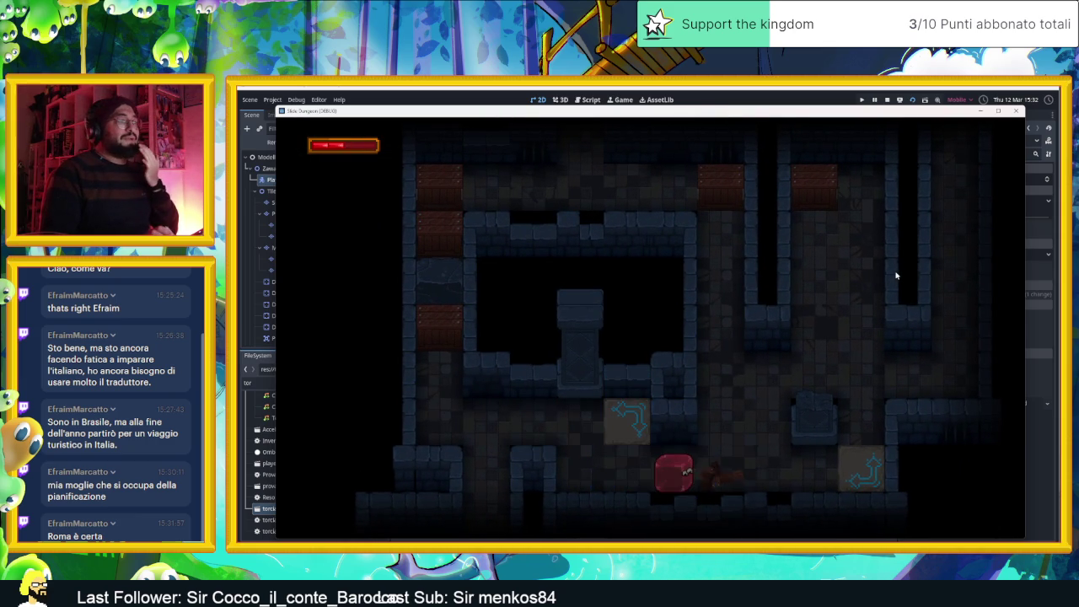
{"action": "key", "text": "Right"}
Steer the slime up, left, down and right around the level's columns and crate
{"action": "key", "text": "Up"}
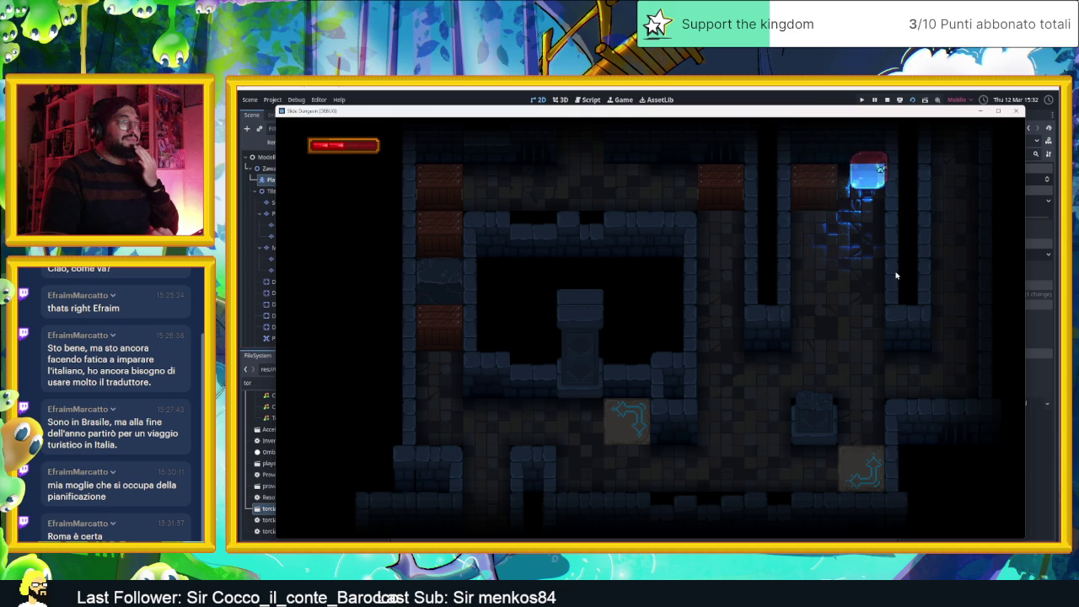
{"action": "key", "text": "Left"}
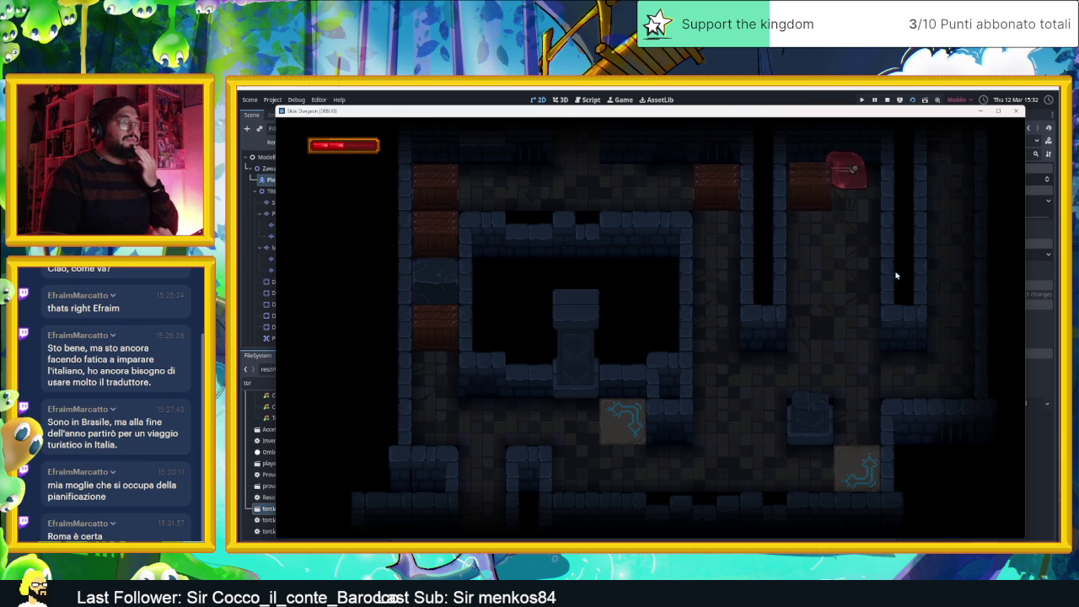
{"action": "key", "text": "Down"}
{"action": "key", "text": "Left"}
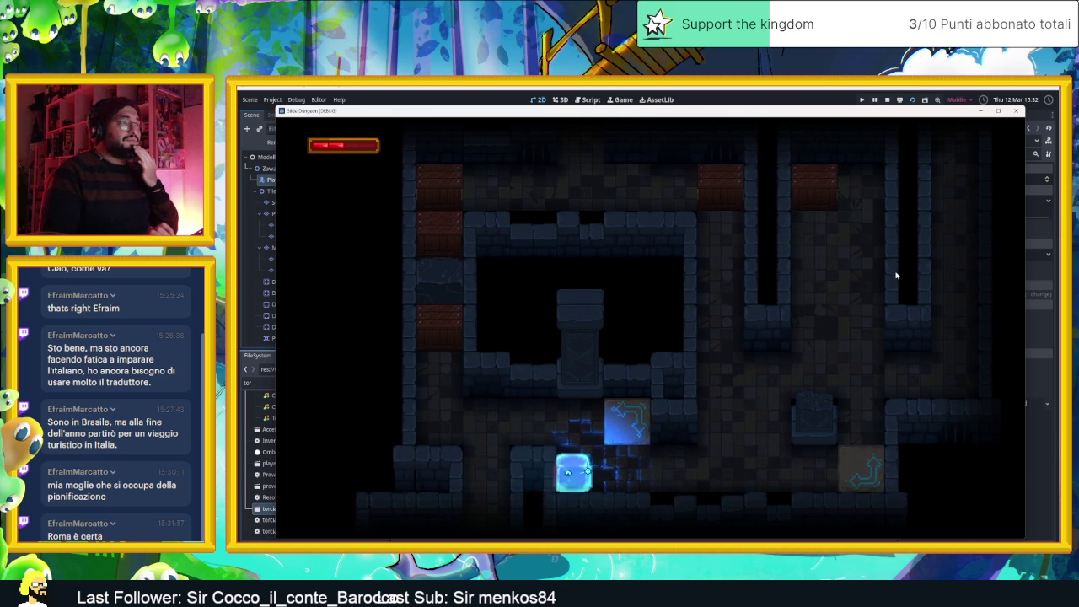
{"action": "key", "text": "Right"}
{"action": "key", "text": "Up"}
{"action": "key", "text": "Down"}
{"action": "key", "text": "Left"}
{"action": "key", "text": "Right"}
{"action": "key", "text": "Up"}
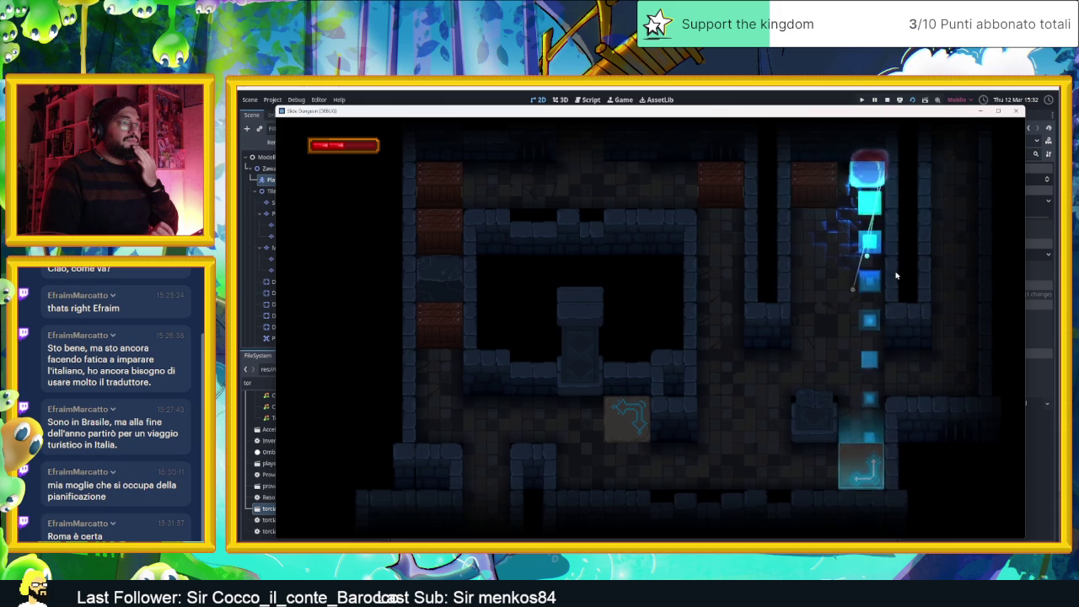
{"action": "key", "text": "Down"}
{"action": "key", "text": "Left"}
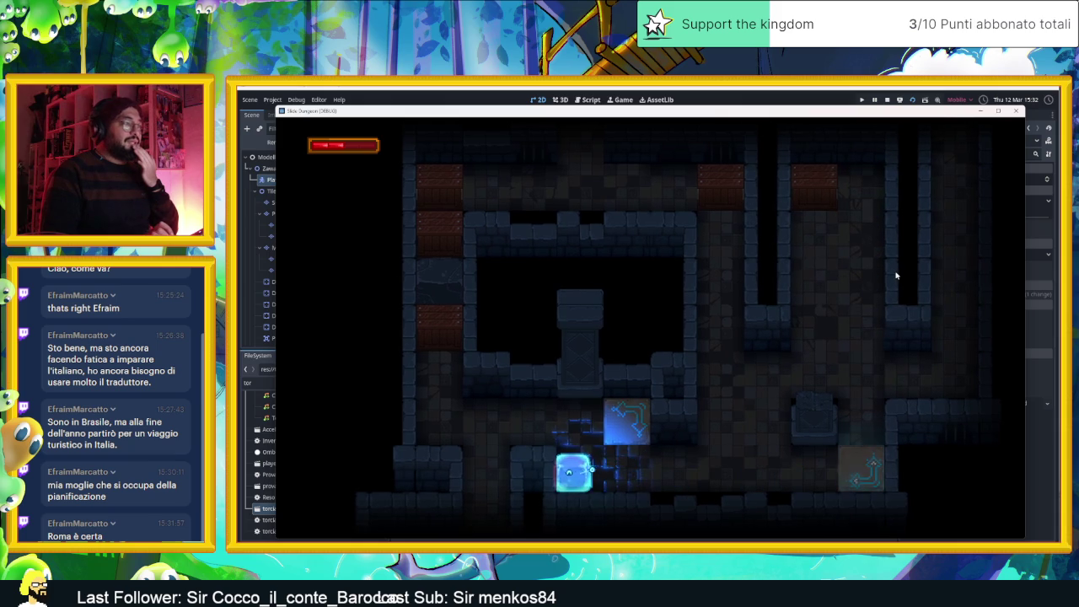
Send the slime repeatedly up and right through the arrow tiles to test redirection
{"action": "key", "text": "Up"}
{"action": "key", "text": "Right"}
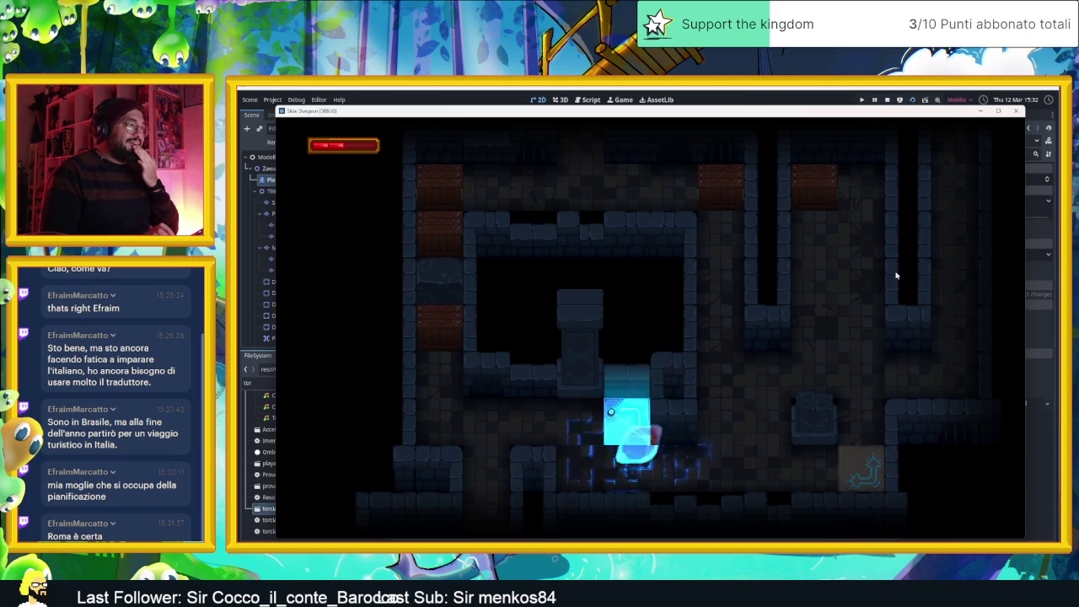
{"action": "key", "text": "Up"}
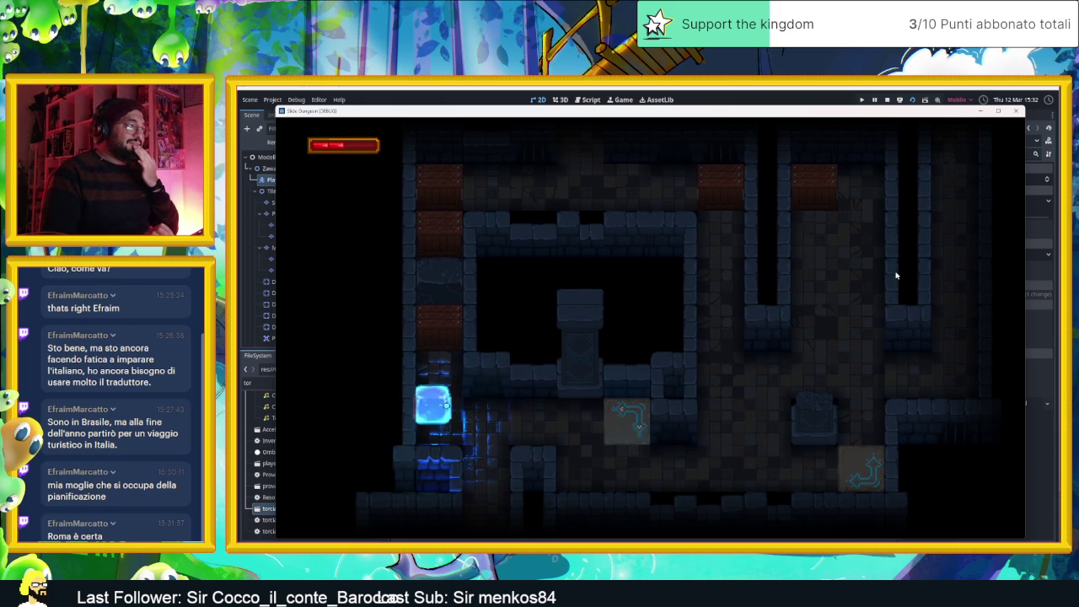
{"action": "key", "text": "Right"}
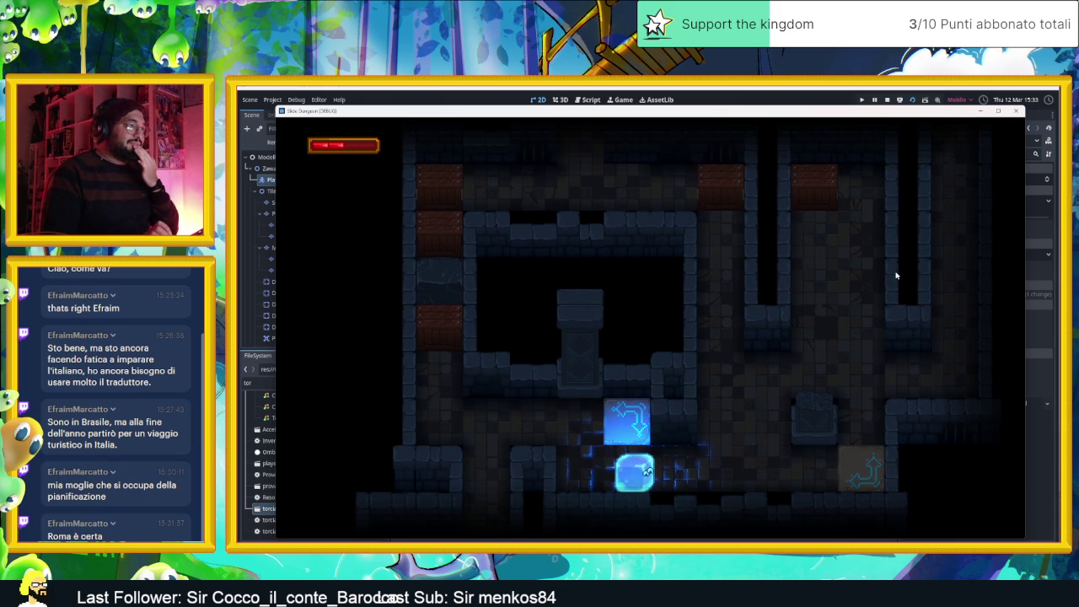
{"action": "key", "text": "Up"}
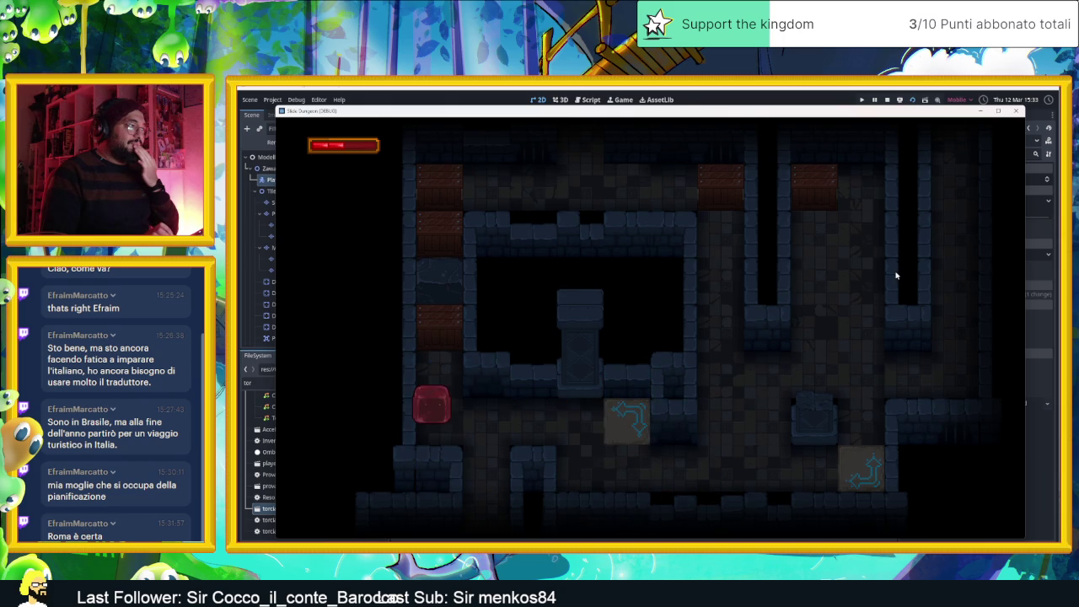
{"action": "key", "text": "Right"}
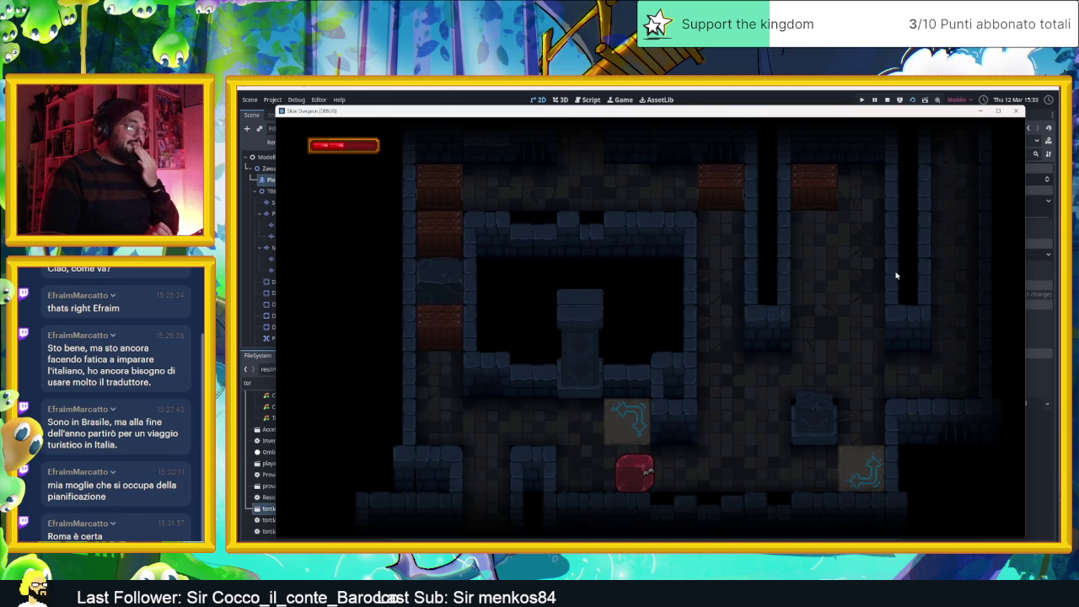
{"action": "key", "text": "Up"}
{"action": "key", "text": "Right"}
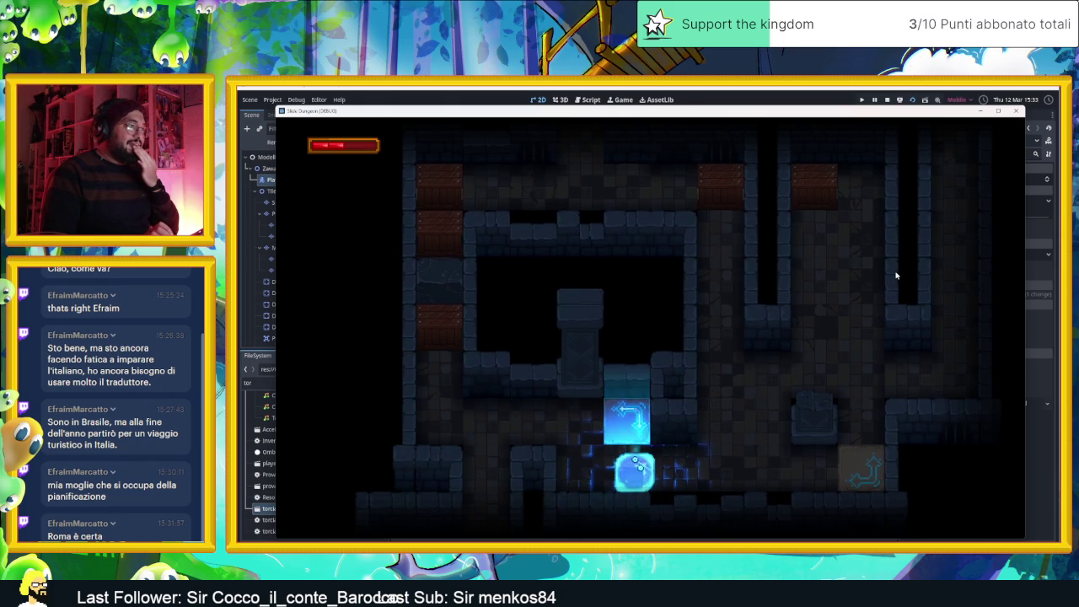
{"action": "key", "text": "Up"}
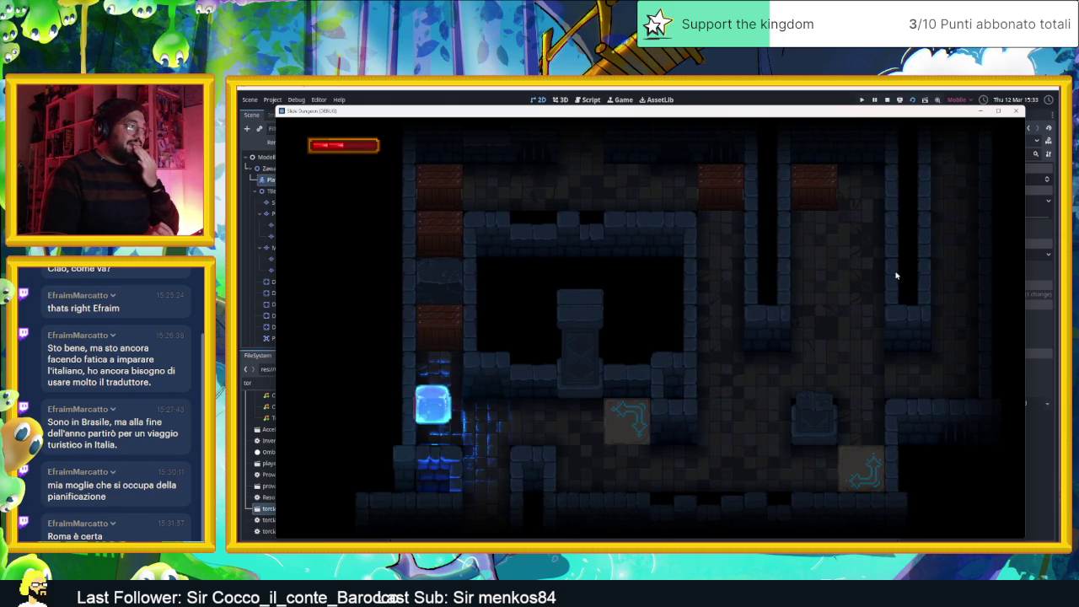
{"action": "key", "text": "Right"}
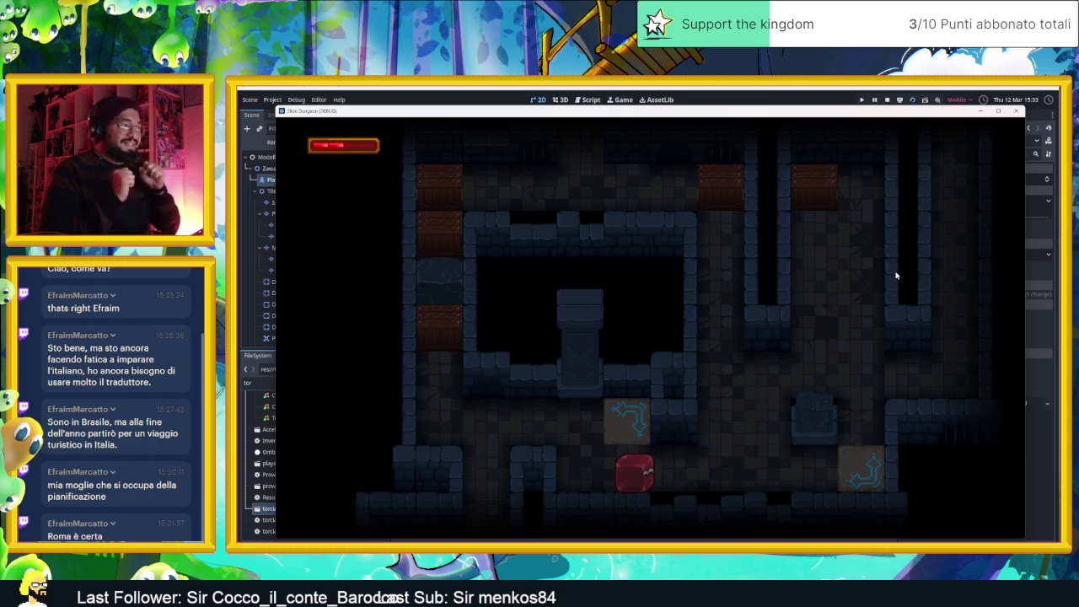
Stop the running game and save the current scene
{"action": "left_click", "coordinate": [887, 100]}
{"action": "key", "text": "ctrl+s"}
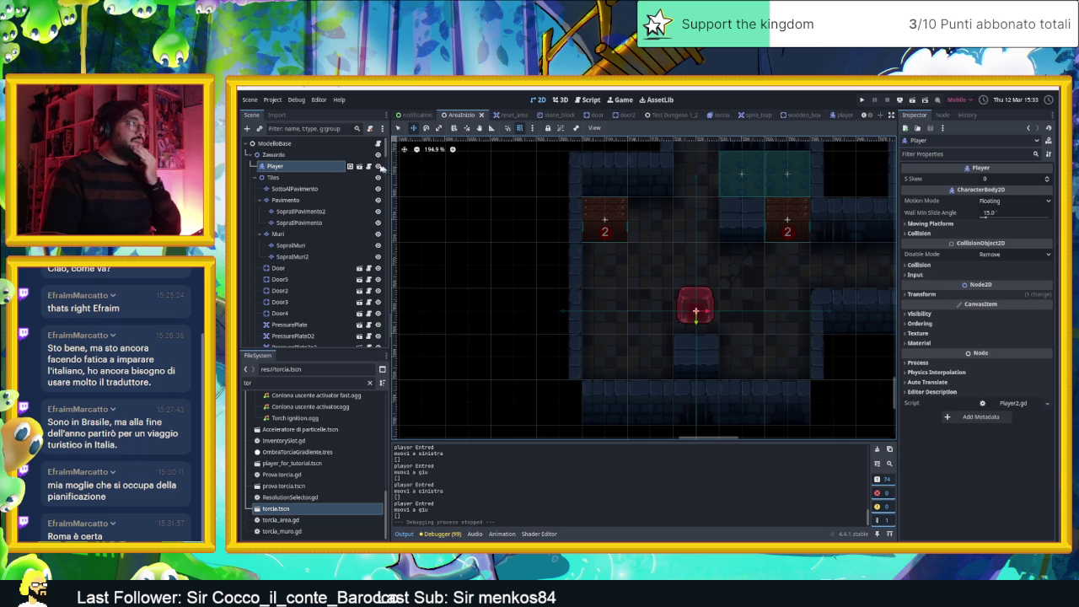
{"action": "left_click", "coordinate": [368, 166]}
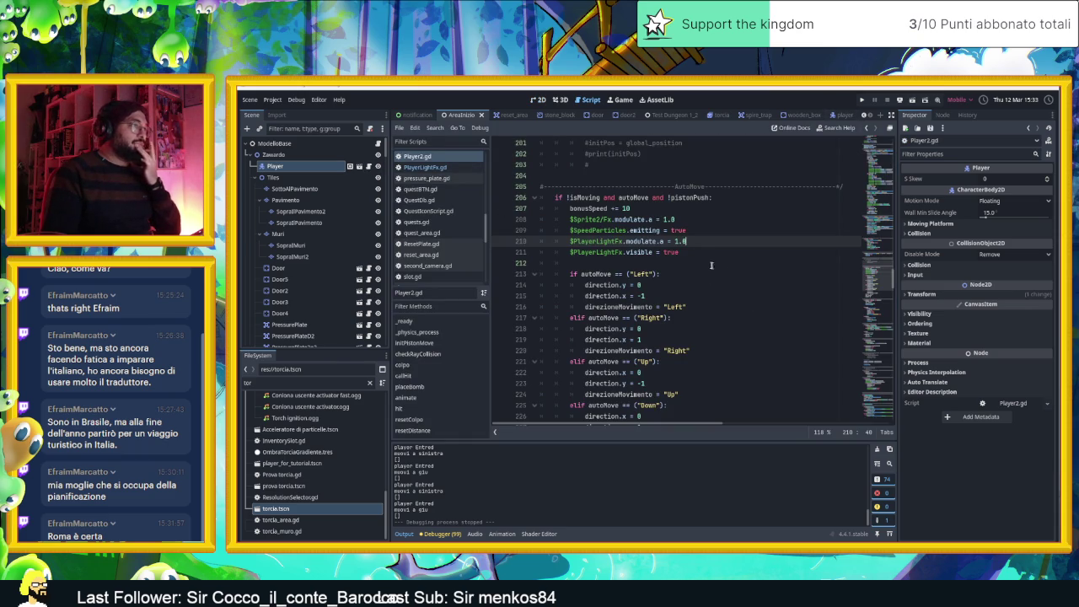
Delete the '$PlayerLightFx.modulate.a = 1.0' line from AutoMove and switch back to the player scene
{"action": "key", "text": "ctrl+shift+k"}
{"action": "scroll", "coordinate": [723, 243], "scroll_direction": "up", "scroll_amount": 3}
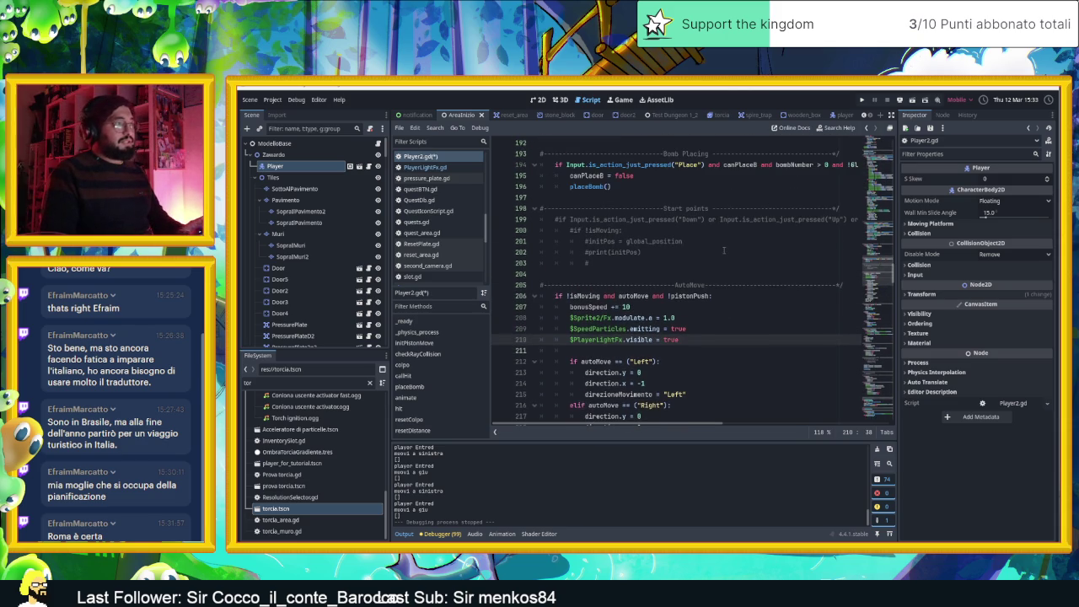
{"action": "scroll", "coordinate": [722, 249], "scroll_direction": "up", "scroll_amount": 2}
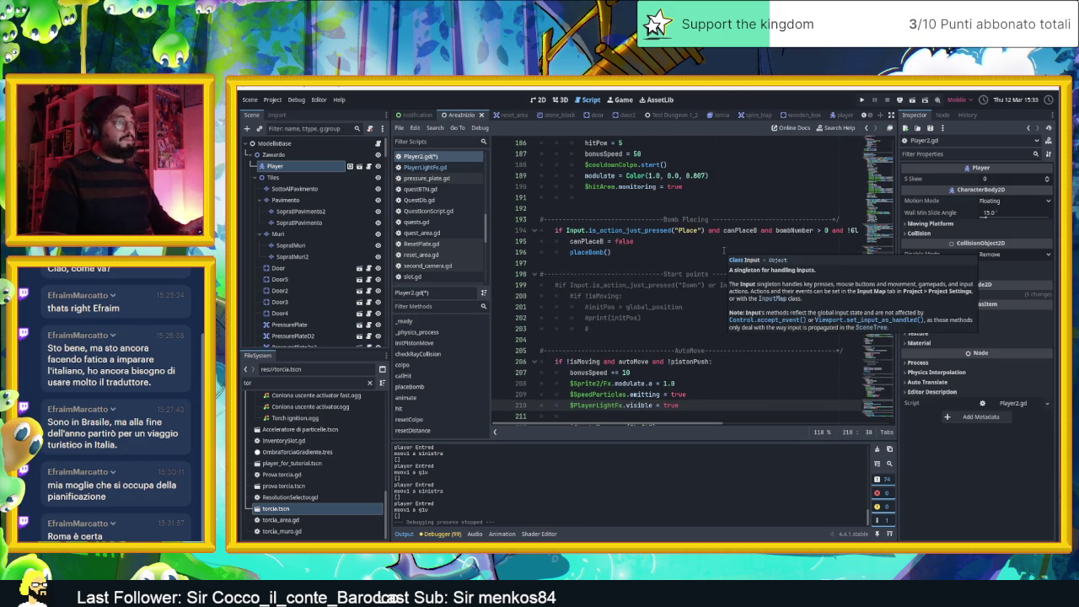
{"action": "scroll", "coordinate": [722, 250], "scroll_direction": "down", "scroll_amount": 2}
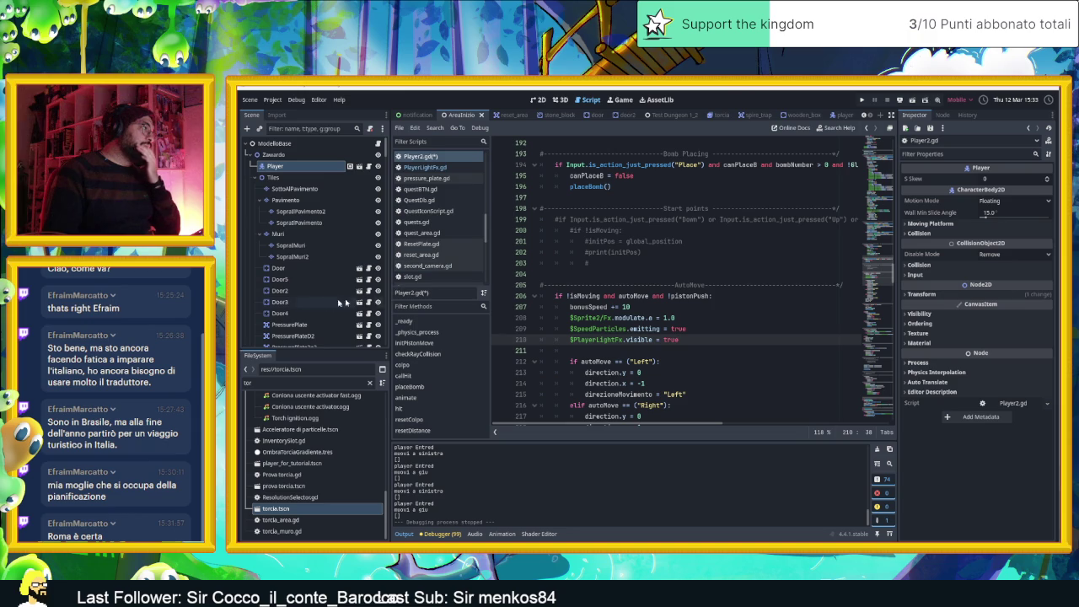
{"action": "scroll", "coordinate": [341, 303], "scroll_direction": "down", "scroll_amount": 10}
{"action": "scroll", "coordinate": [341, 315], "scroll_direction": "up", "scroll_amount": 10}
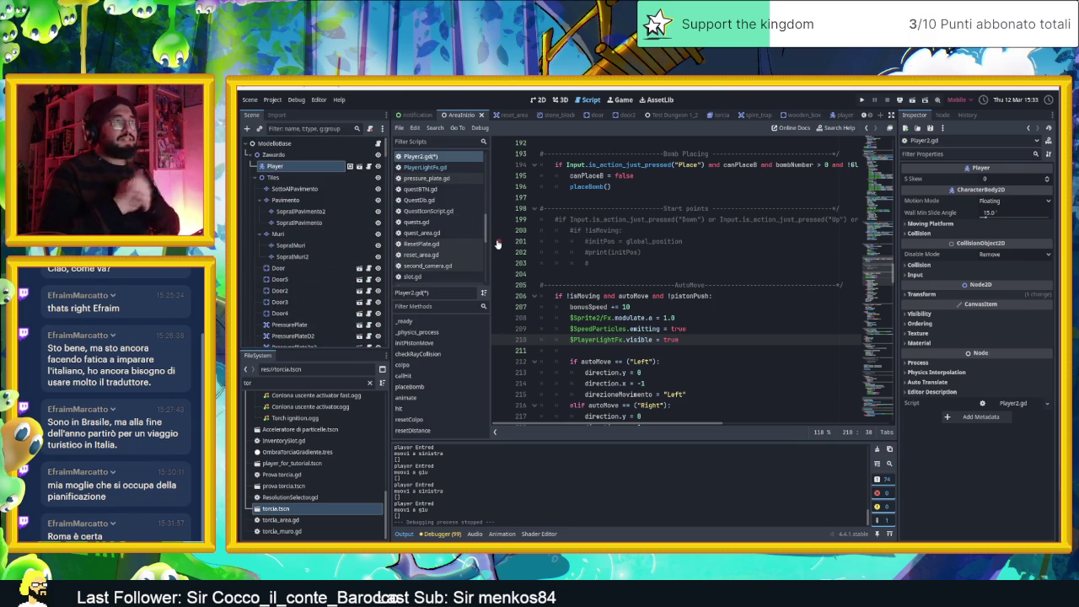
{"action": "left_click", "coordinate": [834, 114]}
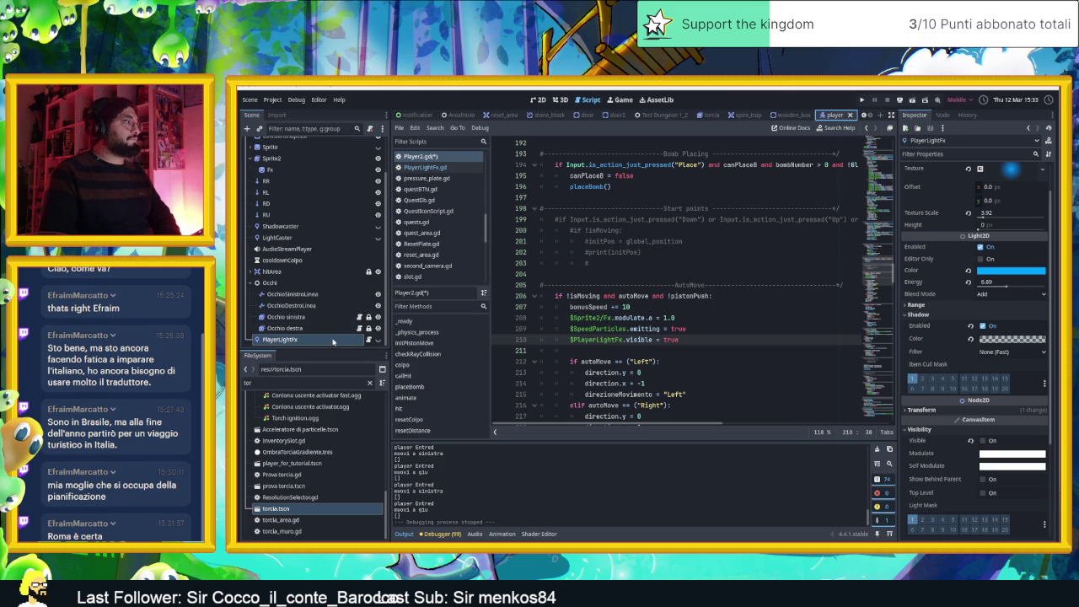
In PlayerLightFx.gd, add 'var SpeedTileEnergy = 6.89' below the export line and save
{"action": "left_click", "coordinate": [368, 340]}
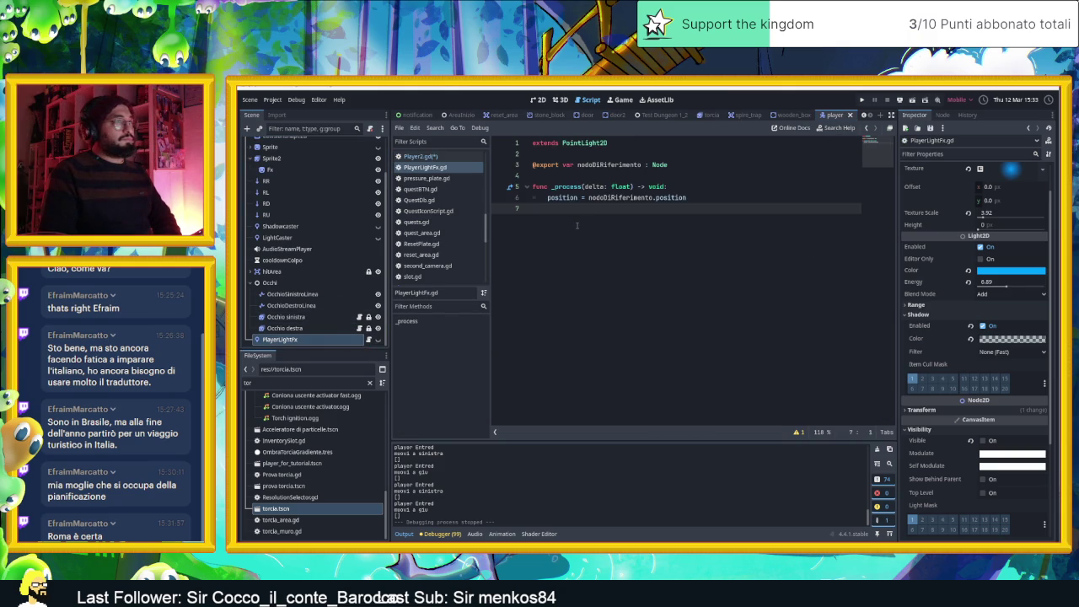
{"action": "scroll", "coordinate": [932, 258], "scroll_direction": "up", "scroll_amount": 2}
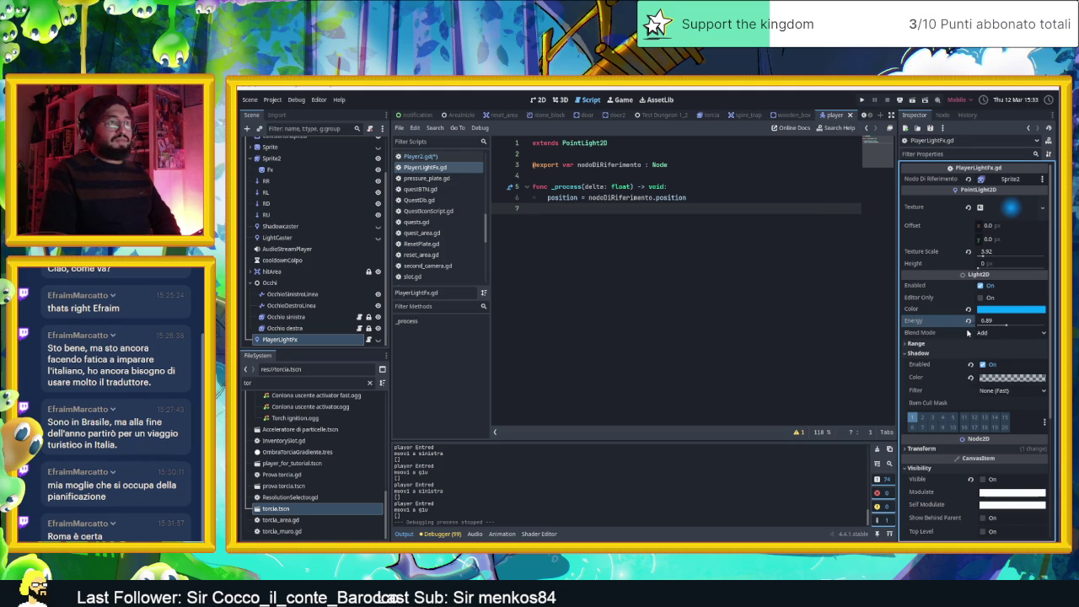
{"action": "left_click", "coordinate": [555, 174]}
{"action": "key", "text": "Return"}
{"action": "key", "text": "Return"}
{"action": "key", "text": "Up"}
{"action": "key", "text": "Up"}
{"action": "type", "text": "var SpeedTiles"}
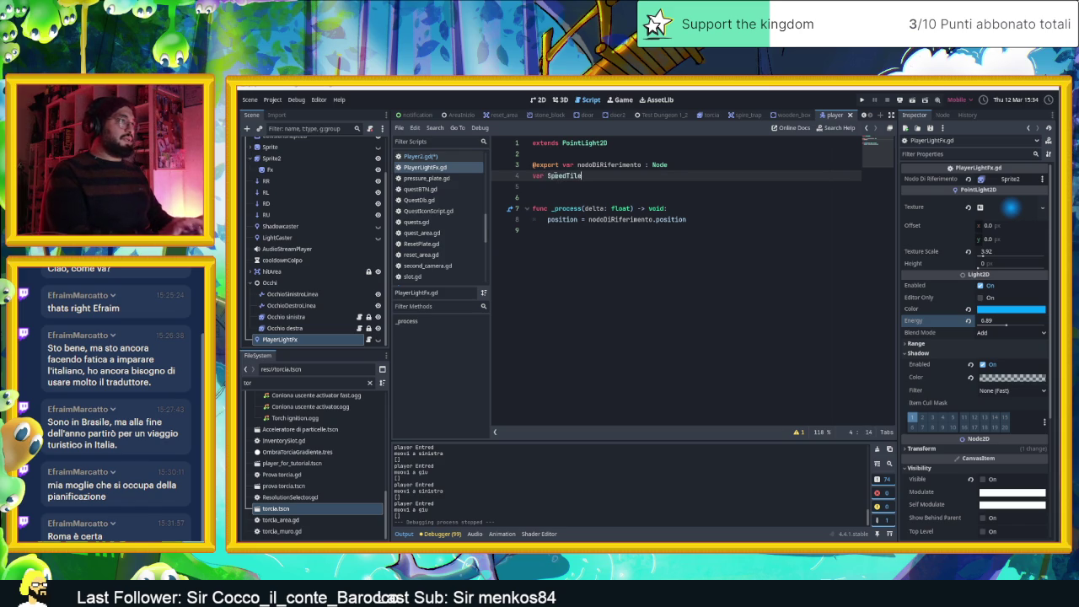
{"action": "type", "text": "gy ="}
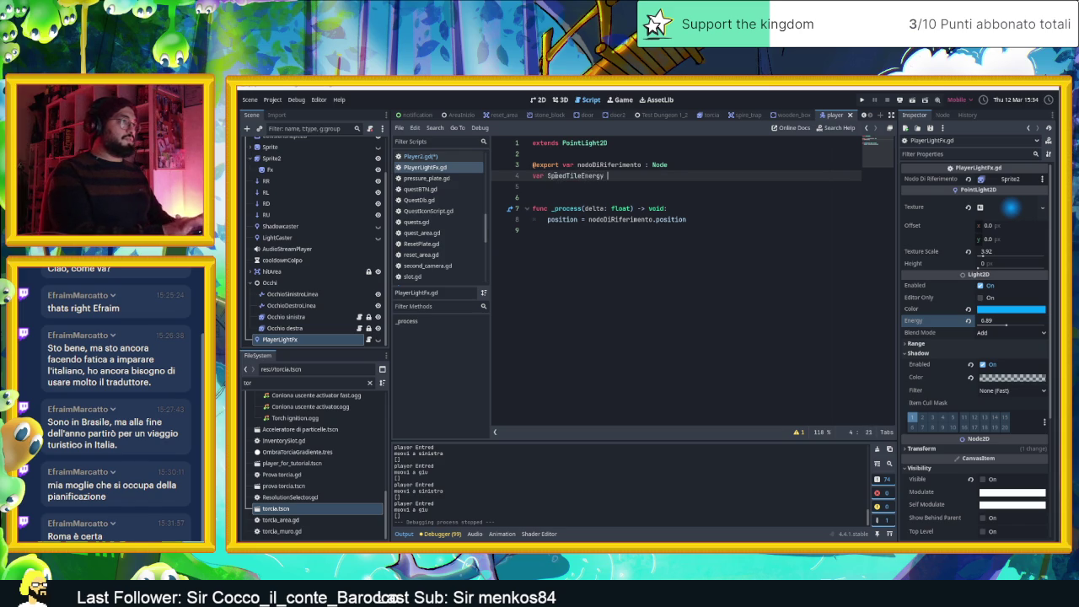
{"action": "key", "text": "ctrl+v"}
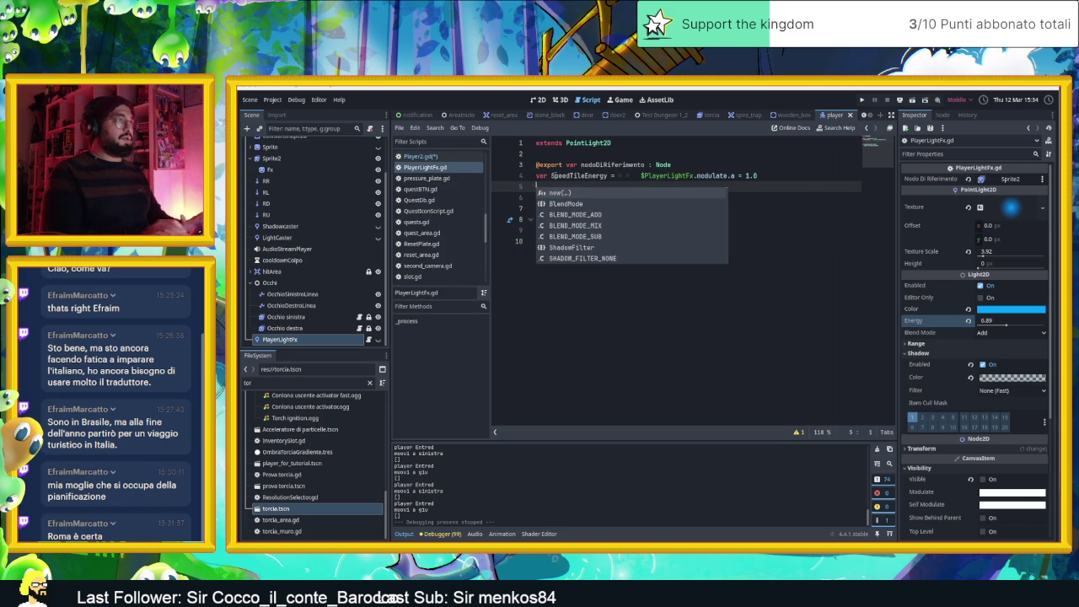
{"action": "key", "text": "Escape"}
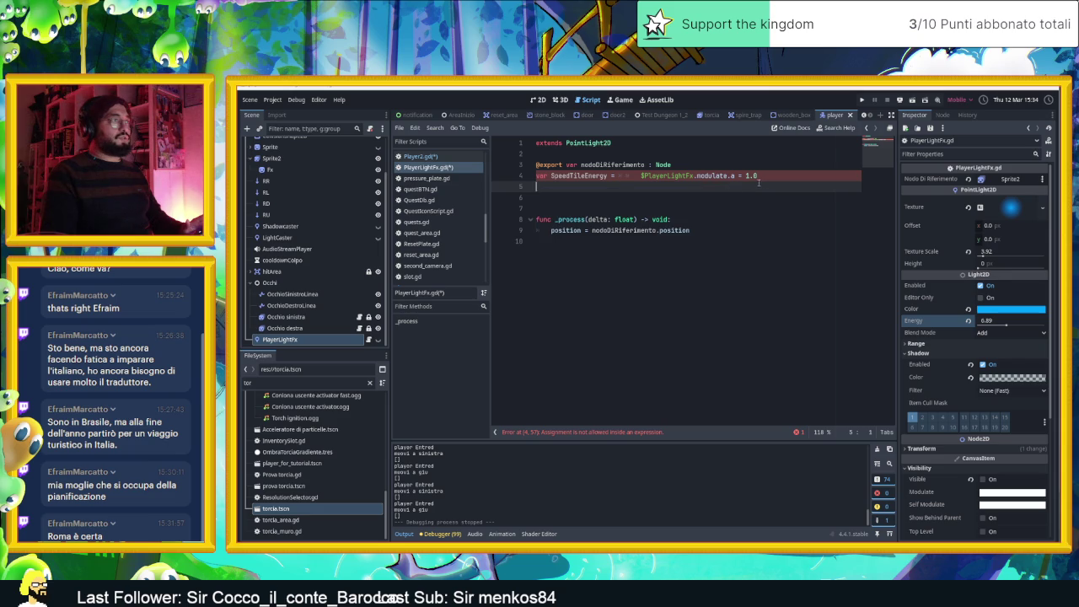
{"action": "left_click_drag", "start_coordinate": [758, 175], "coordinate": [620, 178]}
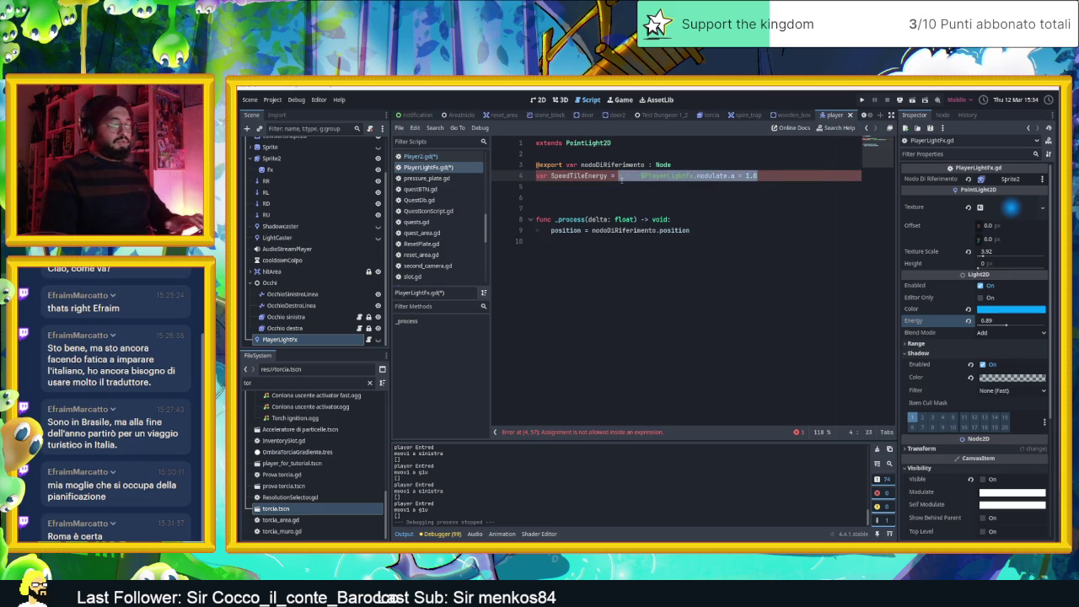
{"action": "key", "text": "BackSpace"}
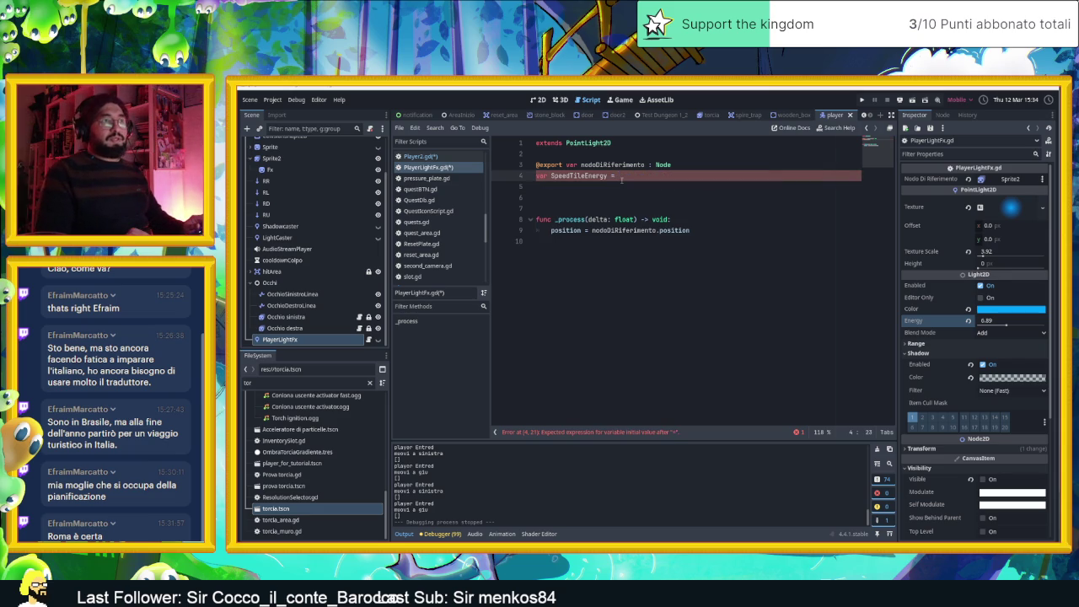
{"action": "type", "text": "6.89"}
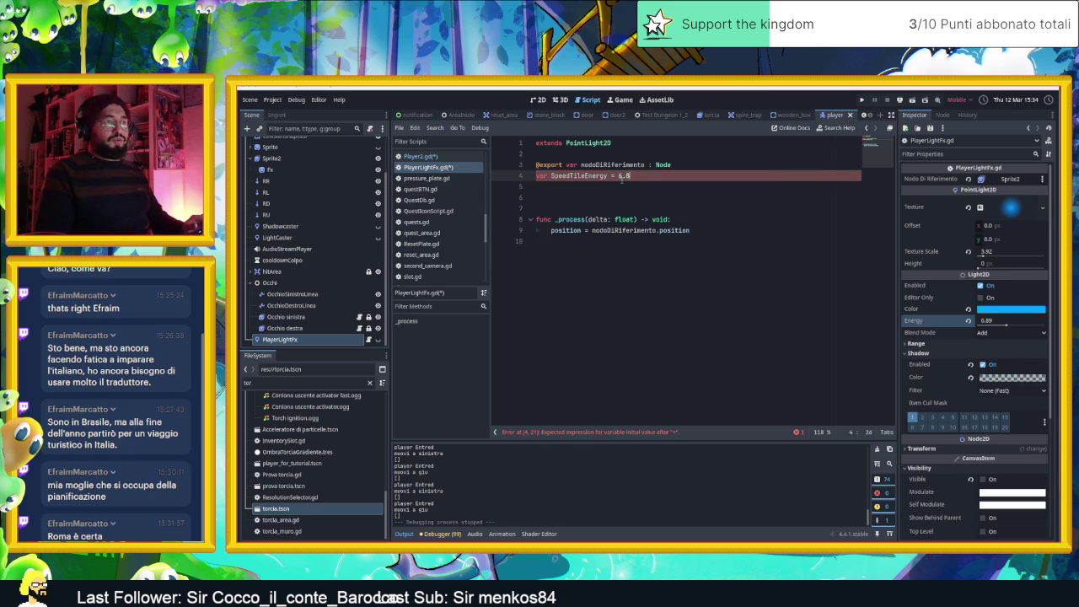
{"action": "key", "text": "Return"}
{"action": "key", "text": "ctrl+s"}
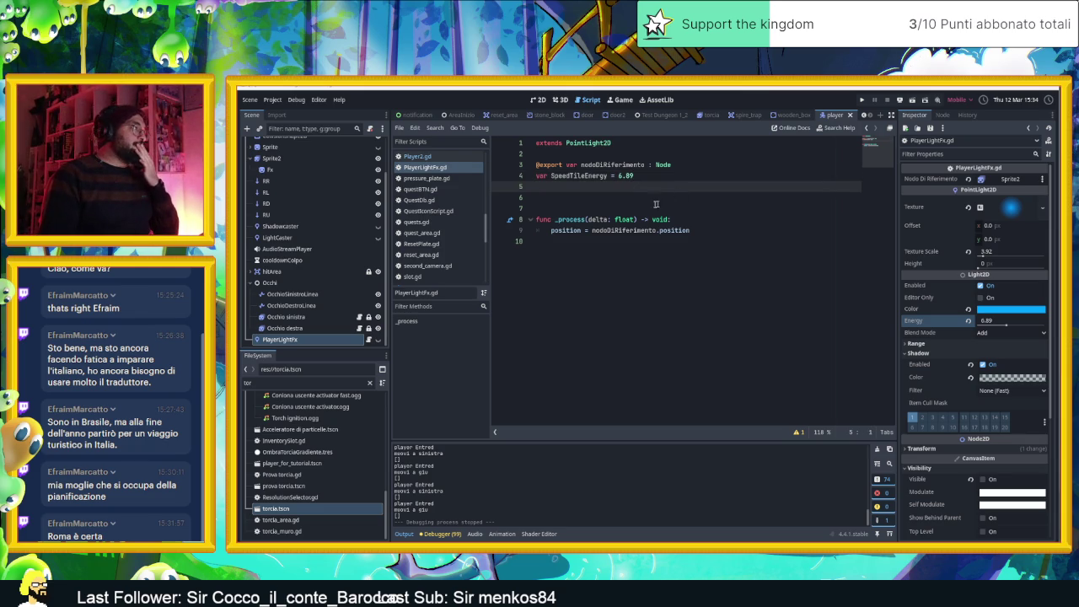
Add an empty line below the SpeedTileEnergy variable
{"action": "scroll", "coordinate": [346, 199], "scroll_direction": "up", "scroll_amount": 3}
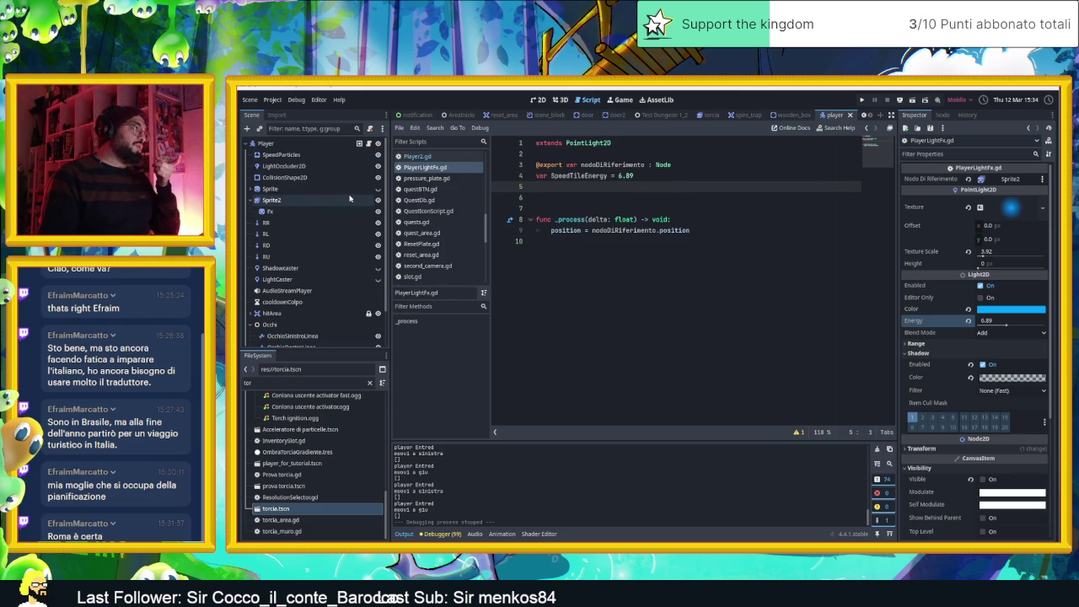
{"action": "left_click", "coordinate": [653, 179]}
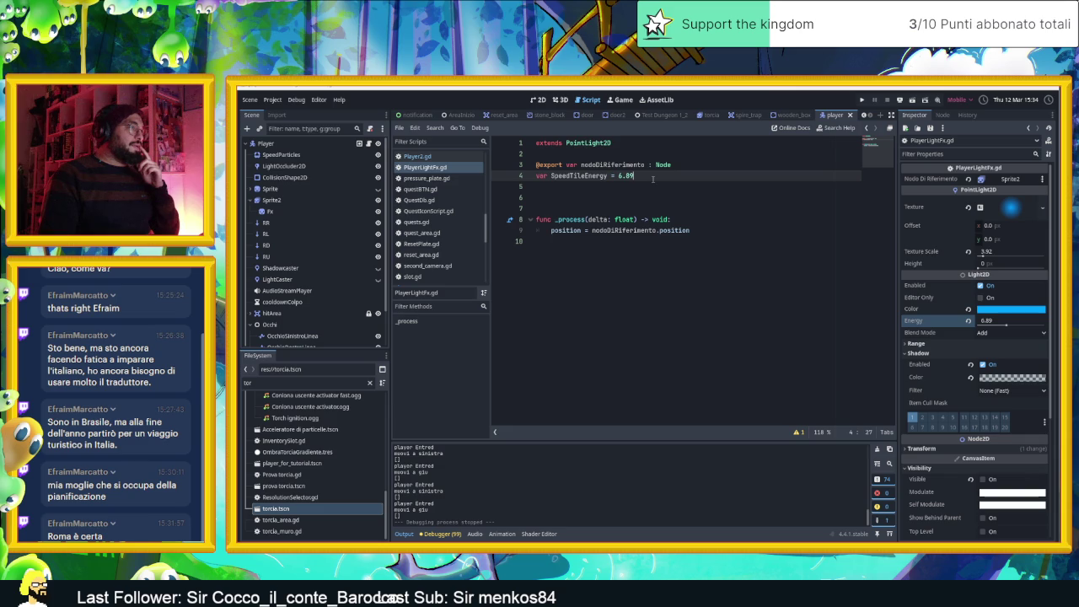
{"action": "key", "text": "Return"}
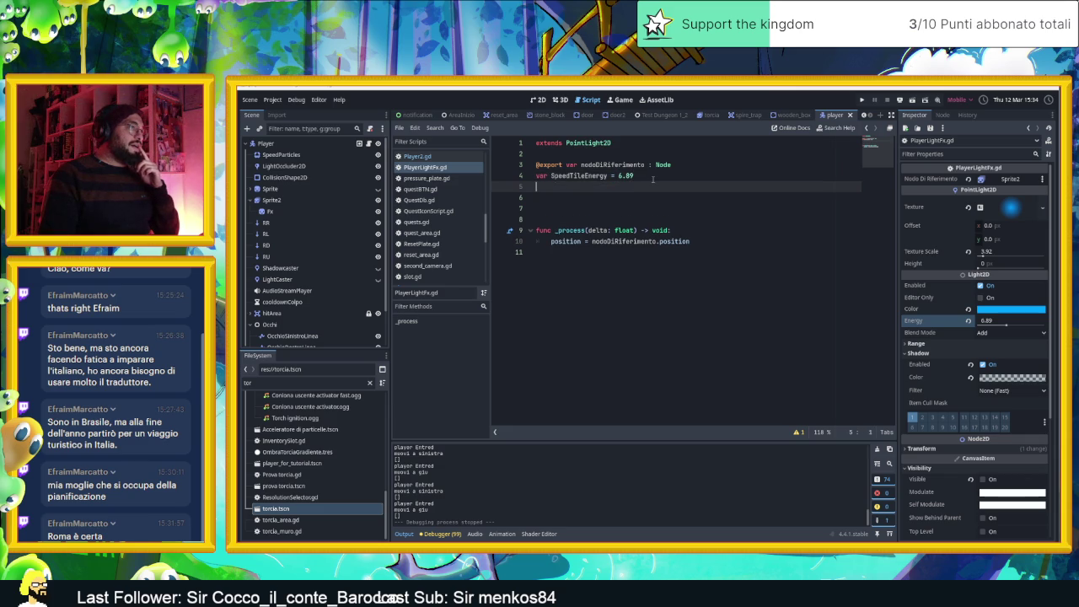
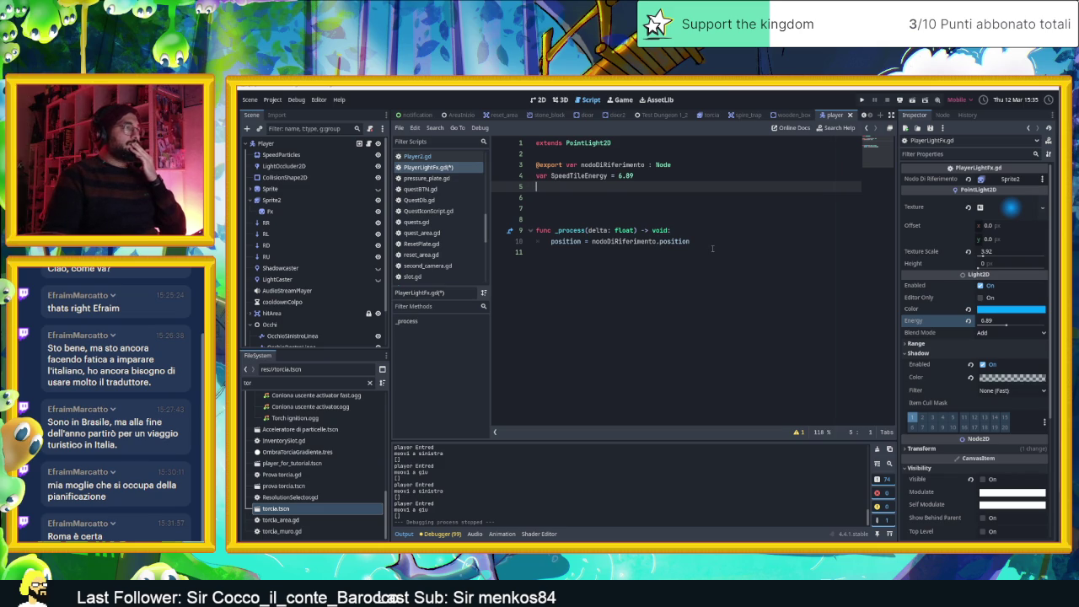
Save PlayerLightFx.gd, then in Player2.gd start line 211 with '$PlayerLightFx.energy ='
{"action": "key", "text": "ctrl+s"}
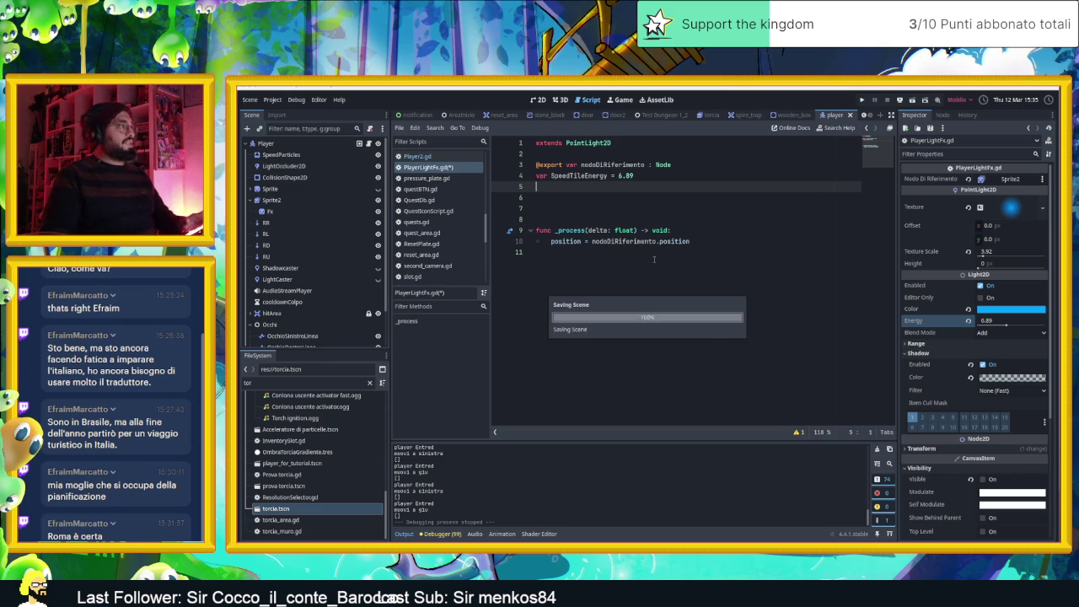
{"action": "left_click", "coordinate": [369, 145]}
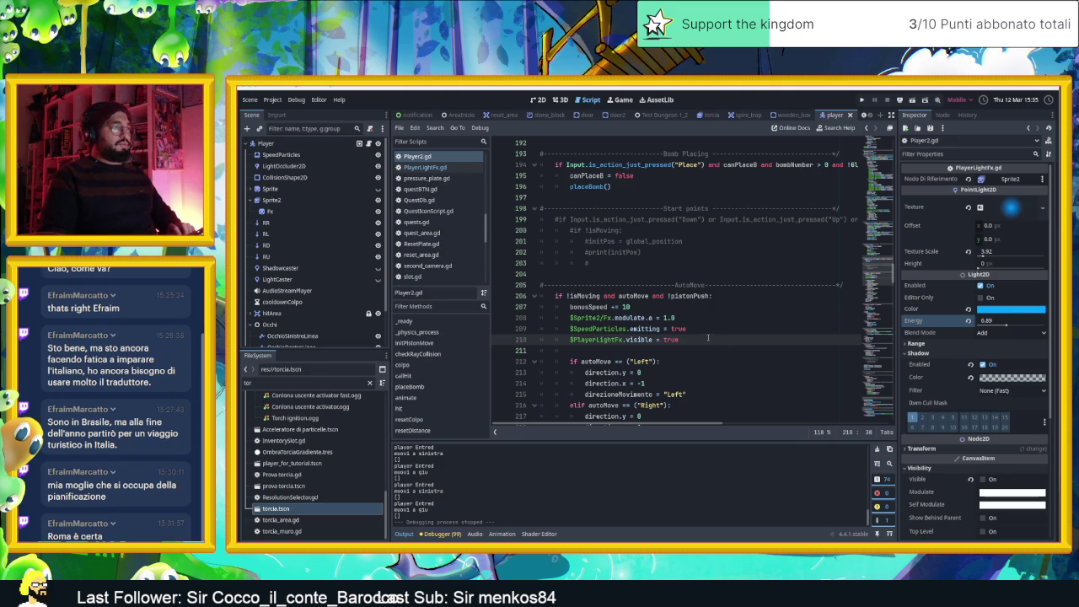
{"action": "key", "text": "Return"}
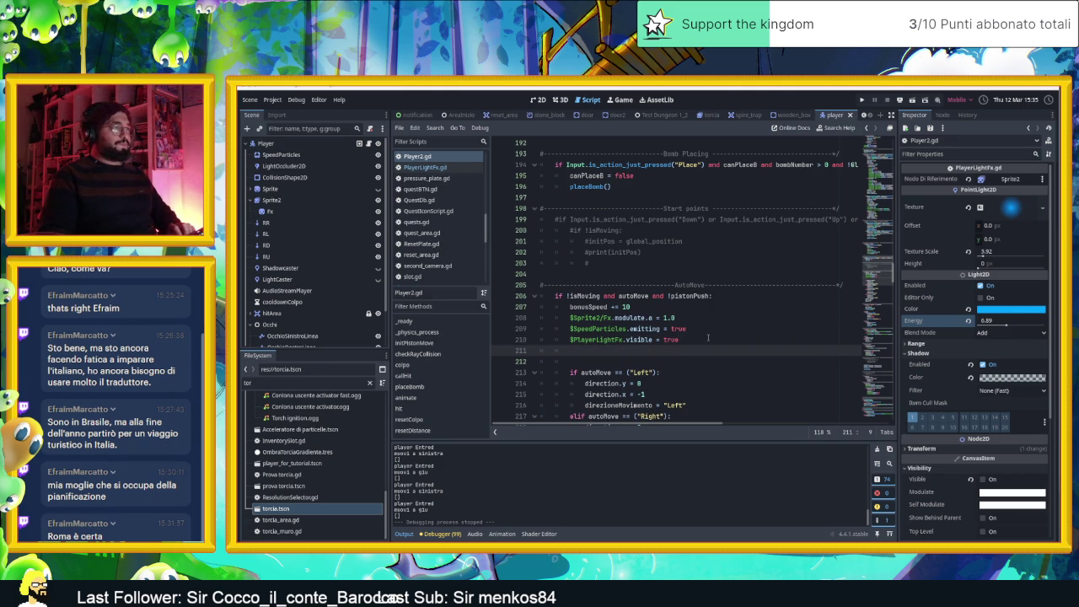
{"action": "type", "text": "$"}
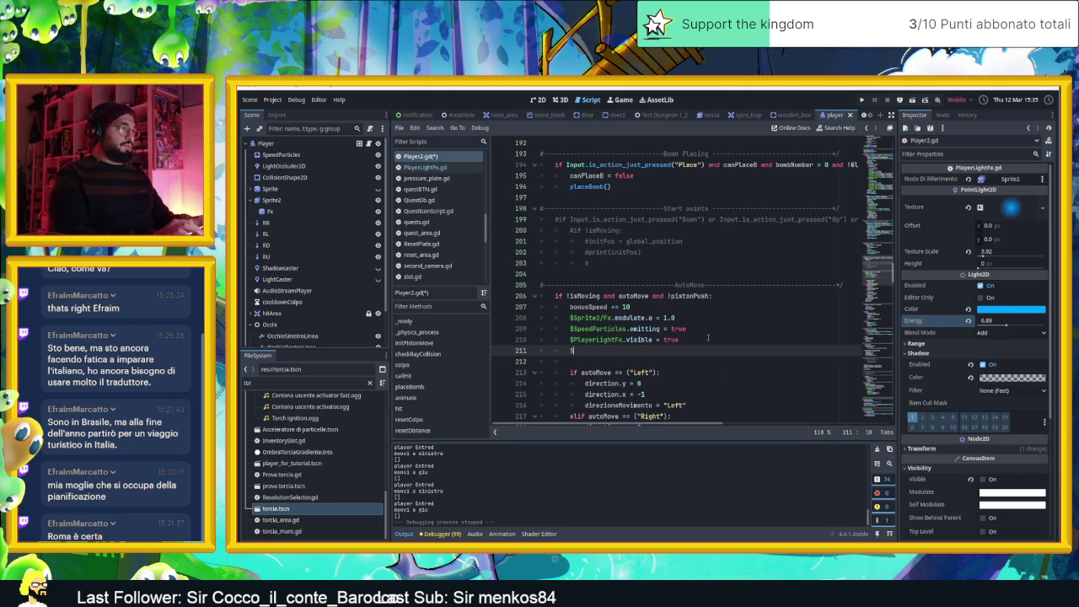
{"action": "type", "text": "PlayerLightFx"}
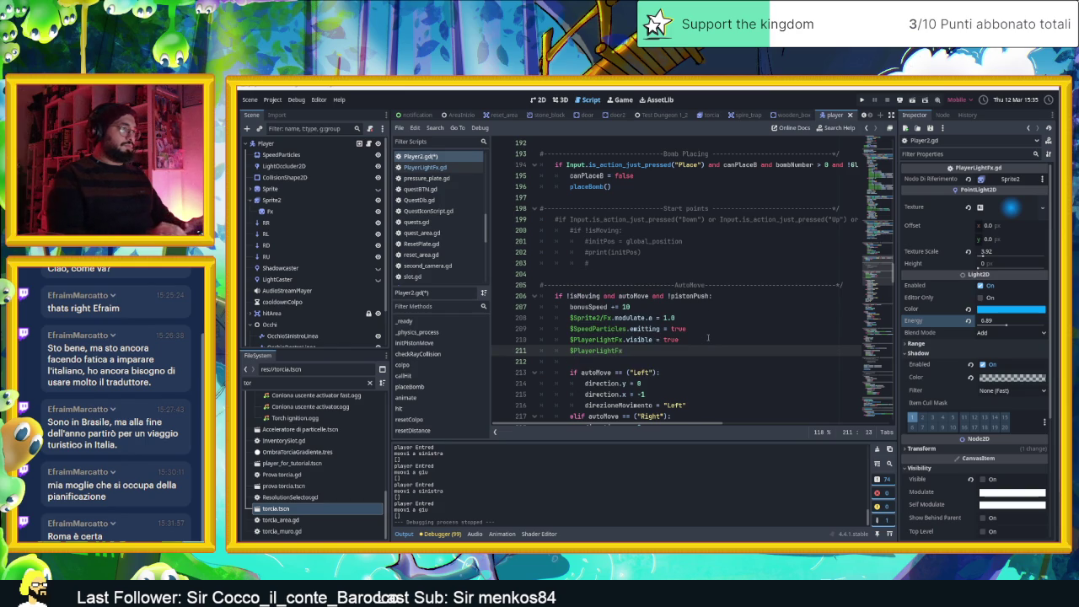
{"action": "type", "text": "."}
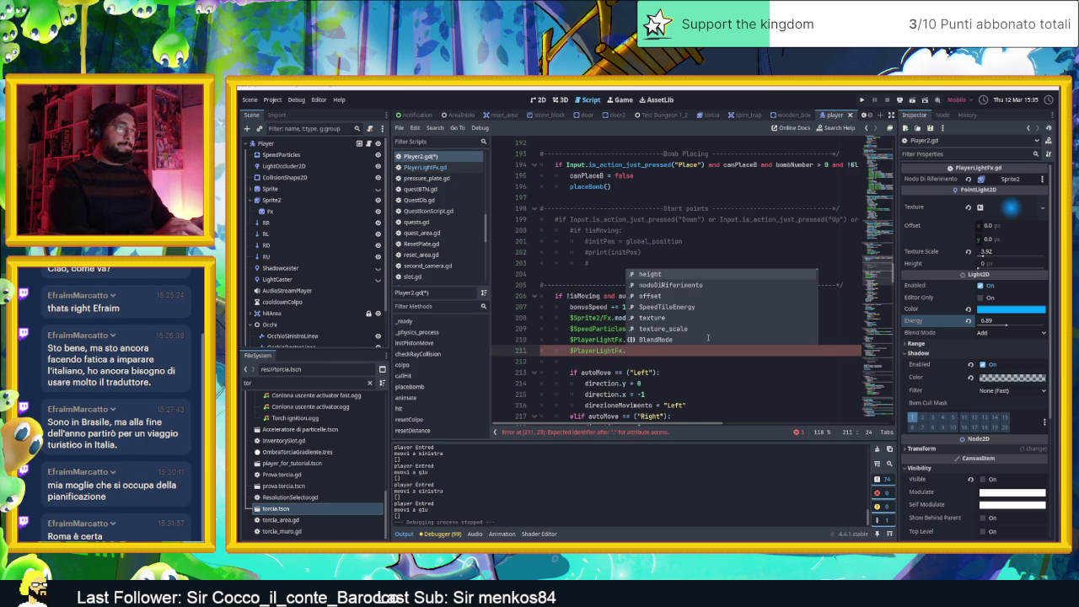
{"action": "type", "text": "e"}
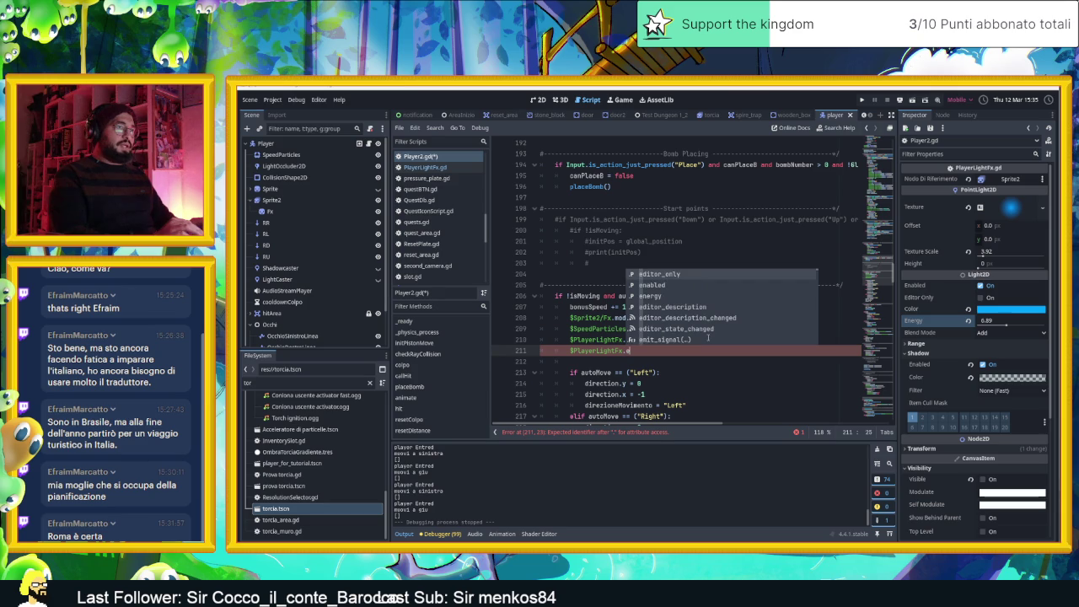
{"action": "type", "text": "ne"}
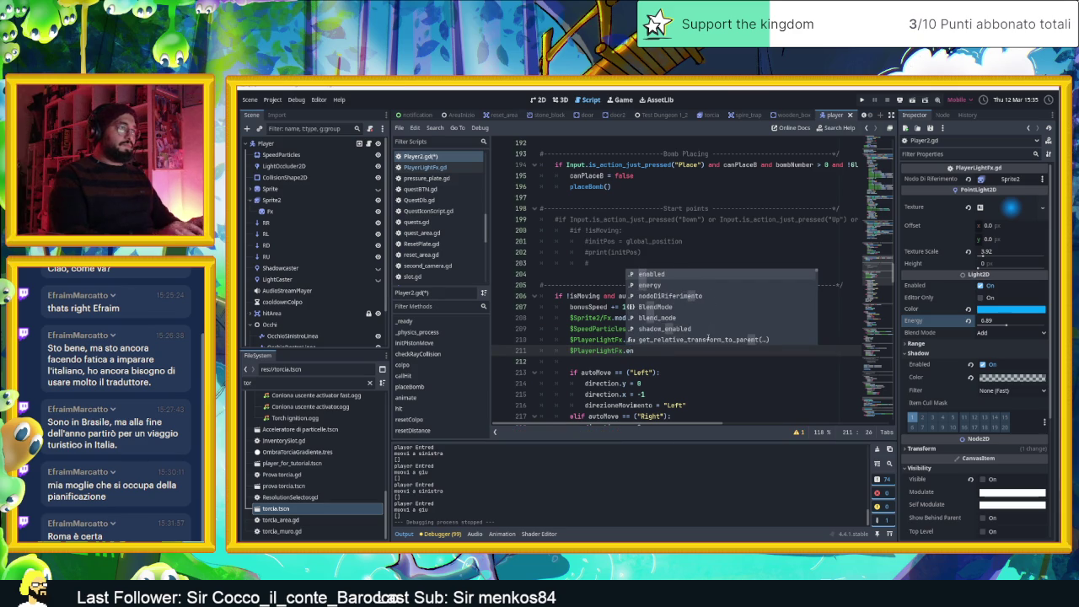
{"action": "key", "text": "Return"}
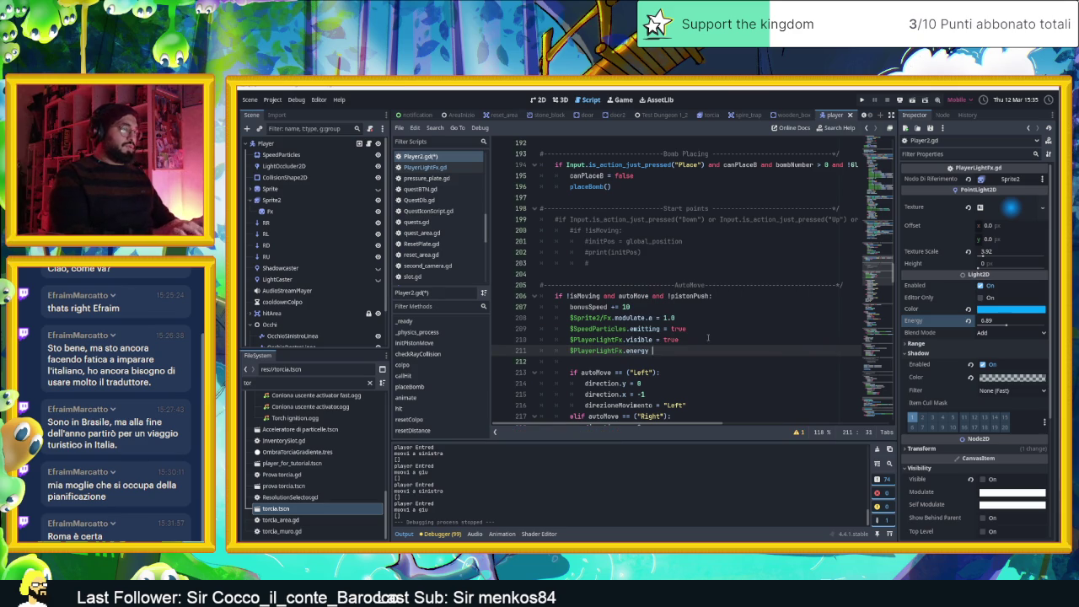
{"action": "type", "text": "="}
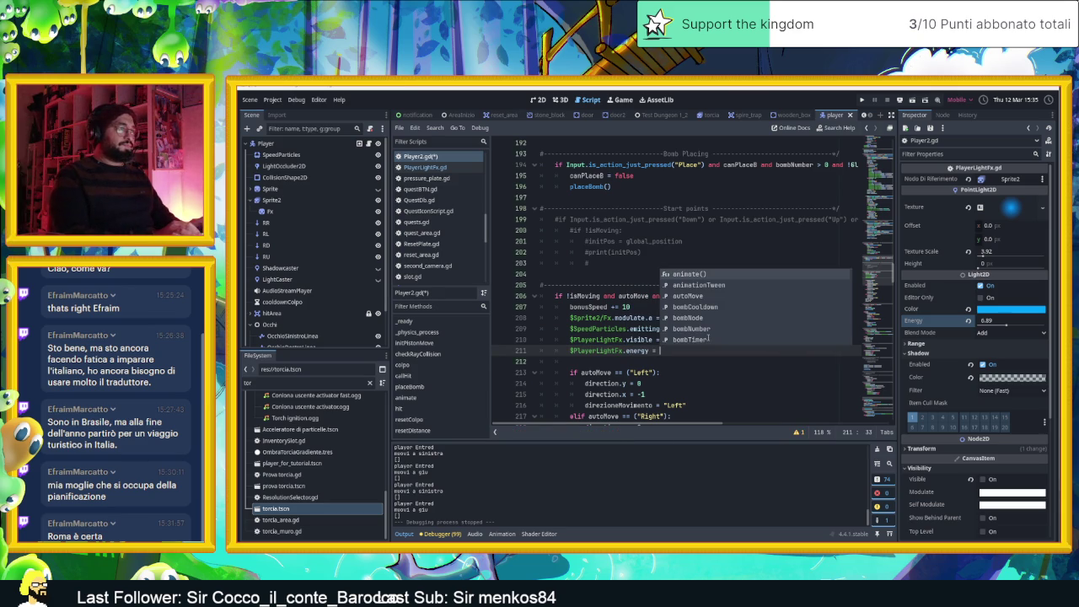
Complete line 211 as '$PlayerLightFx.energy = $PlayerLightFx.SpeedTileEnergy'
{"action": "left_click_drag", "start_coordinate": [658, 350], "coordinate": [569, 350]}
{"action": "key", "text": "ctrl+c"}
{"action": "left_click", "coordinate": [666, 350]}
{"action": "key", "text": "ctrl+v"}
{"action": "left_click", "coordinate": [716, 350]}
{"action": "double_click", "coordinate": [725, 350]}
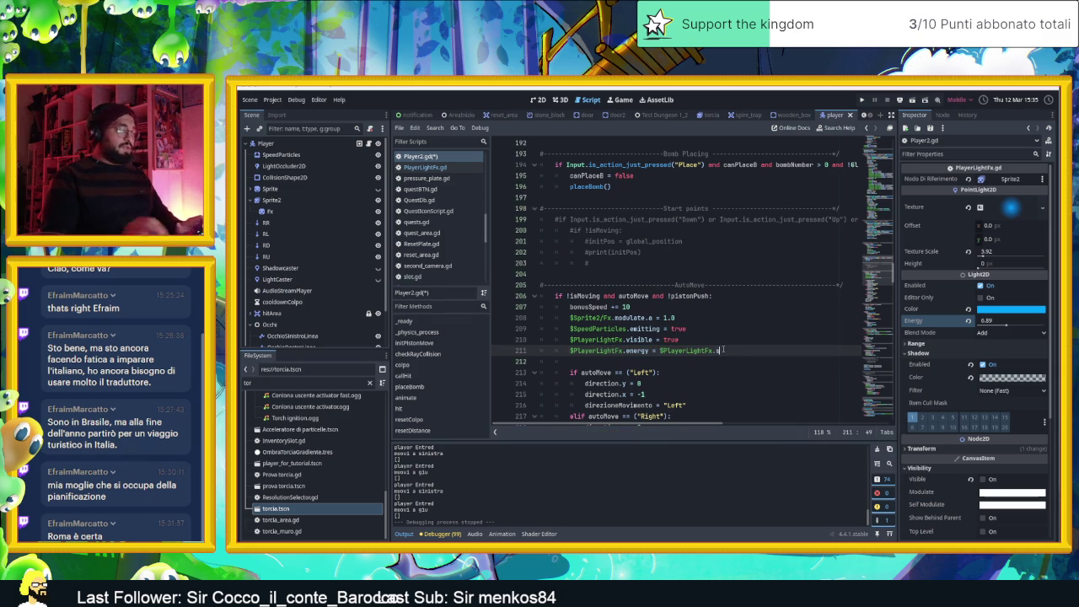
{"action": "type", "text": "speed"}
{"action": "key", "text": "Escape"}
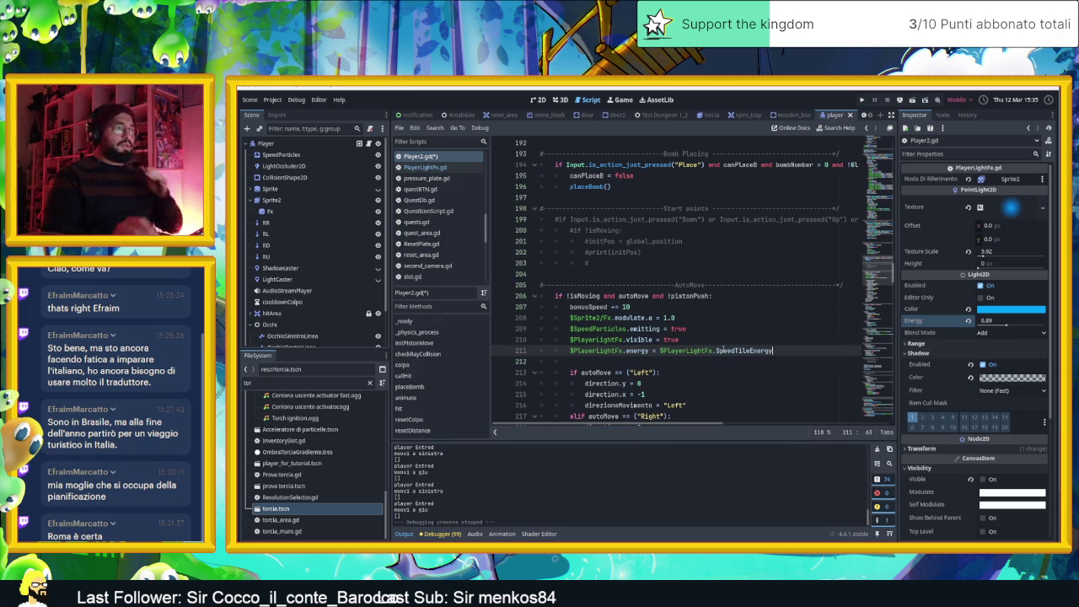
{"action": "left_click", "coordinate": [755, 317]}
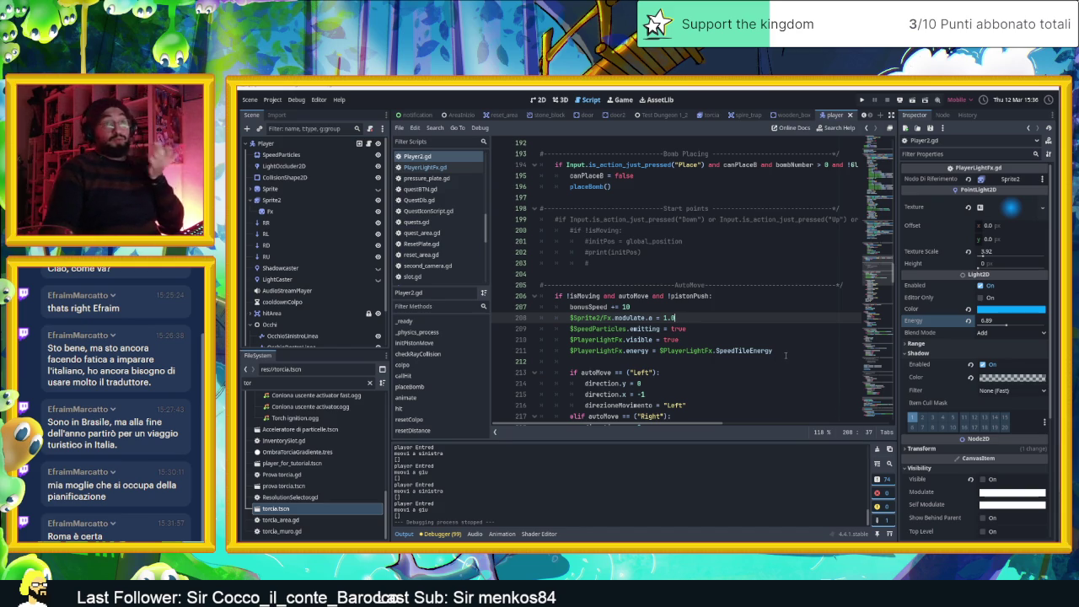
{"action": "left_click", "coordinate": [786, 355]}
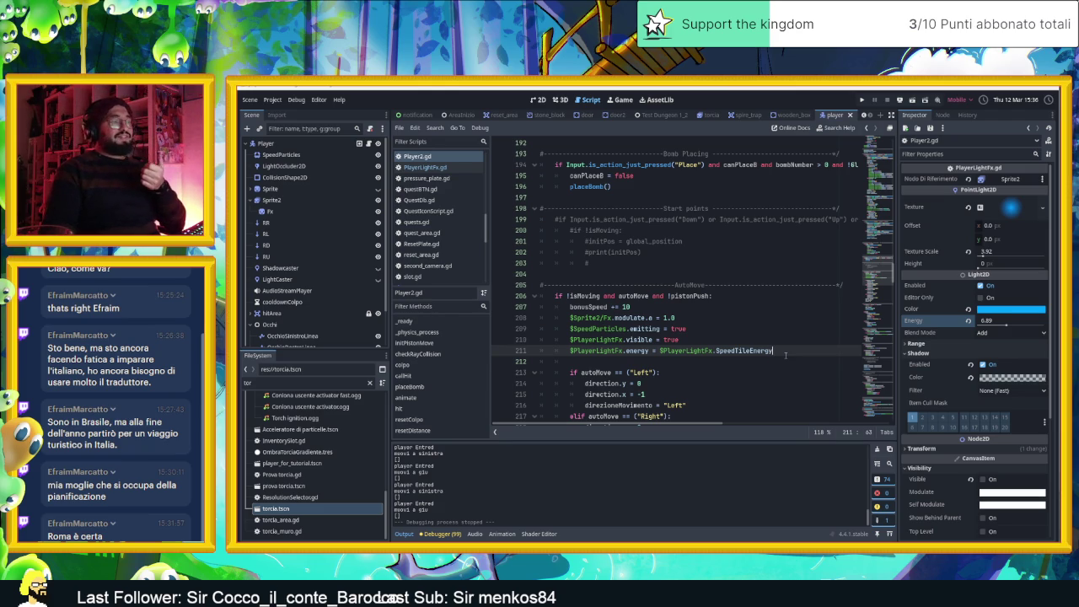
{"action": "left_click", "coordinate": [593, 360]}
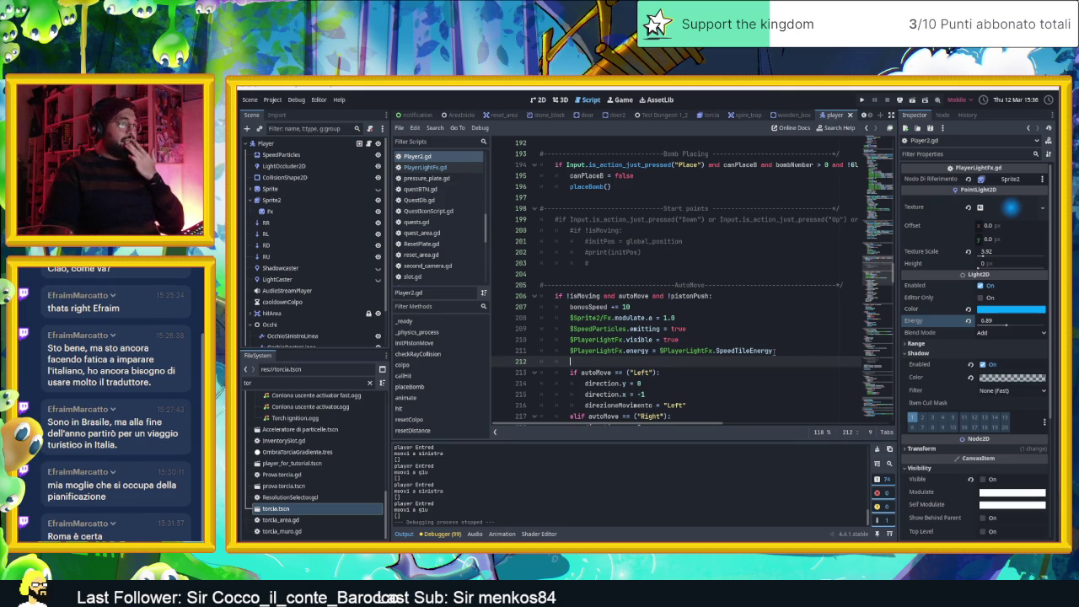
{"action": "scroll", "coordinate": [774, 352], "scroll_direction": "up", "scroll_amount": 5}
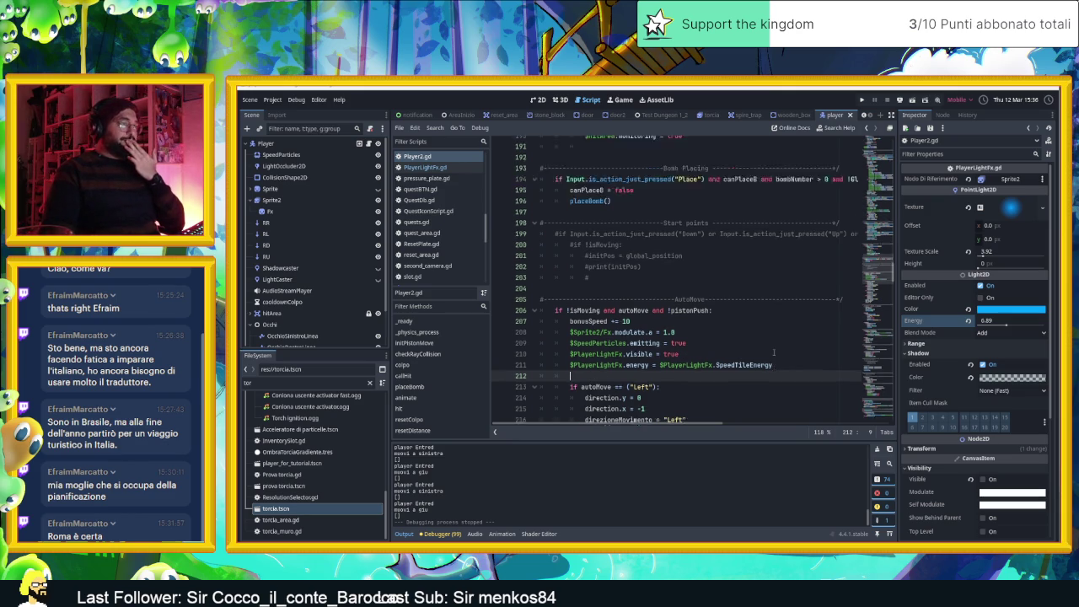
{"action": "scroll", "coordinate": [742, 341], "scroll_direction": "up", "scroll_amount": 13}
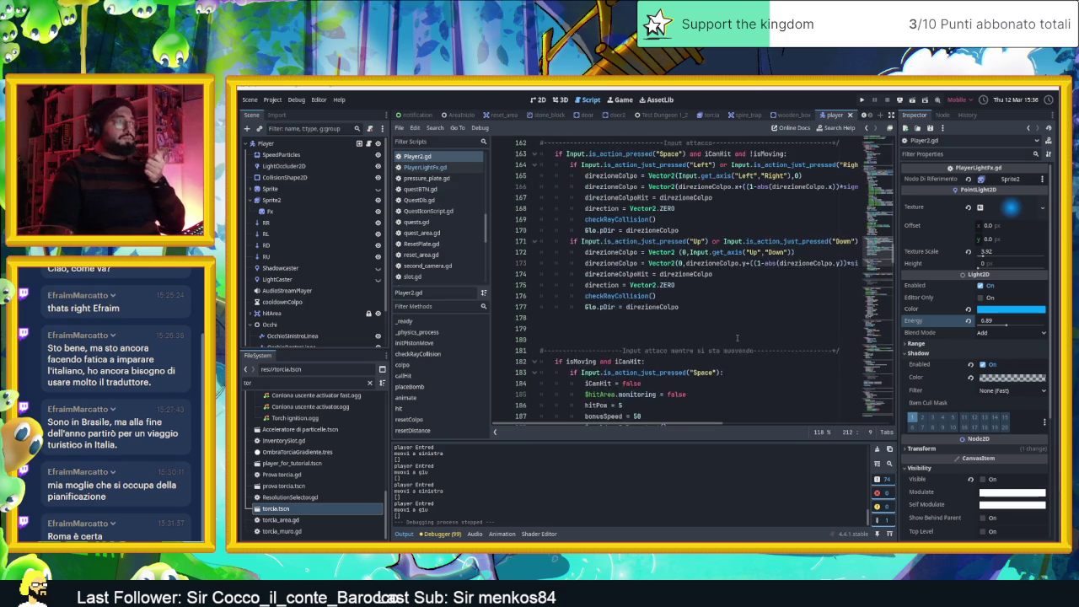
{"action": "scroll", "coordinate": [737, 338], "scroll_direction": "up", "scroll_amount": 6}
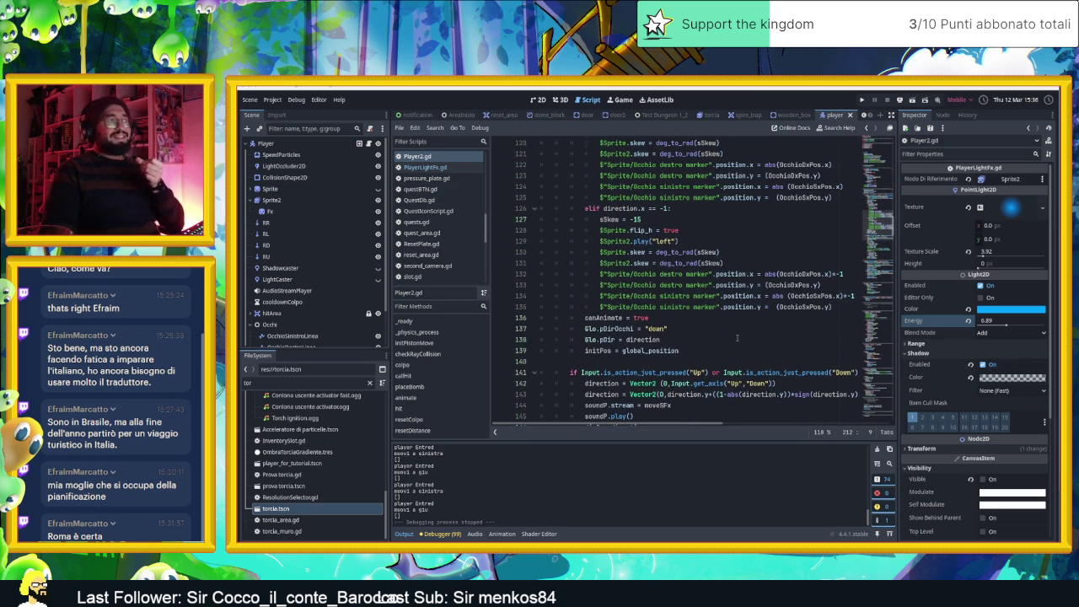
{"action": "scroll", "coordinate": [737, 338], "scroll_direction": "up", "scroll_amount": 6}
{"action": "scroll", "coordinate": [738, 339], "scroll_direction": "up", "scroll_amount": 3}
{"action": "scroll", "coordinate": [738, 346], "scroll_direction": "down", "scroll_amount": 19}
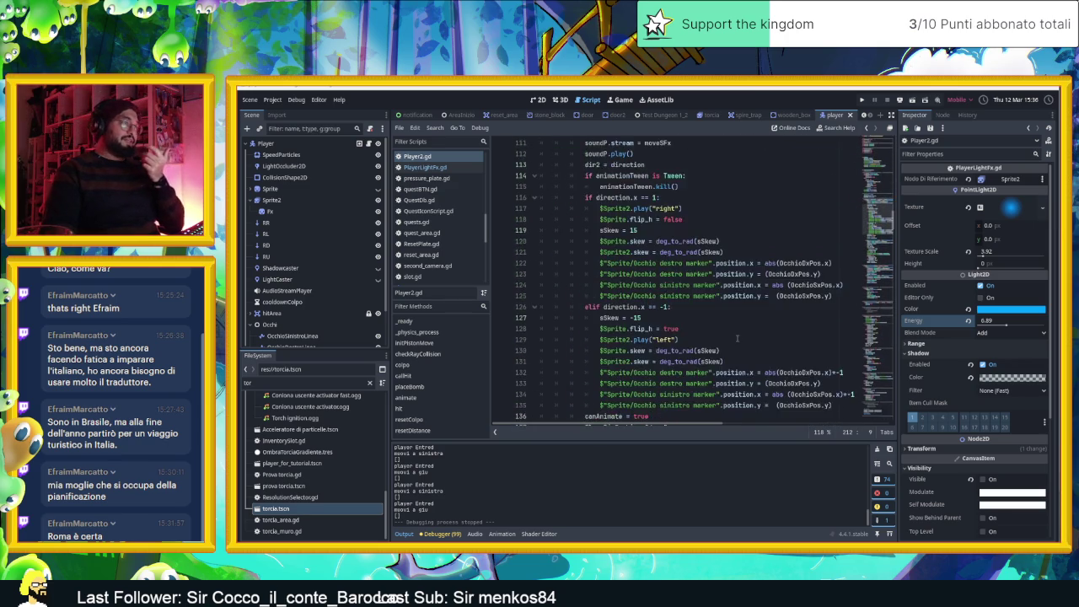
{"action": "scroll", "coordinate": [737, 358], "scroll_direction": "down", "scroll_amount": 20}
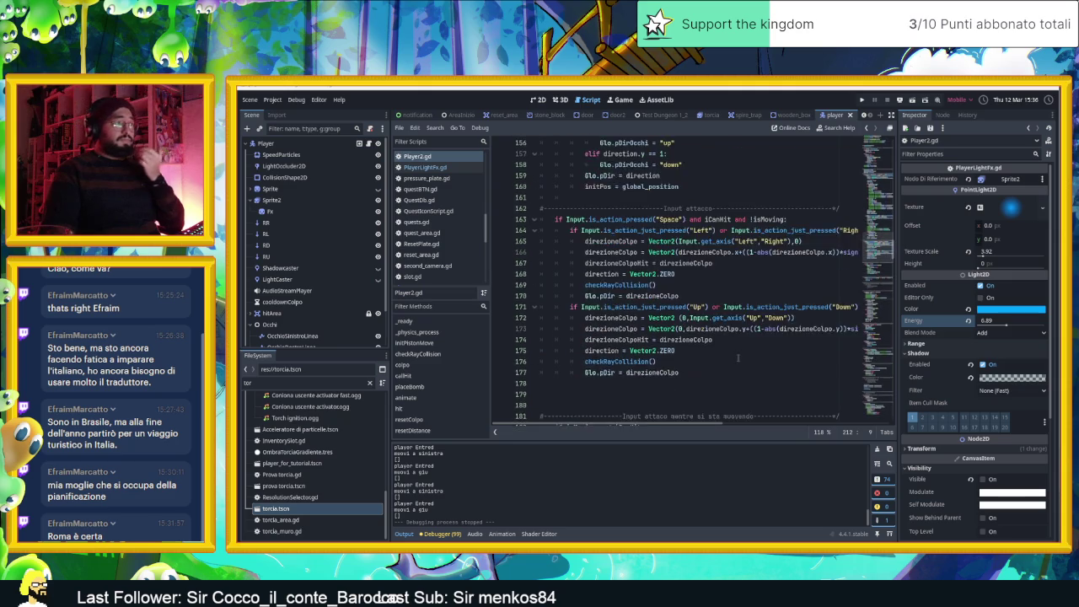
{"action": "scroll", "coordinate": [755, 344], "scroll_direction": "down", "scroll_amount": 13}
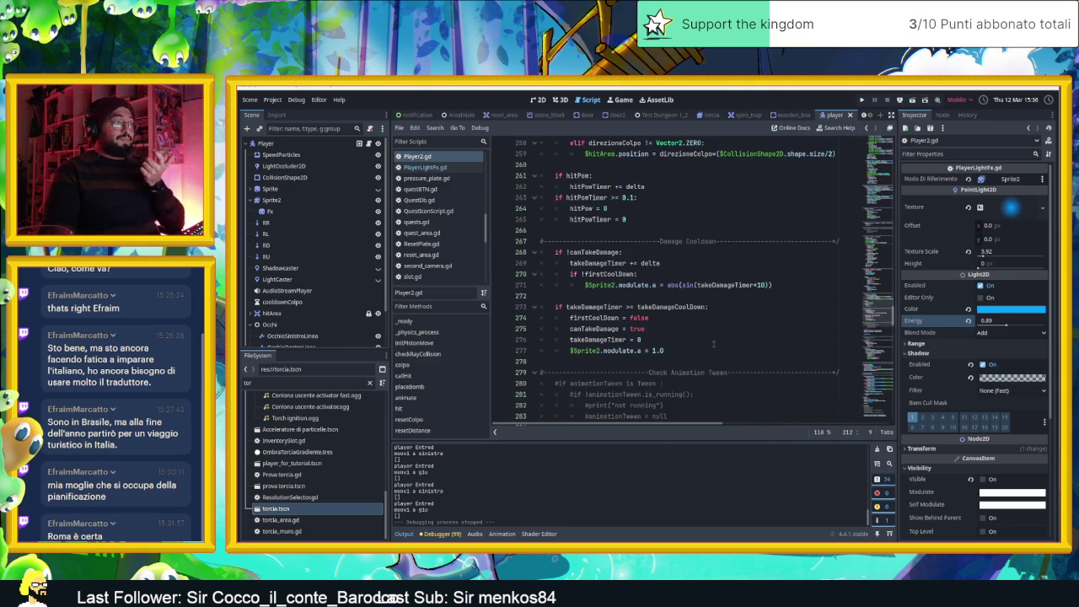
{"action": "scroll", "coordinate": [713, 344], "scroll_direction": "down", "scroll_amount": 7}
{"action": "scroll", "coordinate": [712, 344], "scroll_direction": "down", "scroll_amount": 4}
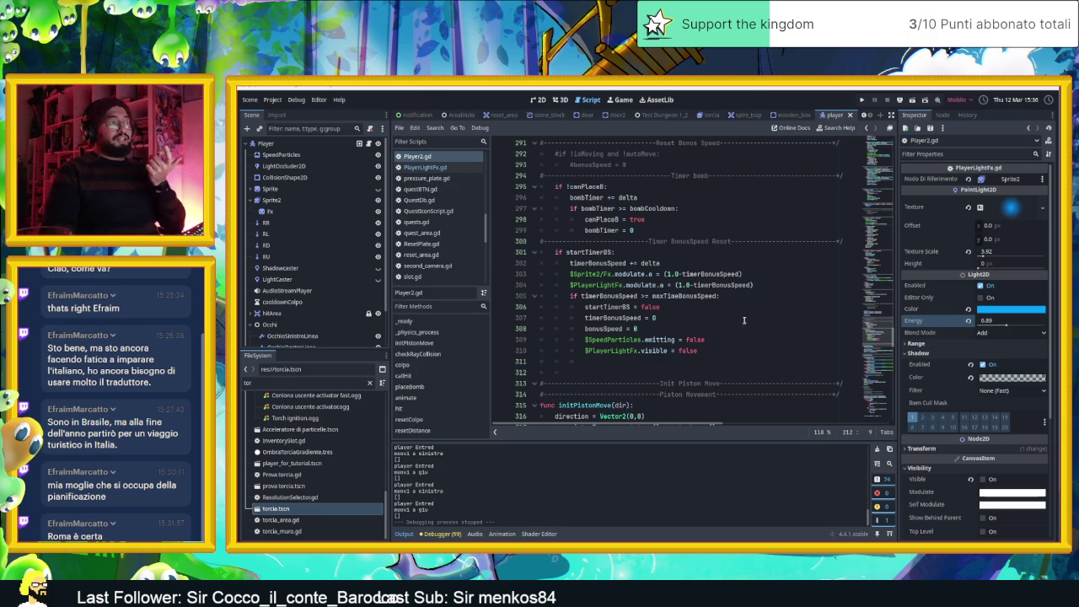
On line 304, change the alpha assignment to energy and select the 1.0 constant
{"action": "left_click", "coordinate": [756, 285]}
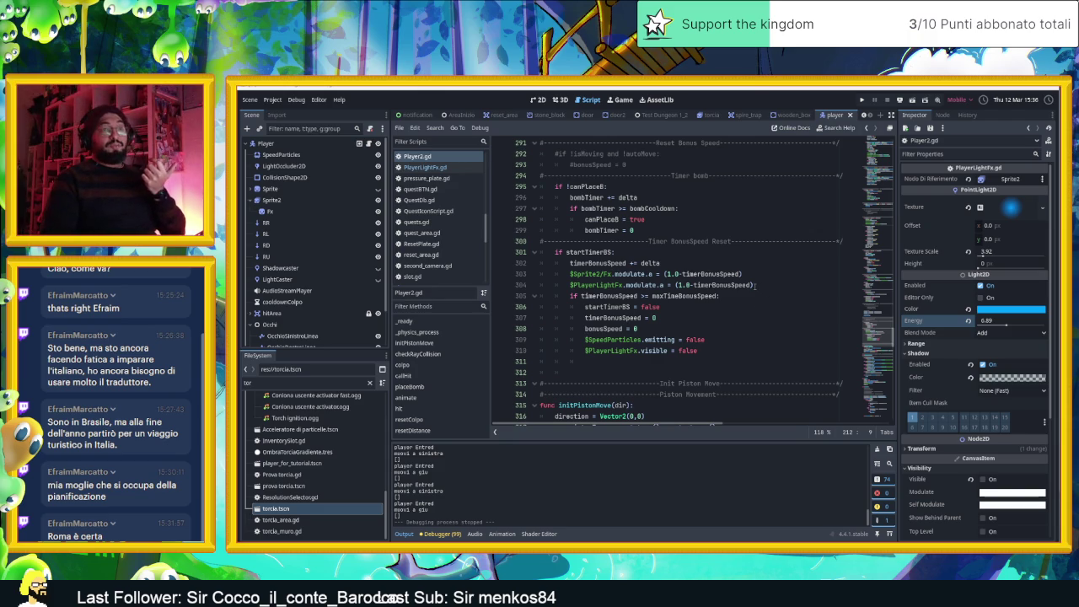
{"action": "left_click", "coordinate": [669, 285]}
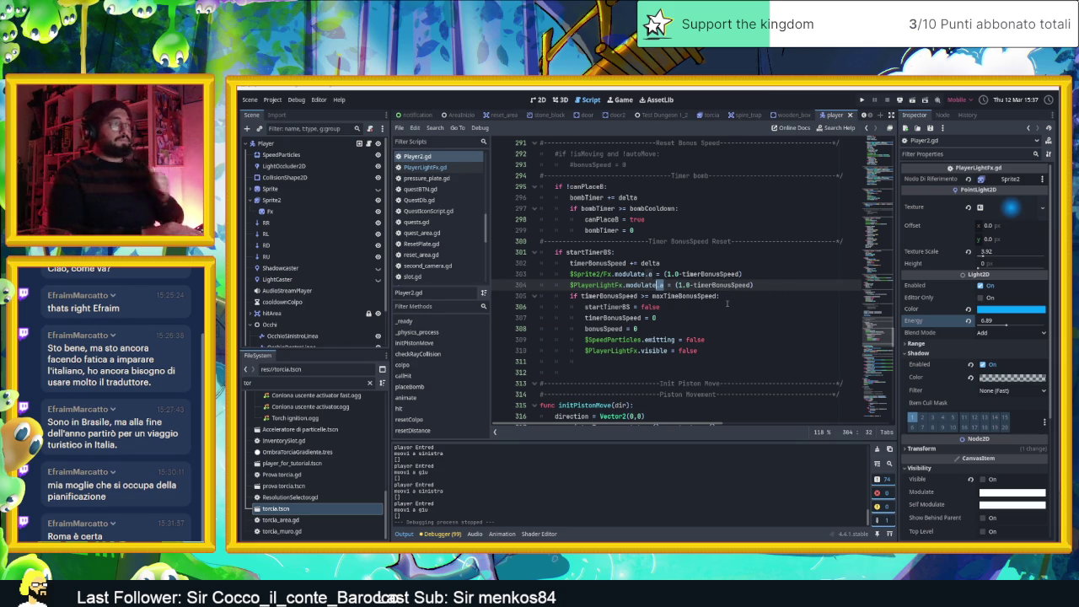
{"action": "key", "text": "BackSpace"}
{"action": "key", "text": "BackSpace"}
{"action": "key", "text": "BackSpace"}
{"action": "key", "text": "BackSpace"}
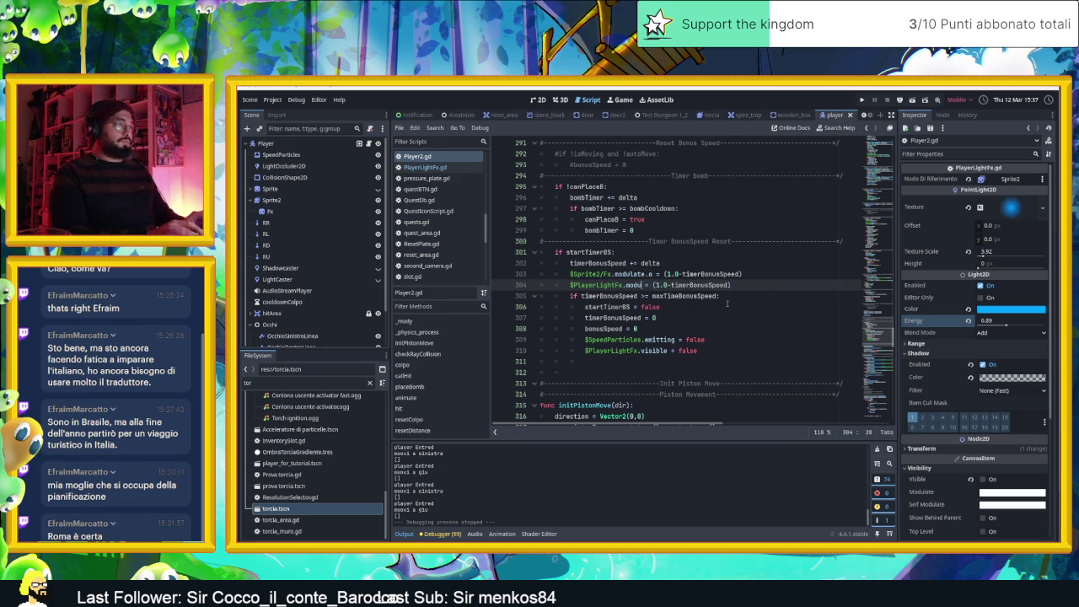
{"action": "type", "text": "energy"}
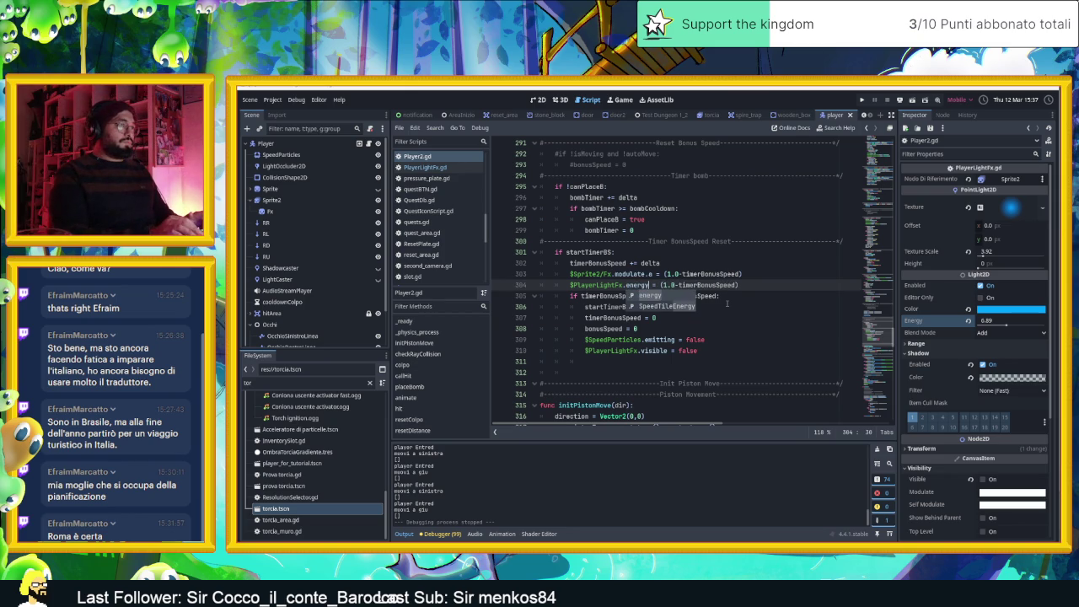
{"action": "key", "text": "Escape"}
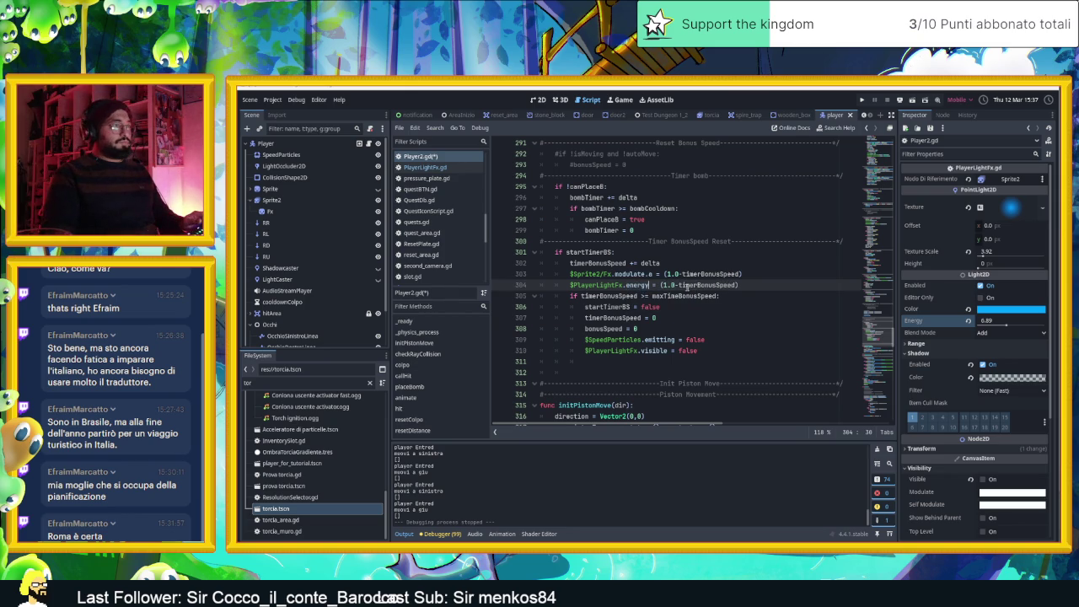
{"action": "left_click_drag", "start_coordinate": [674, 285], "coordinate": [666, 285]}
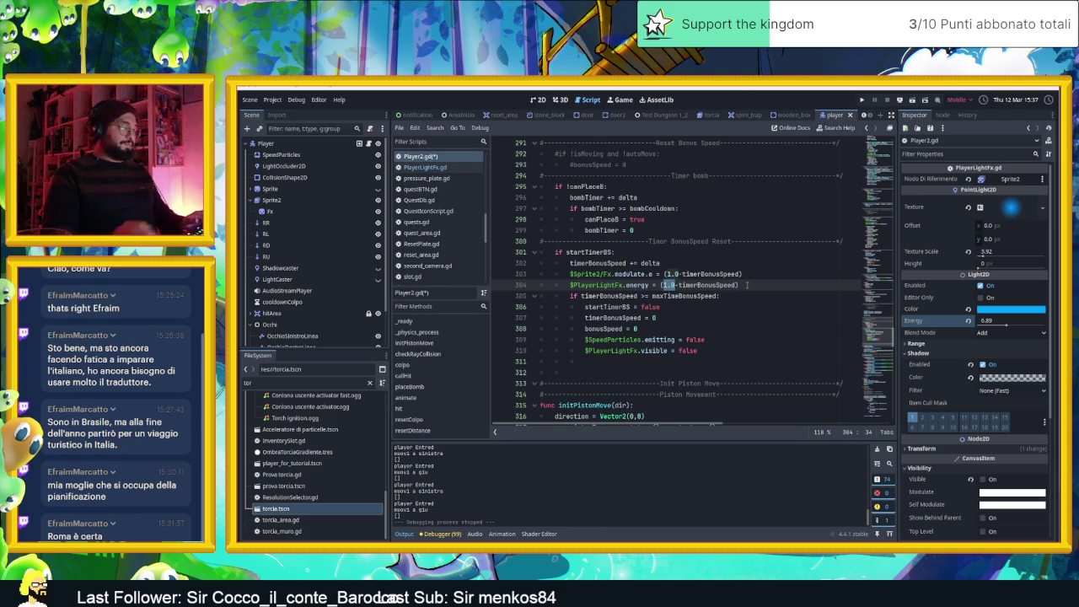
Replace the 1.0 constant with '$PlayerLightFx.' and switch to the Gemini browser window
{"action": "type", "text": "PlayerL"}
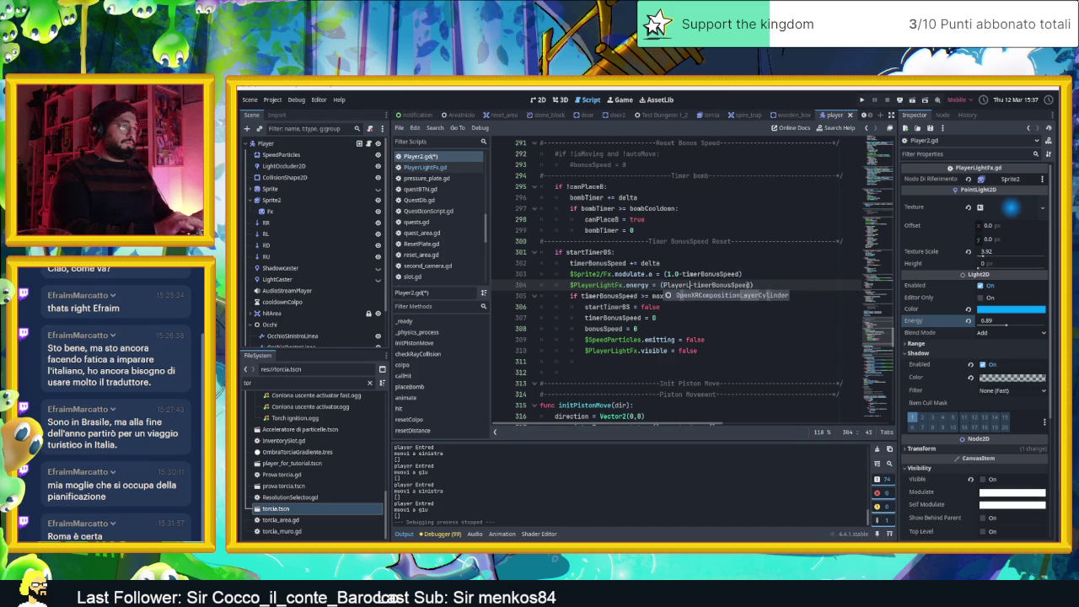
{"action": "key", "text": "BackSpace"}
{"action": "key", "text": "BackSpace"}
{"action": "key", "text": "BackSpace"}
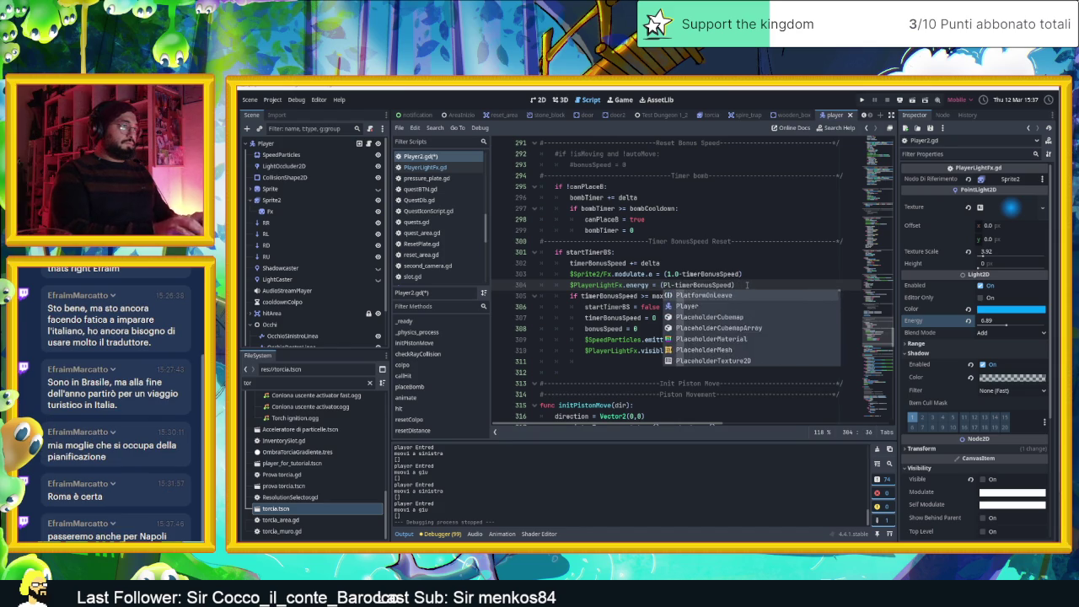
{"action": "type", "text": "$PlayerLightFx"}
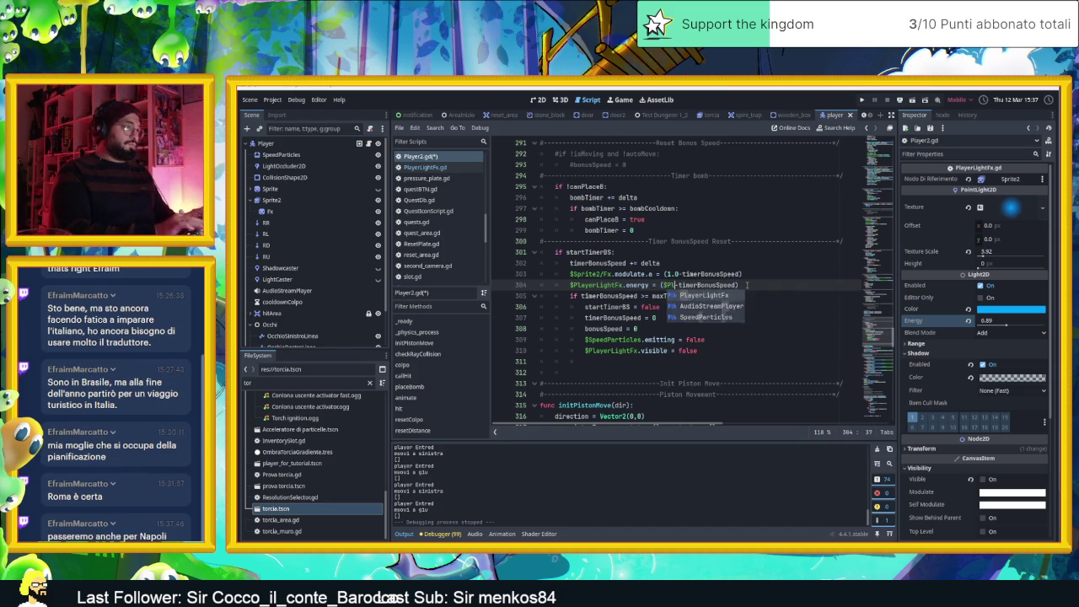
{"action": "type", "text": "."}
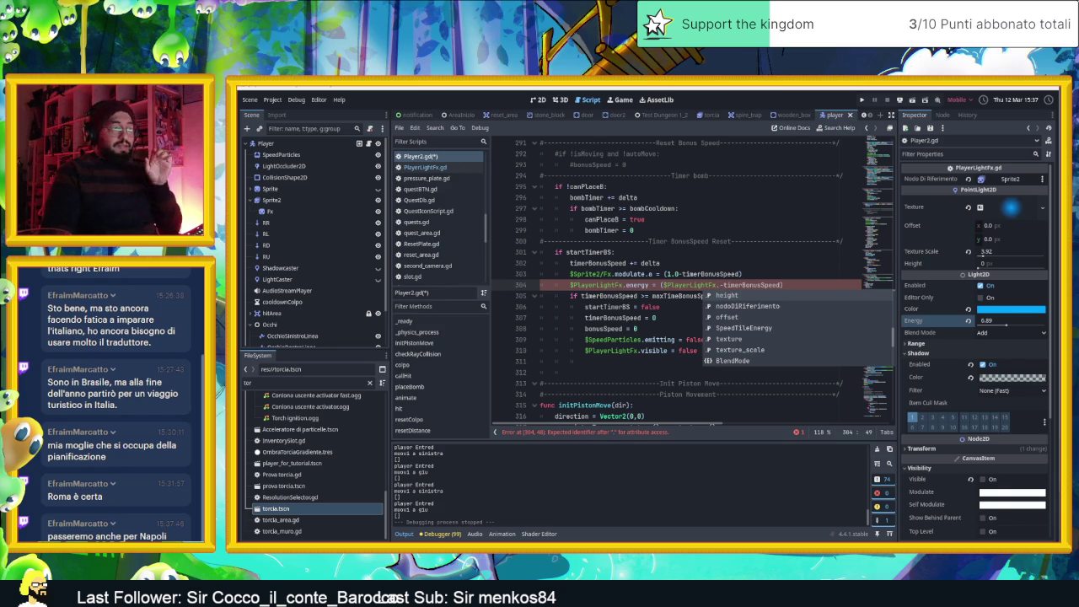
{"action": "key", "text": "alt+Tab"}
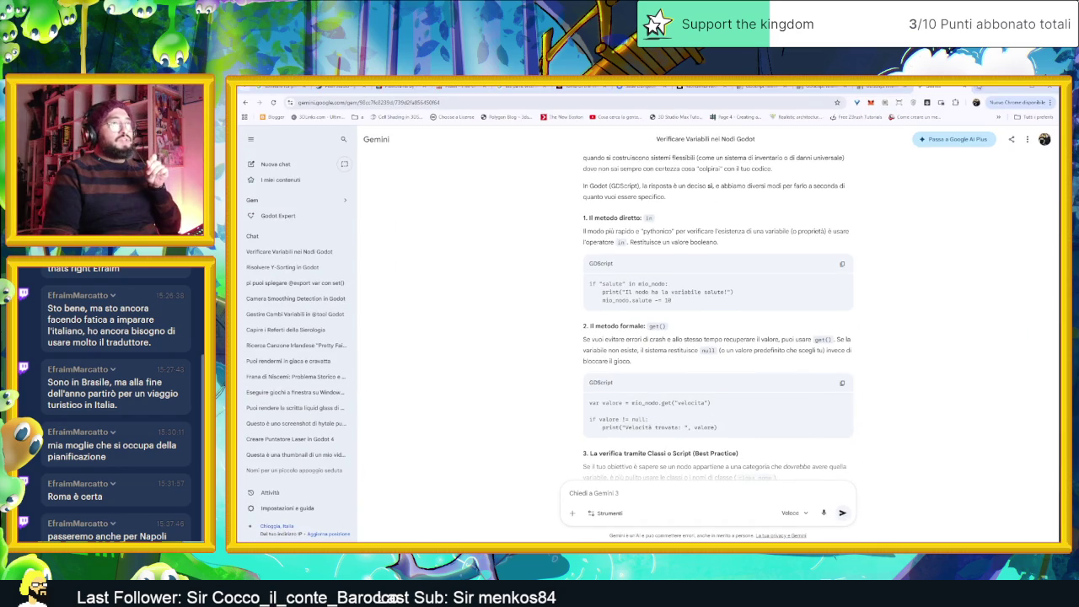
Search Google for 'cristo velato napoli' and open the Museo Cappella Sansevero website
{"action": "key", "text": "ctrl+t"}
{"action": "left_click", "coordinate": [433, 105]}
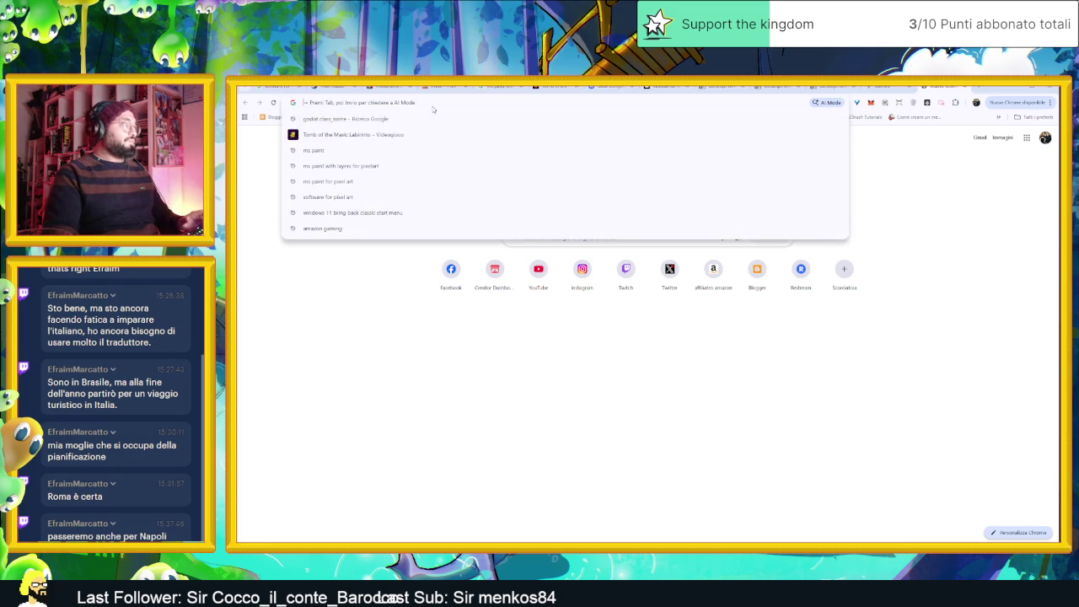
{"action": "type", "text": "cristo velato napoli"}
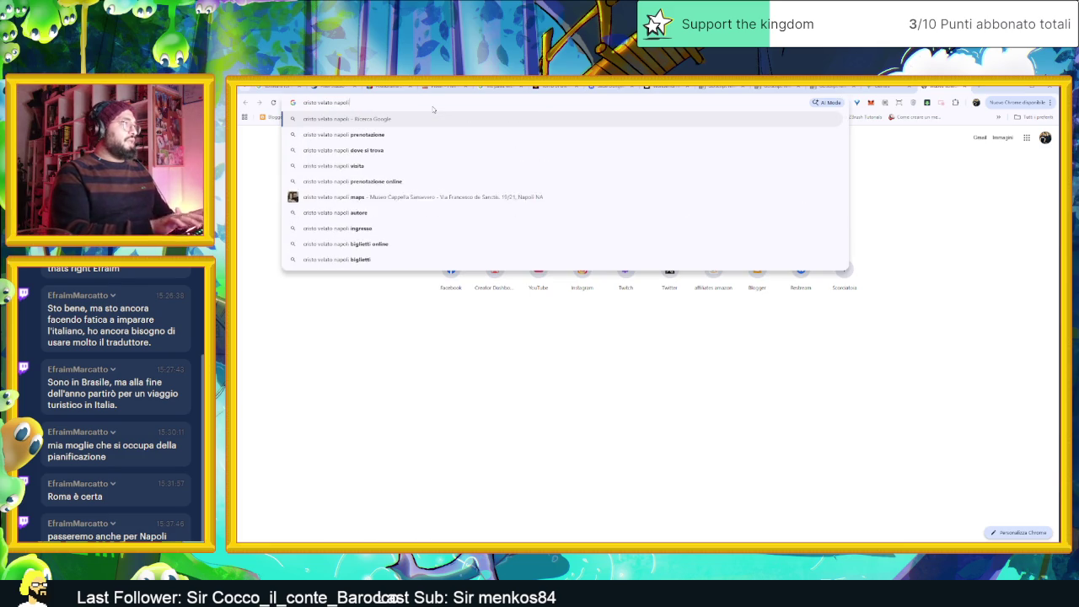
{"action": "key", "text": "Return"}
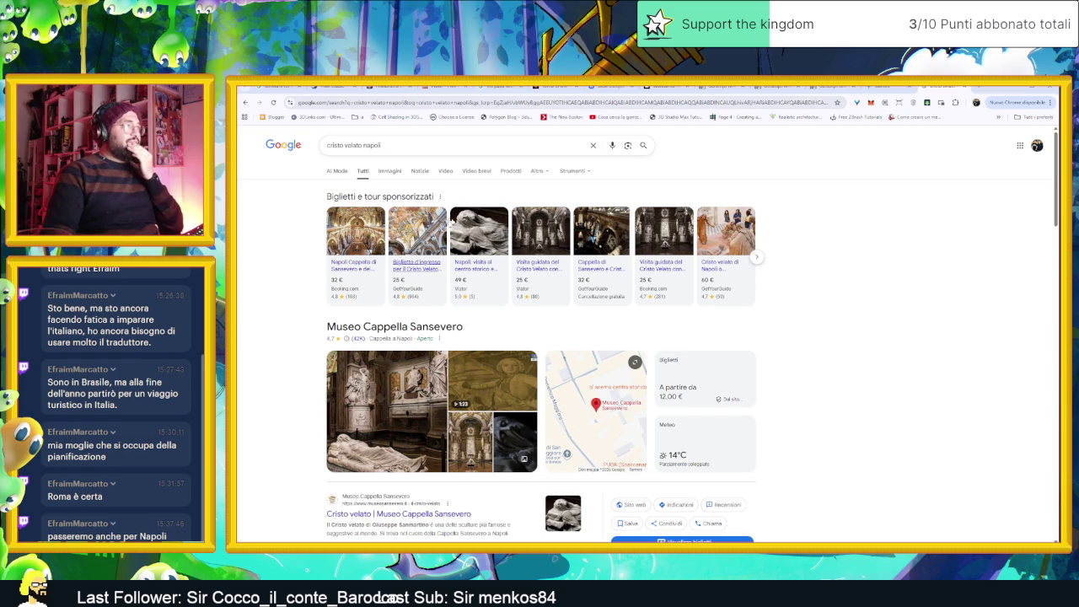
{"action": "scroll", "coordinate": [416, 328], "scroll_direction": "down", "scroll_amount": 1}
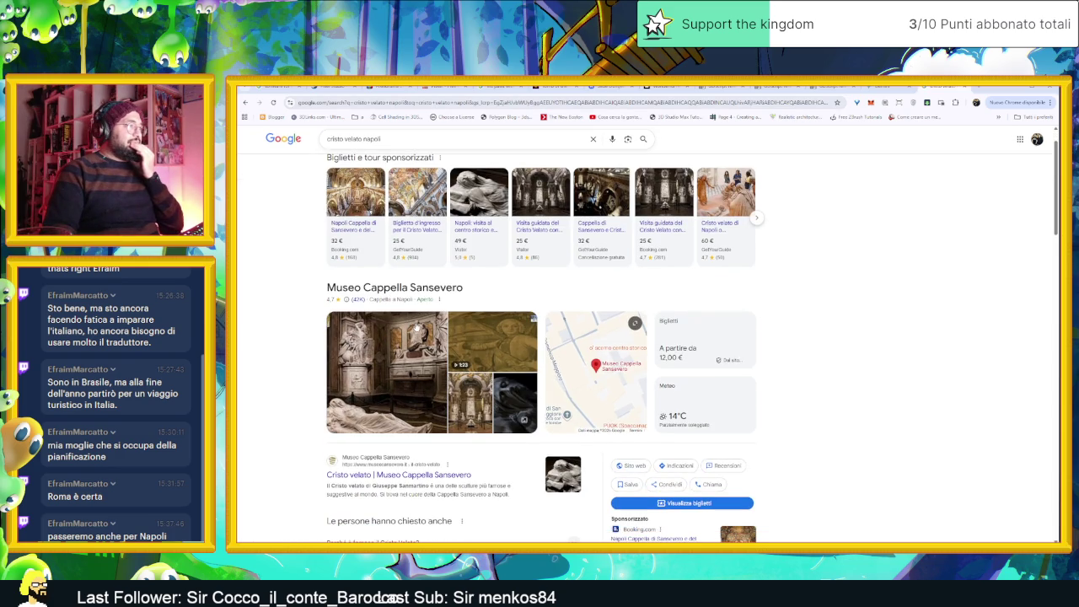
{"action": "scroll", "coordinate": [415, 327], "scroll_direction": "down", "scroll_amount": 1}
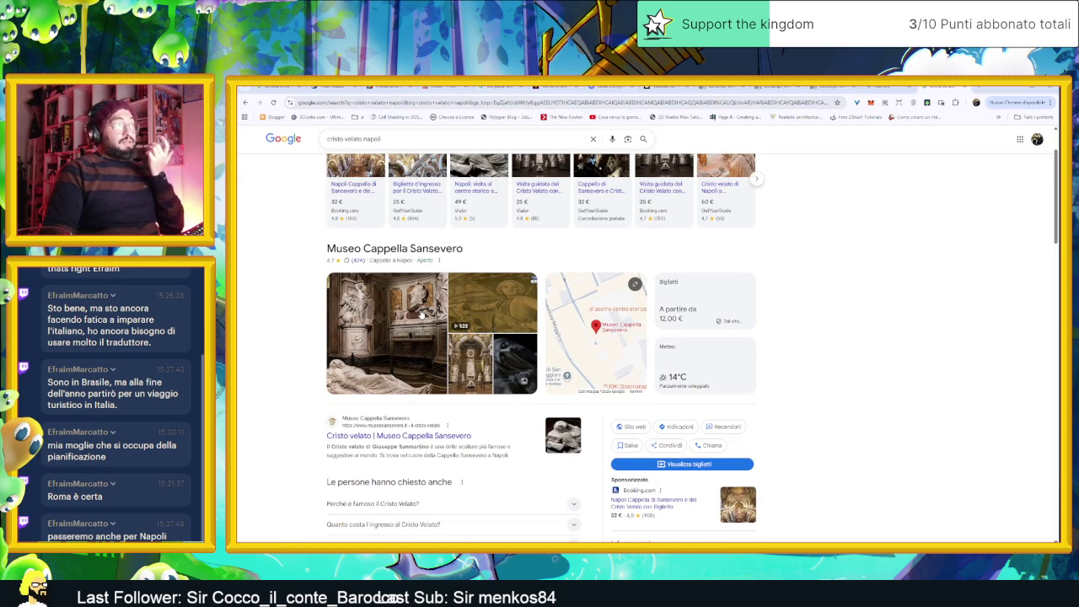
{"action": "scroll", "coordinate": [421, 339], "scroll_direction": "down", "scroll_amount": 2}
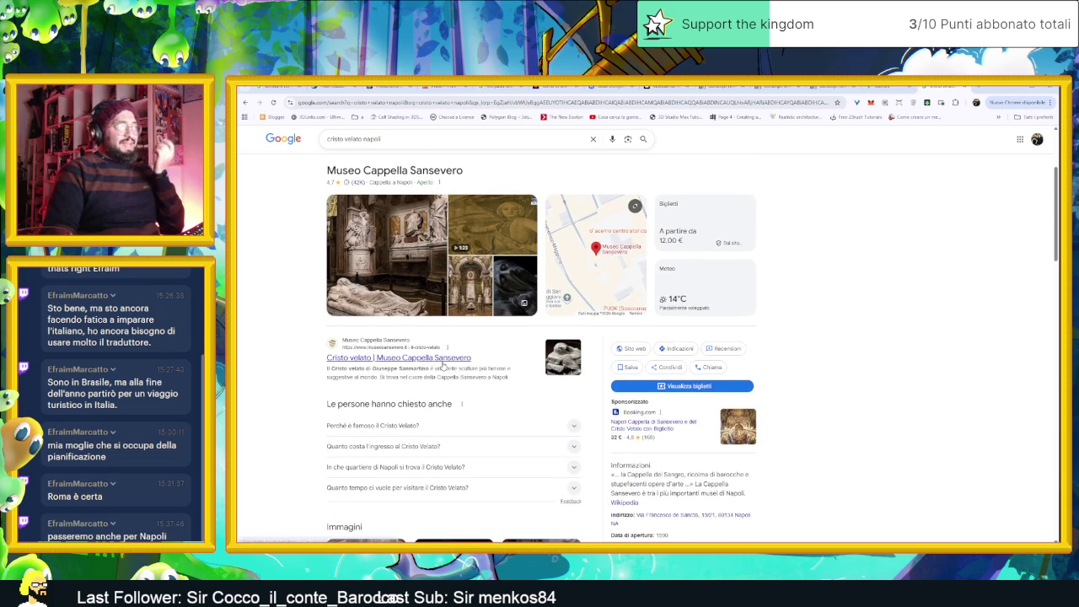
{"action": "scroll", "coordinate": [426, 350], "scroll_direction": "down", "scroll_amount": 3}
{"action": "scroll", "coordinate": [468, 422], "scroll_direction": "down", "scroll_amount": 3}
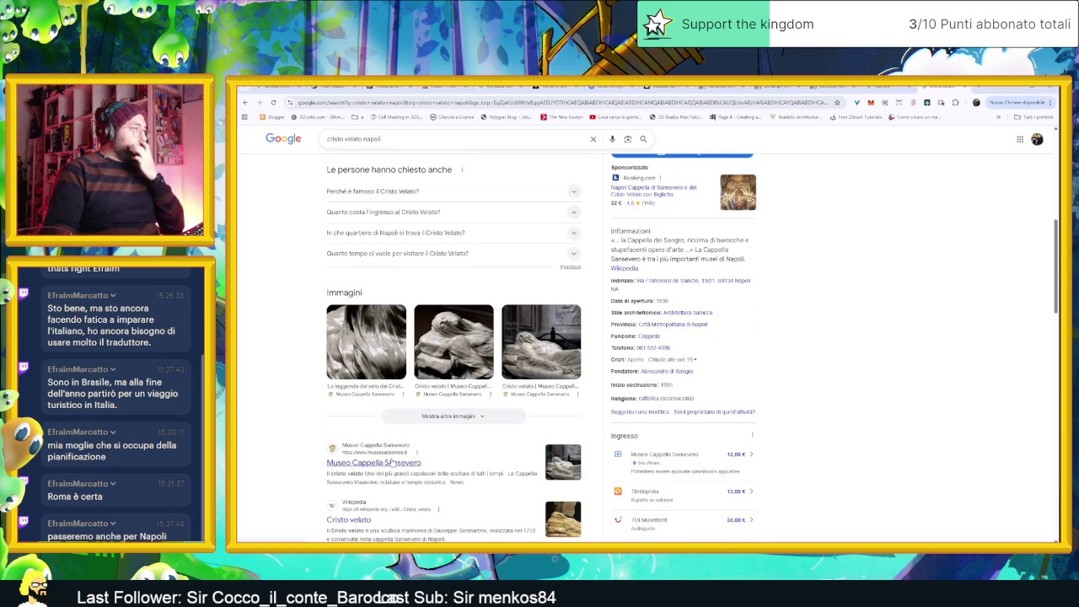
{"action": "left_click", "coordinate": [393, 462]}
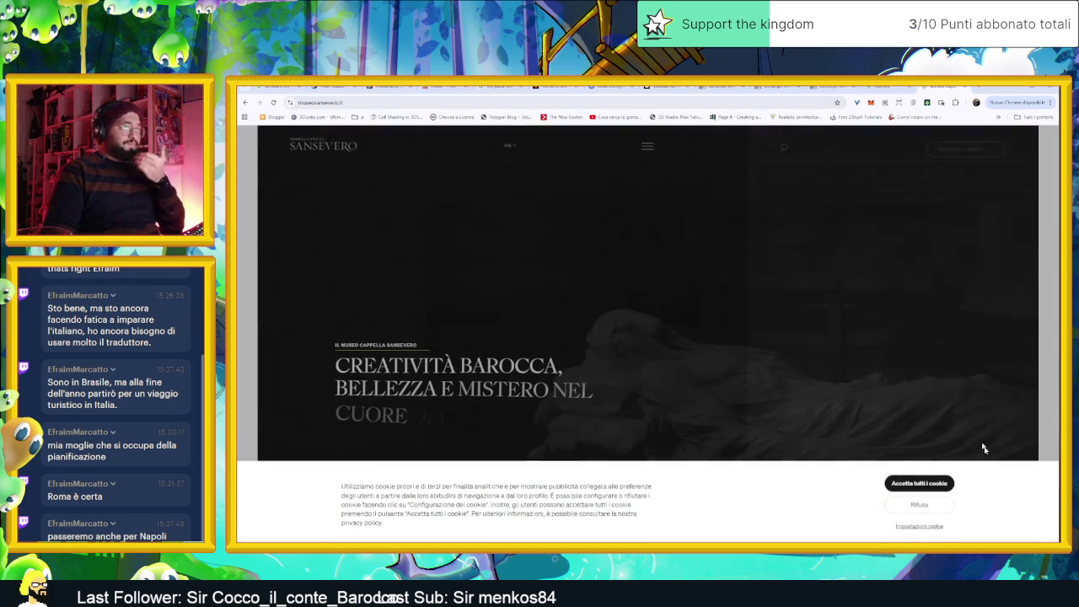
{"action": "left_click", "coordinate": [919, 498]}
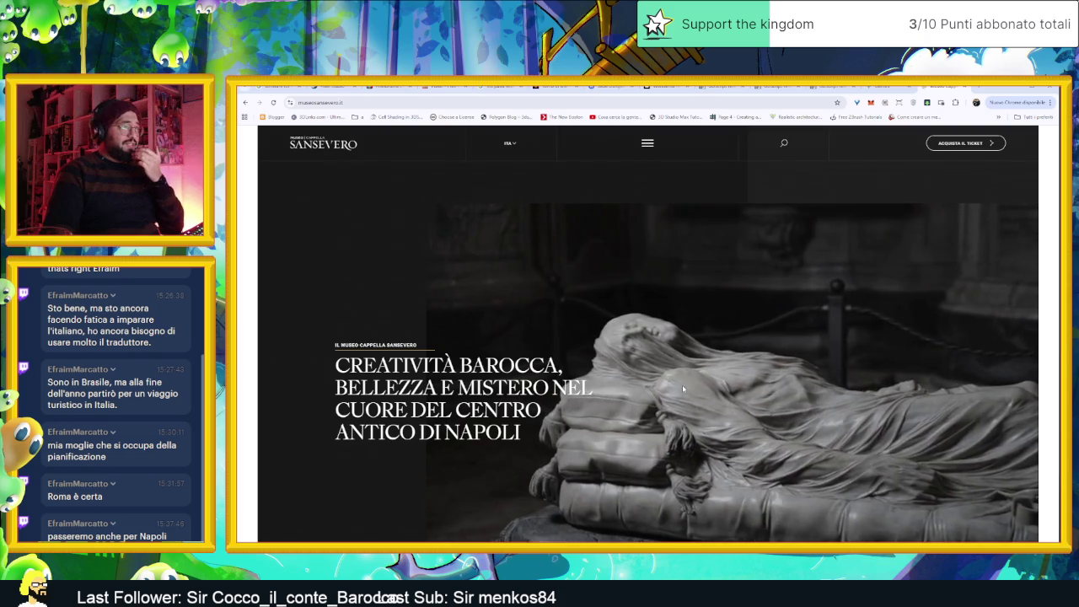
{"action": "scroll", "coordinate": [763, 396], "scroll_direction": "down", "scroll_amount": 1}
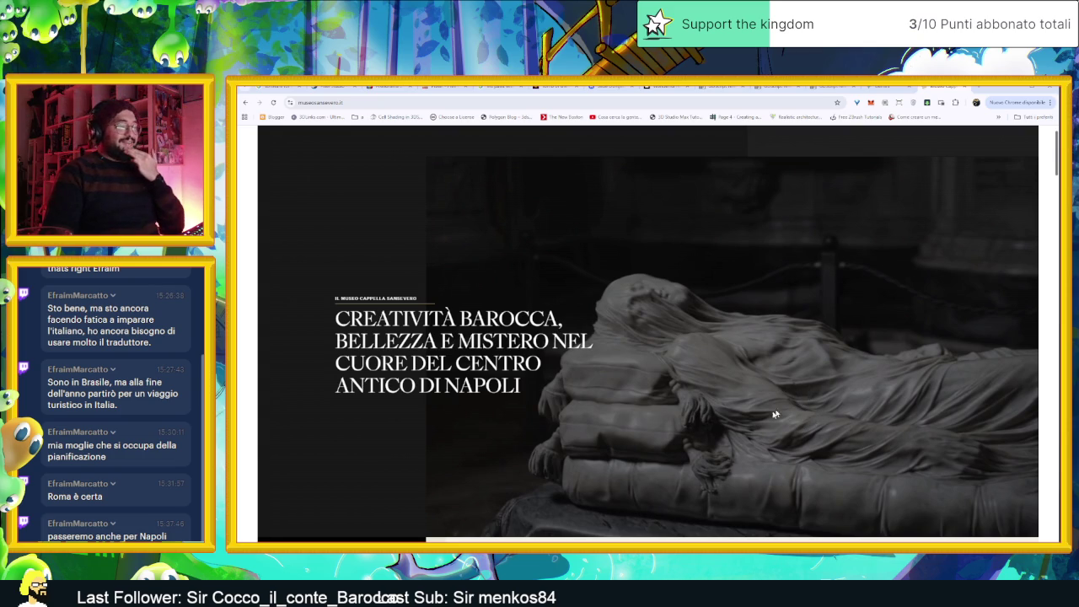
View a larger Cristo velato image and its museum page, then close it and minimise Chrome
{"action": "left_click", "coordinate": [1016, 93]}
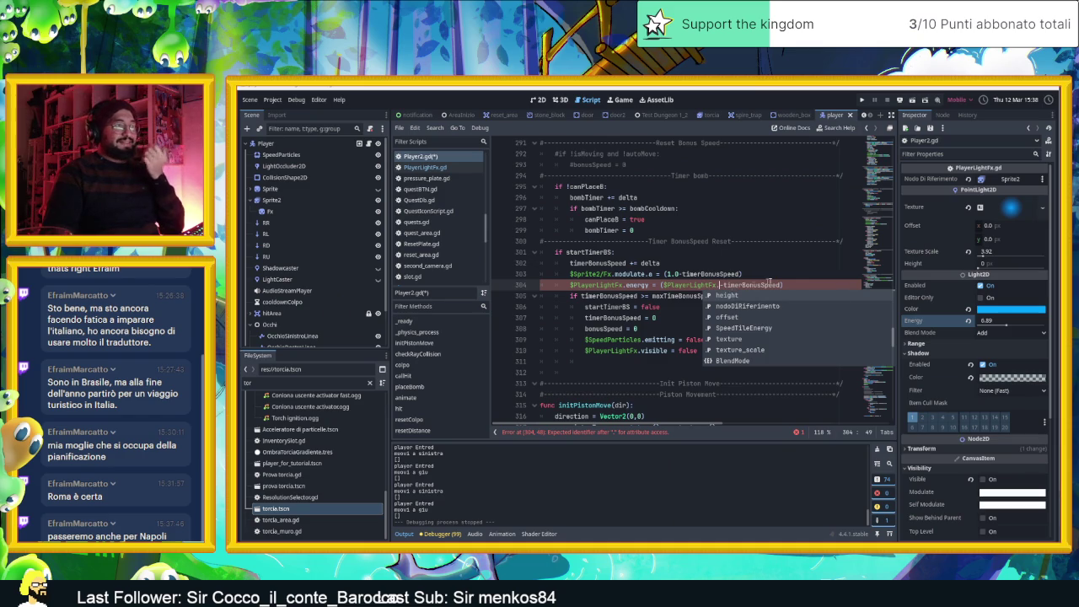
{"action": "key", "text": "alt+Tab"}
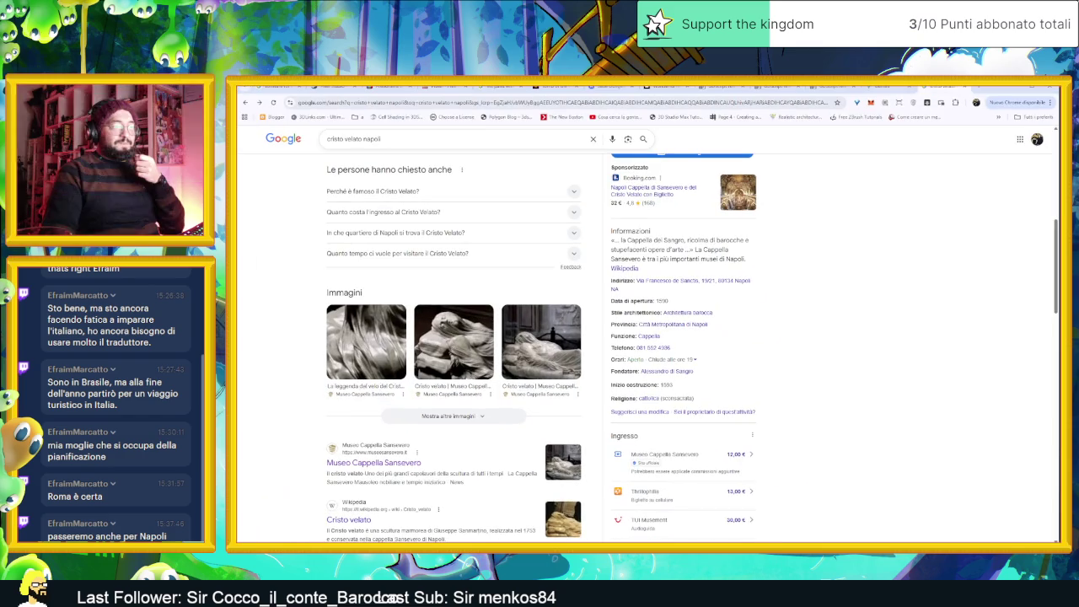
{"action": "scroll", "coordinate": [826, 270], "scroll_direction": "up", "scroll_amount": 2}
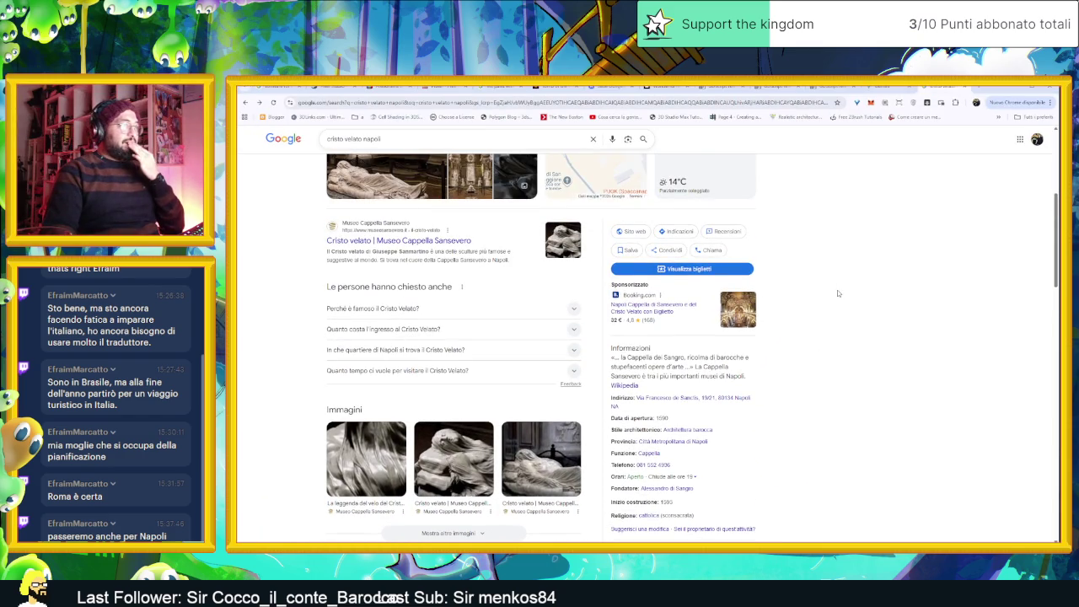
{"action": "scroll", "coordinate": [838, 294], "scroll_direction": "down", "scroll_amount": 5}
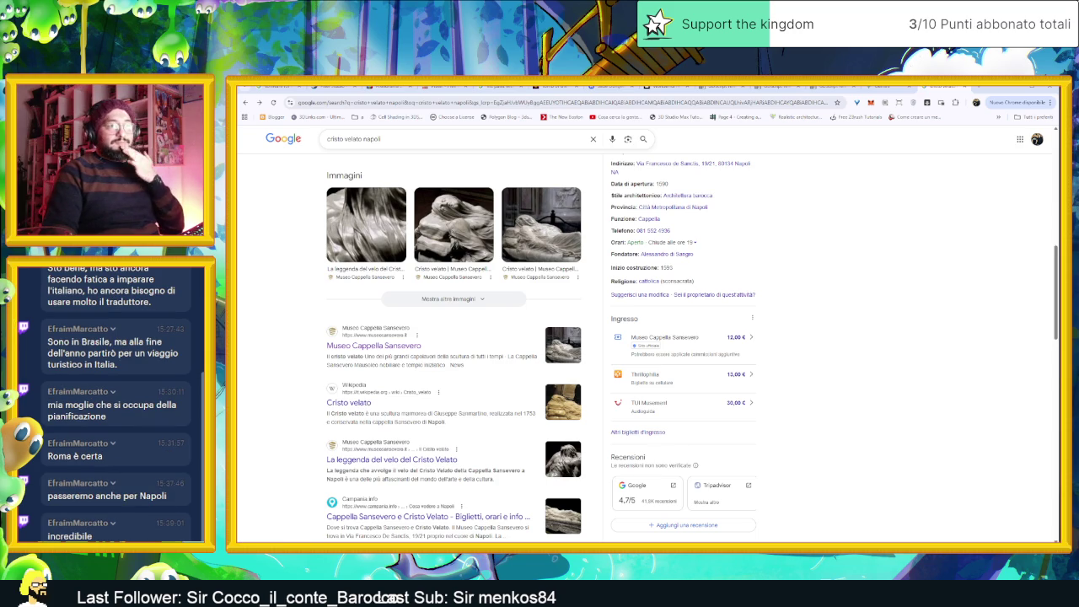
{"action": "scroll", "coordinate": [454, 278], "scroll_direction": "up", "scroll_amount": 2}
{"action": "left_click", "coordinate": [453, 303]}
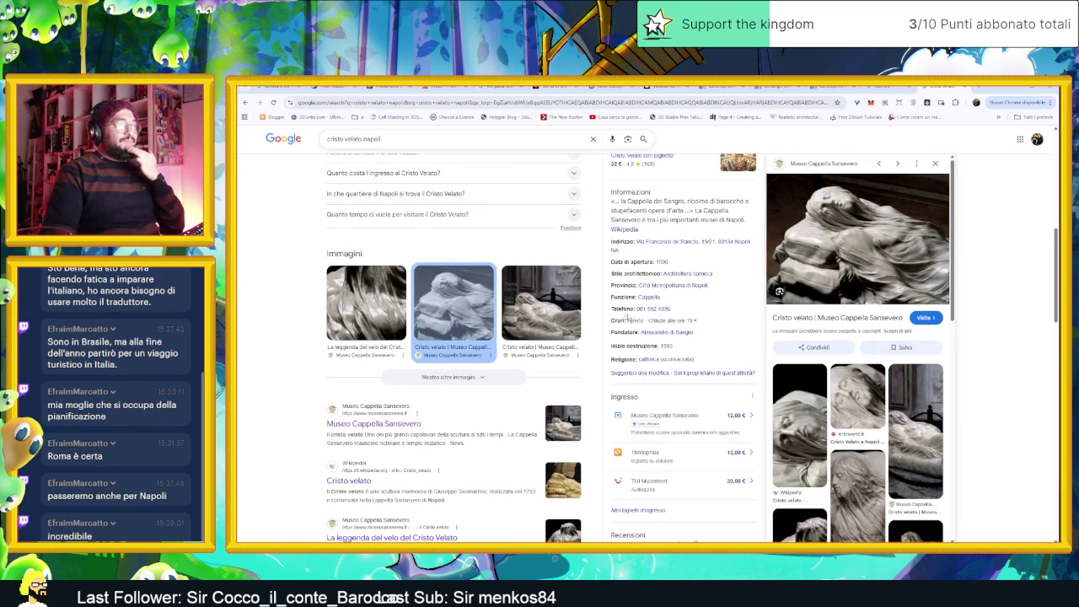
{"action": "left_click", "coordinate": [900, 263]}
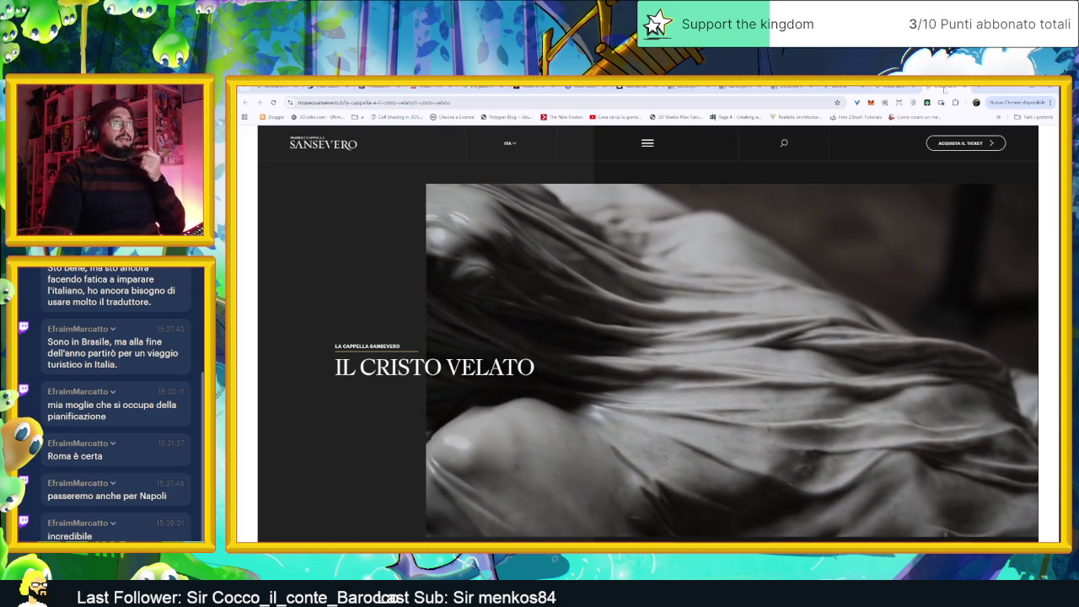
{"action": "key", "text": "ctrl+w"}
{"action": "left_click", "coordinate": [1013, 92]}
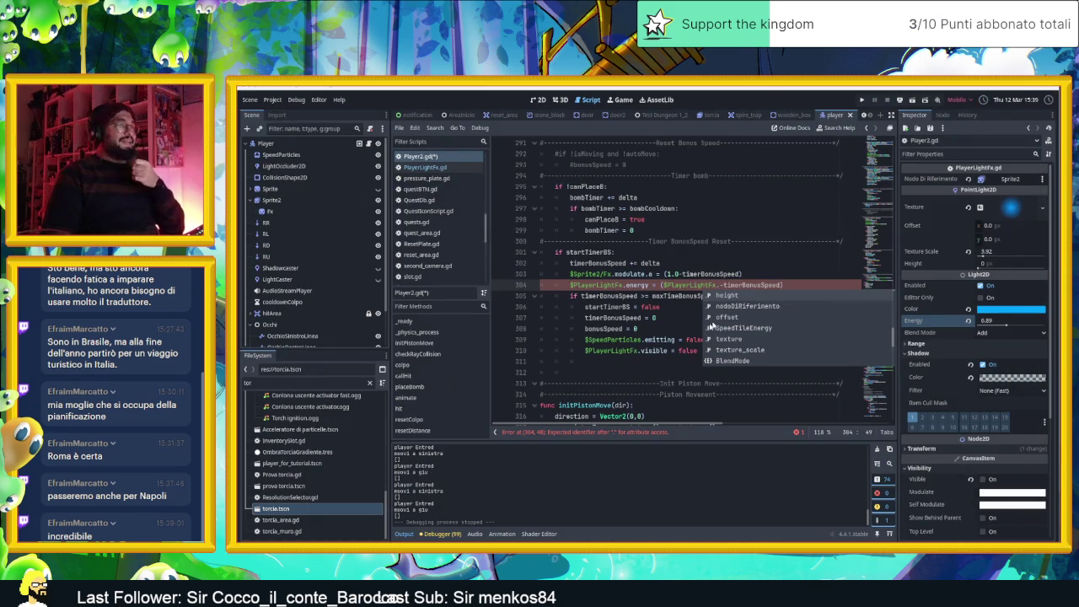
Complete line 304 with '$PlayerLightFx.SpeedTileEnergy - timerBonusSpeed' and select the SpeedTileEnergy reference
{"action": "left_click", "coordinate": [777, 285]}
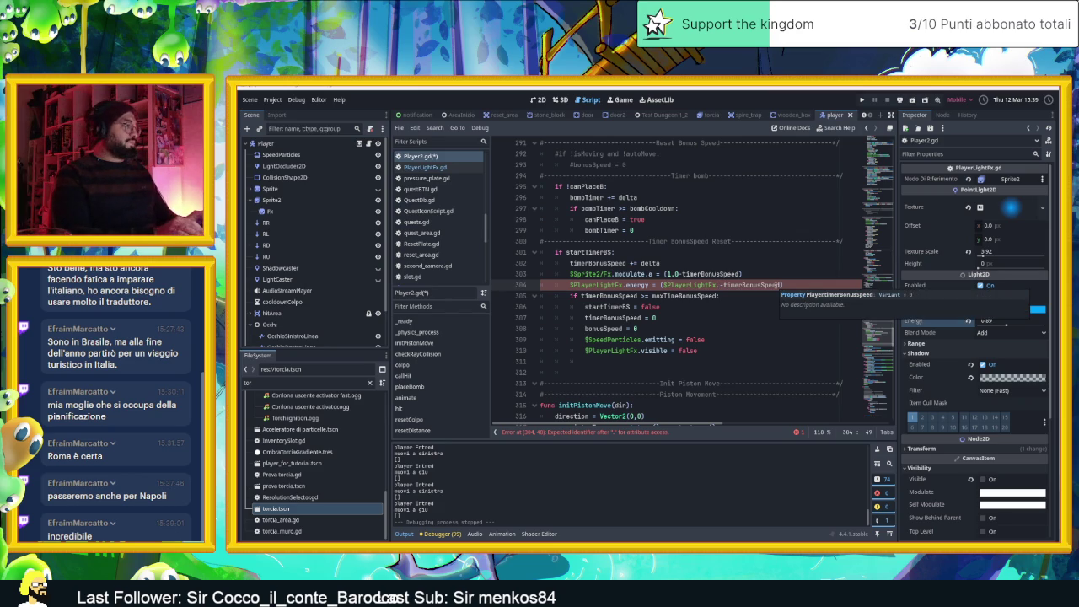
{"action": "type", "text": "Spe"}
{"action": "key", "text": "Return"}
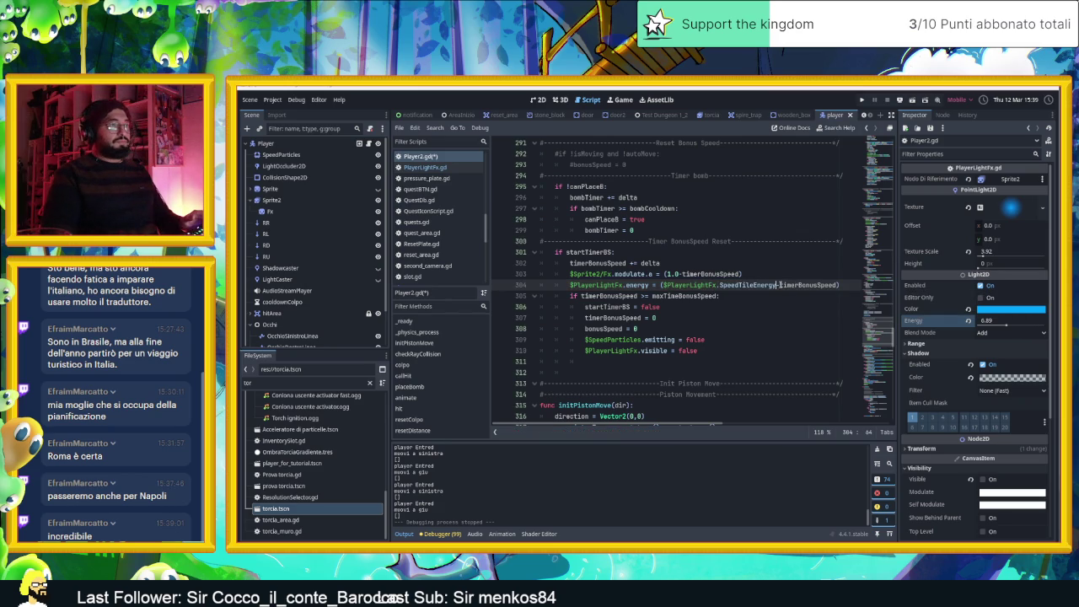
{"action": "key", "text": "Right"}
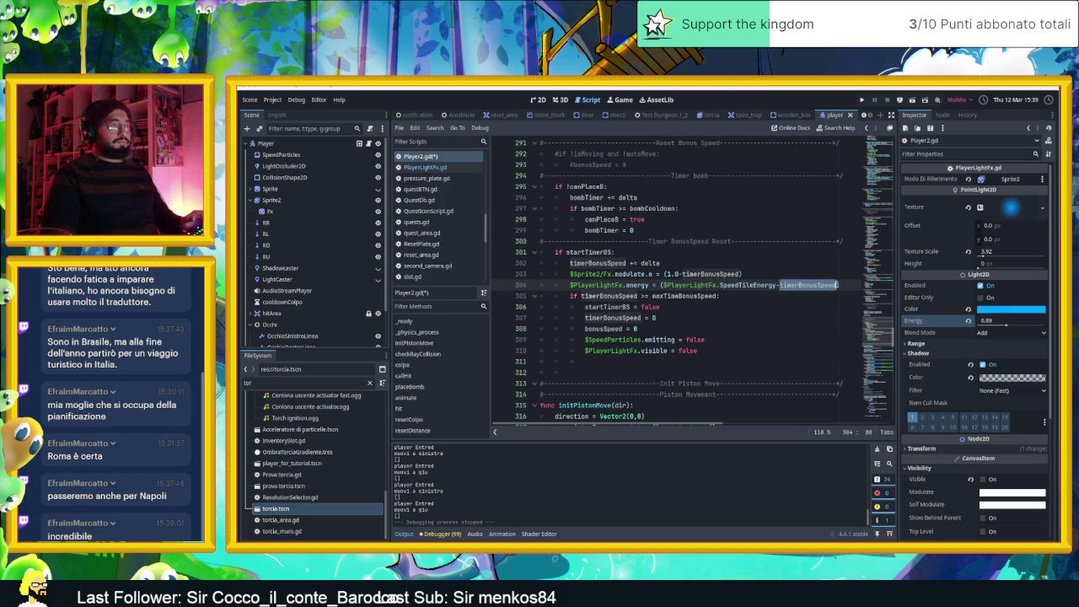
{"action": "left_click_drag", "start_coordinate": [778, 285], "coordinate": [659, 285]}
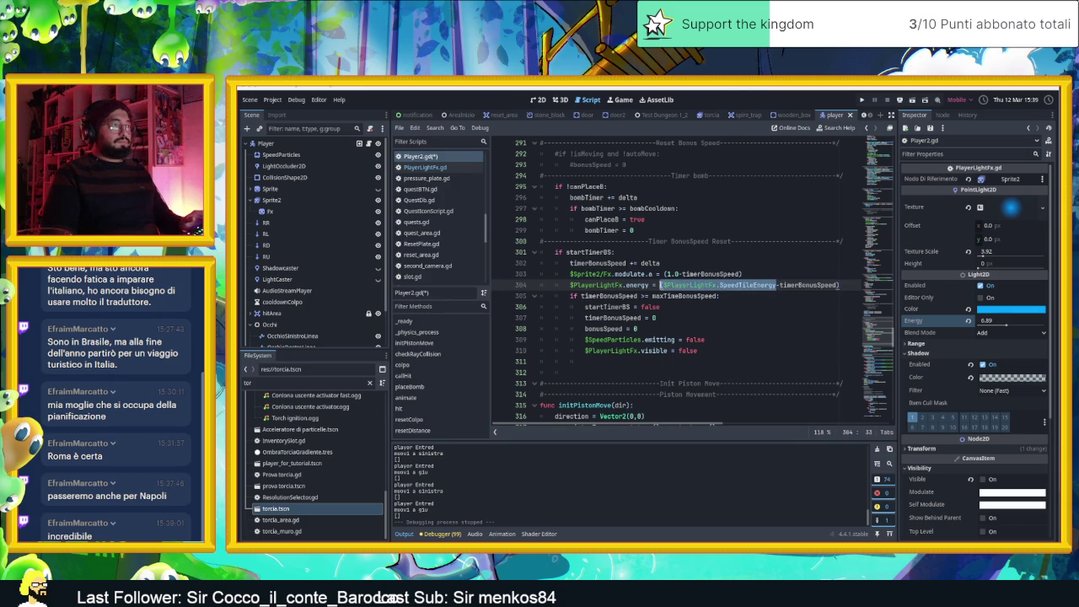
Append '*($PlayerLightFx.SpeedTileEnergy/100)' and wrap the timerBonusSpeed product in parentheses
{"action": "left_click", "coordinate": [837, 285]}
{"action": "type", "text": "*("}
{"action": "type", "text": "$PlayerLightFx.SpeedTileEnergy"}
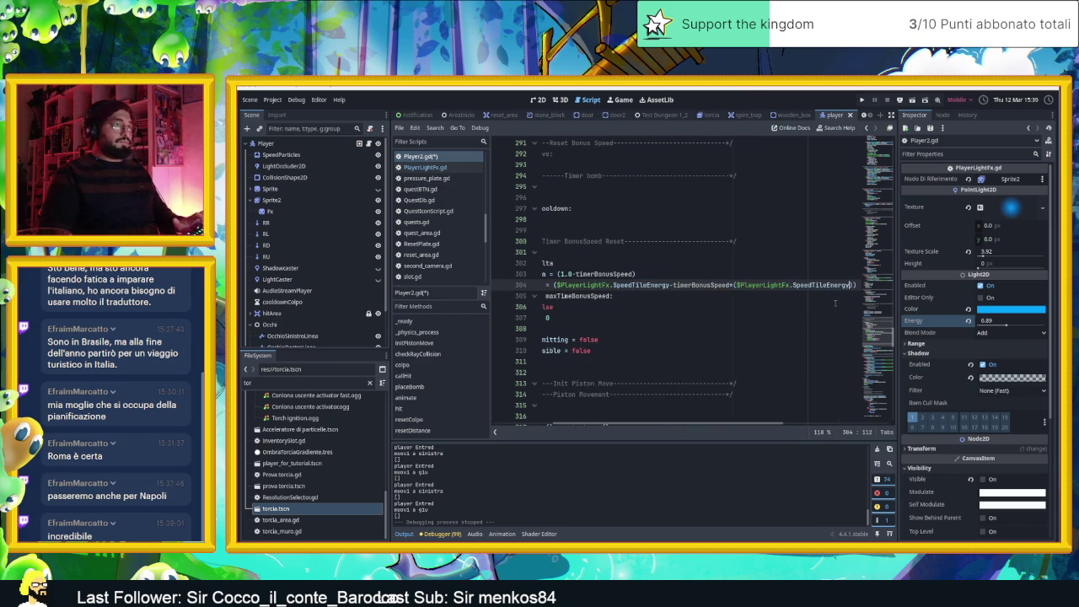
{"action": "type", "text": "/100"}
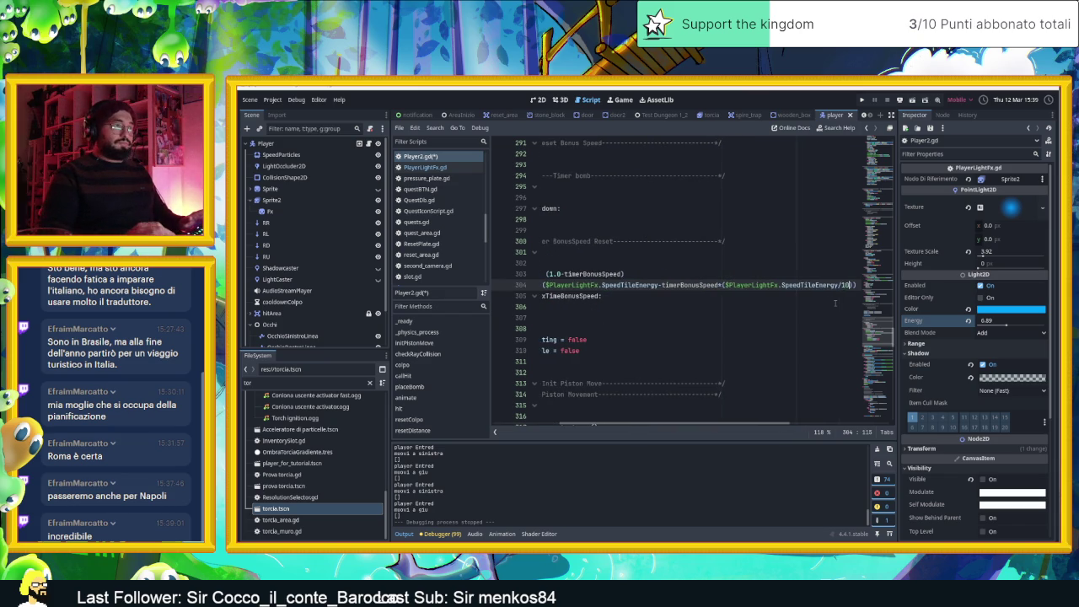
{"action": "type", "text": "))"}
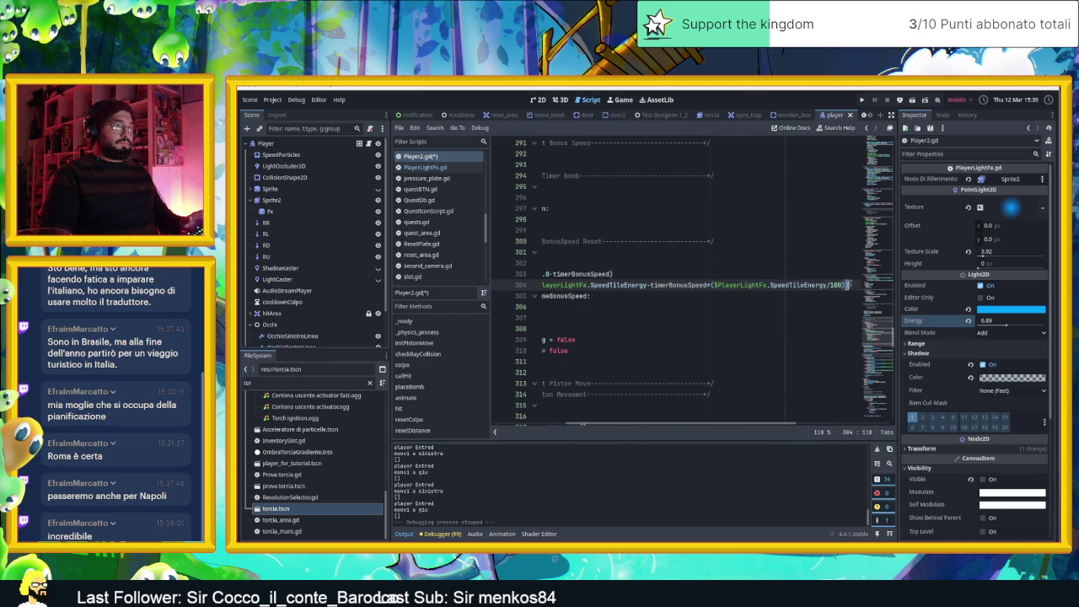
{"action": "left_click_drag", "start_coordinate": [786, 285], "coordinate": [662, 285]}
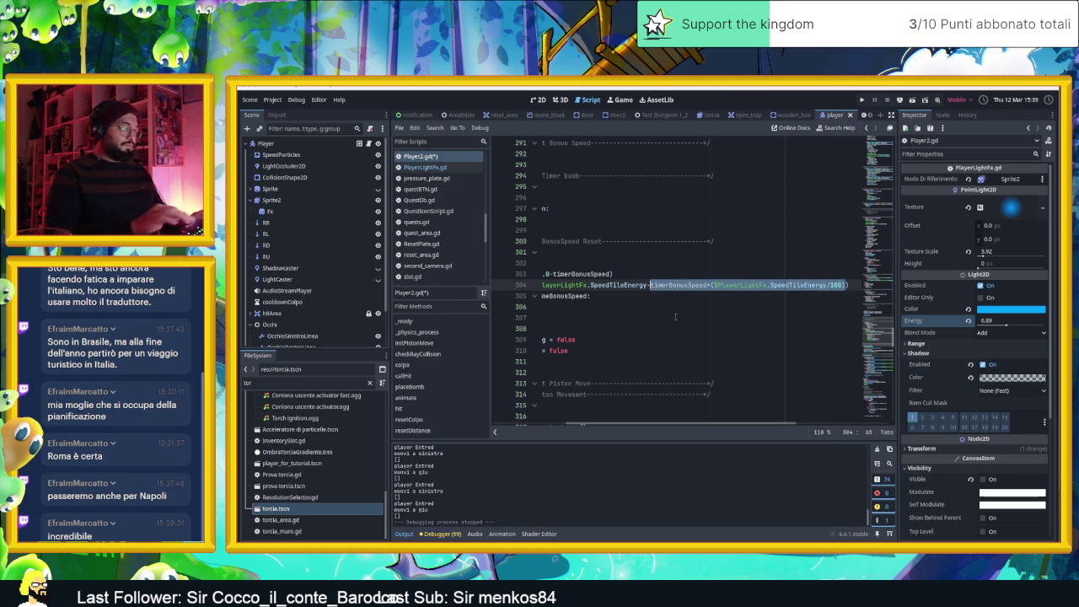
{"action": "type", "text": "("}
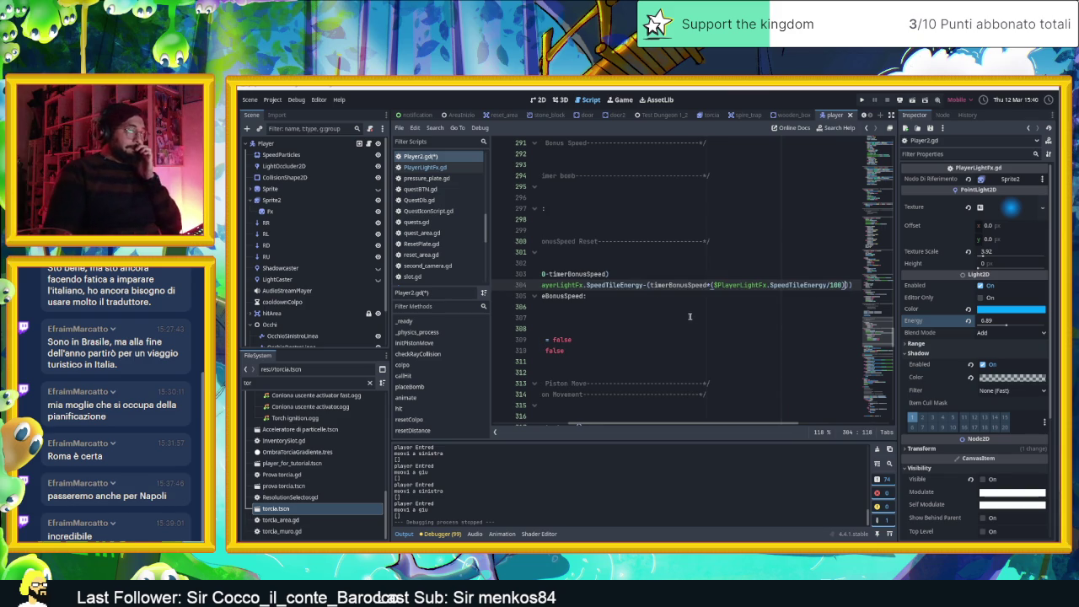
{"action": "scroll", "coordinate": [691, 318], "scroll_direction": "left", "scroll_amount": 3}
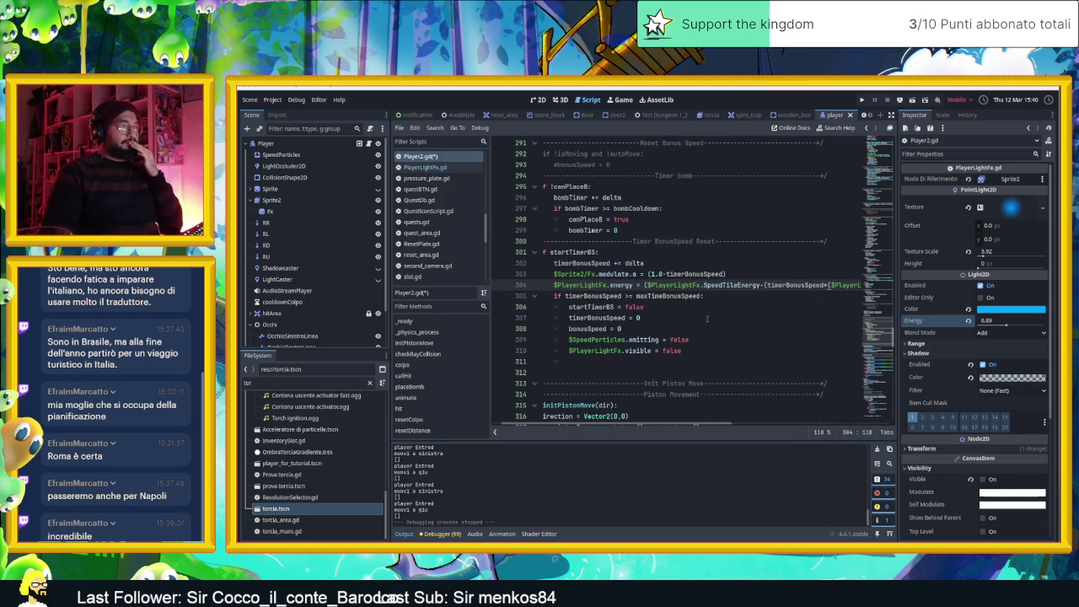
{"action": "scroll", "coordinate": [718, 310], "scroll_direction": "left", "scroll_amount": 1}
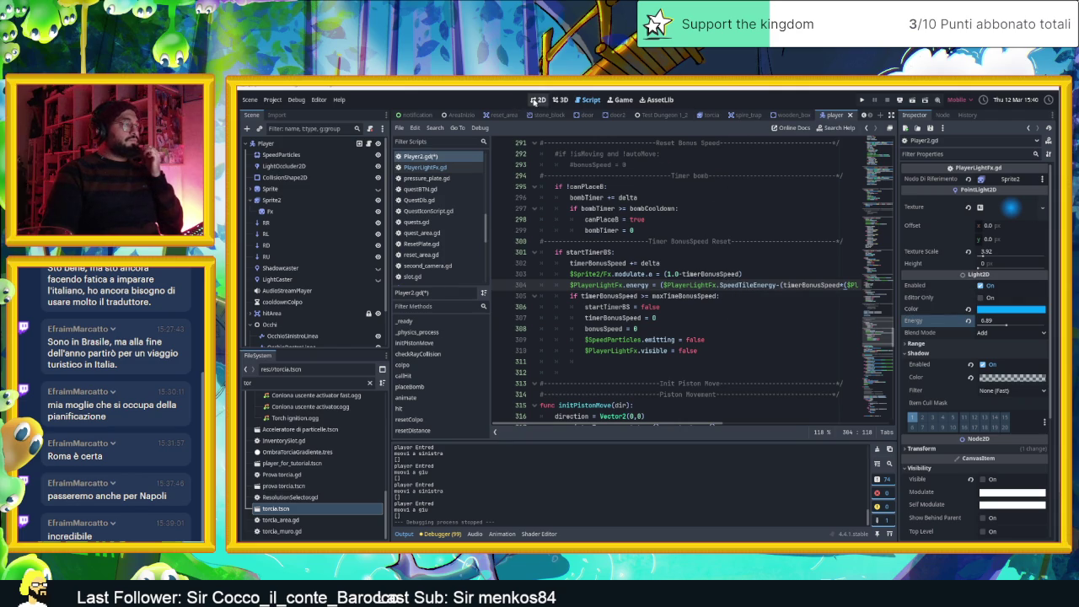
{"action": "left_click", "coordinate": [537, 100]}
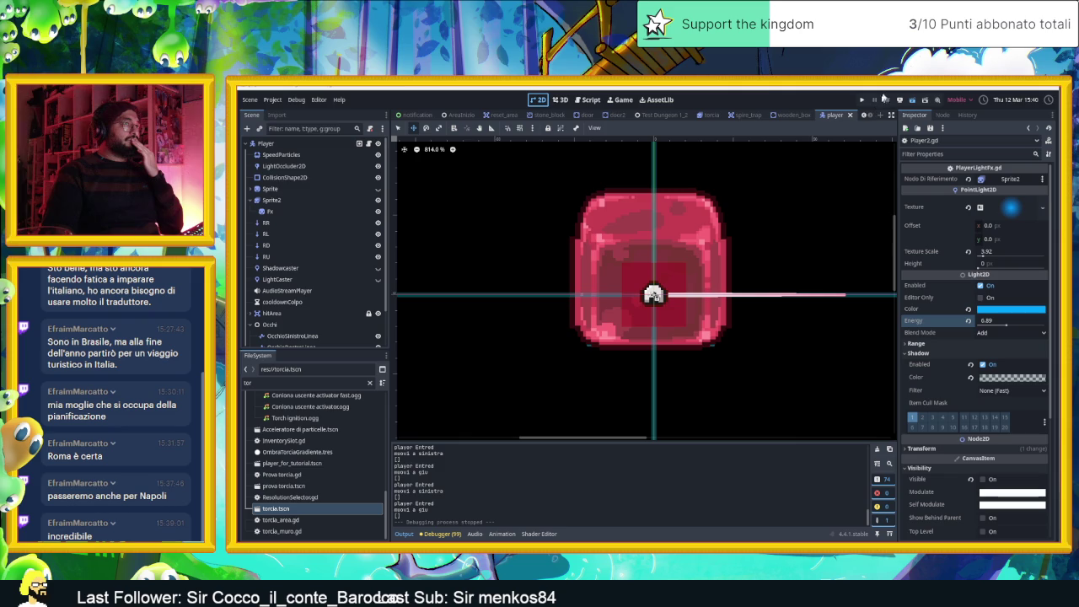
Launch the game and steer the blob through the first dungeon rooms with the arrow keys
{"action": "left_click", "coordinate": [888, 101]}
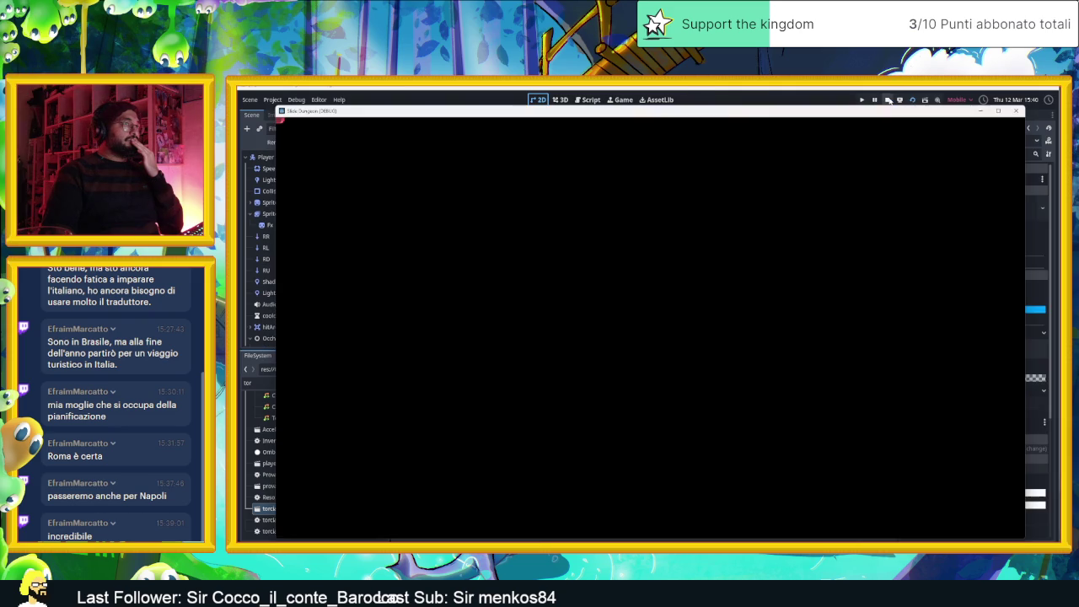
{"action": "left_click", "coordinate": [888, 101]}
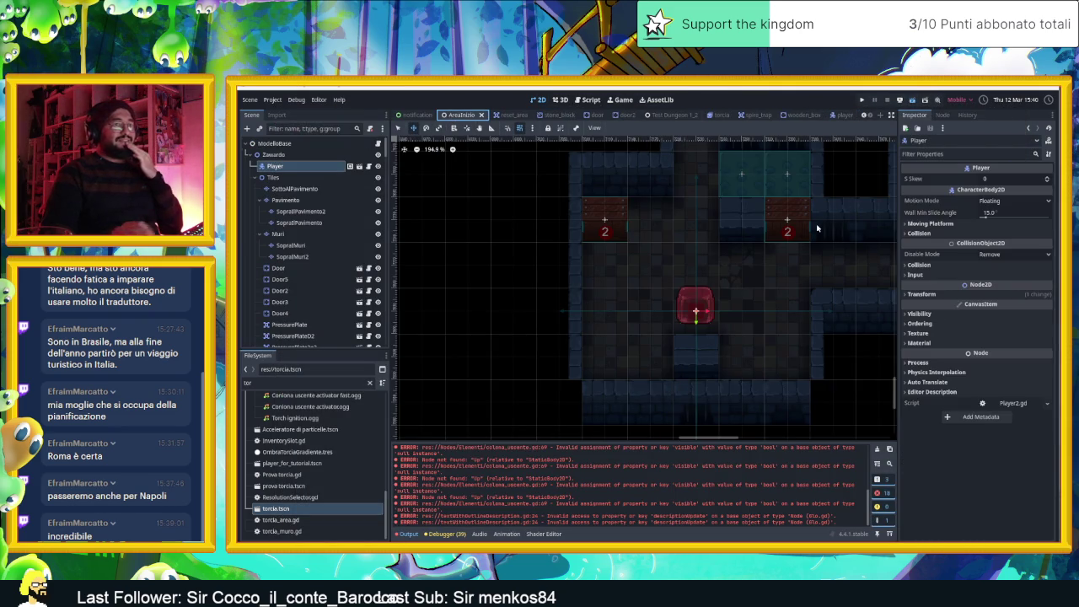
{"action": "key", "text": "ctrl+s"}
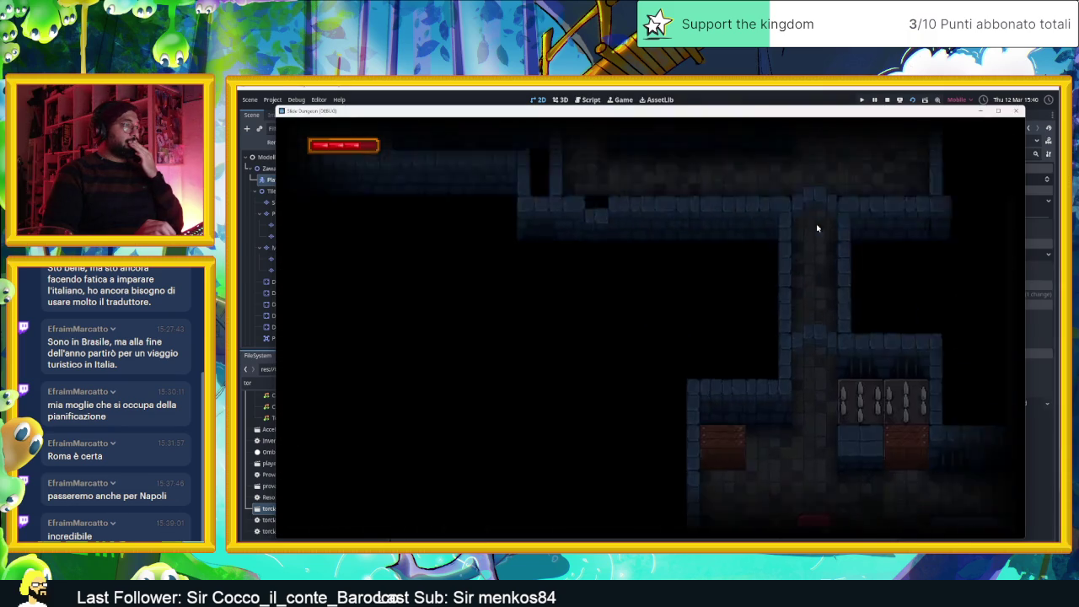
{"action": "key", "text": "Left"}
{"action": "key", "text": "Up"}
{"action": "key", "text": "Down"}
{"action": "key", "text": "Right"}
{"action": "key", "text": "Up"}
{"action": "key", "text": "Down"}
{"action": "key", "text": "Right"}
{"action": "key", "text": "Down"}
{"action": "key", "text": "Left"}
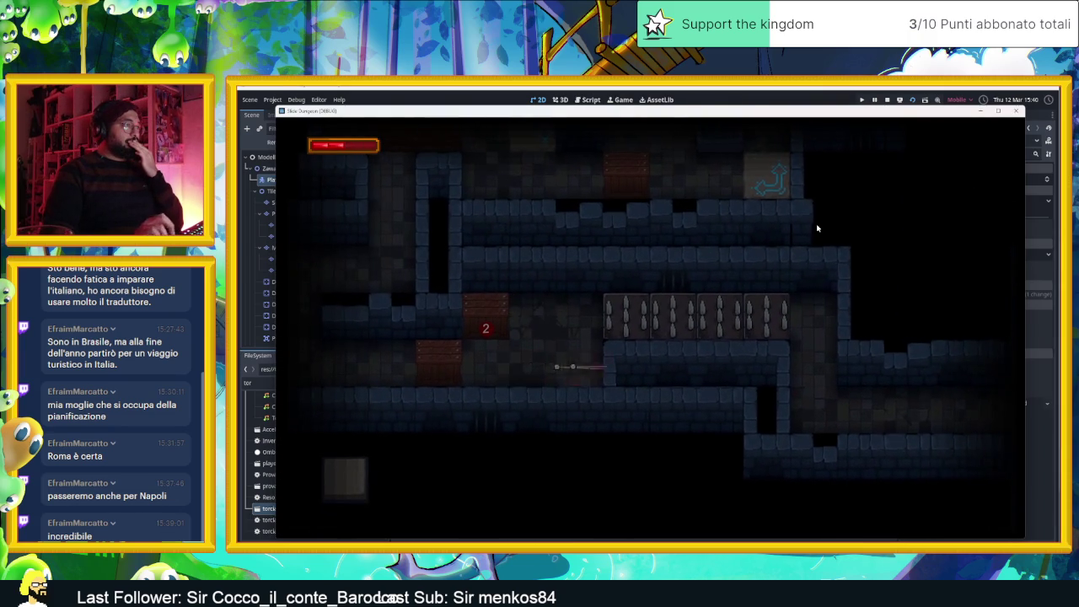
Keep sliding the blob through rooms onto the arrow tiles, then stop the game
{"action": "key", "text": "Left"}
{"action": "key", "text": "Up"}
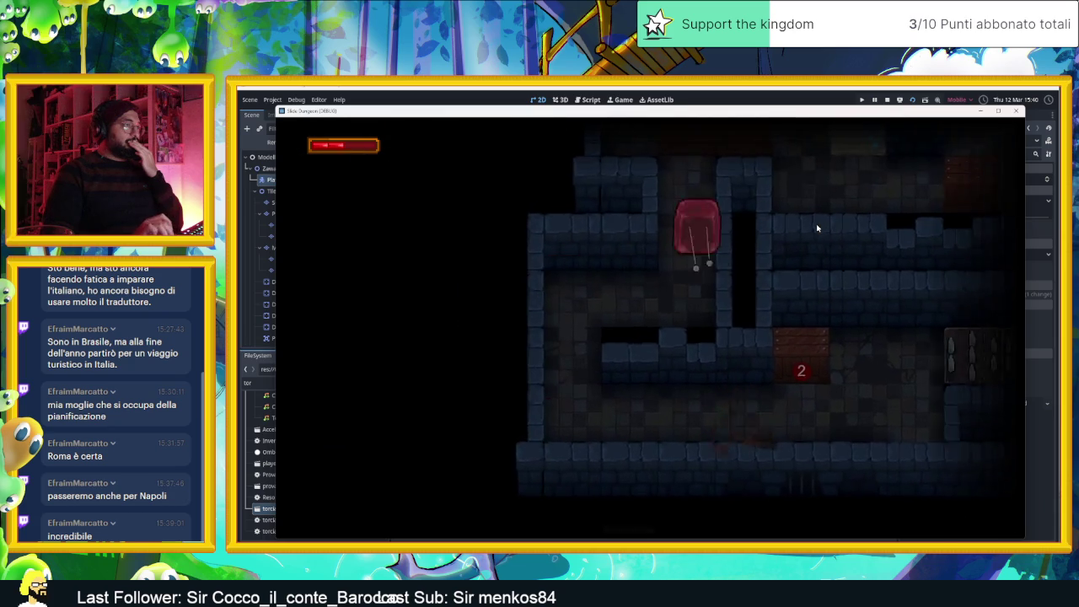
{"action": "key", "text": "Down"}
{"action": "key", "text": "Up"}
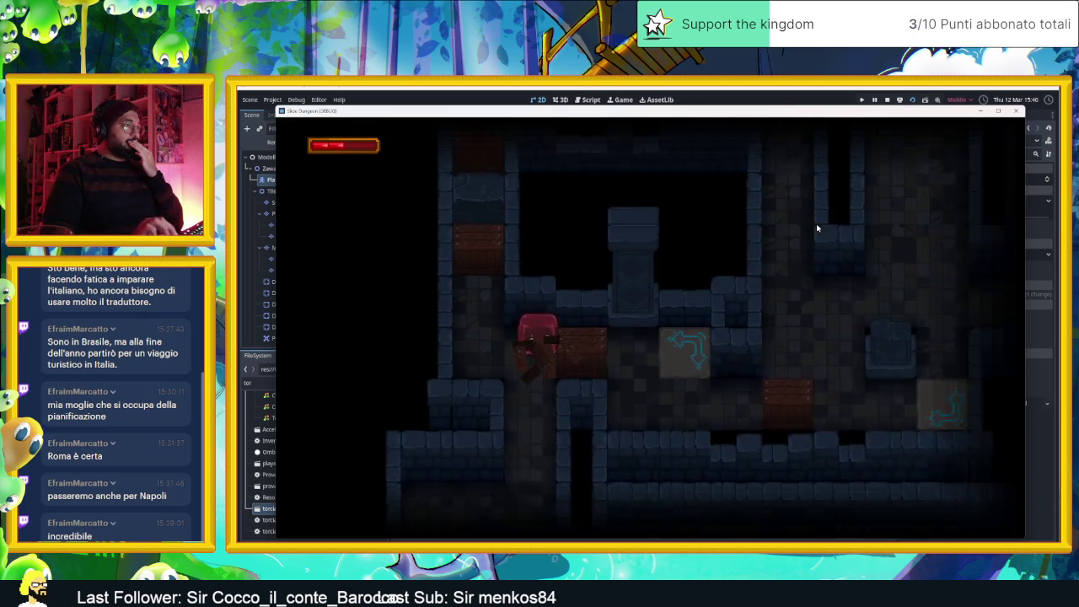
{"action": "key", "text": "Right"}
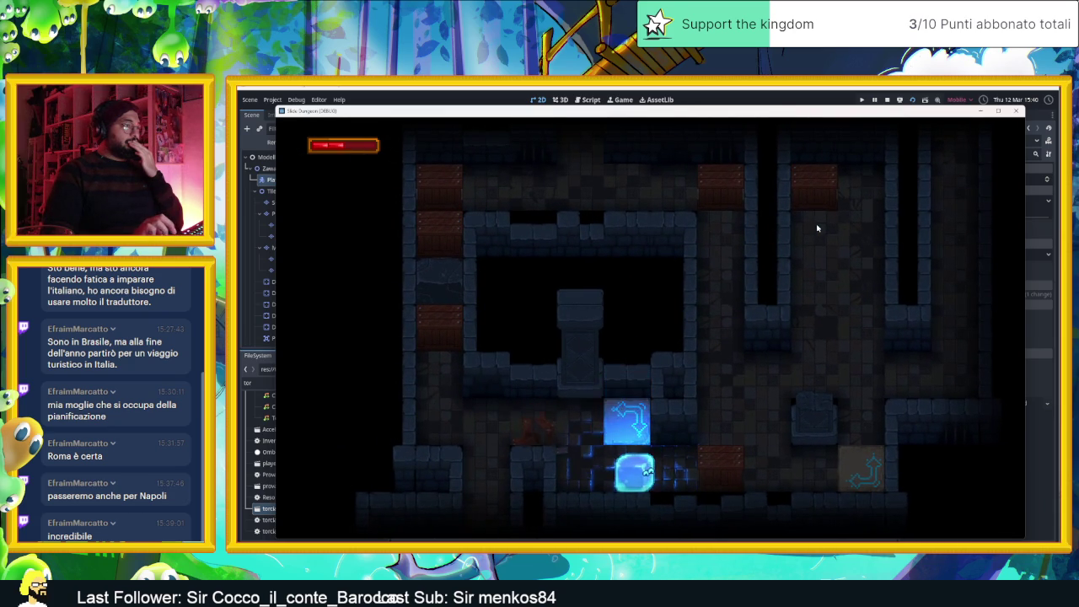
{"action": "key", "text": "Right"}
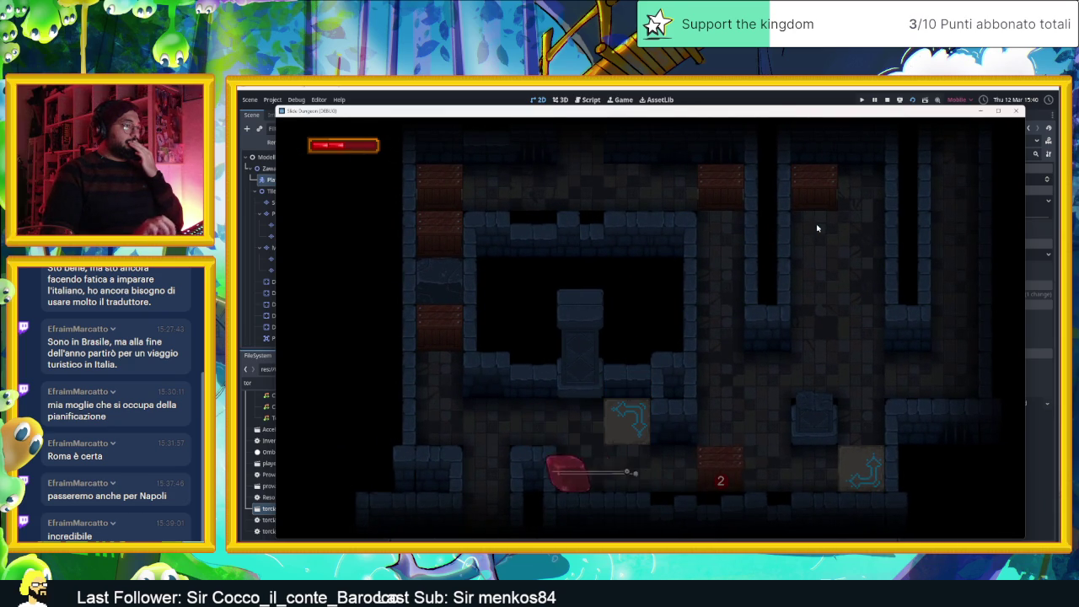
{"action": "key", "text": "Right"}
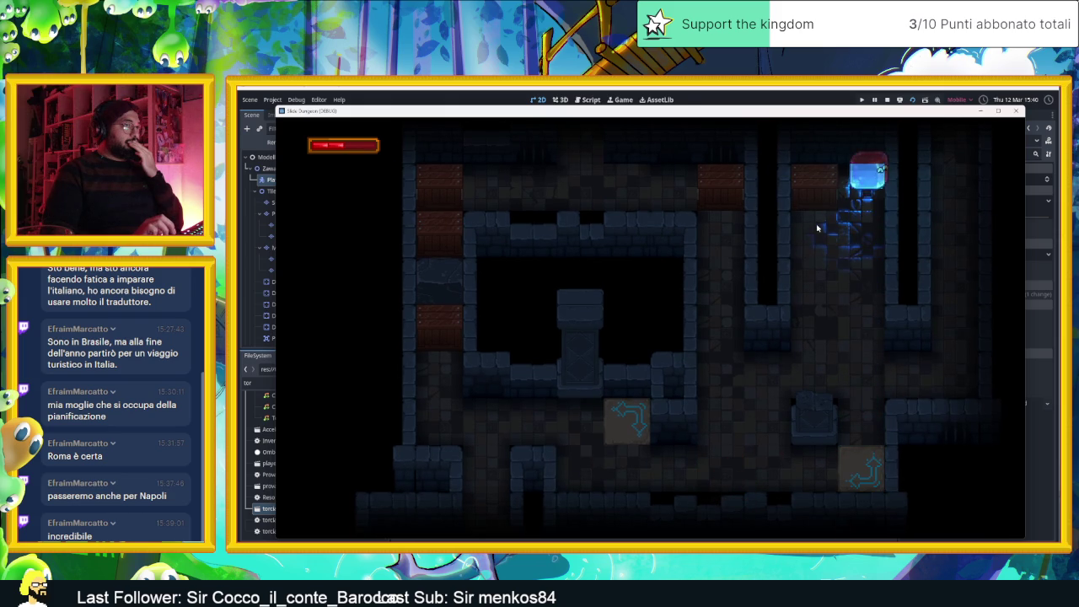
{"action": "key", "text": "Down"}
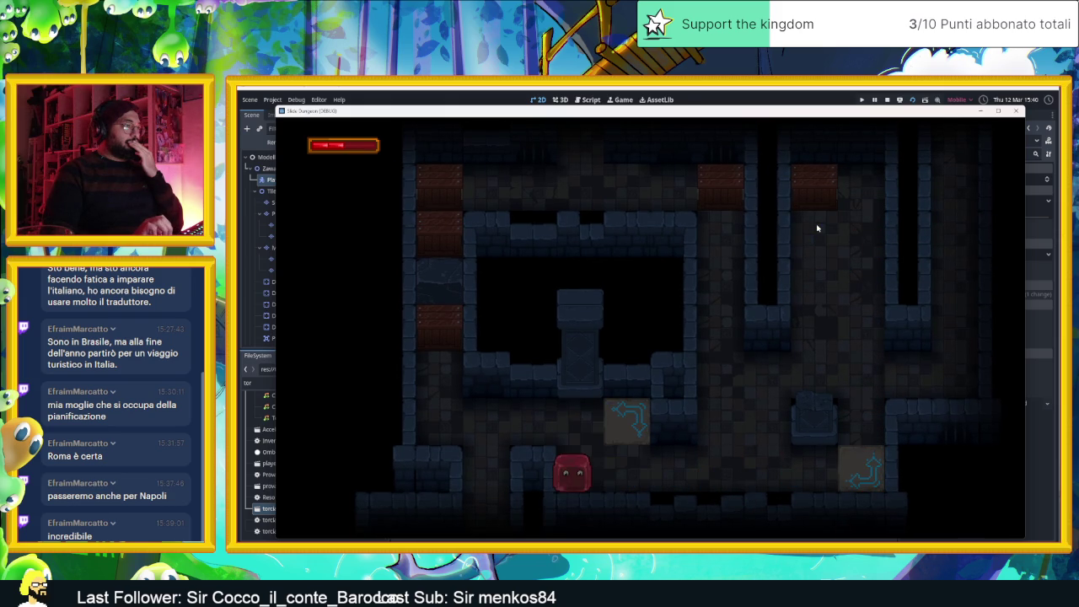
{"action": "key", "text": "Right"}
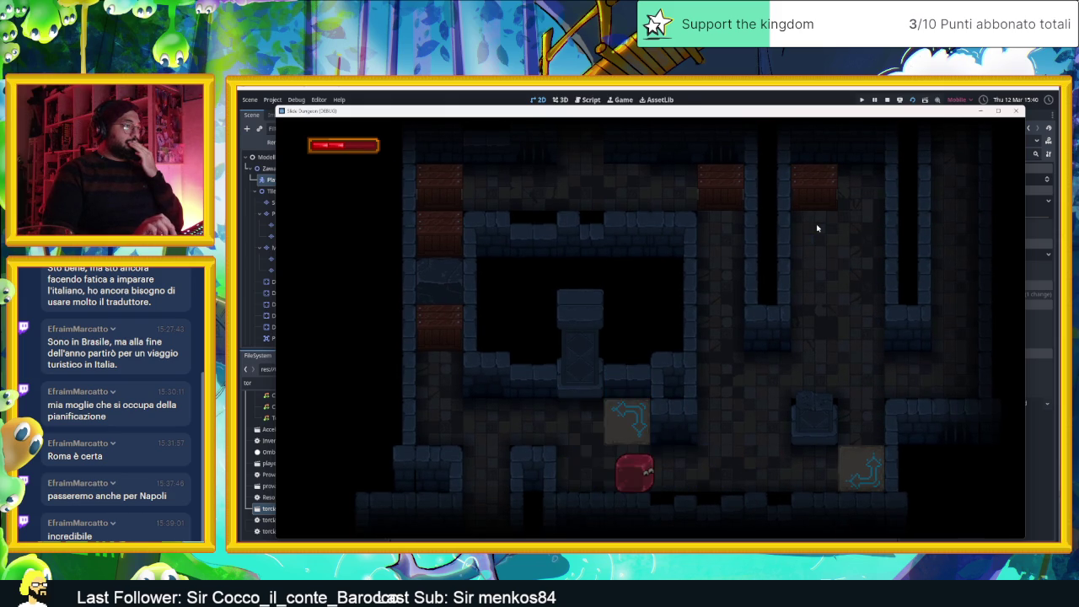
{"action": "key", "text": "Up"}
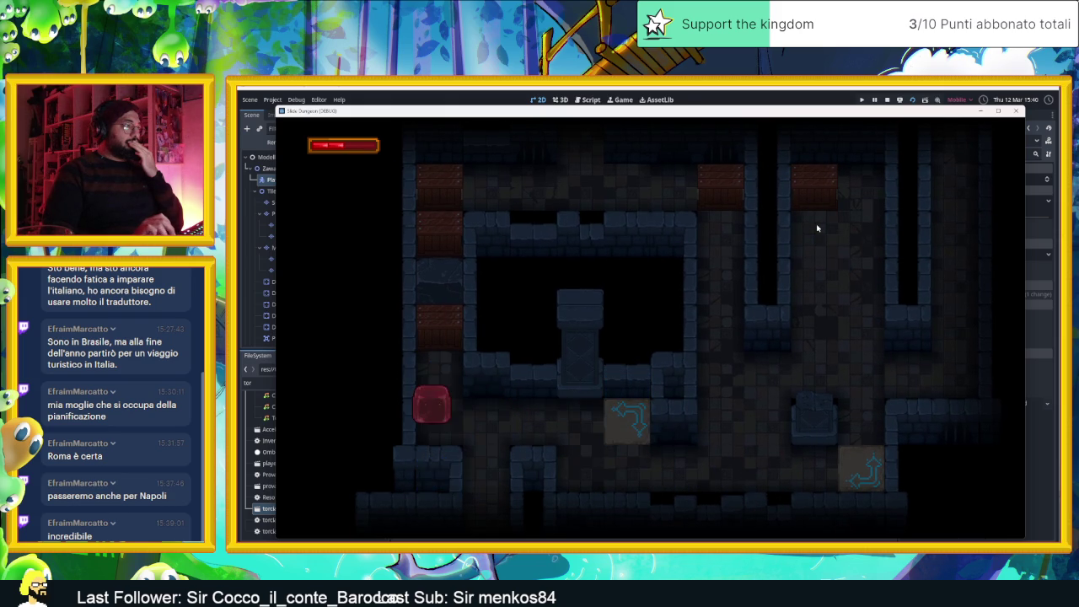
{"action": "key", "text": "Right"}
{"action": "key", "text": "Up"}
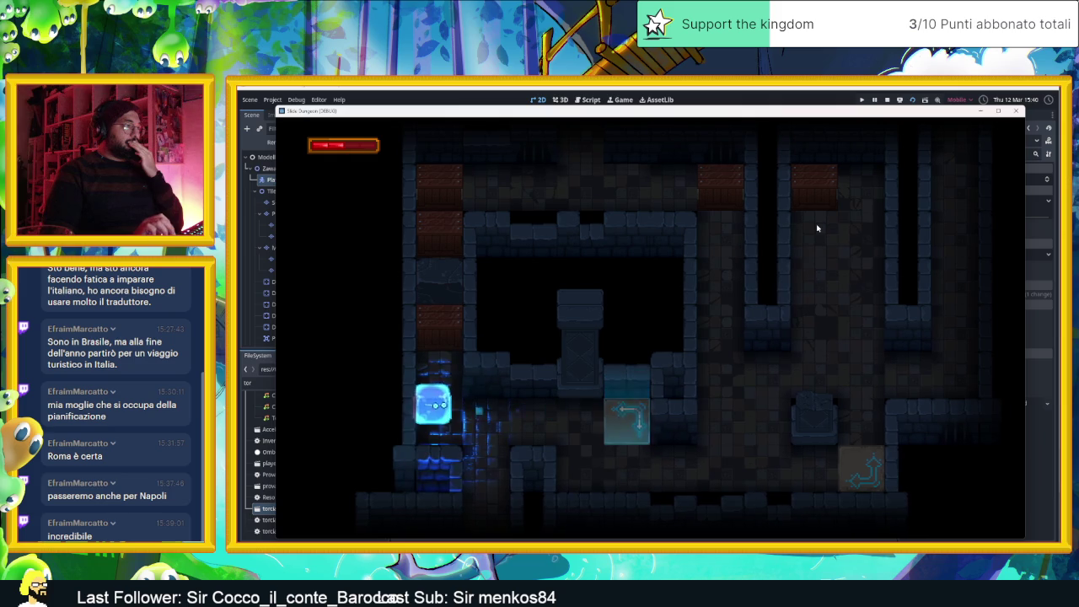
{"action": "key", "text": "Right"}
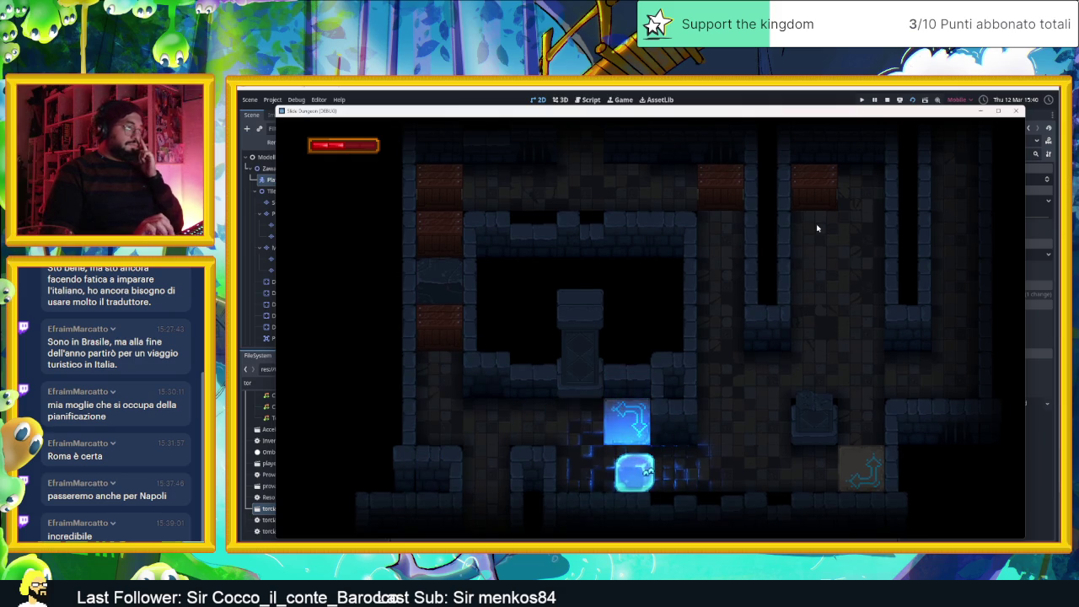
{"action": "key", "text": "Up"}
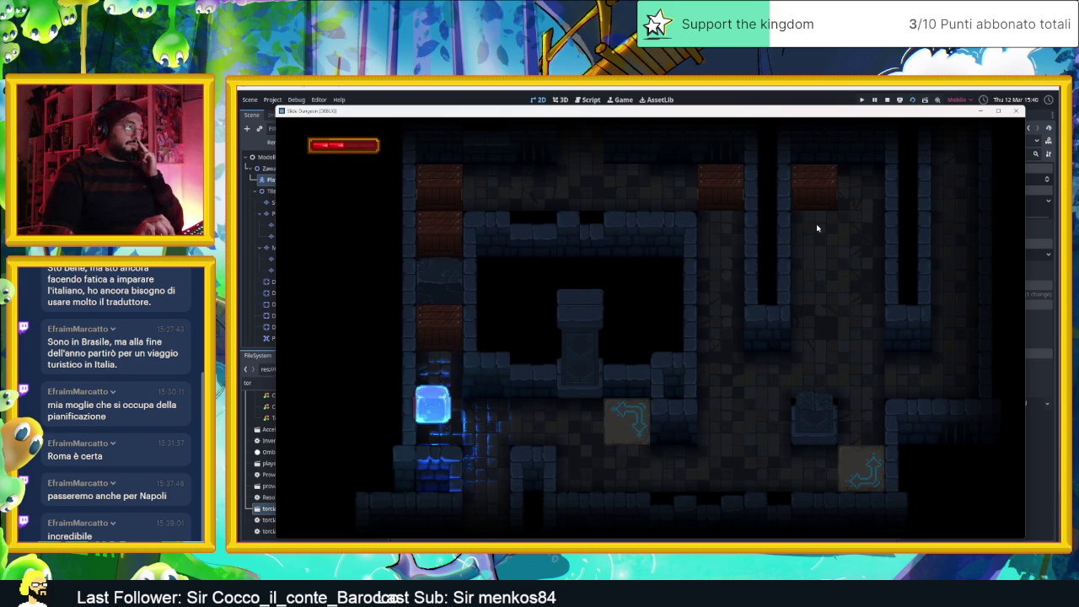
{"action": "key", "text": "Right"}
{"action": "key", "text": "Up"}
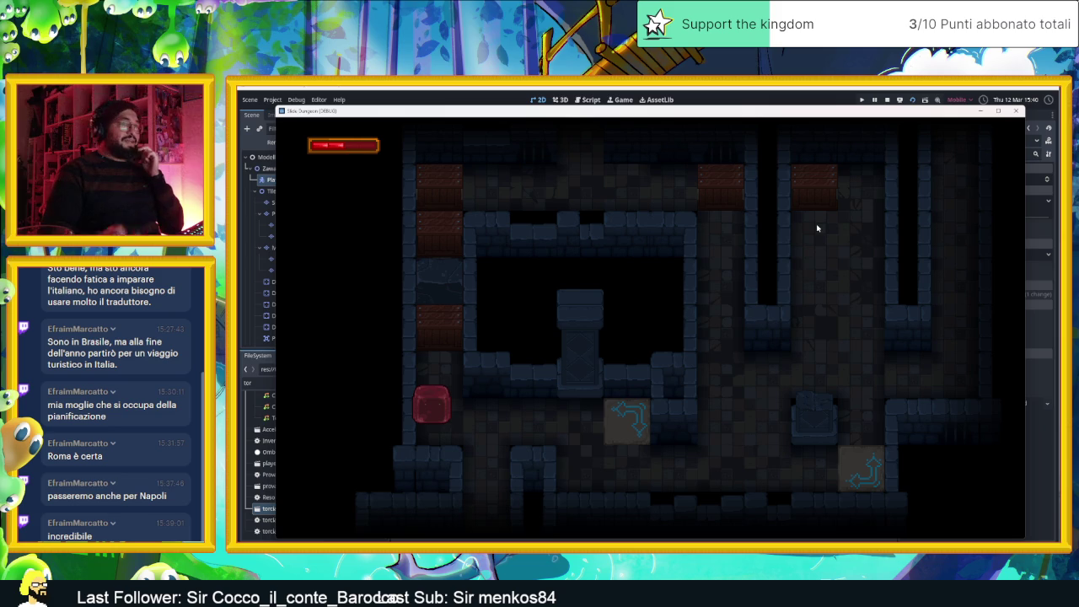
{"action": "left_click", "coordinate": [888, 100]}
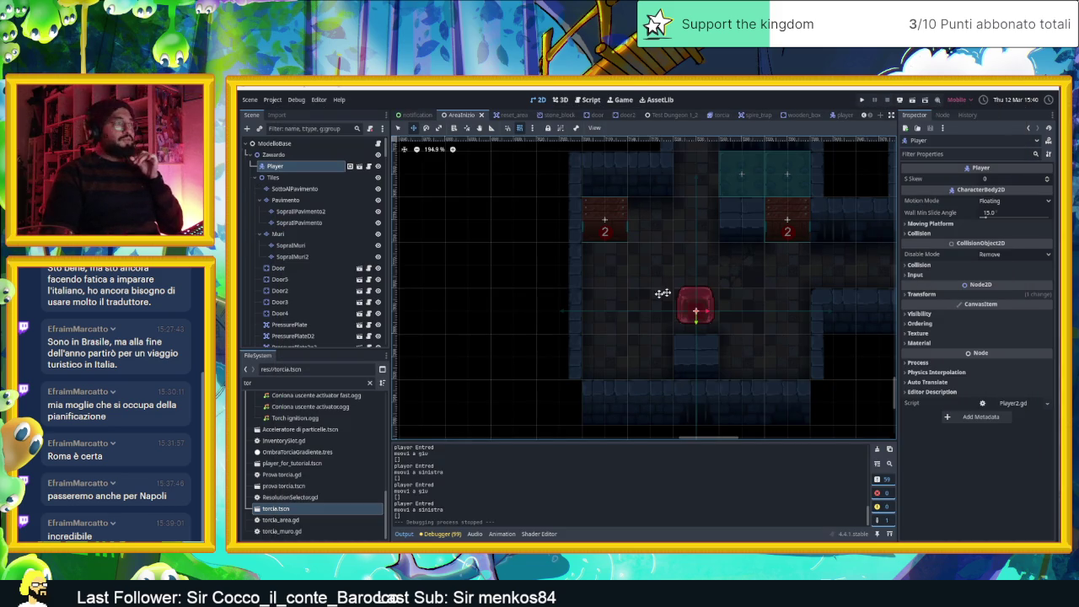
Switch to the player scene and review the energy lines in PlayerLightFx.gd and Player2.gd
{"action": "left_click", "coordinate": [841, 115]}
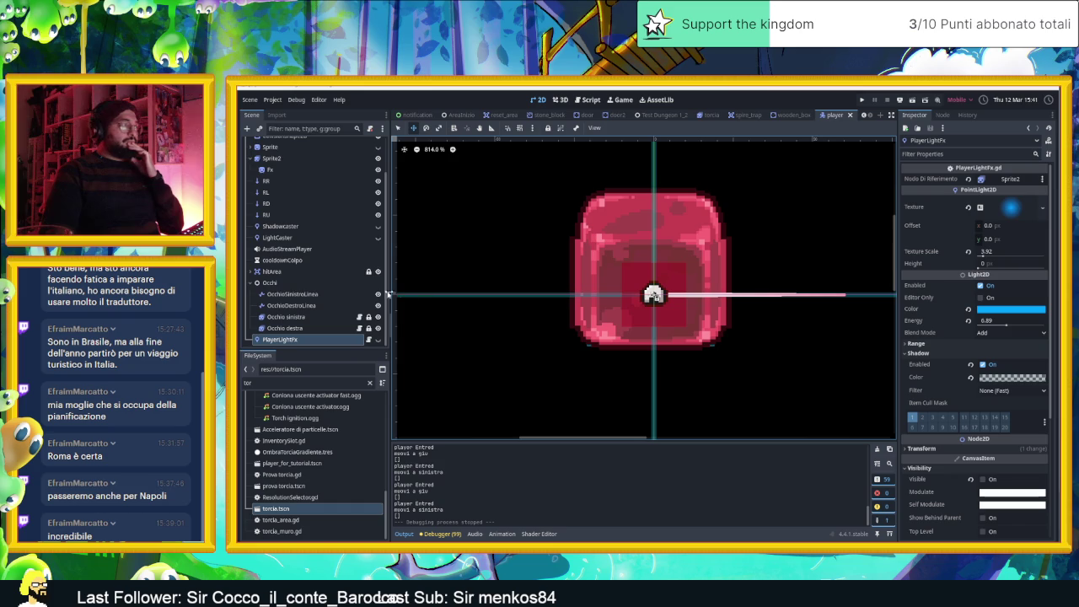
{"action": "left_click", "coordinate": [369, 340]}
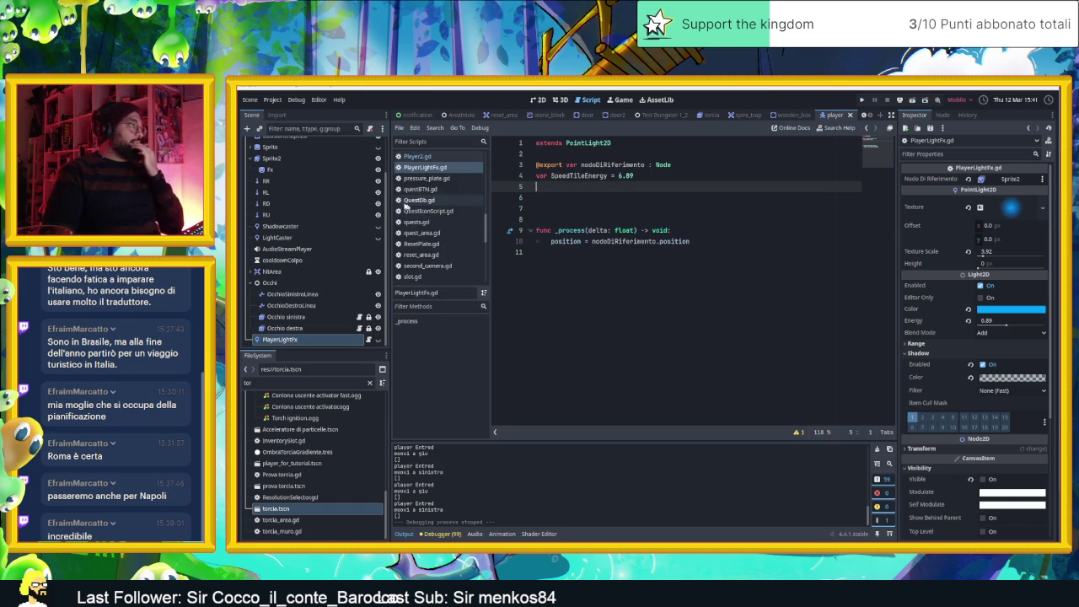
{"action": "scroll", "coordinate": [312, 169], "scroll_direction": "up", "scroll_amount": 2}
{"action": "left_click", "coordinate": [370, 145]}
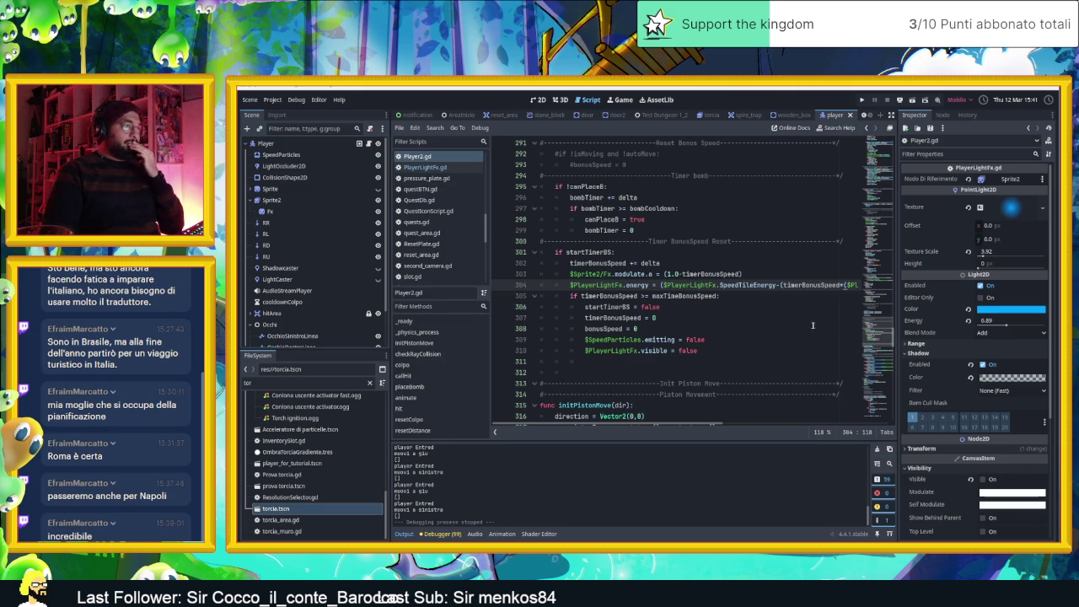
{"action": "scroll", "coordinate": [807, 332], "scroll_direction": "up", "scroll_amount": 1}
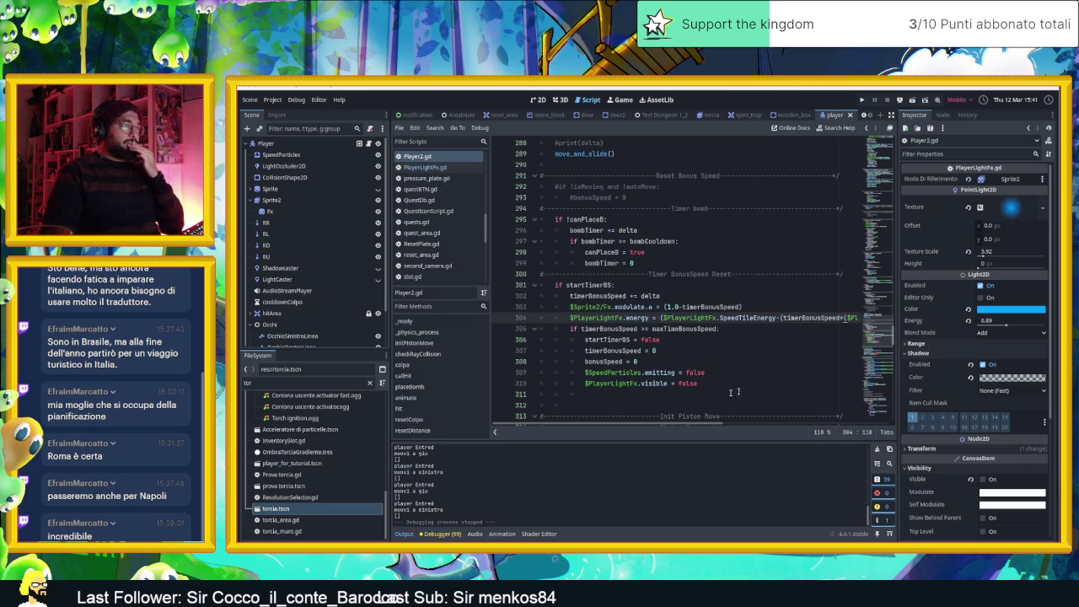
{"action": "mouse_move", "coordinate": [658, 430]}
{"action": "left_mouse_down"}
{"action": "mouse_move", "coordinate": [730, 435]}
{"action": "mouse_move", "coordinate": [701, 436]}
{"action": "mouse_move", "coordinate": [723, 424]}
{"action": "mouse_move", "coordinate": [702, 424]}
{"action": "left_mouse_up"}
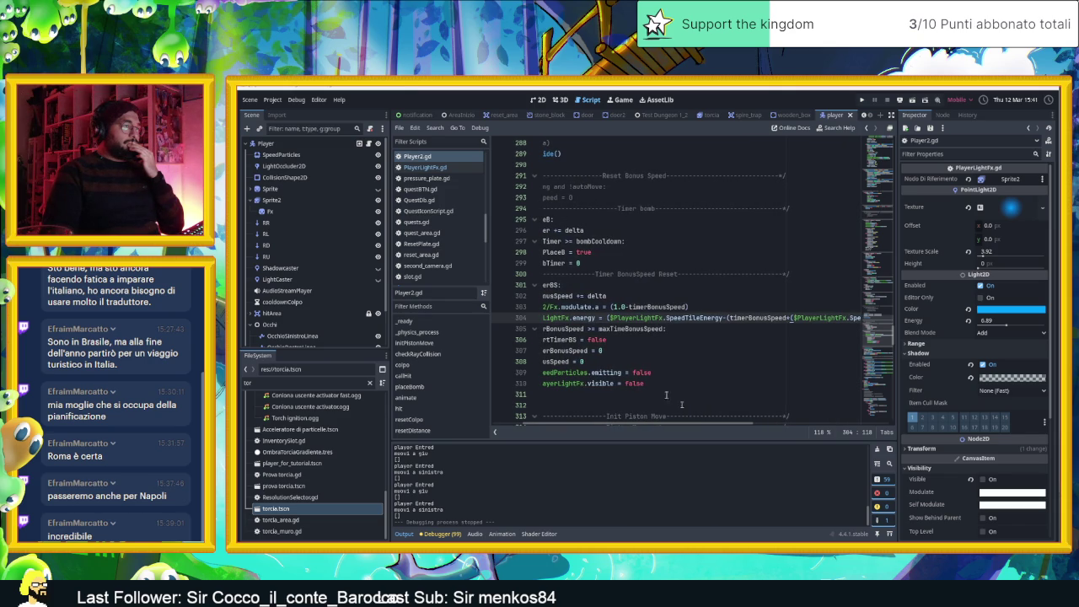
{"action": "left_click", "coordinate": [533, 102]}
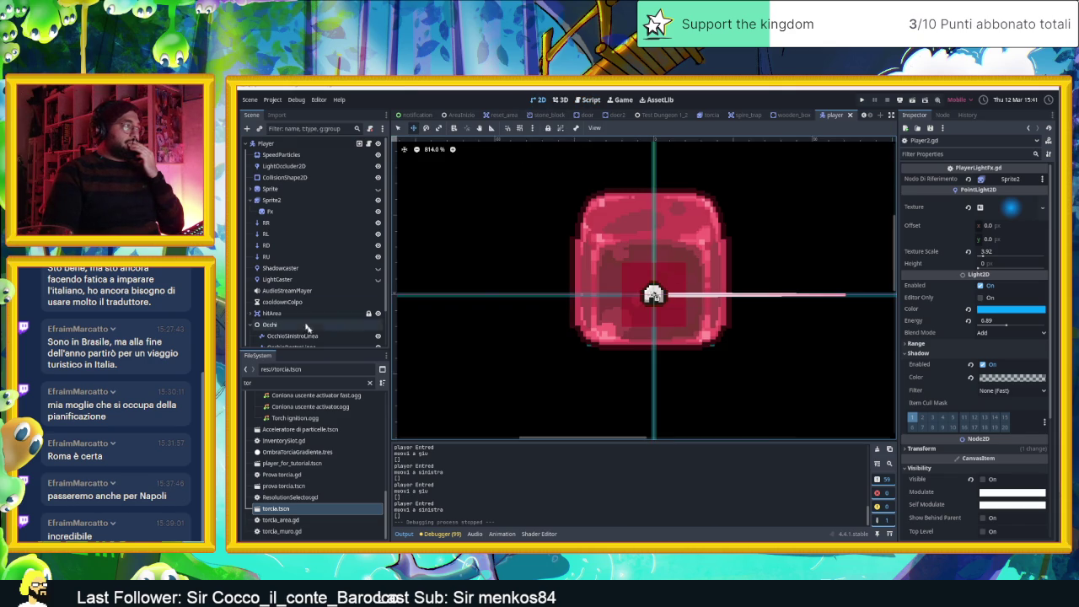
Show PlayerLightFx, test its Energy at 0, undo back to 6.89, and hide it again
{"action": "scroll", "coordinate": [346, 338], "scroll_direction": "down", "scroll_amount": 2}
{"action": "left_click", "coordinate": [377, 339]}
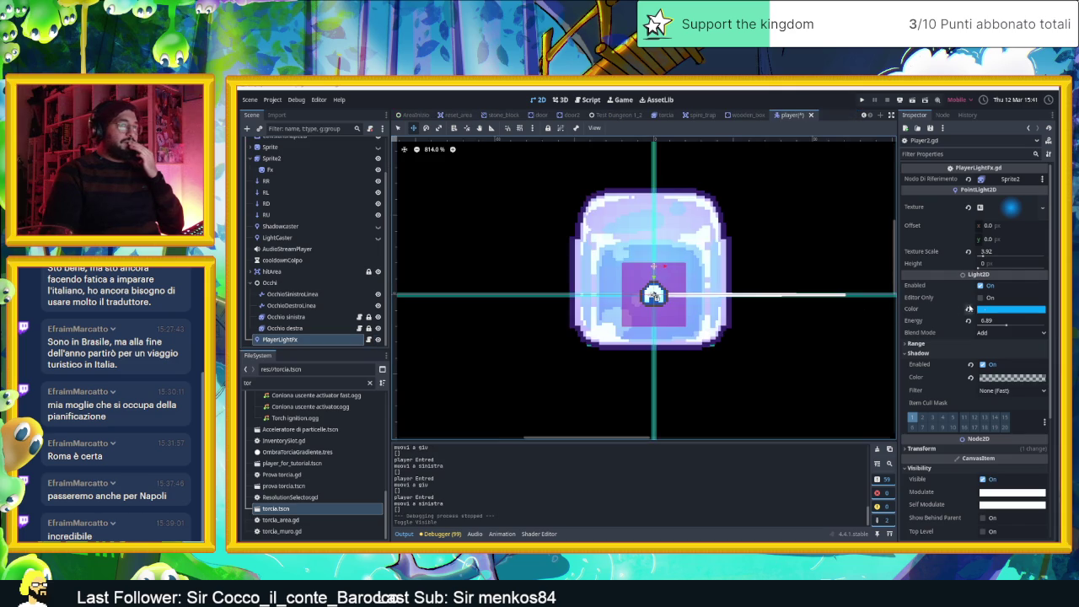
{"action": "left_click_drag", "start_coordinate": [1005, 325], "coordinate": [976, 333]}
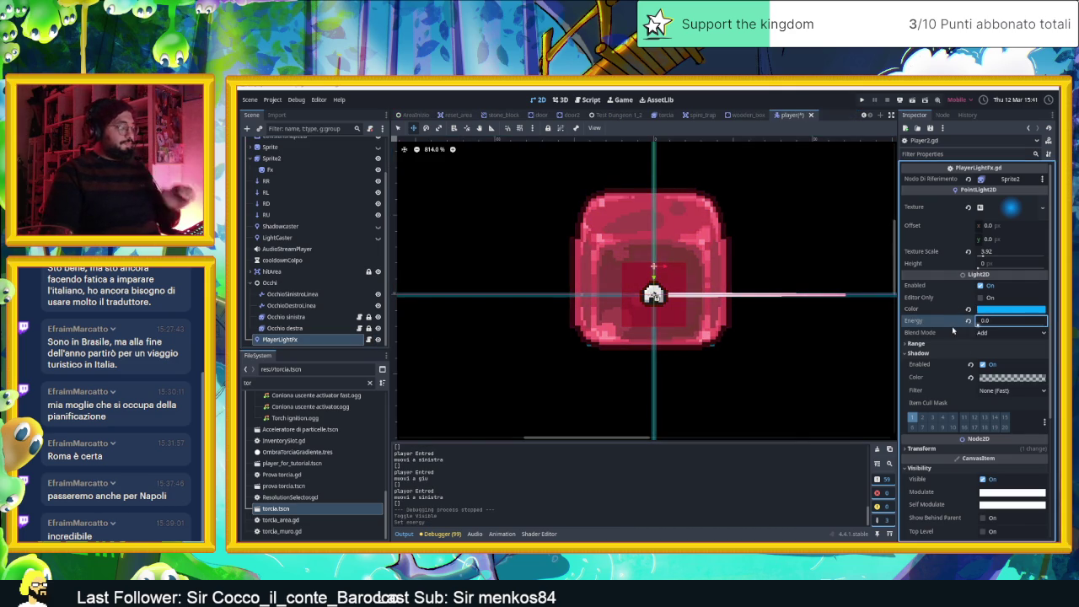
{"action": "key", "text": "ctrl+z"}
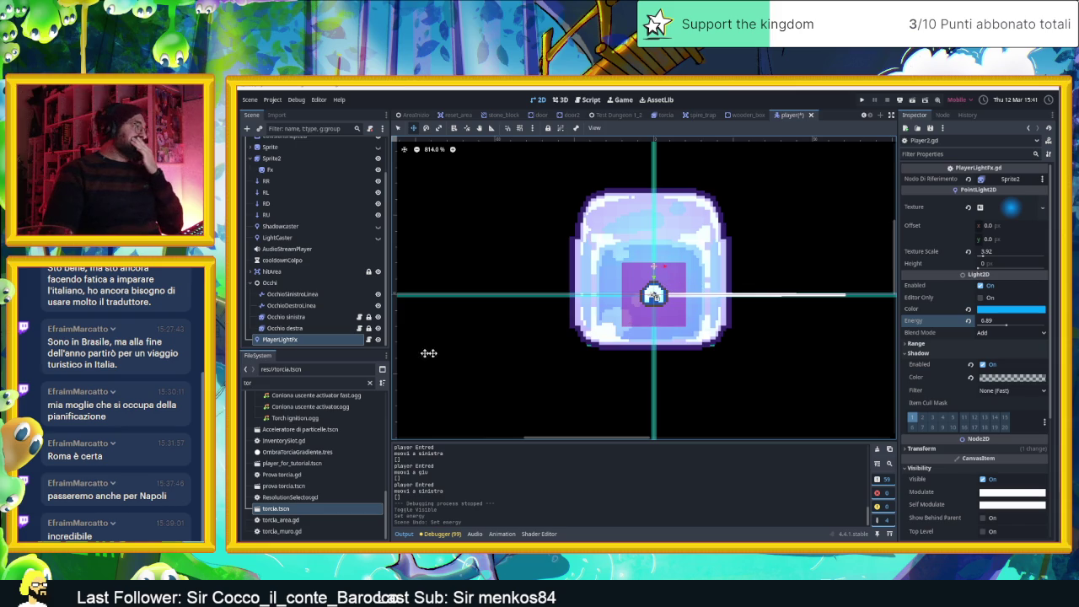
{"action": "left_click", "coordinate": [377, 339]}
Open Player2.gd and select the energy expression on line 304
{"action": "scroll", "coordinate": [360, 223], "scroll_direction": "up", "scroll_amount": 4}
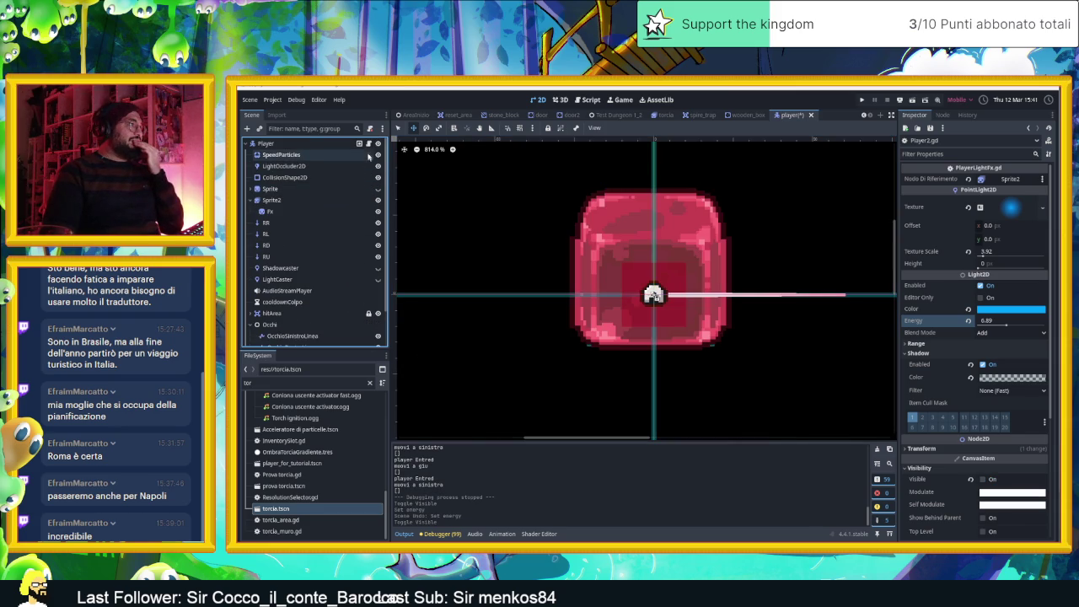
{"action": "left_click", "coordinate": [369, 144]}
{"action": "scroll", "coordinate": [667, 329], "scroll_direction": "left", "scroll_amount": 3}
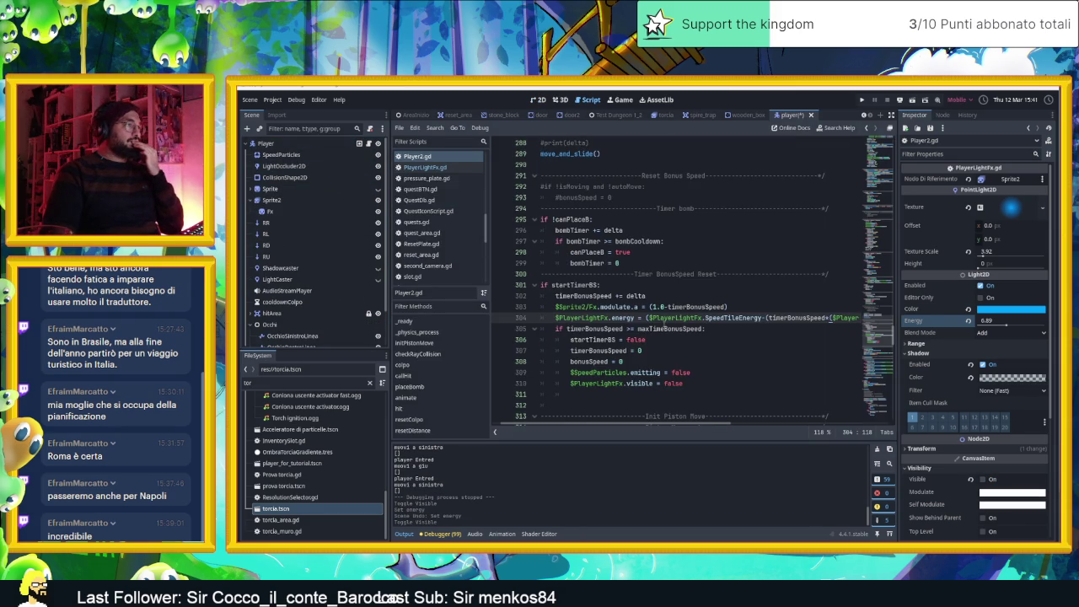
{"action": "left_click_drag", "start_coordinate": [655, 426], "coordinate": [731, 427]}
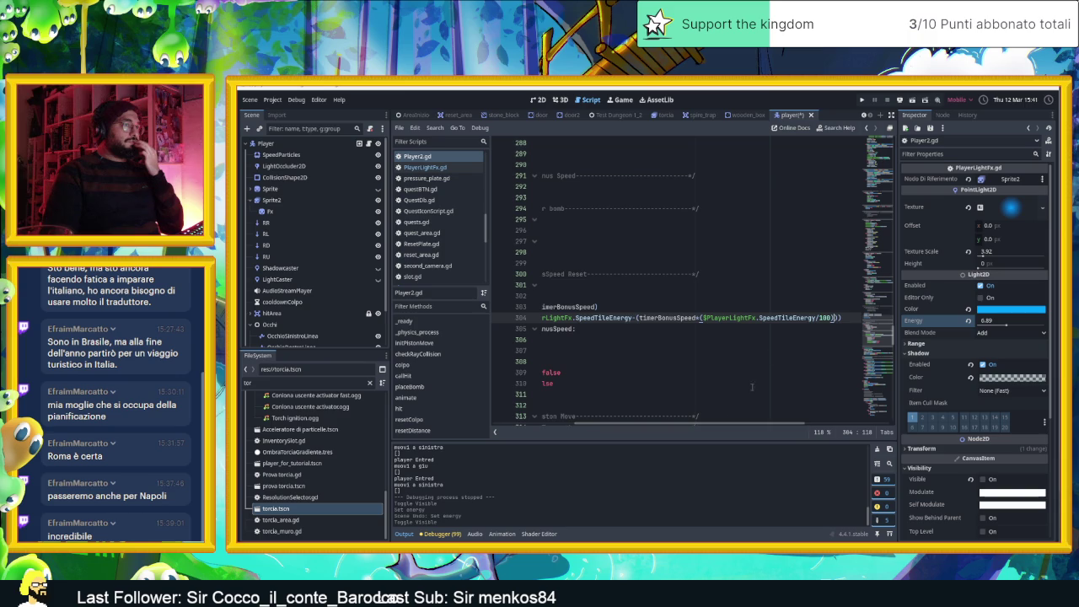
{"action": "mouse_move", "coordinate": [839, 318]}
{"action": "left_mouse_down"}
{"action": "mouse_move", "coordinate": [542, 318]}
{"action": "mouse_move", "coordinate": [674, 318]}
{"action": "mouse_move", "coordinate": [664, 318]}
{"action": "left_mouse_up"}
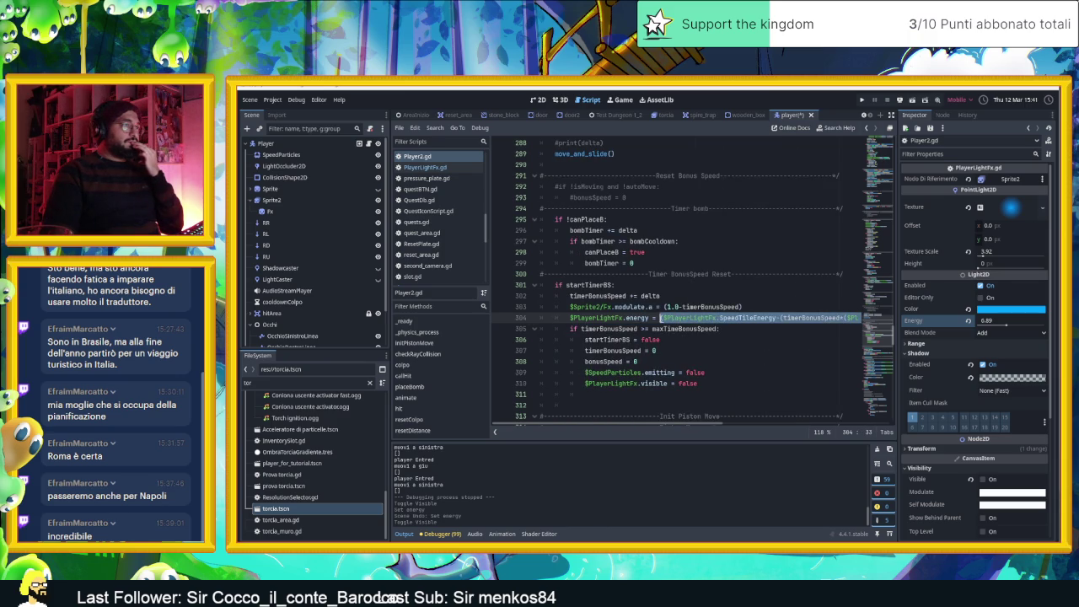
Replace the line 304 energy expression with 'timerBonusSpeed*0.690' and save Player2.gd
{"action": "key", "text": "BackSpace"}
{"action": "key", "text": "BackSpace"}
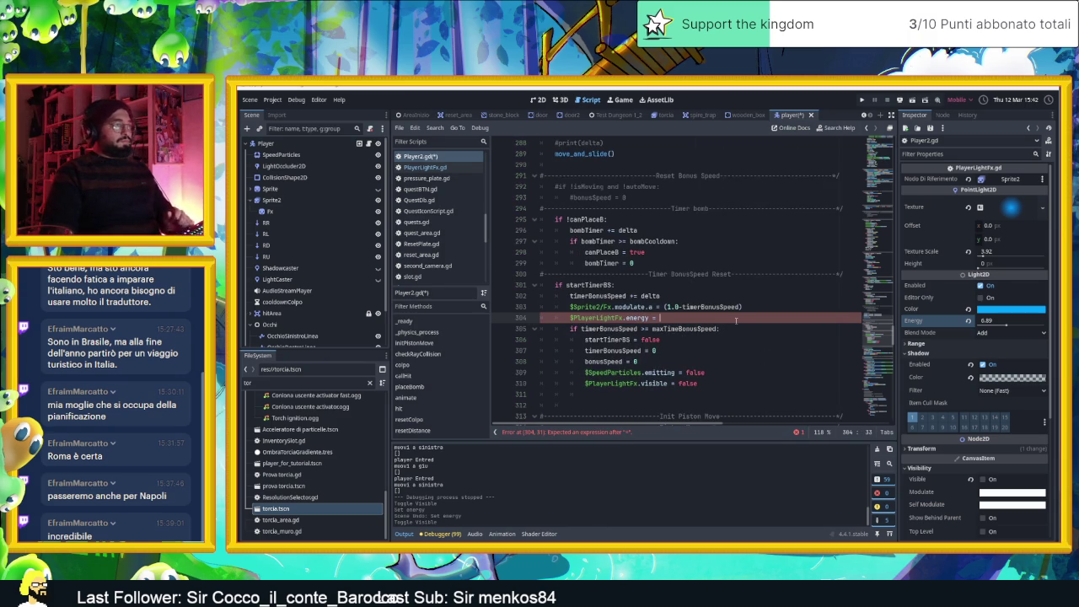
{"action": "type", "text": "timer"}
{"action": "key", "text": "Return"}
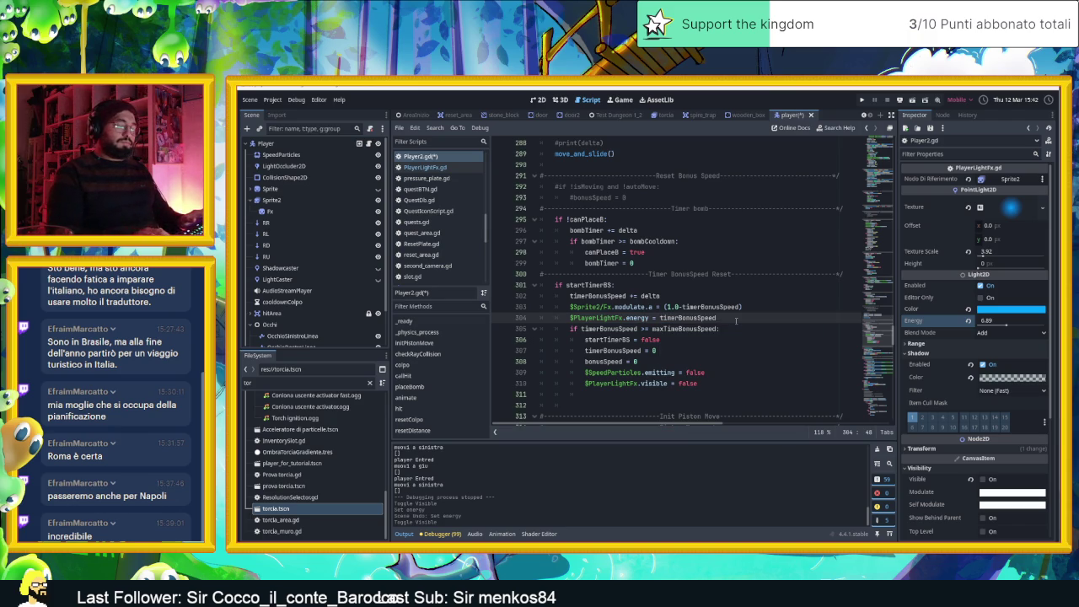
{"action": "type", "text": "*"}
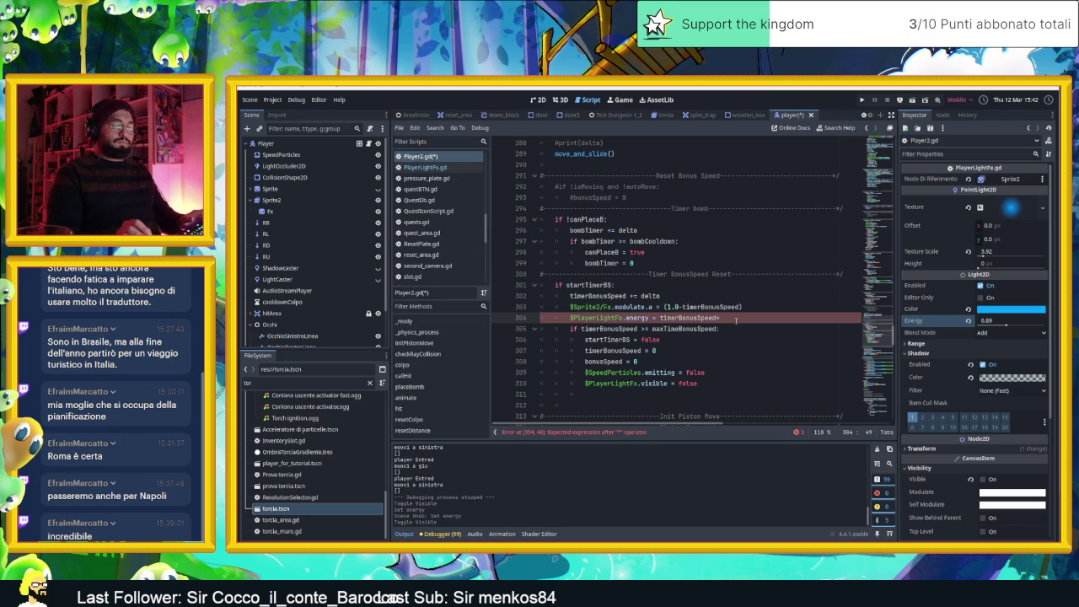
{"action": "type", "text": "0.69"}
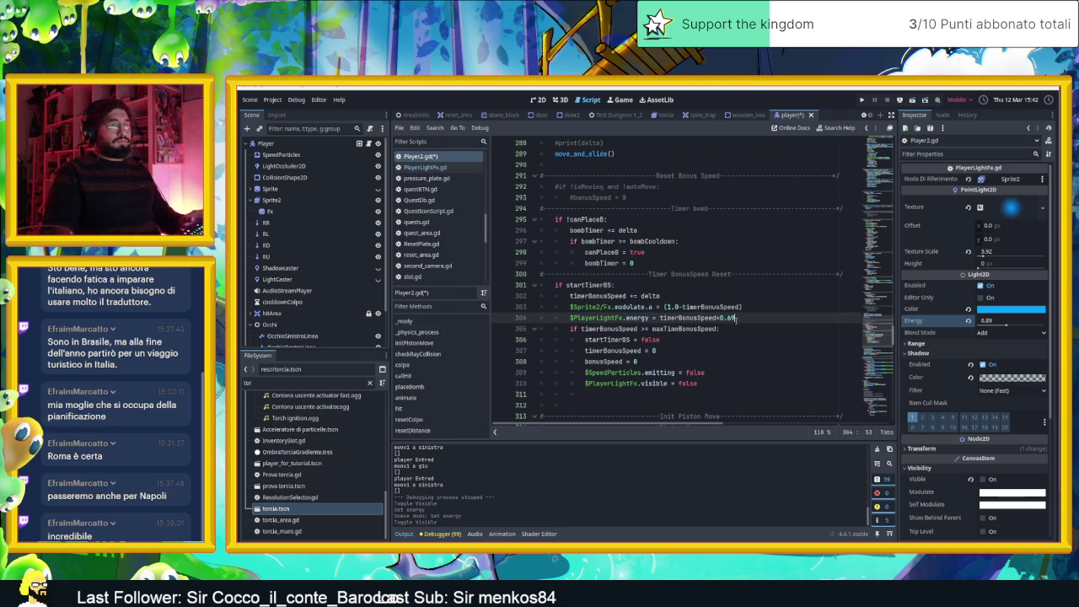
{"action": "type", "text": "0"}
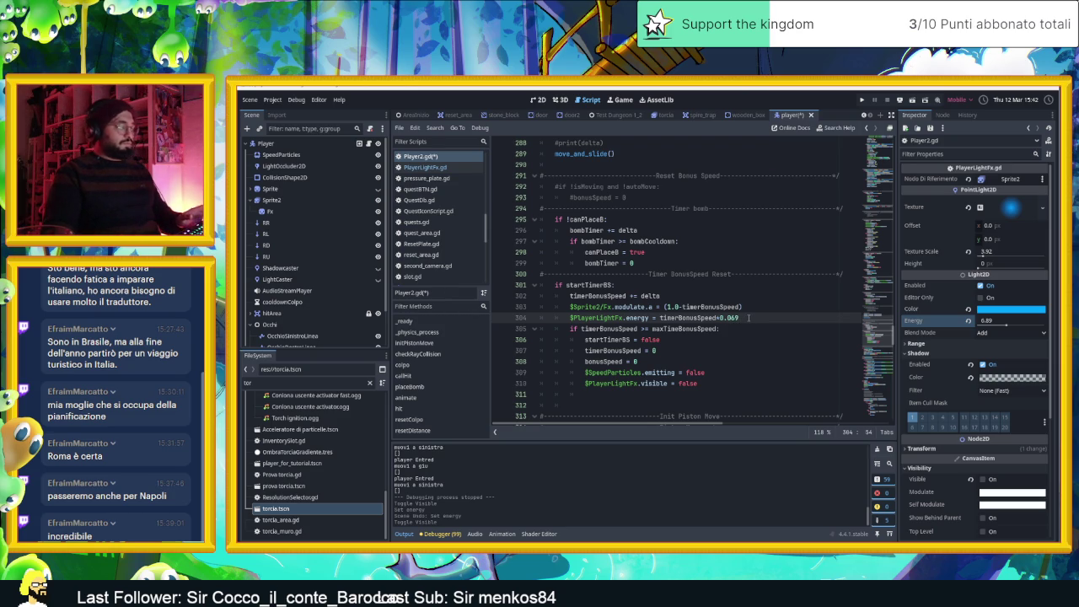
{"action": "key", "text": "ctrl+s"}
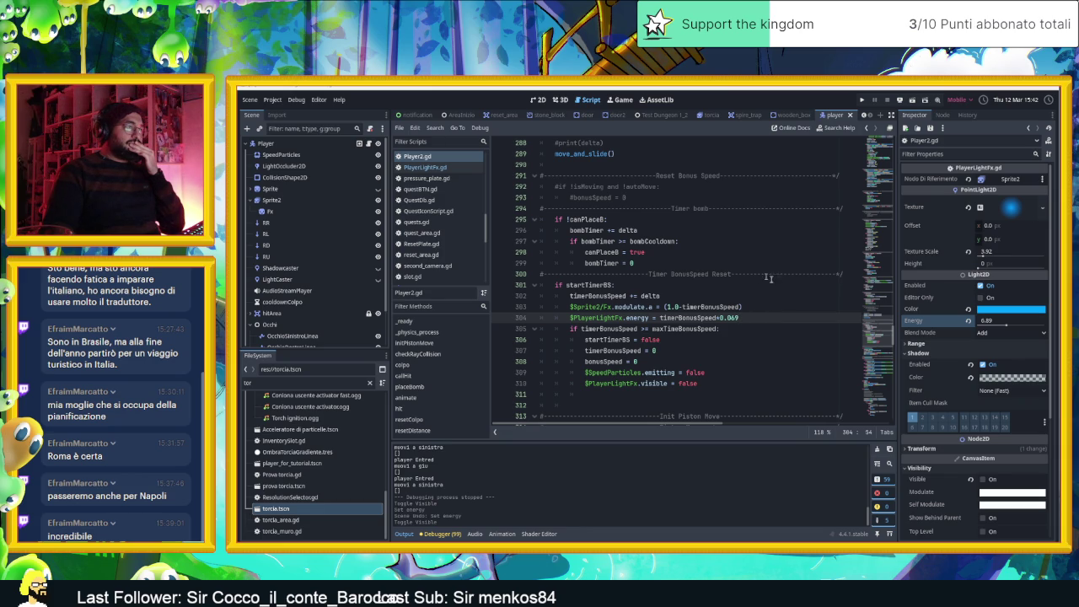
{"action": "scroll", "coordinate": [800, 286], "scroll_direction": "down", "scroll_amount": 3}
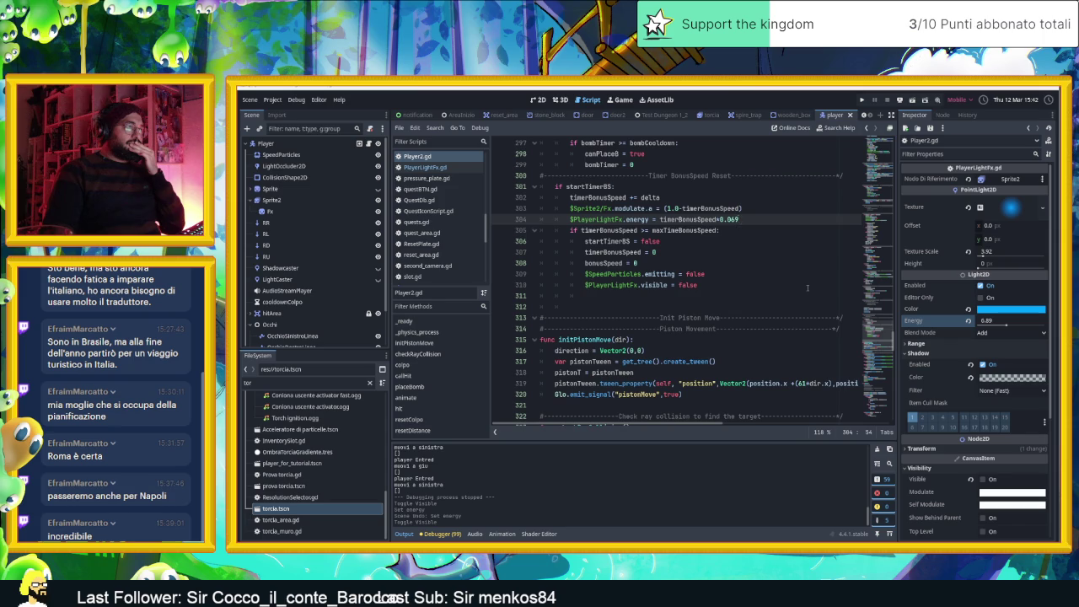
Zoom out on AreaInizio, drag the Player up into a central room, and run the game
{"action": "scroll", "coordinate": [807, 289], "scroll_direction": "down", "scroll_amount": 1}
{"action": "mouse_move", "coordinate": [757, 118]}
{"action": "left_mouse_down"}
{"action": "mouse_move", "coordinate": [727, 115]}
{"action": "mouse_move", "coordinate": [773, 116]}
{"action": "mouse_move", "coordinate": [440, 115]}
{"action": "mouse_move", "coordinate": [481, 115]}
{"action": "mouse_move", "coordinate": [456, 115]}
{"action": "left_mouse_up"}
{"action": "left_click", "coordinate": [538, 99]}
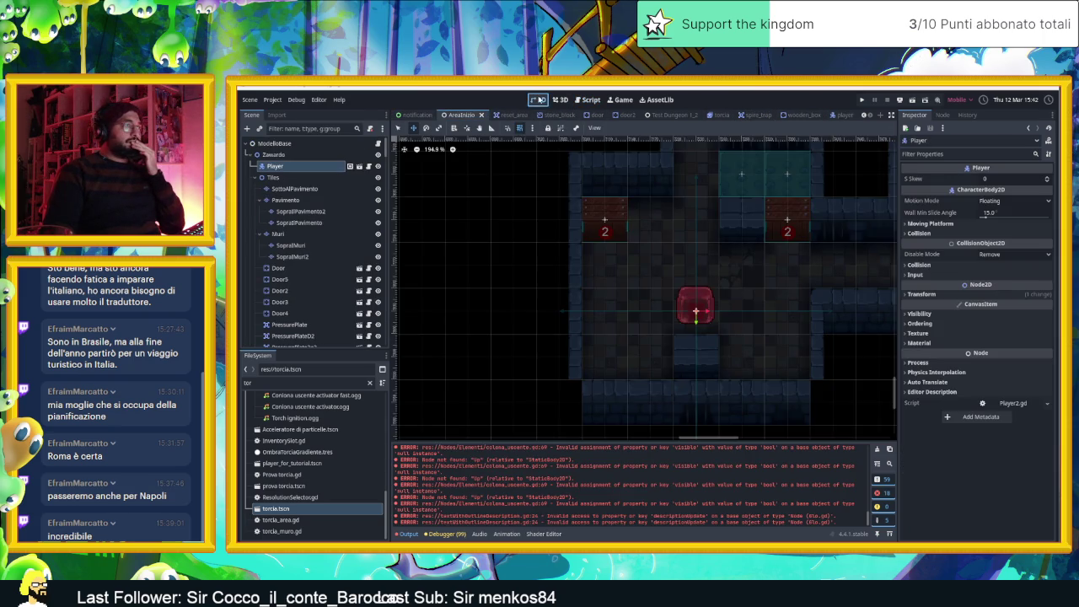
{"action": "scroll", "coordinate": [679, 320], "scroll_direction": "down", "scroll_amount": 6}
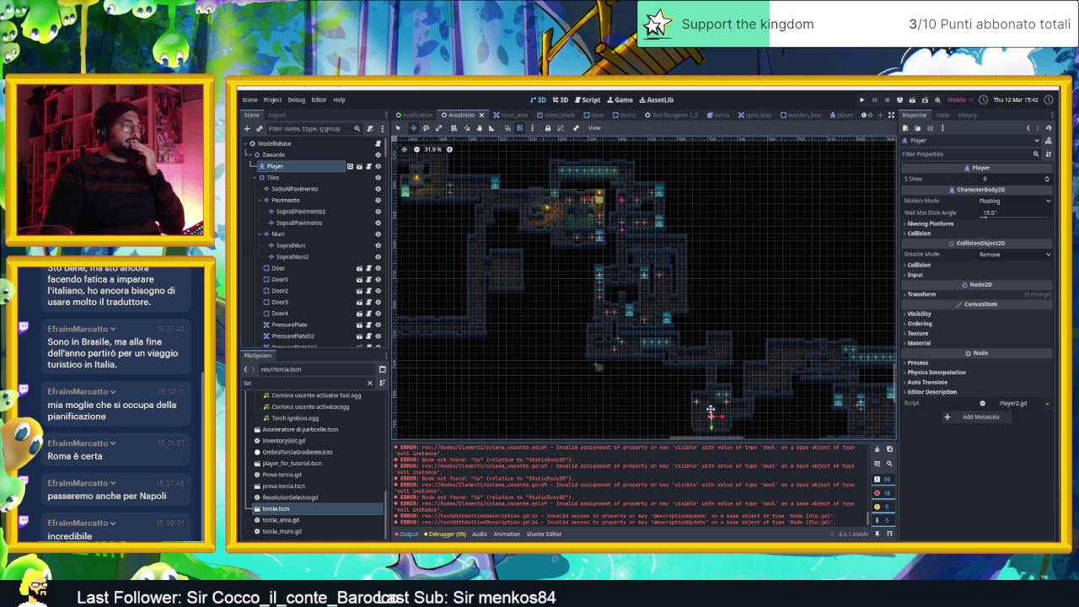
{"action": "mouse_move", "coordinate": [710, 413]}
{"action": "left_mouse_down"}
{"action": "mouse_move", "coordinate": [715, 331]}
{"action": "mouse_move", "coordinate": [679, 255]}
{"action": "mouse_move", "coordinate": [661, 246]}
{"action": "mouse_move", "coordinate": [652, 291]}
{"action": "mouse_move", "coordinate": [621, 277]}
{"action": "left_mouse_up"}
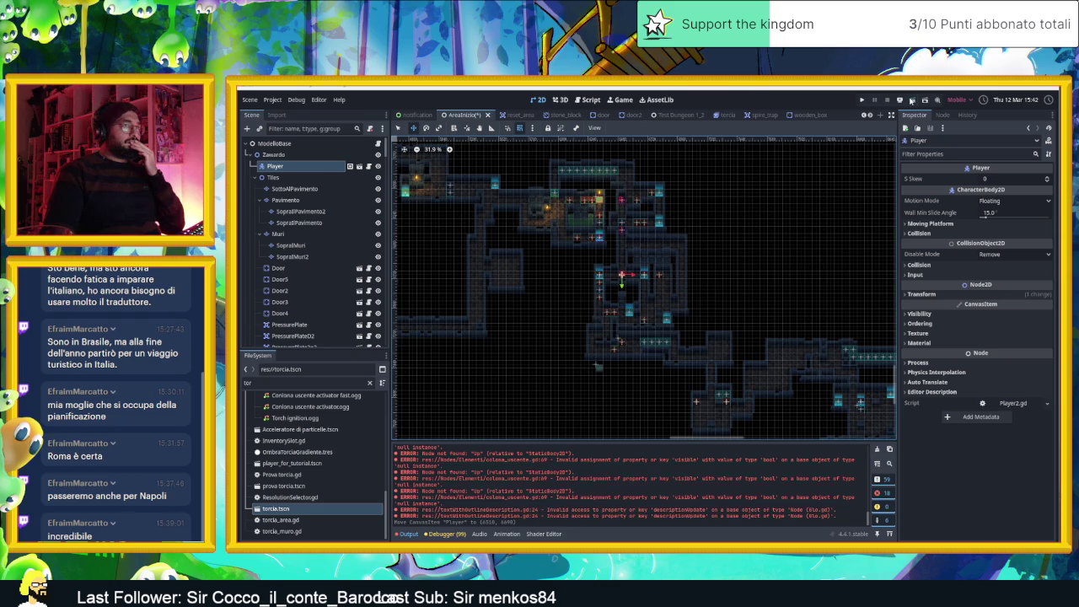
{"action": "left_click", "coordinate": [911, 100]}
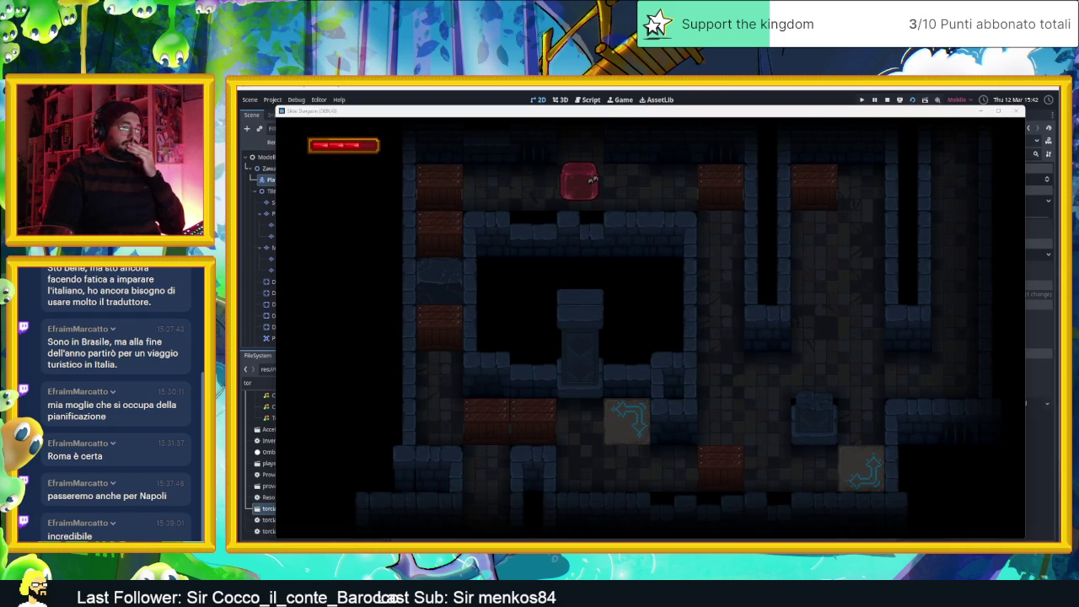
{"action": "left_click", "coordinate": [980, 113]}
Play 'Asian Oriental 01.wav' from the VLC playlist and minimise VLC
{"action": "scroll", "coordinate": [601, 251], "scroll_direction": "up", "scroll_amount": 1}
{"action": "scroll", "coordinate": [602, 270], "scroll_direction": "up", "scroll_amount": 5}
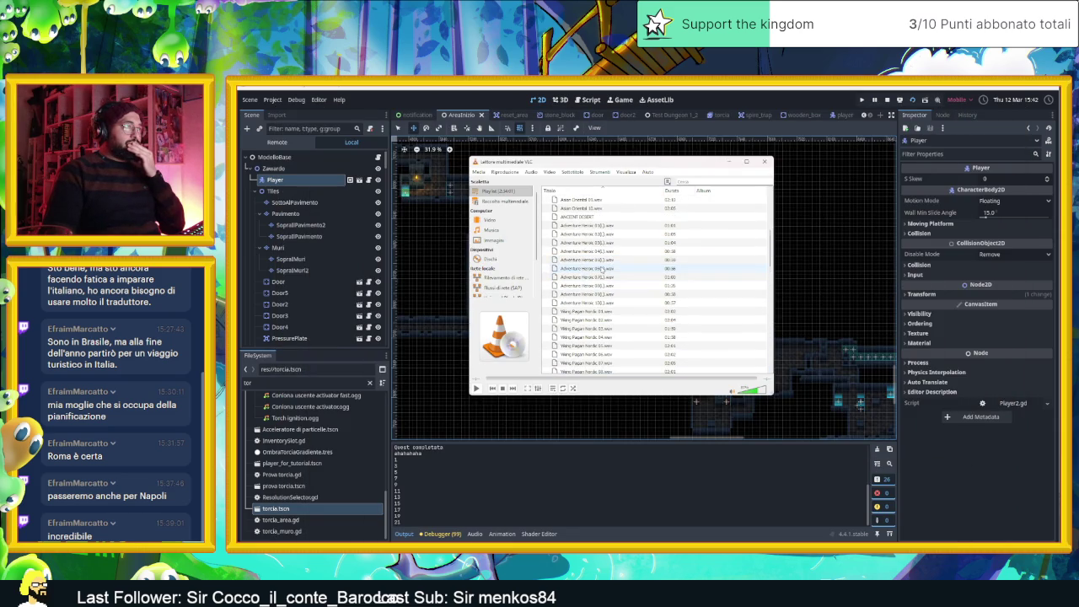
{"action": "scroll", "coordinate": [604, 268], "scroll_direction": "up", "scroll_amount": 3}
{"action": "double_click", "coordinate": [601, 287]}
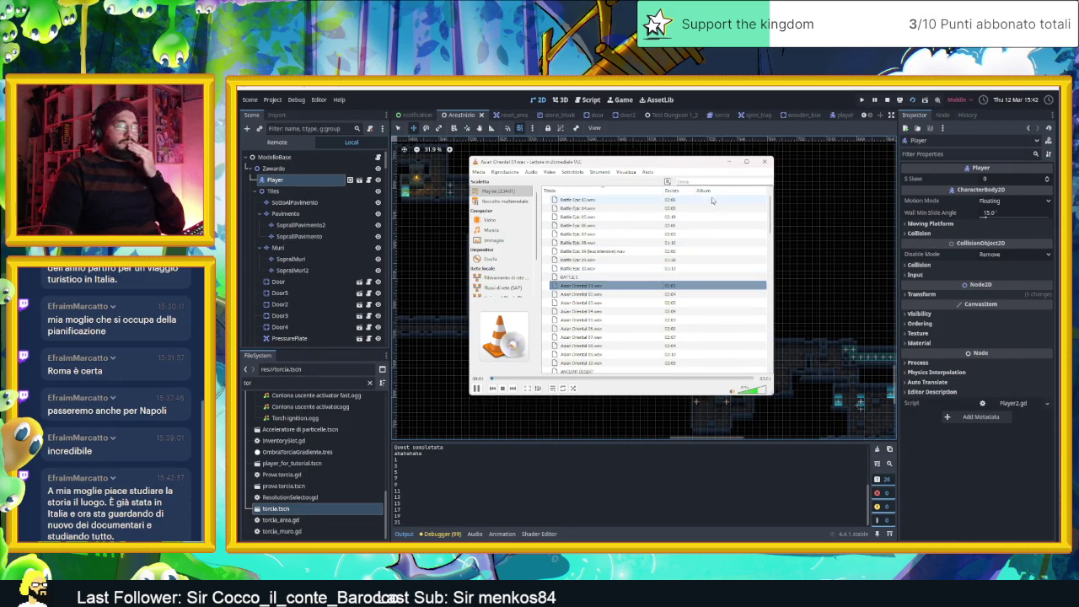
{"action": "left_click", "coordinate": [729, 162]}
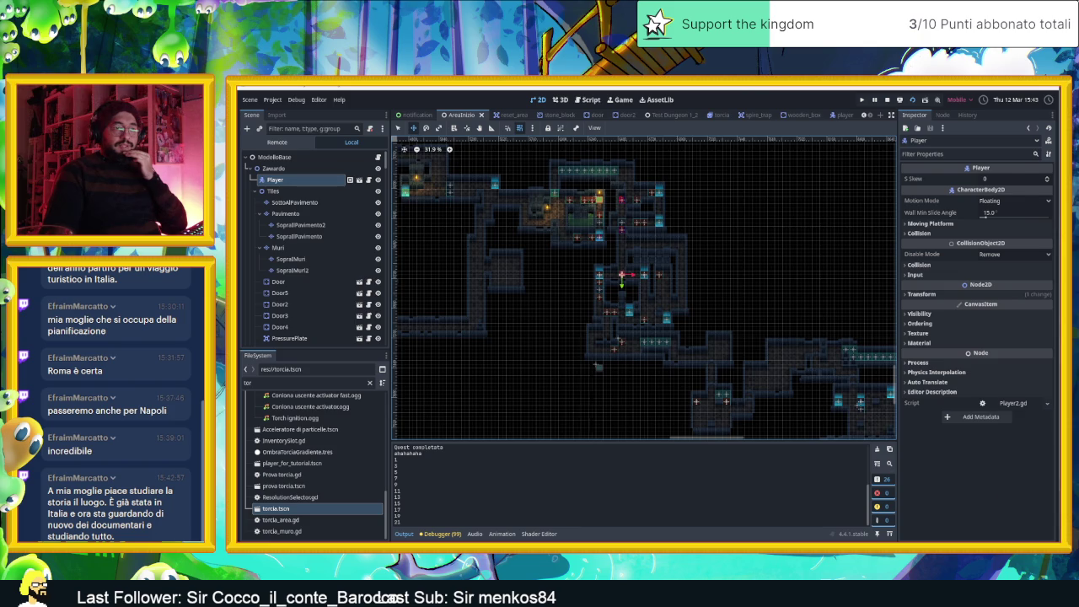
{"action": "key", "text": "F5"}
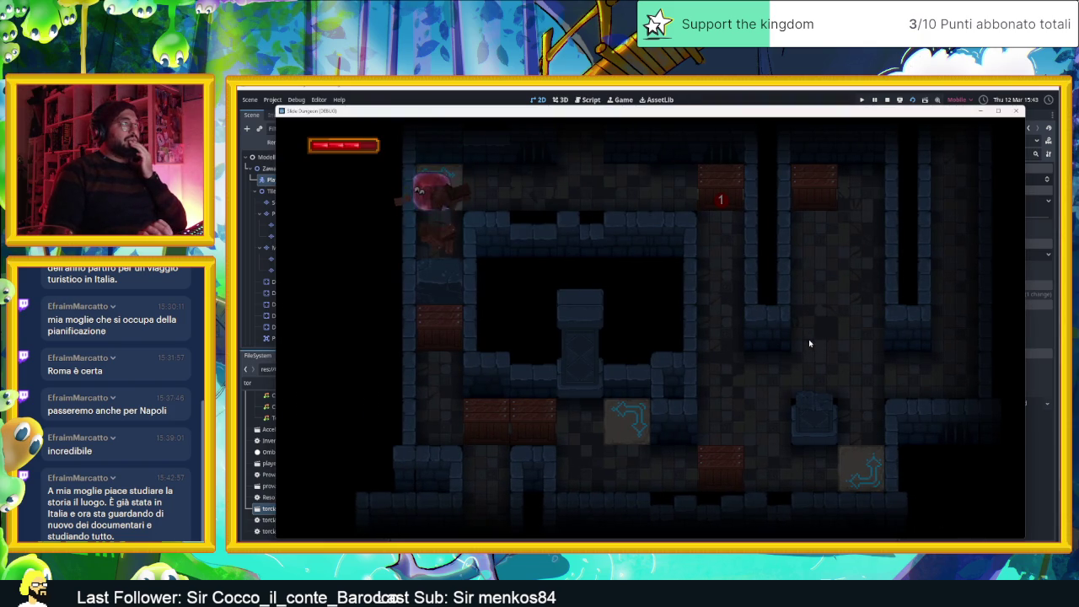
{"action": "key", "text": "Right"}
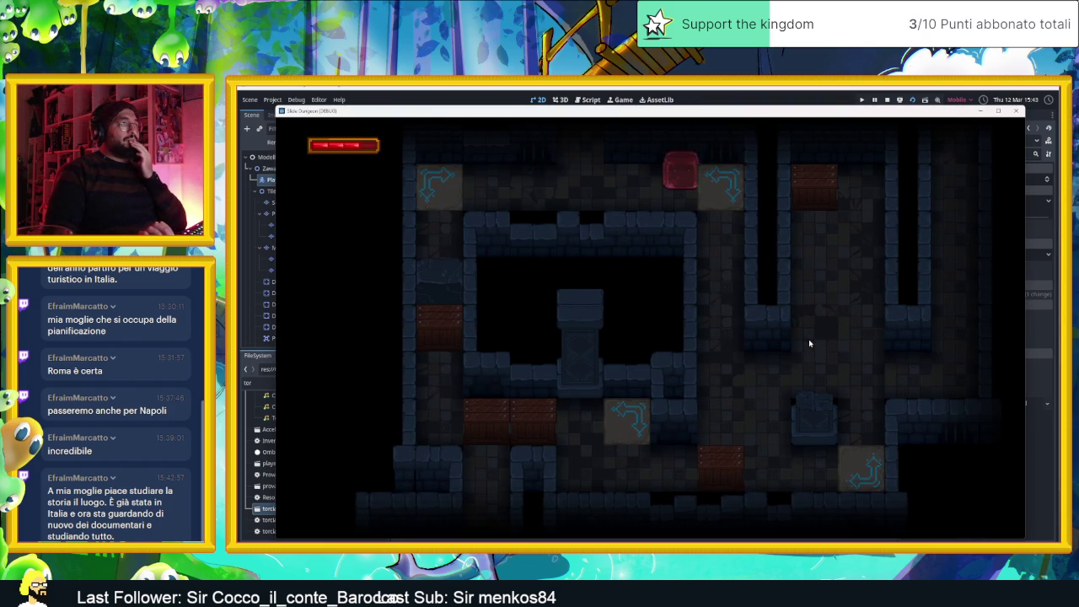
{"action": "key", "text": "Right"}
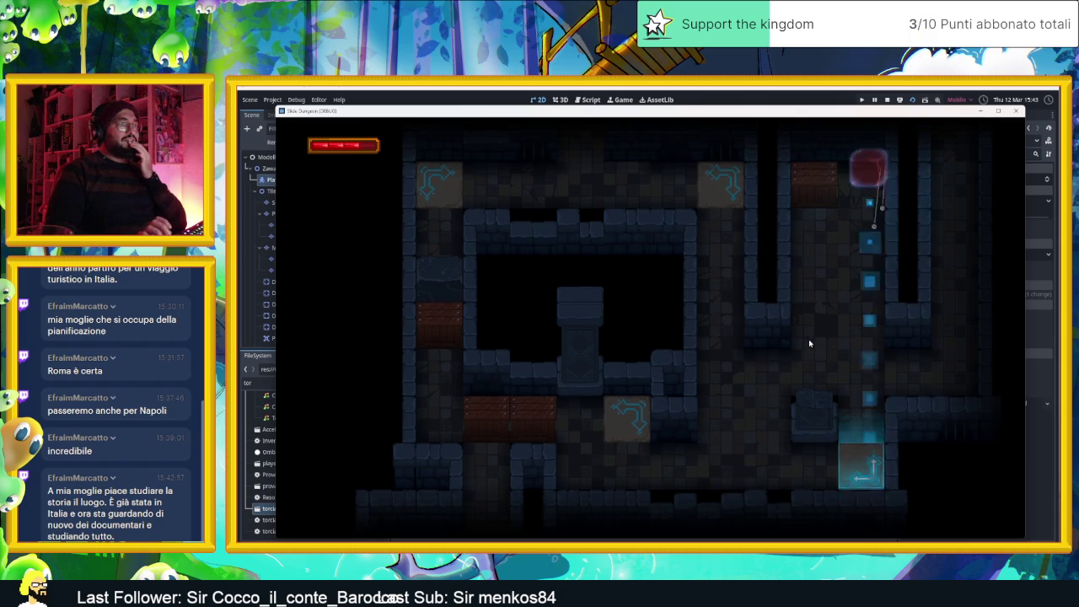
{"action": "key", "text": "Left"}
{"action": "key", "text": "Left"}
{"action": "key", "text": "Down"}
{"action": "key", "text": "Left"}
{"action": "key", "text": "Down"}
{"action": "key", "text": "Right"}
{"action": "key", "text": "Down"}
{"action": "key", "text": "Up"}
{"action": "key", "text": "Right"}
{"action": "key", "text": "Up"}
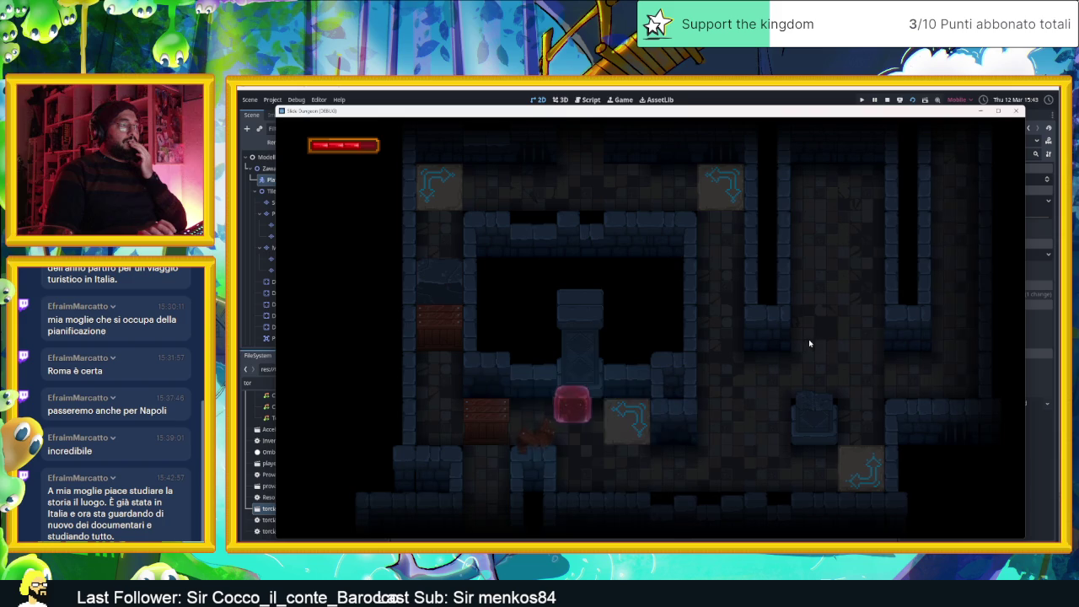
{"action": "key", "text": "Left"}
{"action": "key", "text": "Left"}
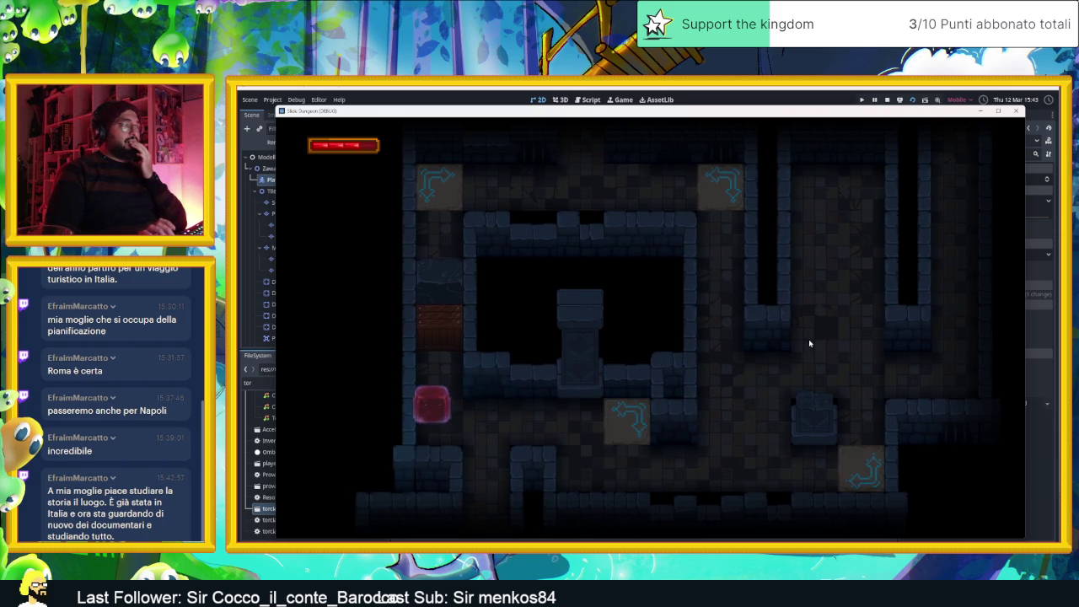
{"action": "key", "text": "Down"}
{"action": "key", "text": "Right"}
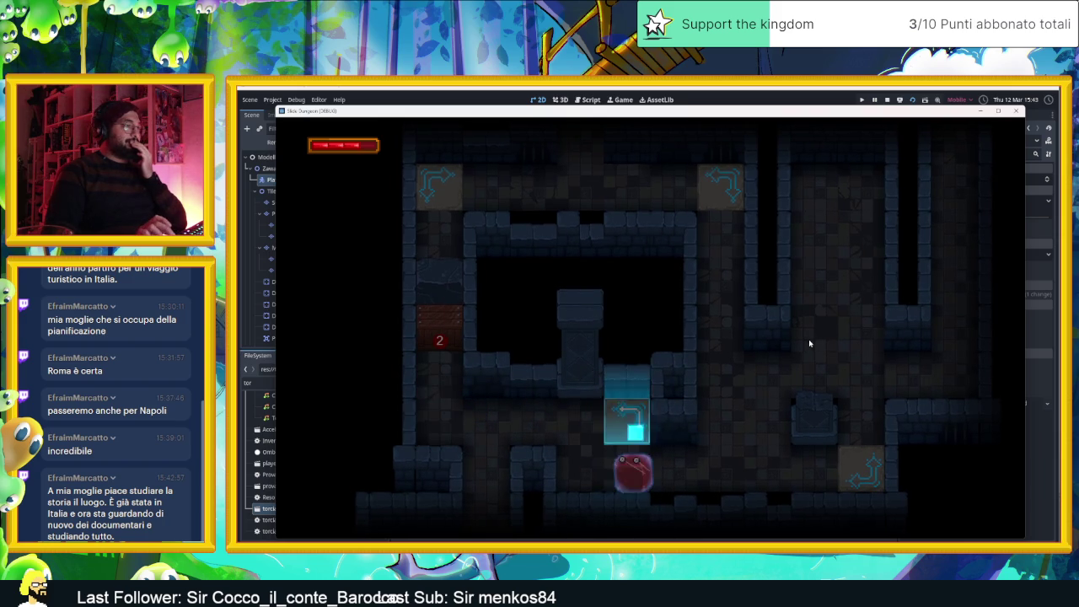
{"action": "key", "text": "Up"}
{"action": "key", "text": "Down"}
{"action": "key", "text": "Up"}
{"action": "key", "text": "Down"}
{"action": "key", "text": "Up"}
{"action": "key", "text": "Down"}
{"action": "key", "text": "Right"}
{"action": "key", "text": "Up"}
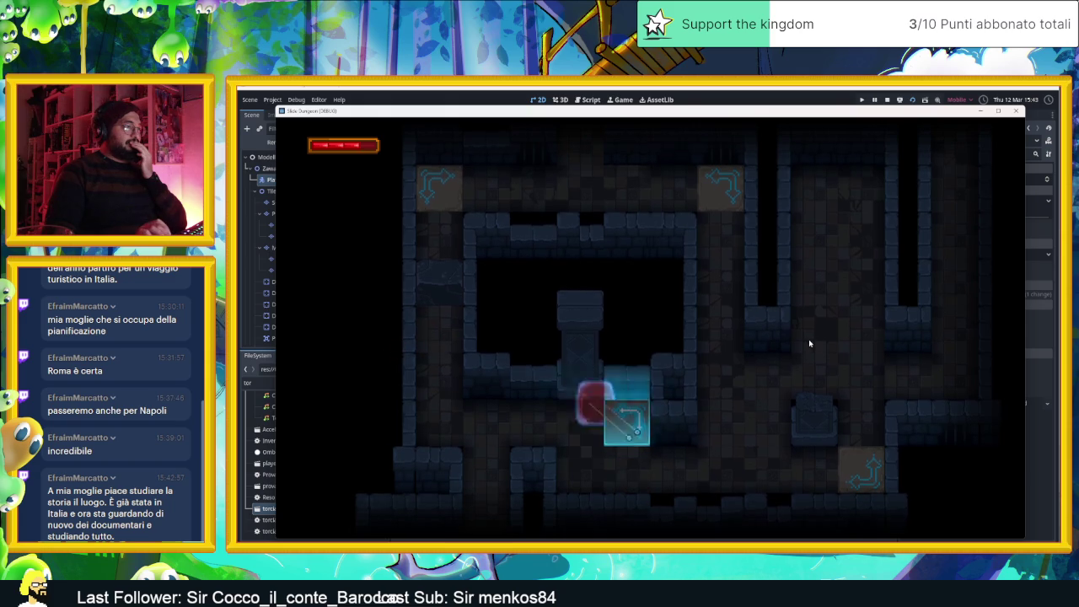
{"action": "key", "text": "Right"}
{"action": "key", "text": "Up"}
{"action": "key", "text": "Up"}
{"action": "key", "text": "Down"}
{"action": "key", "text": "Right"}
{"action": "key", "text": "Up"}
{"action": "key", "text": "Right"}
{"action": "key", "text": "Right"}
{"action": "key", "text": "Left"}
{"action": "key", "text": "Down"}
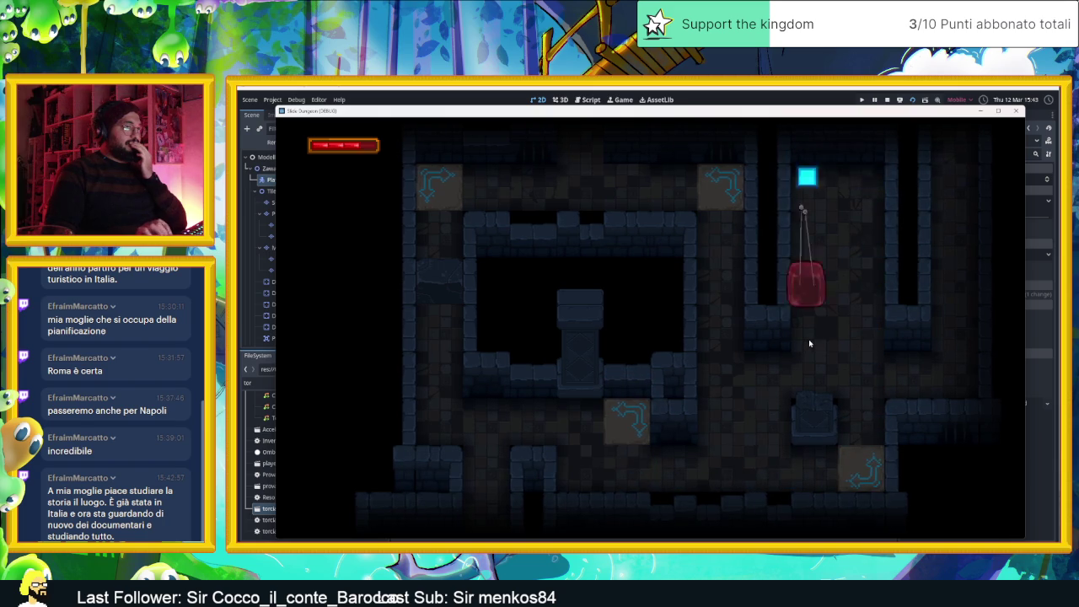
{"action": "key", "text": "Right"}
{"action": "key", "text": "Up"}
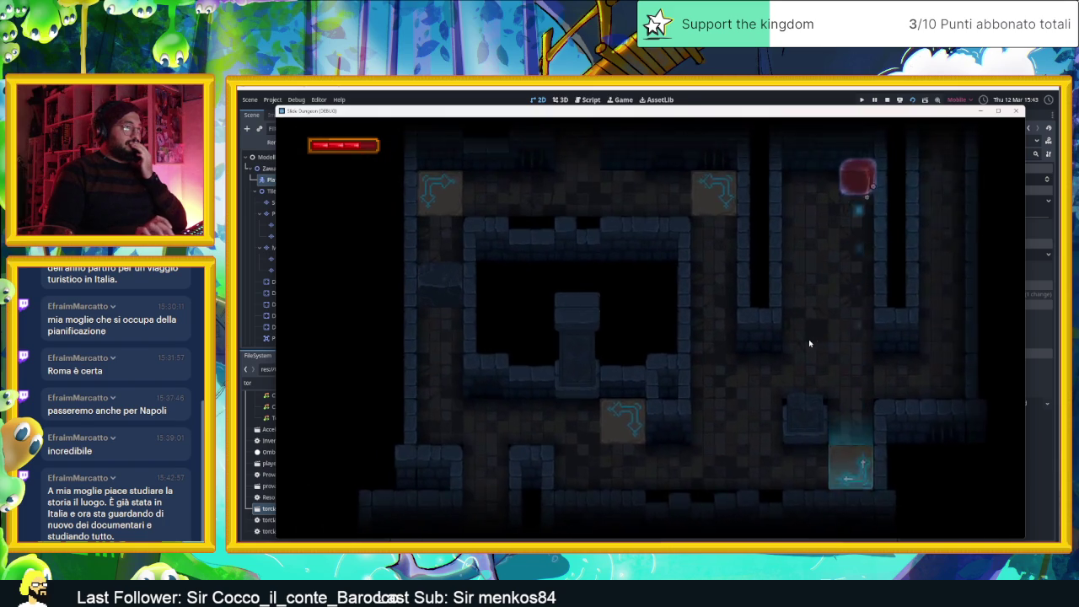
{"action": "key", "text": "Left"}
{"action": "key", "text": "Down"}
{"action": "key", "text": "Left"}
{"action": "key", "text": "Up"}
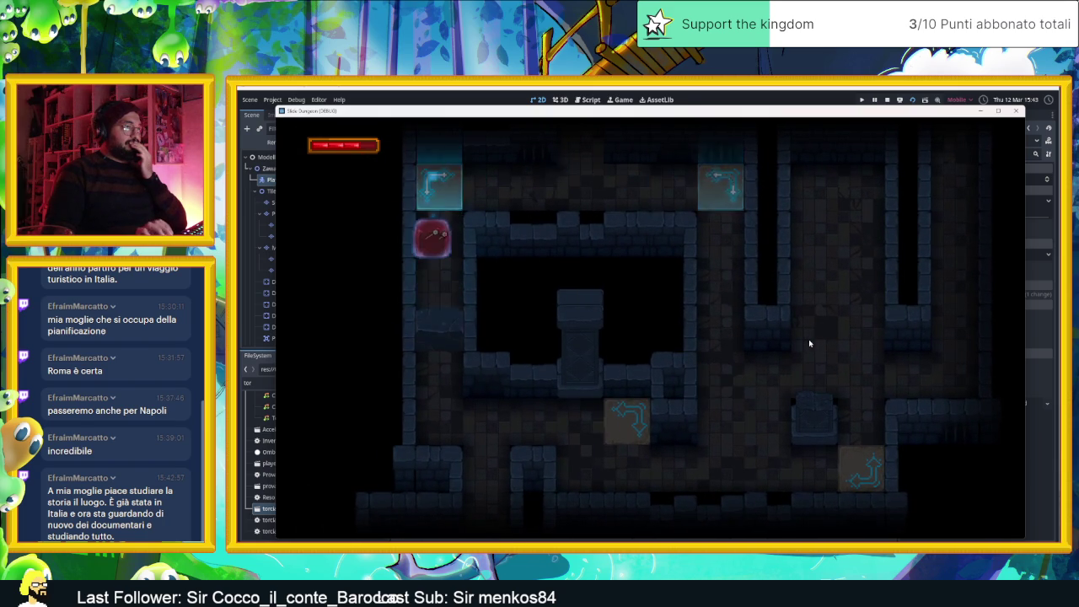
{"action": "key", "text": "Up"}
{"action": "key", "text": "Right"}
{"action": "key", "text": "Down"}
{"action": "key", "text": "Up"}
{"action": "key", "text": "Right"}
{"action": "key", "text": "Right"}
{"action": "key", "text": "Down"}
{"action": "key", "text": "Right"}
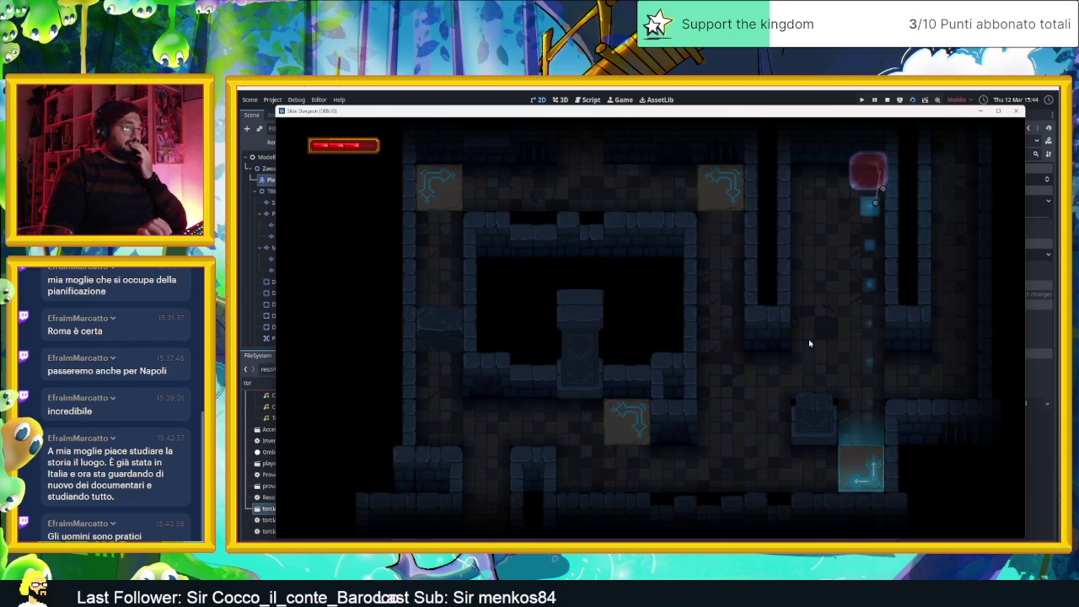
{"action": "key", "text": "Down"}
{"action": "key", "text": "Right"}
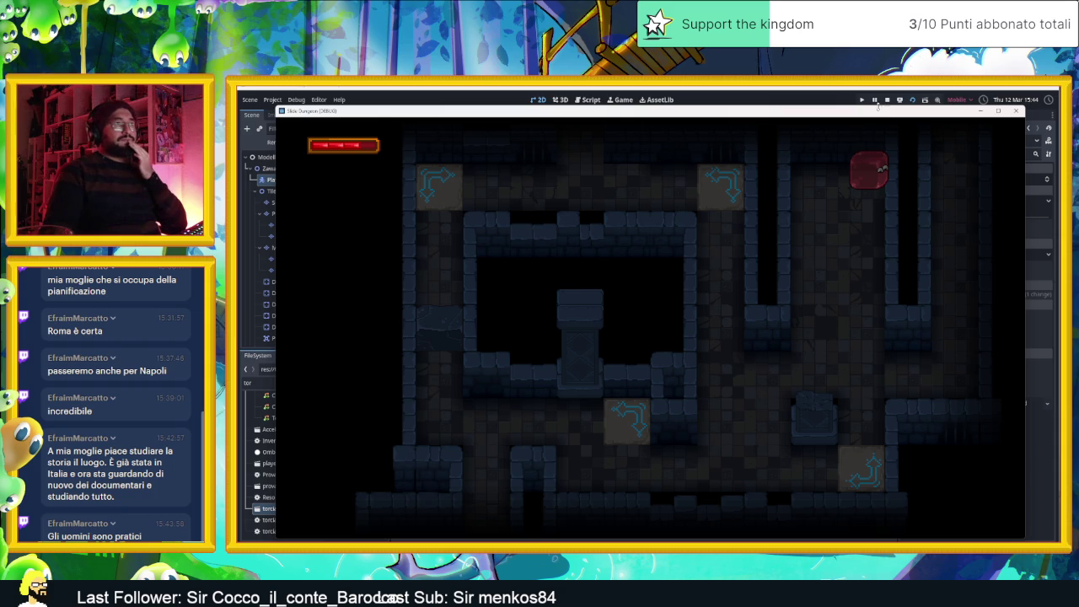
{"action": "key", "text": "F8"}
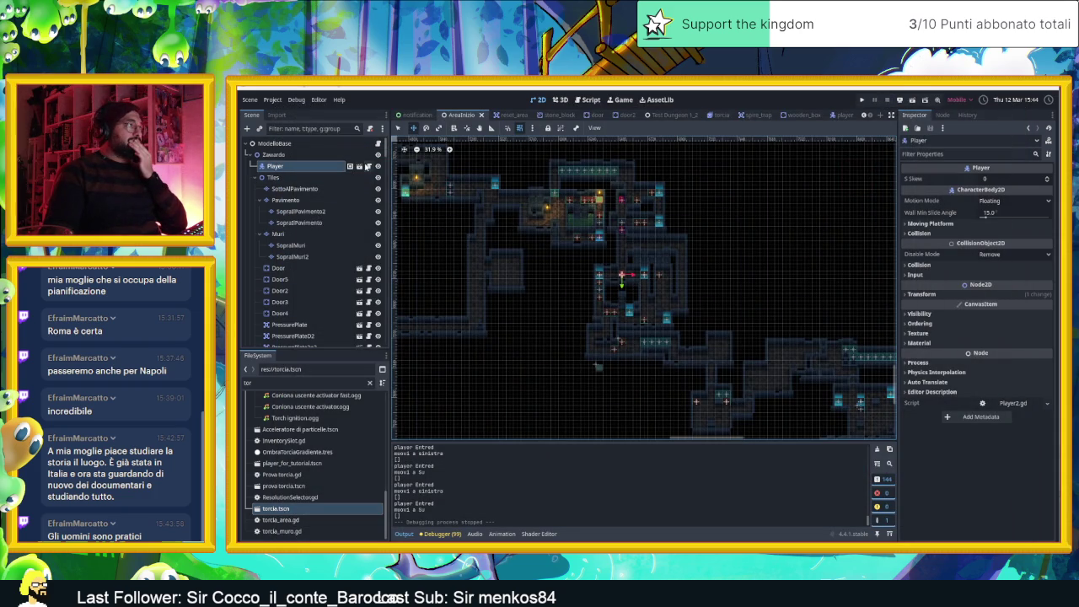
Return to Player2.gd and scroll around the energy-drain code
{"action": "left_click", "coordinate": [368, 166]}
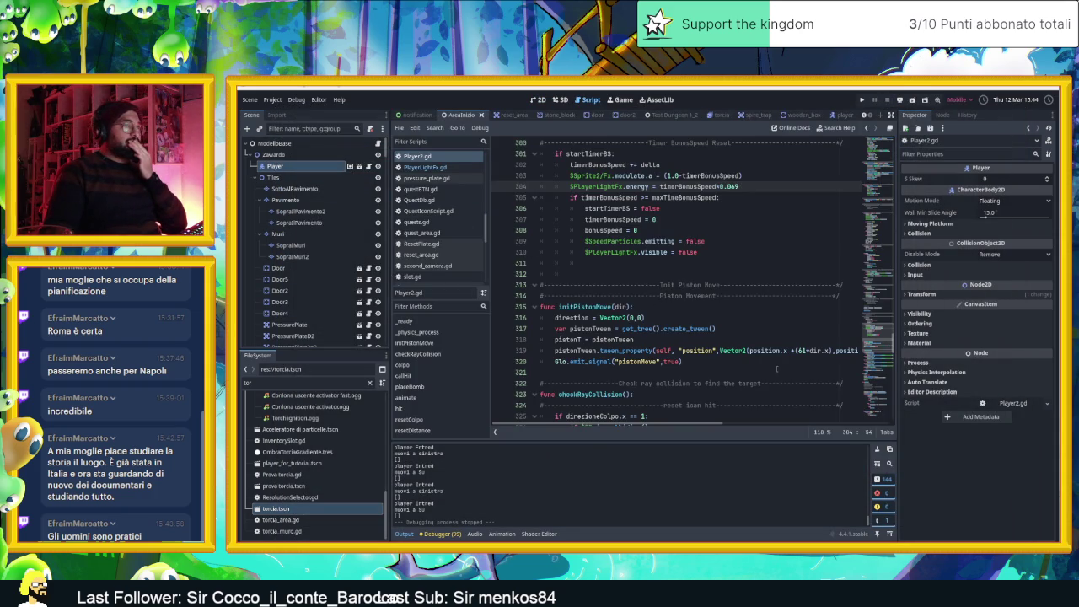
{"action": "scroll", "coordinate": [680, 329], "scroll_direction": "down", "scroll_amount": 10}
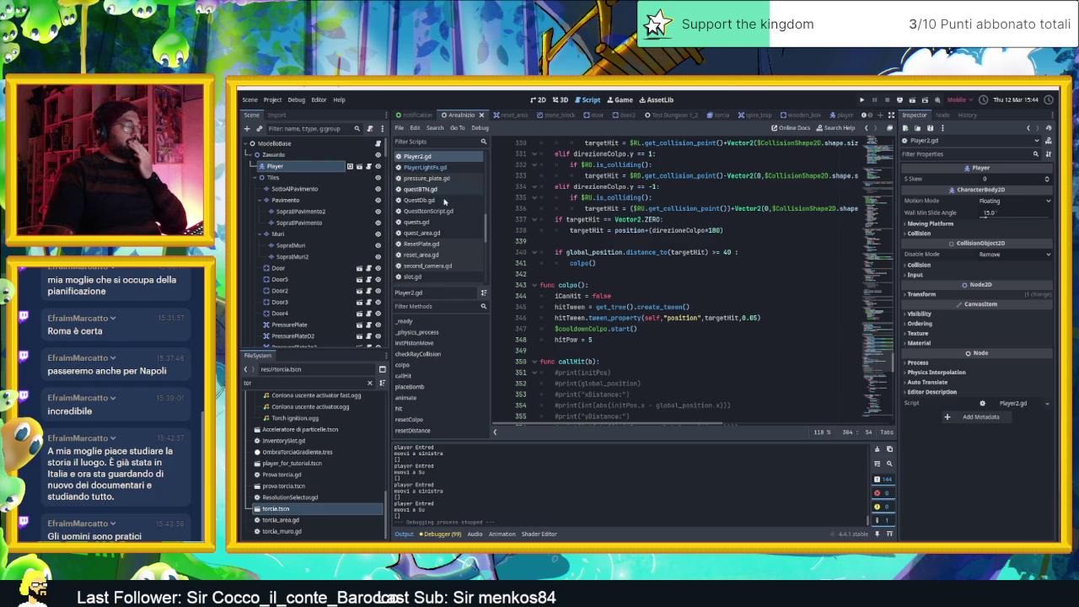
{"action": "scroll", "coordinate": [704, 317], "scroll_direction": "up", "scroll_amount": 6}
{"action": "scroll", "coordinate": [710, 329], "scroll_direction": "up", "scroll_amount": 8}
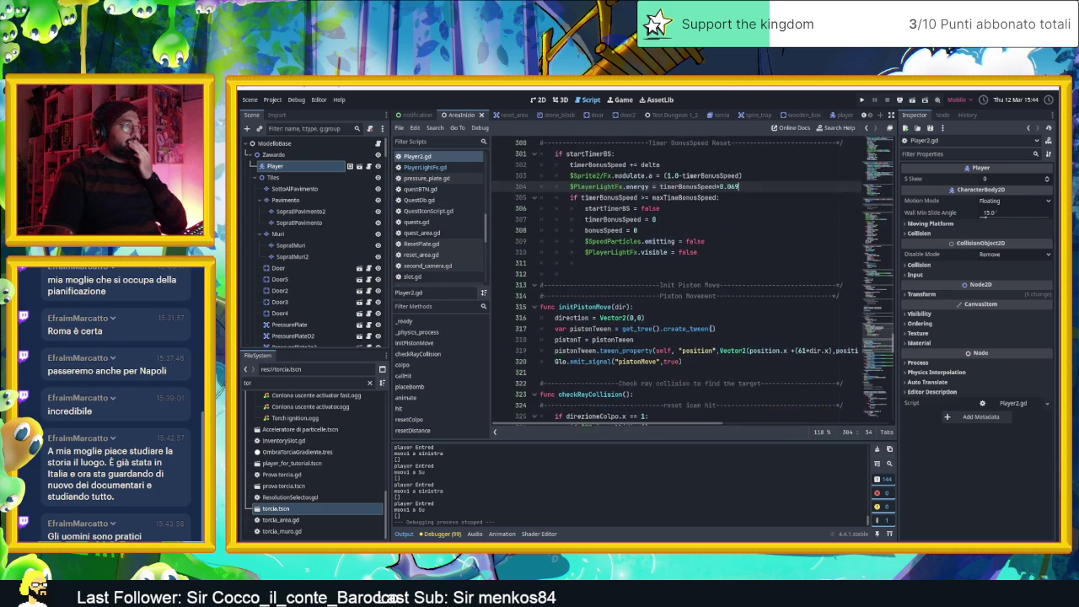
{"action": "scroll", "coordinate": [732, 324], "scroll_direction": "down", "scroll_amount": 2}
{"action": "scroll", "coordinate": [700, 328], "scroll_direction": "up", "scroll_amount": 2}
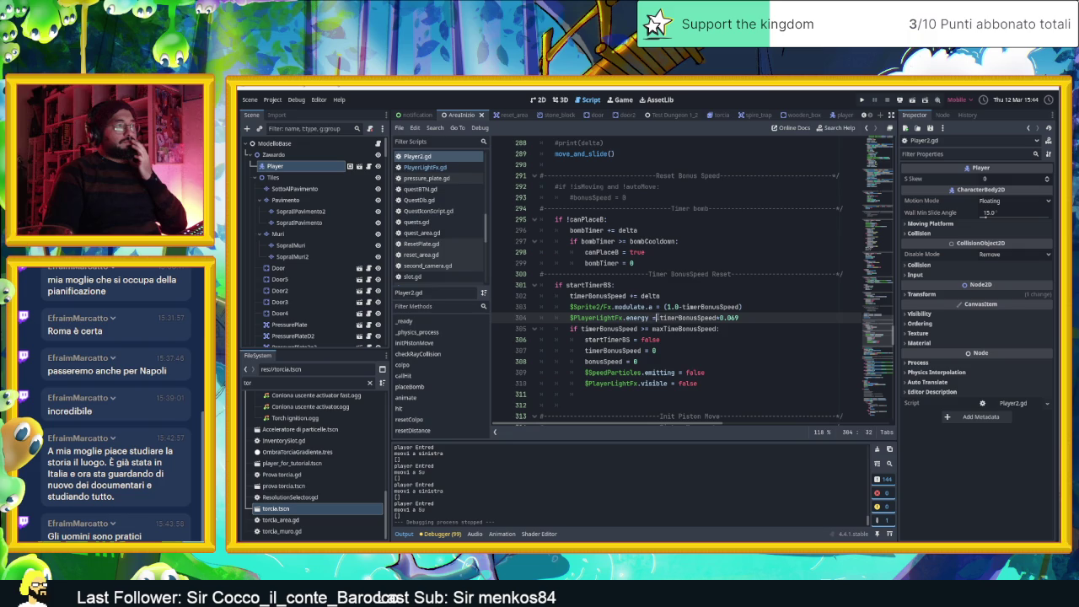
Highlight line 304's timerBonusSpeed energy formula, then switch to the player scene
{"action": "left_click_drag", "start_coordinate": [660, 318], "coordinate": [762, 317]}
{"action": "left_click", "coordinate": [761, 317]}
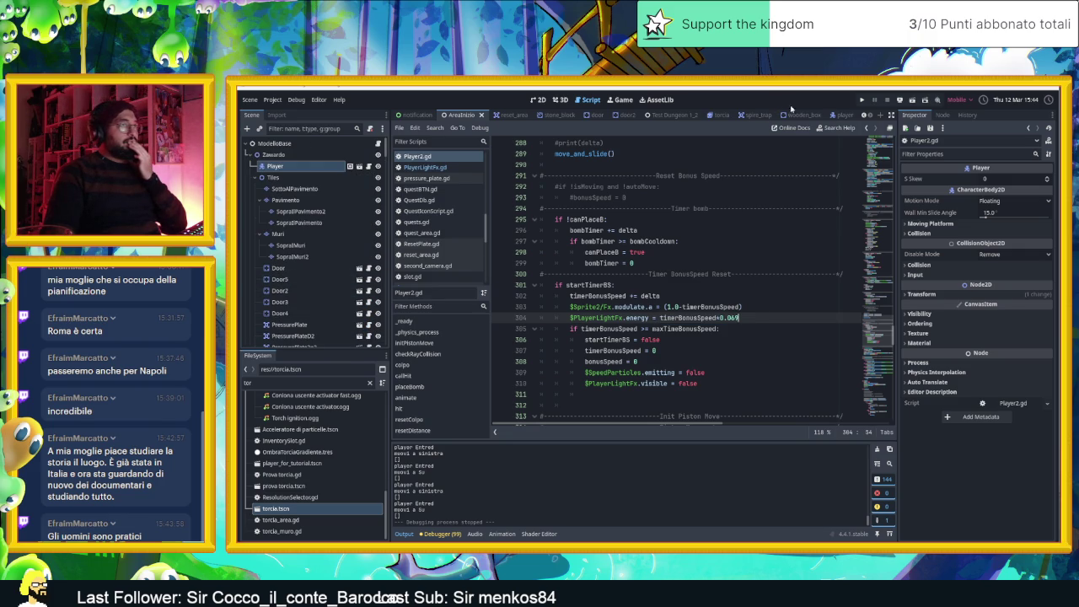
{"action": "left_click", "coordinate": [846, 115]}
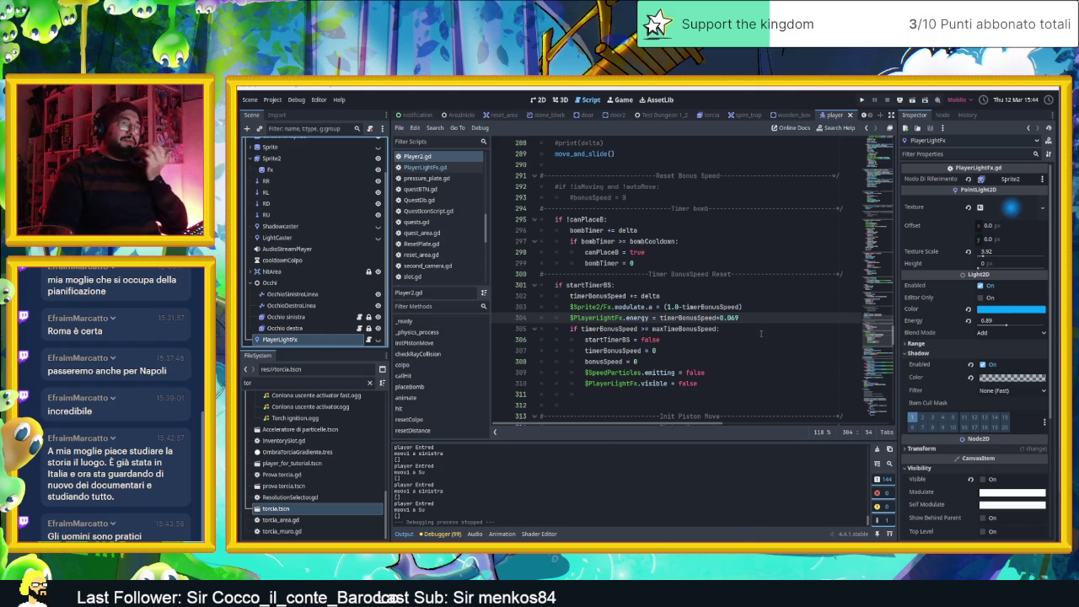
{"action": "scroll", "coordinate": [778, 282], "scroll_direction": "down", "scroll_amount": 1}
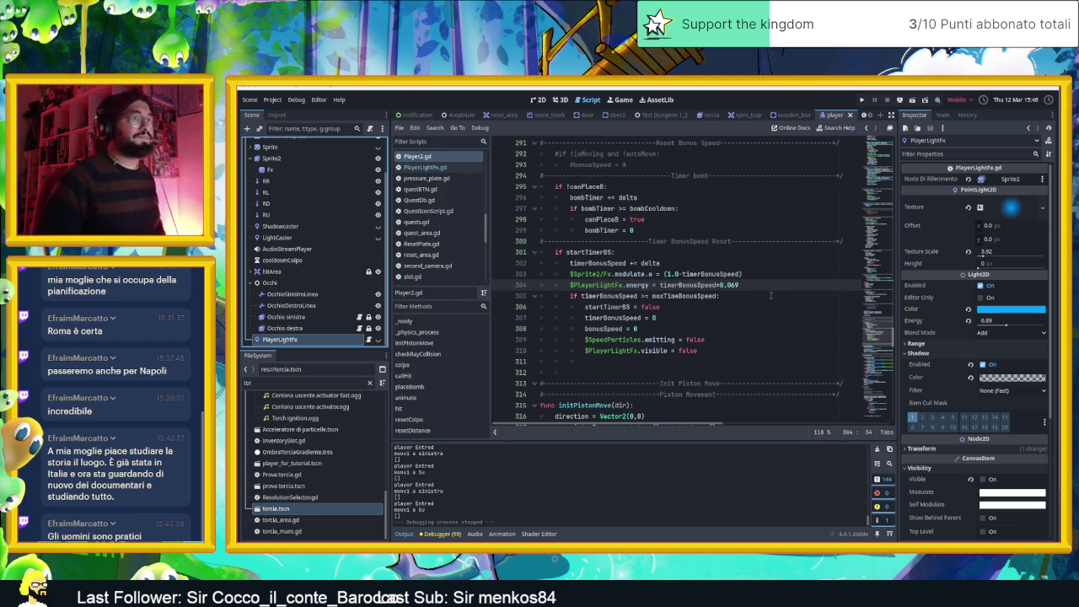
Cancel a rename of PlayerLightFx and bring up the Gemini chat in the browser
{"action": "double_click", "coordinate": [305, 339]}
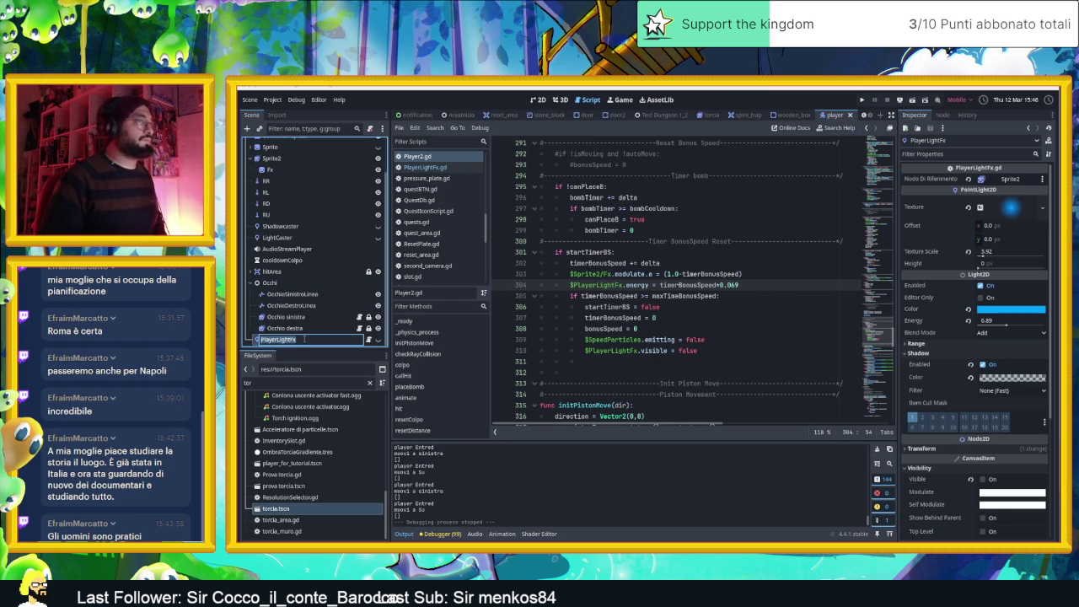
{"action": "key", "text": "Escape"}
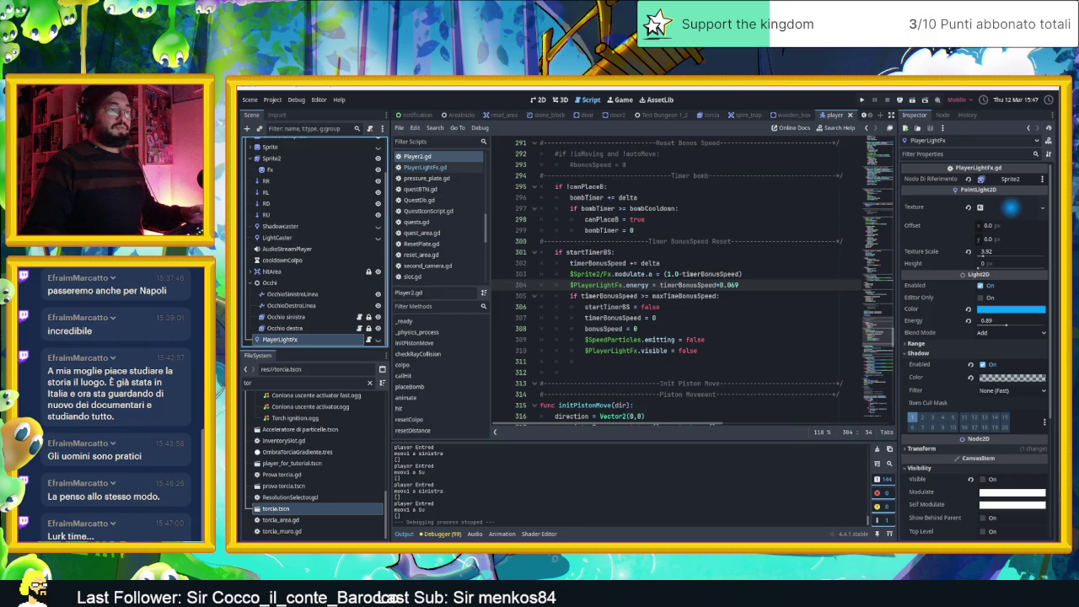
{"action": "key", "text": "alt+Tab"}
{"action": "left_click", "coordinate": [893, 89]}
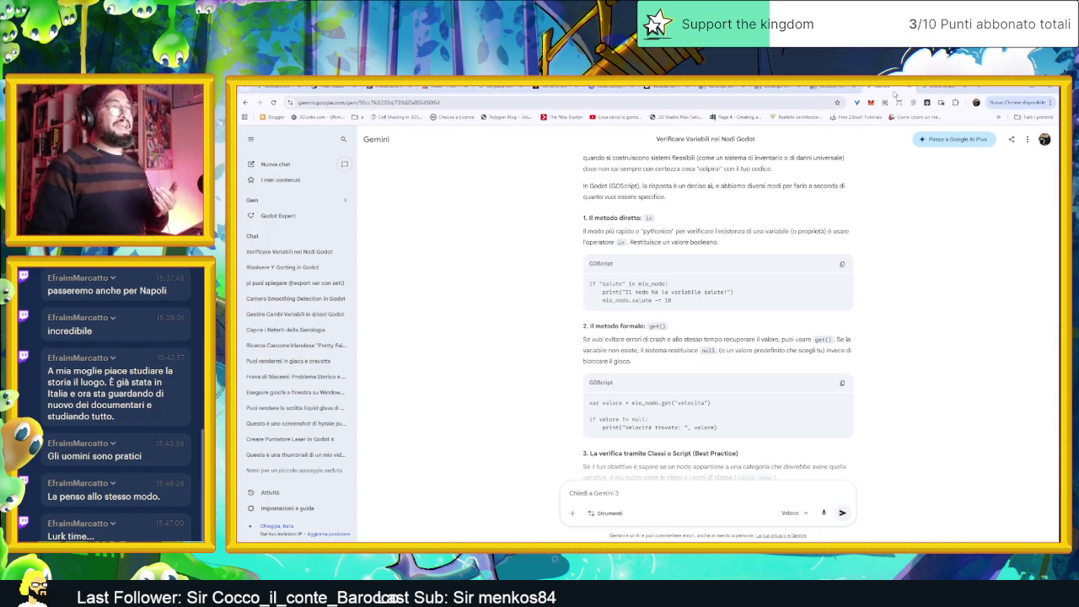
Start a new Godot Expert chat and draft a first version of the subtraction question
{"action": "left_click", "coordinate": [283, 217]}
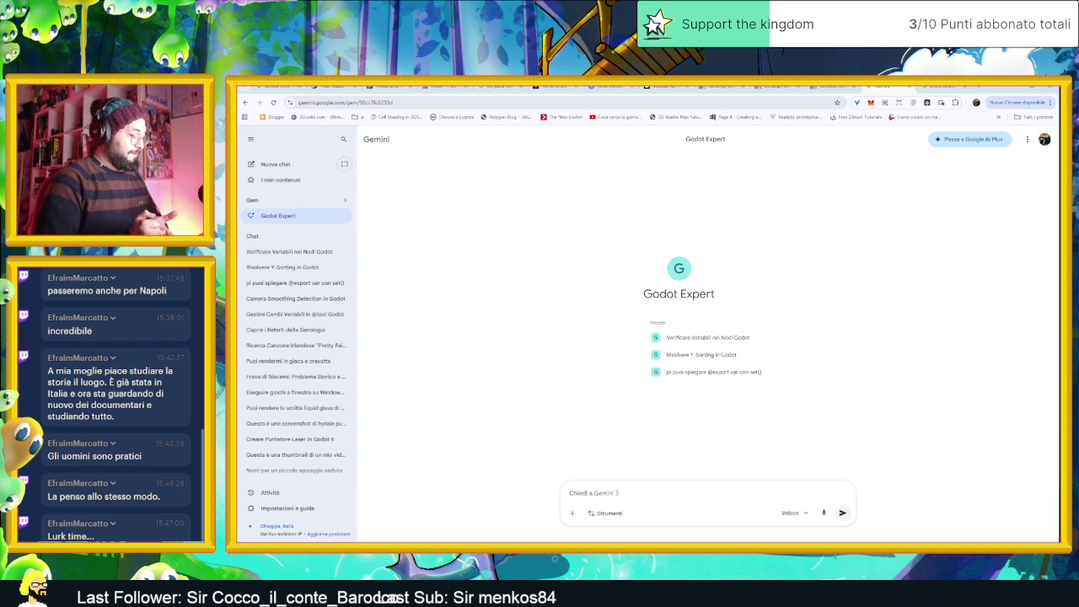
{"action": "type", "text": "ciao g"}
{"action": "key", "text": "BackSpace"}
{"action": "key", "text": "BackSpace"}
{"action": "key", "text": "BackSpace"}
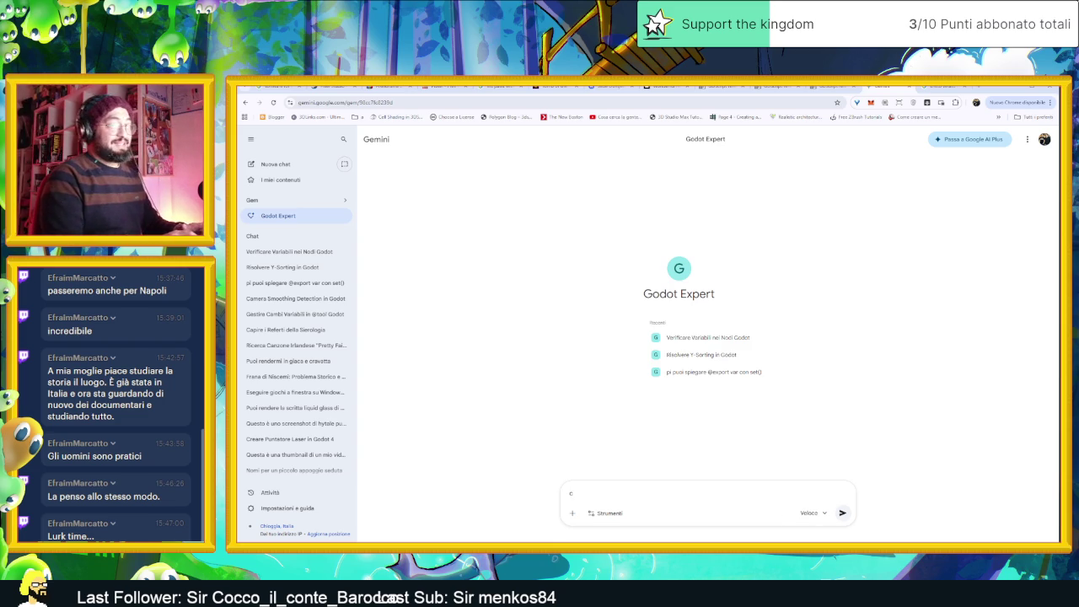
{"action": "type", "text": "Sto cercando d"}
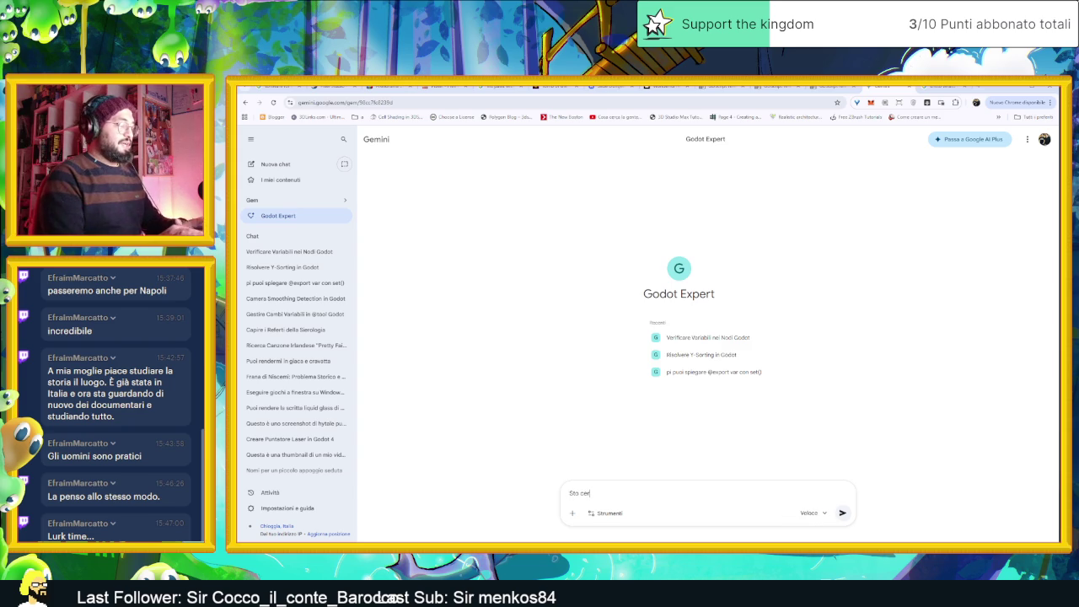
{"action": "type", "text": "i sottrare u"}
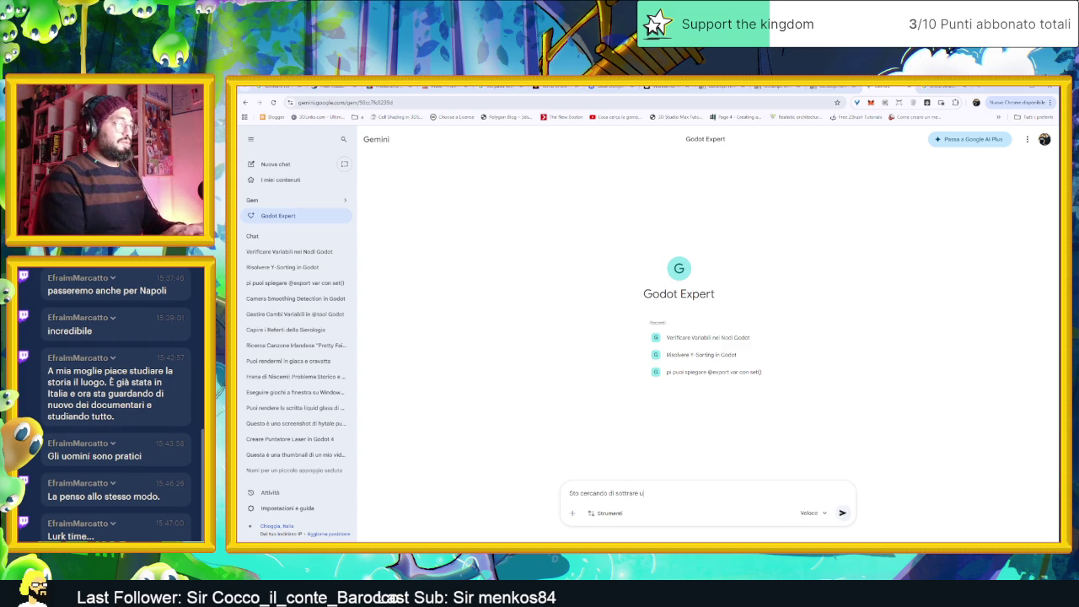
{"action": "key", "text": "BackSpace"}
{"action": "type", "text": "per un totale d"}
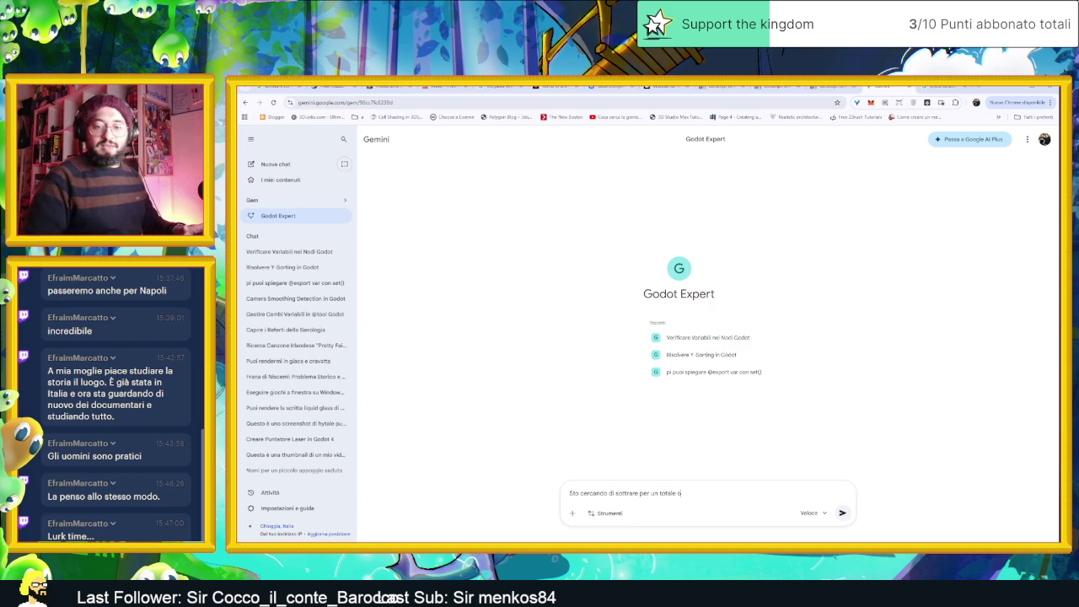
{"action": "type", "text": "89"}
{"action": "key", "text": "BackSpace"}
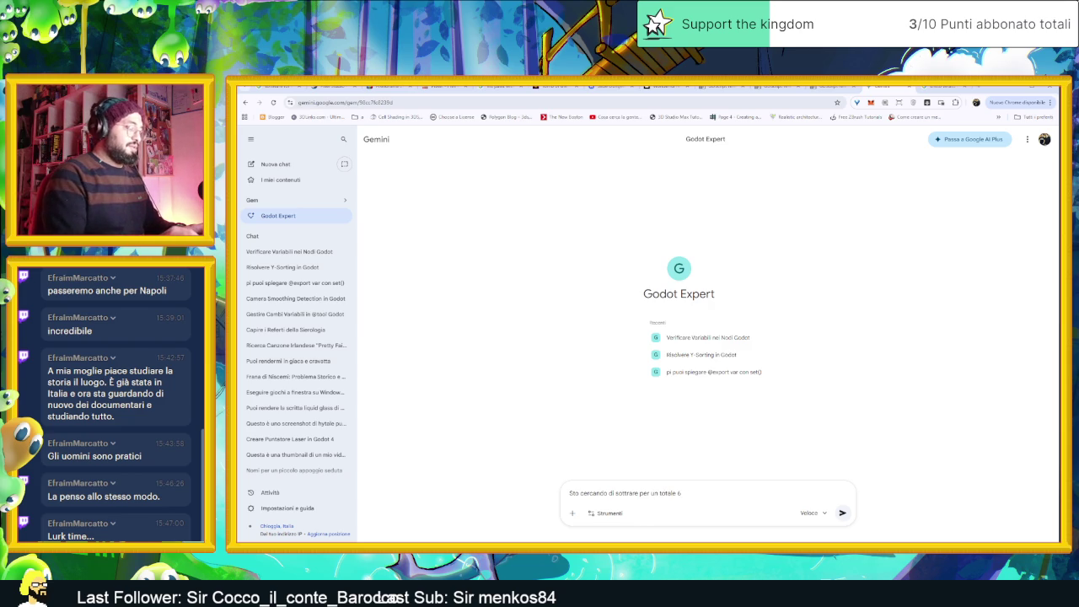
{"action": "type", "text": "0"}
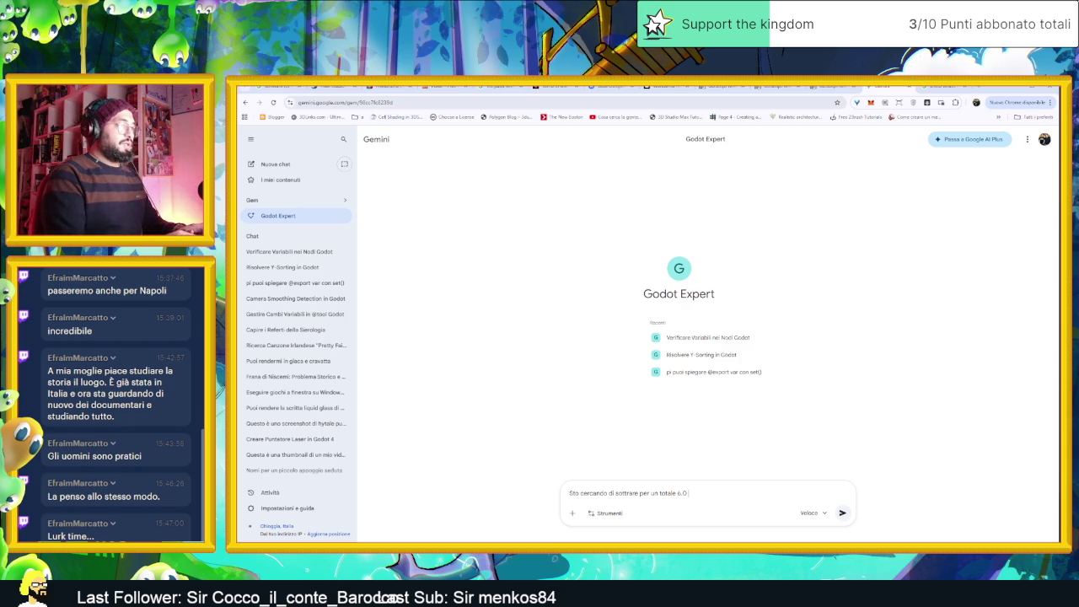
{"action": "type", "text": " au"}
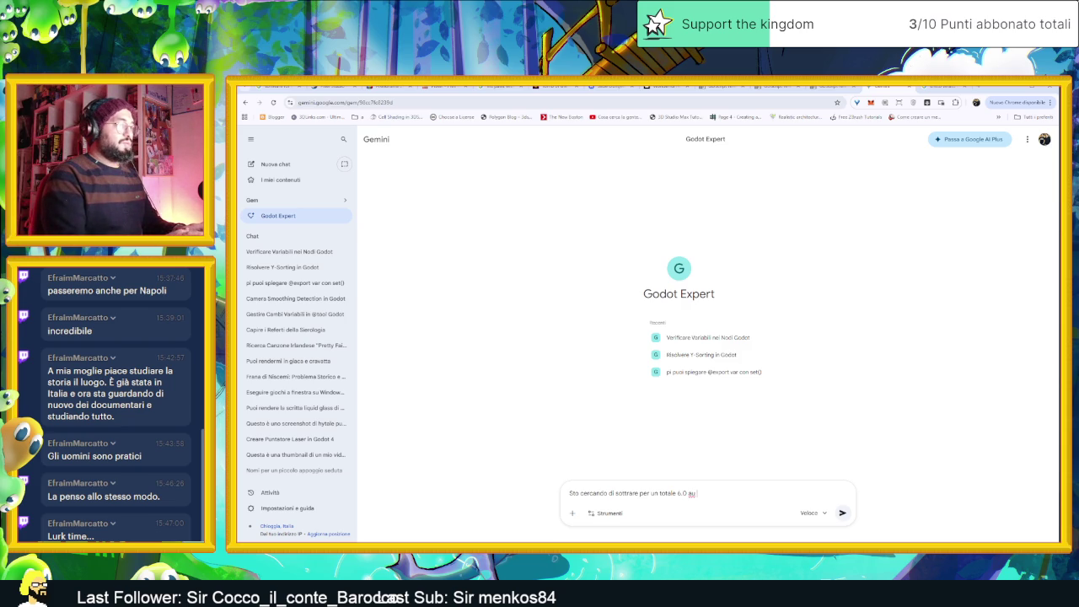
{"action": "key", "text": "BackSpace"}
{"action": "type", "text": "na varia"}
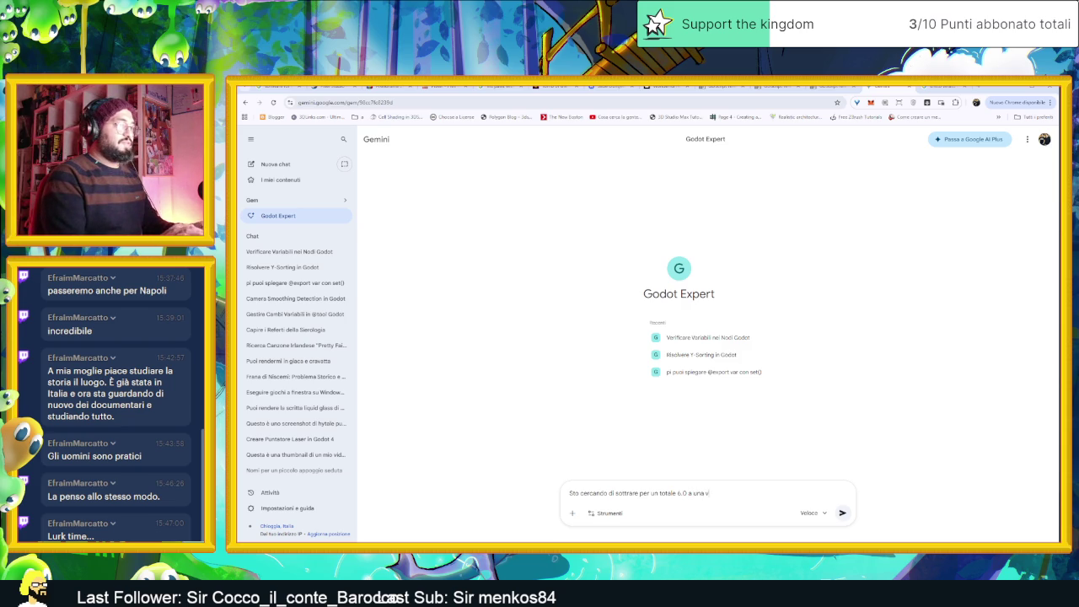
{"action": "key", "text": "BackSpace"}
{"action": "key", "text": "BackSpace"}
{"action": "key", "text": "BackSpace"}
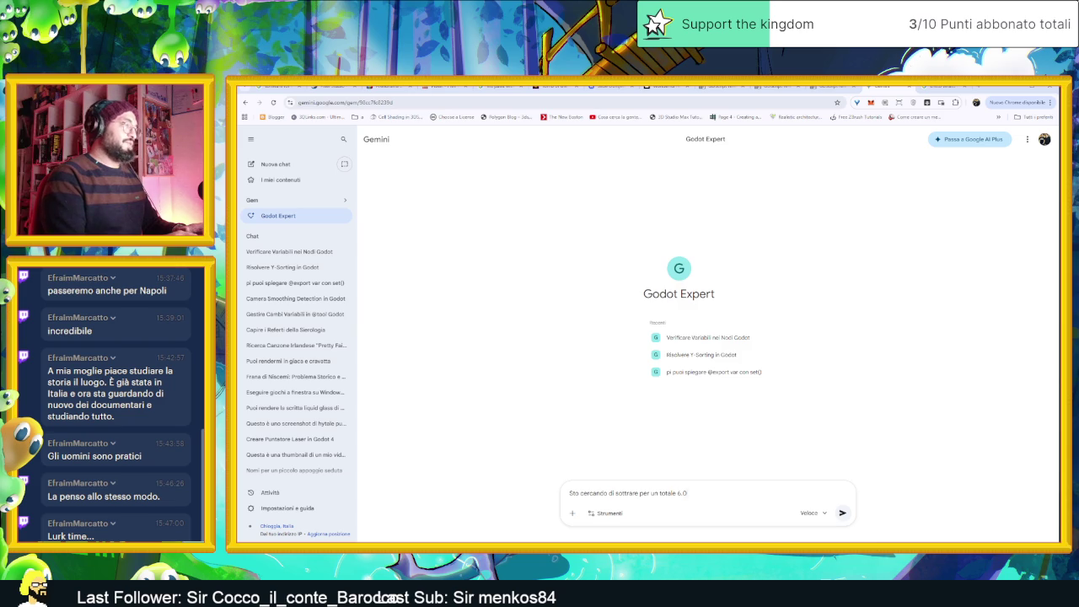
Ask how to bring a variable from 6 to 0 per frame within one second, and send
{"action": "type", "text": "Ho una variab"}
{"action": "type", "text": " con il valore di 6, sto cercand"}
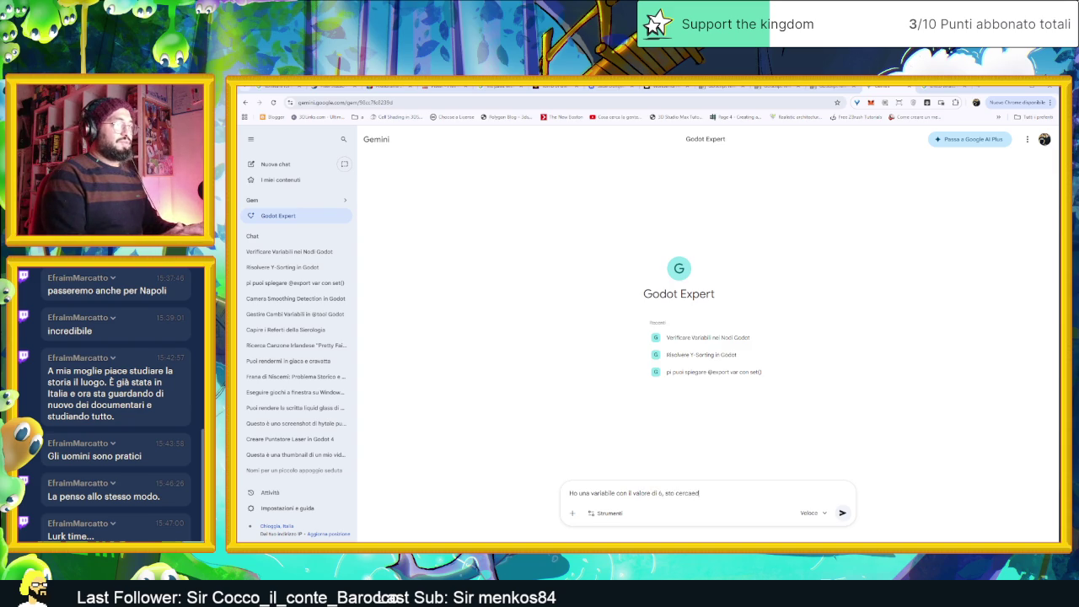
{"action": "type", "text": "ndo di sot"}
{"action": "type", "text": "are a"}
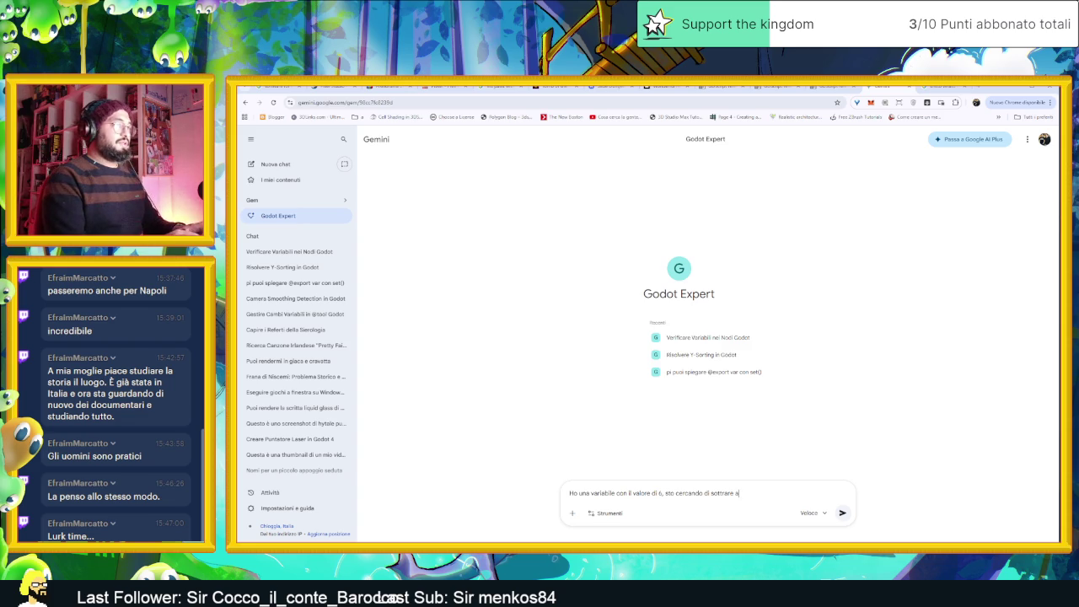
{"action": "type", "text": "gni fotogr"}
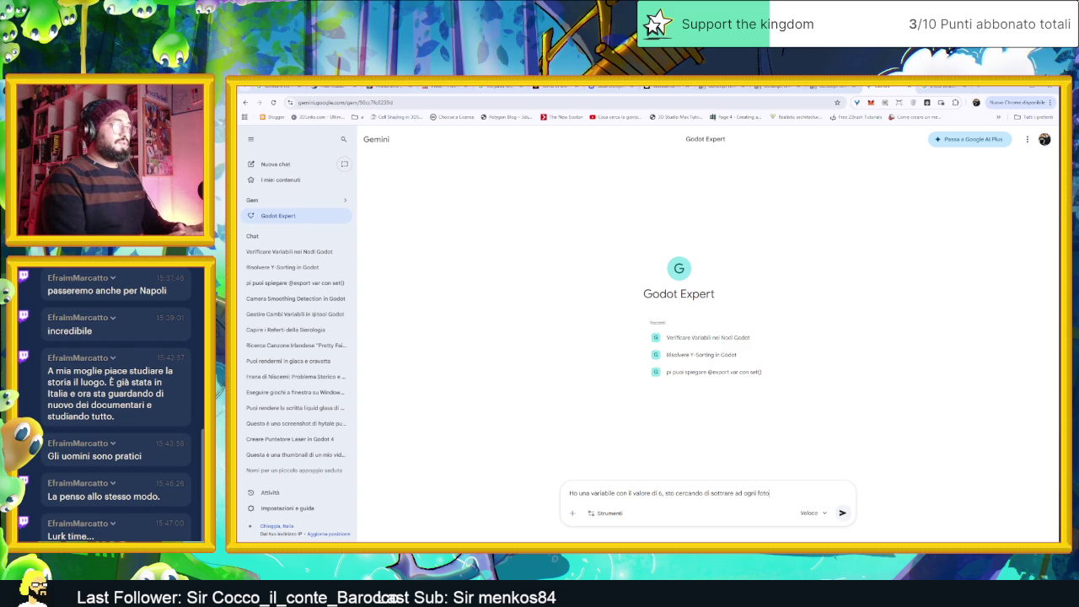
{"action": "type", "text": "ama"}
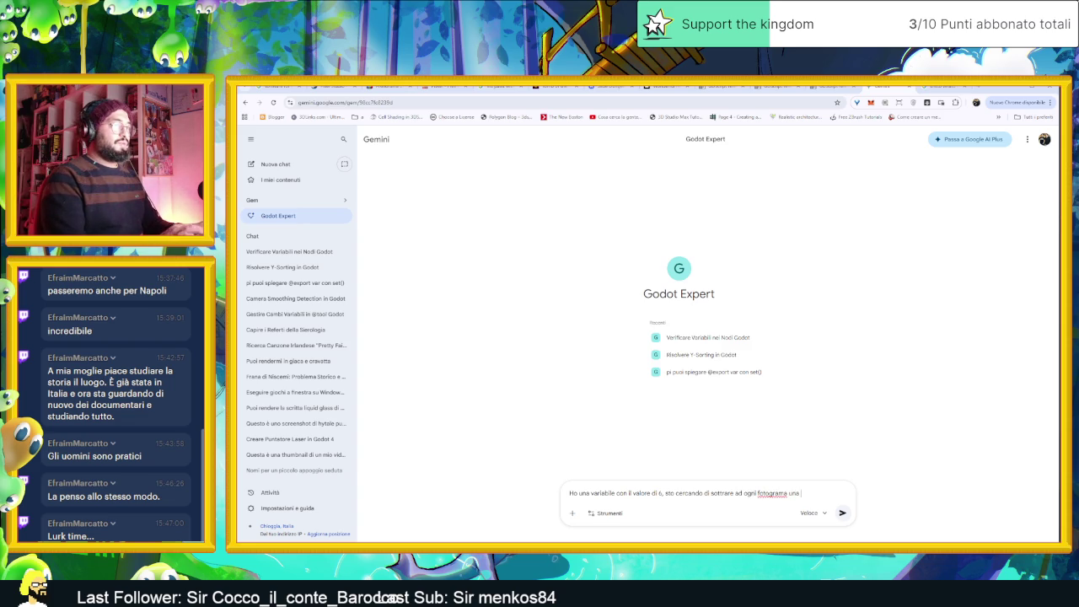
{"action": "key", "text": "BackSpace"}
{"action": "key", "text": "BackSpace"}
{"action": "key", "text": "BackSpace"}
{"action": "type", "text": "ma"}
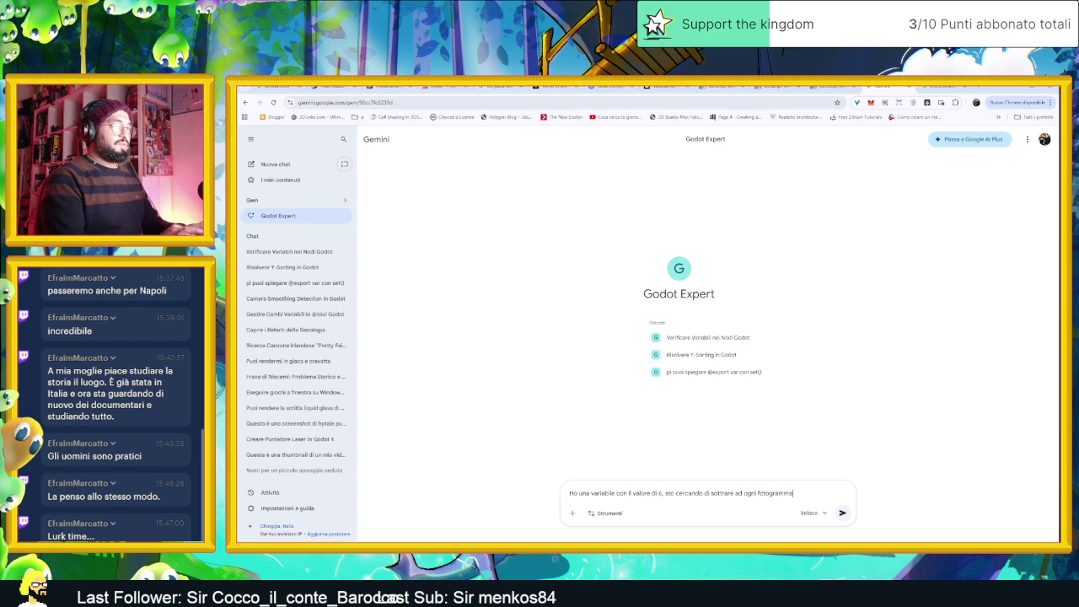
{"action": "type", "text": " una certa quantita per arri"}
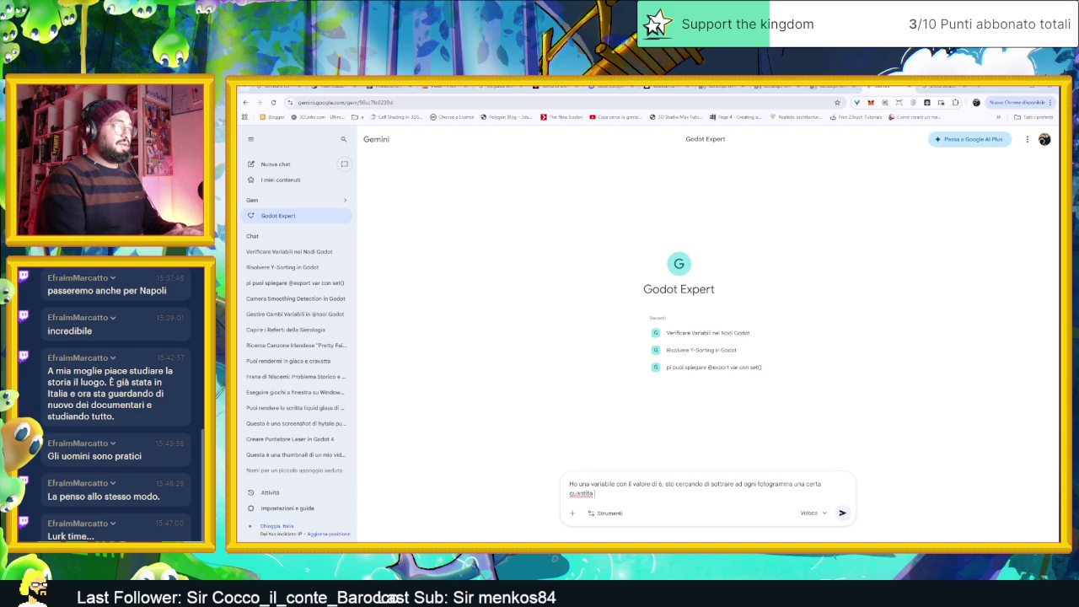
{"action": "type", "text": "vare a 0"}
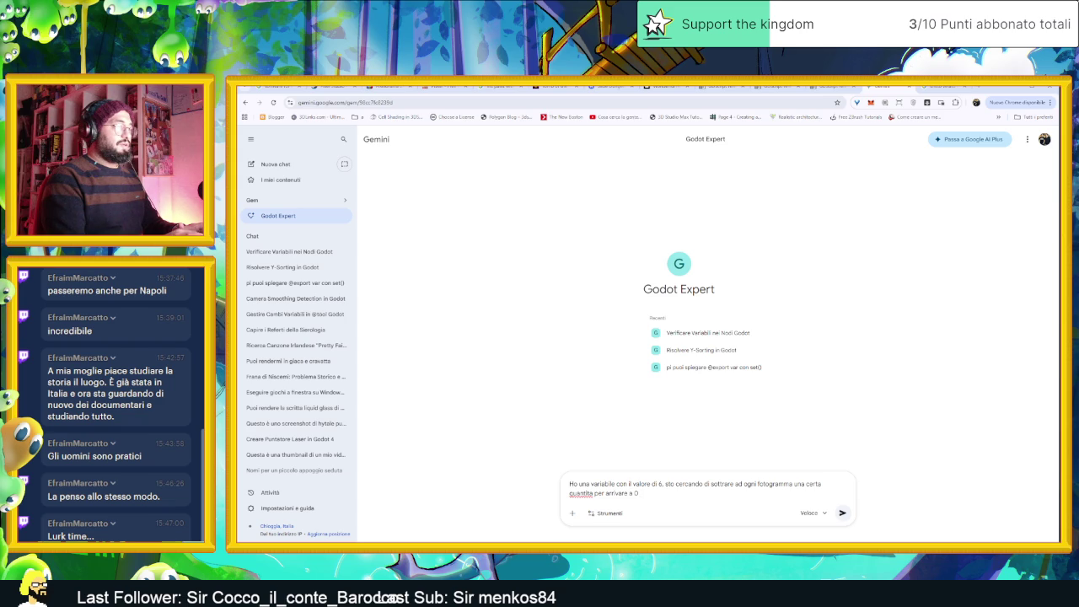
{"action": "type", "text": " nell'arco di"}
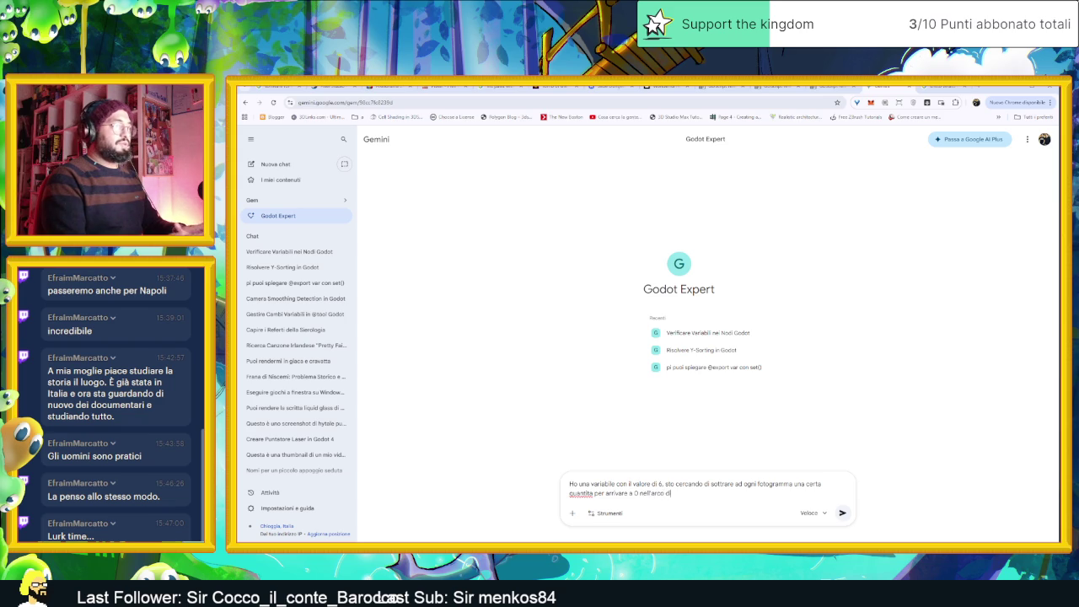
{"action": "type", "text": " un secon"}
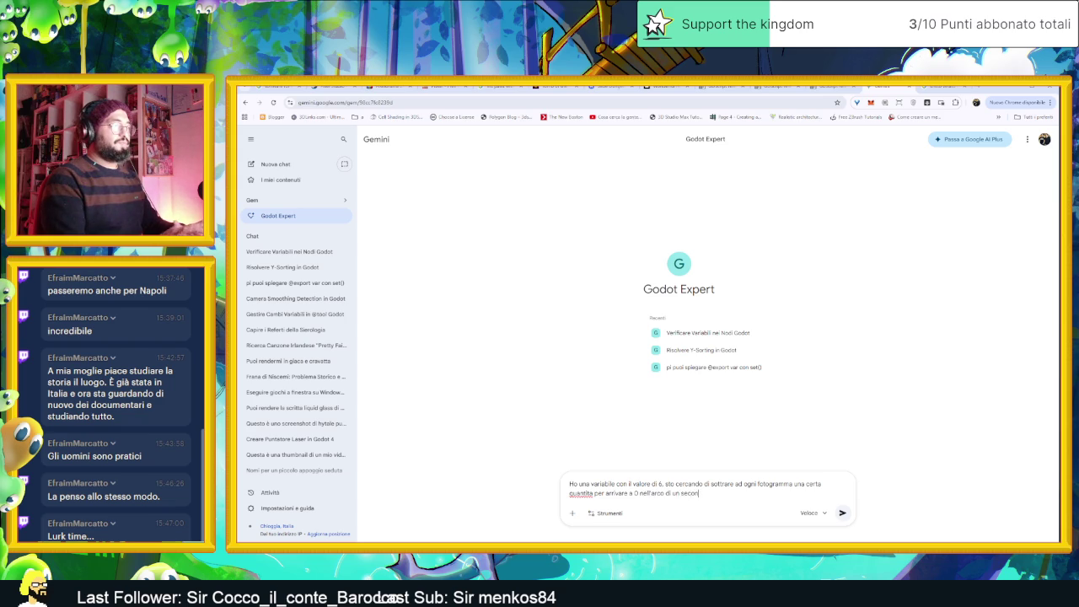
{"action": "type", "text": "do . Qu"}
{"action": "key", "text": "Return"}
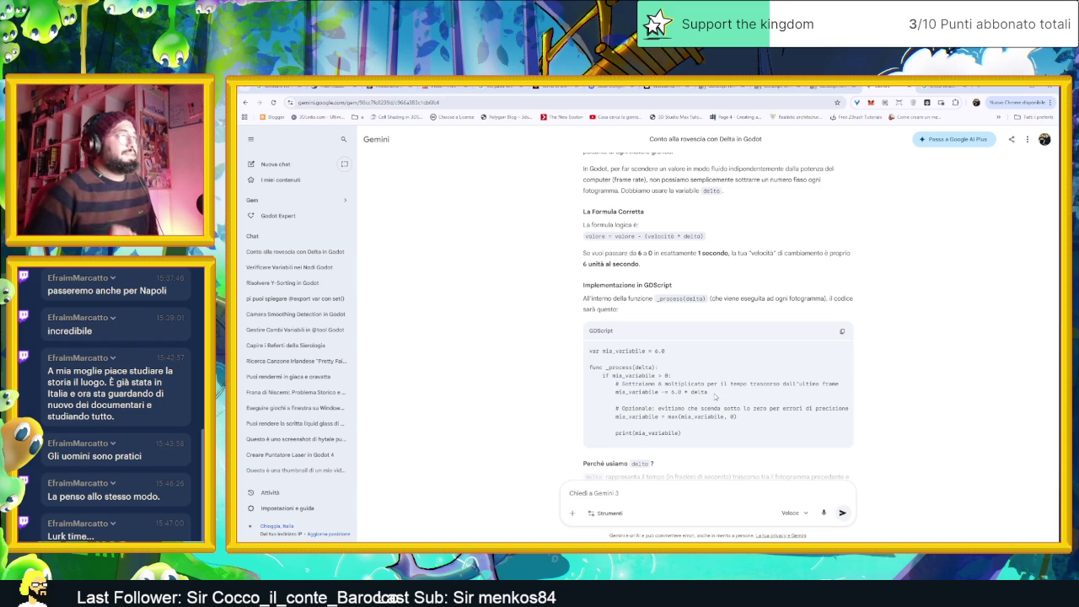
Read Gemini's reply on delta-based countdown and the Tween alternative, then return to Godot
{"action": "scroll", "coordinate": [716, 397], "scroll_direction": "down", "scroll_amount": 2}
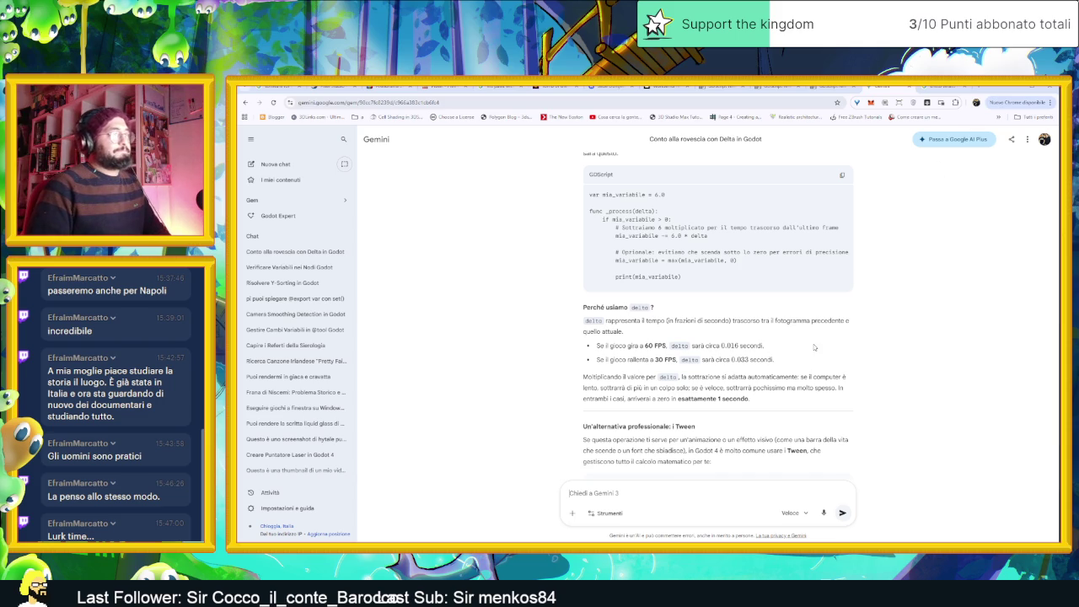
{"action": "scroll", "coordinate": [831, 362], "scroll_direction": "down", "scroll_amount": 2}
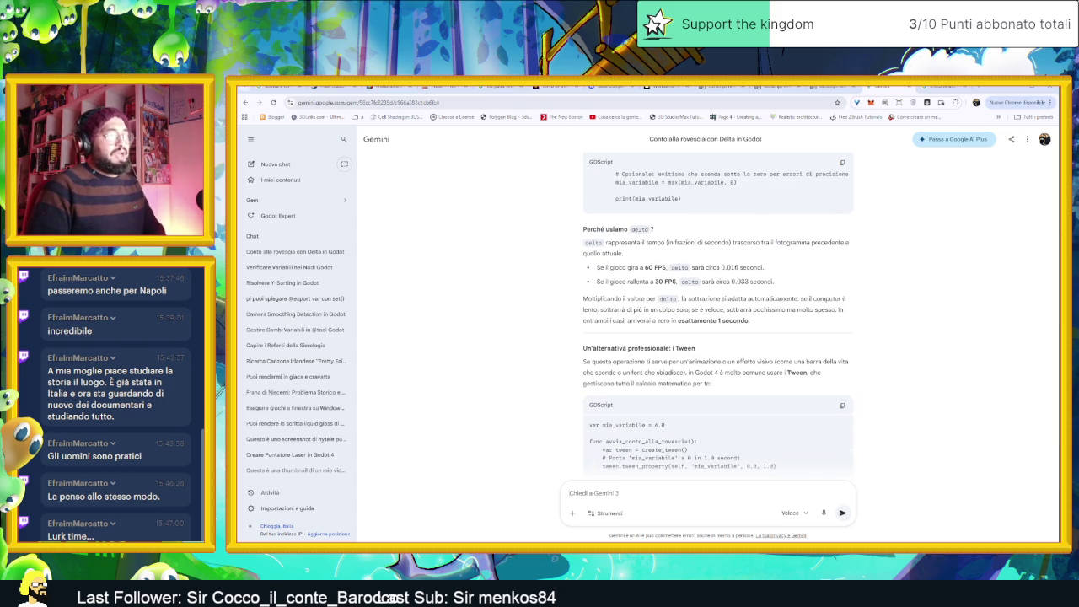
{"action": "scroll", "coordinate": [914, 346], "scroll_direction": "down", "scroll_amount": 2}
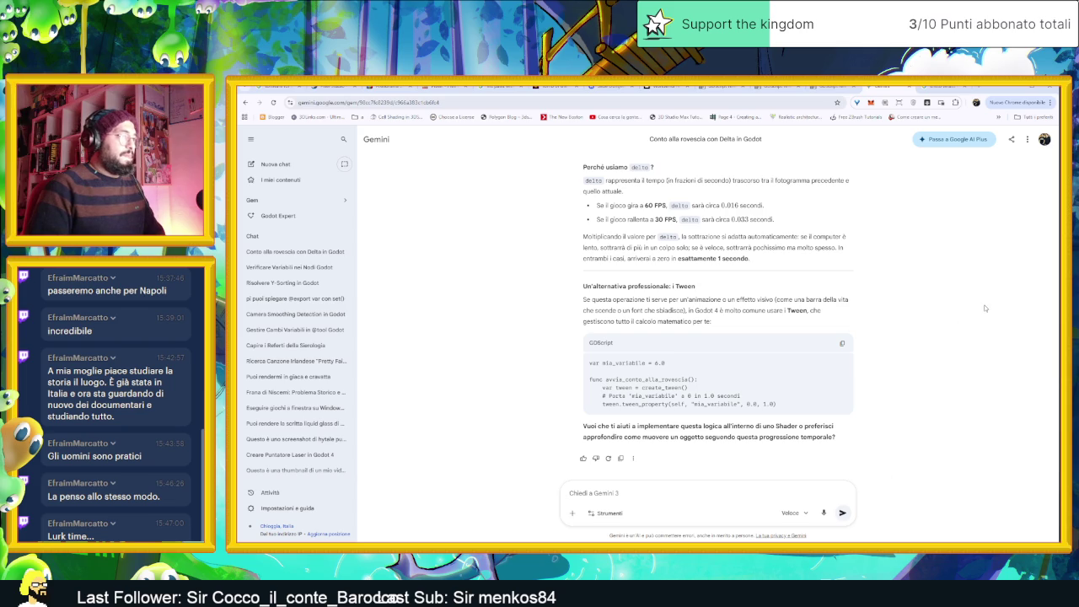
{"action": "scroll", "coordinate": [999, 273], "scroll_direction": "up", "scroll_amount": 4}
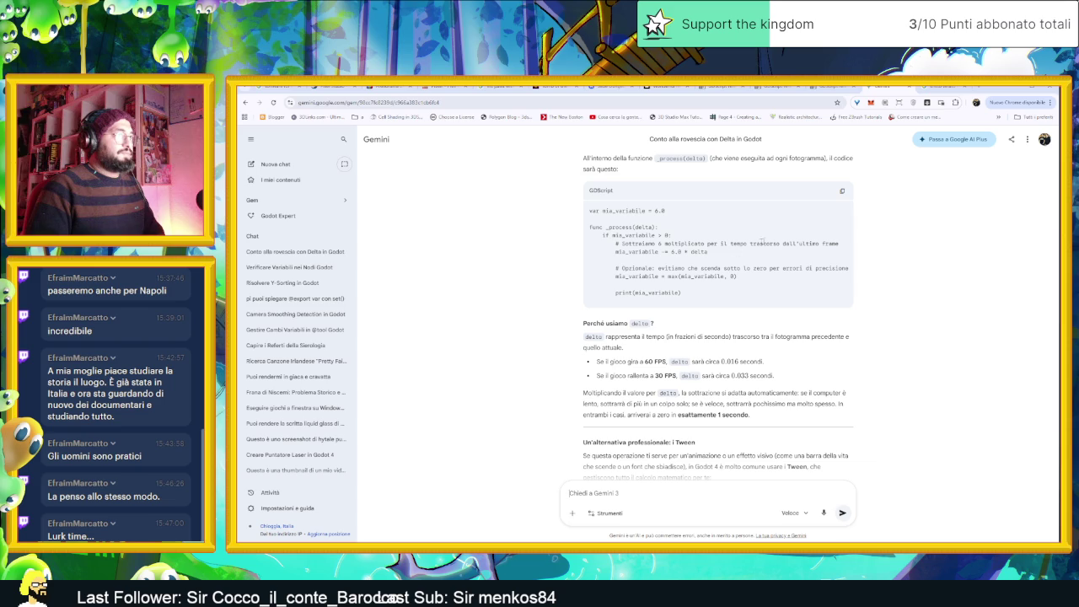
{"action": "key", "text": "alt+Tab"}
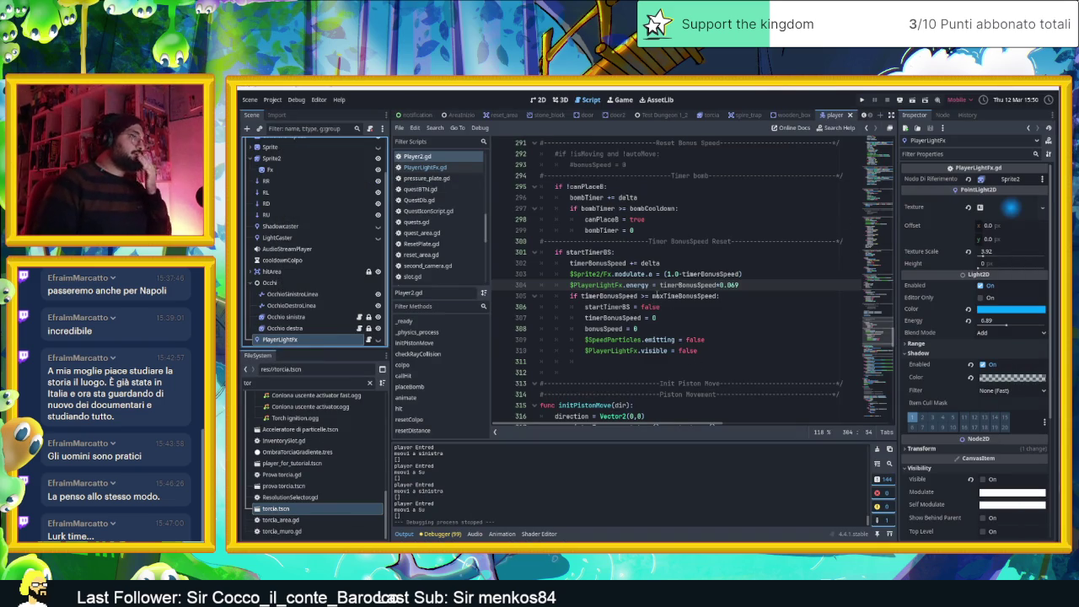
Remove the fixed timerBonusSpeed=0.069 drain from line 304 of Player2.gd
{"action": "left_click", "coordinate": [654, 285]}
{"action": "key", "text": "Delete"}
{"action": "type", "text": "-"}
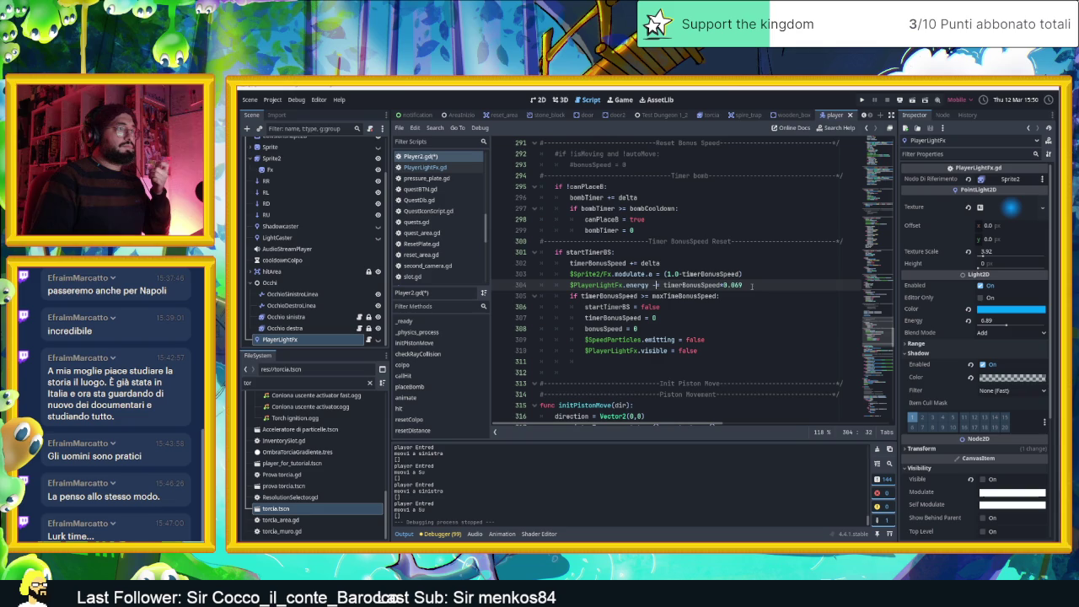
{"action": "left_click_drag", "start_coordinate": [742, 285], "coordinate": [723, 285]}
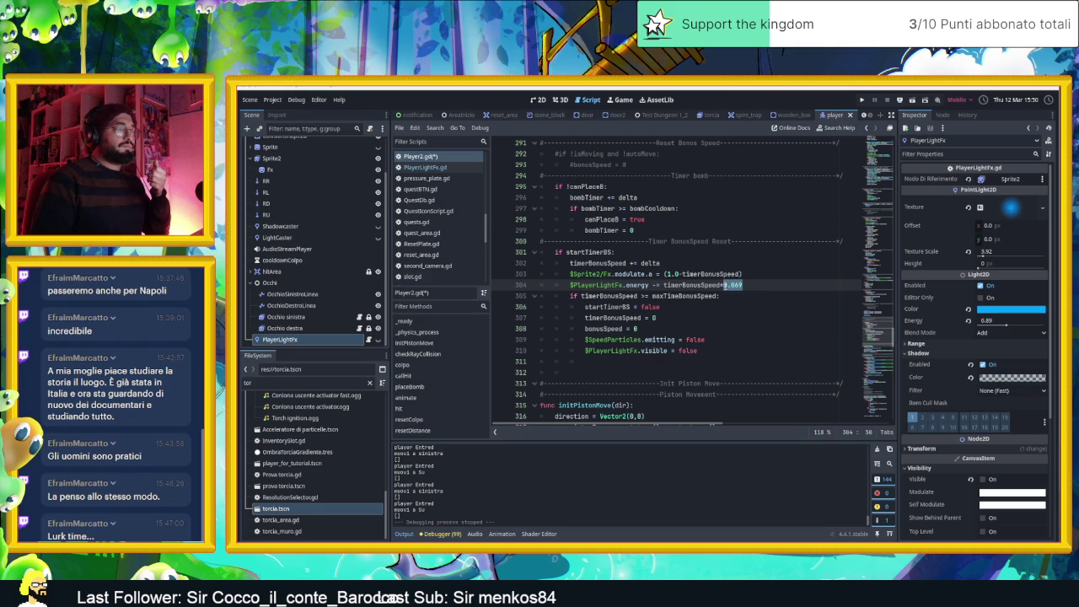
{"action": "mouse_move", "coordinate": [723, 285]}
{"action": "left_mouse_down"}
{"action": "mouse_move", "coordinate": [685, 285]}
{"action": "mouse_move", "coordinate": [720, 286]}
{"action": "left_mouse_up"}
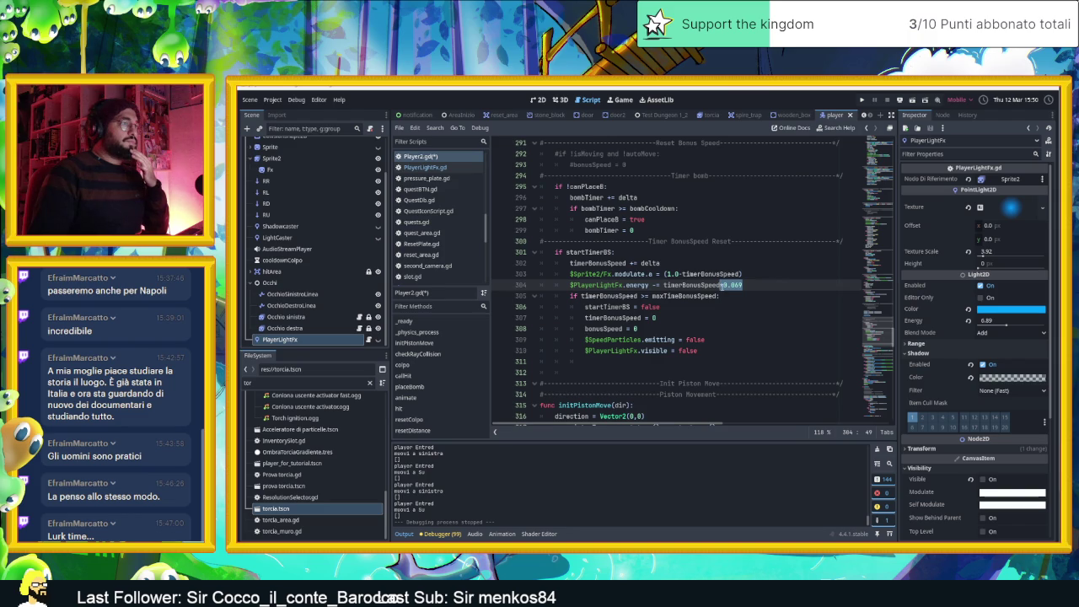
{"action": "left_click_drag", "start_coordinate": [719, 285], "coordinate": [664, 285]}
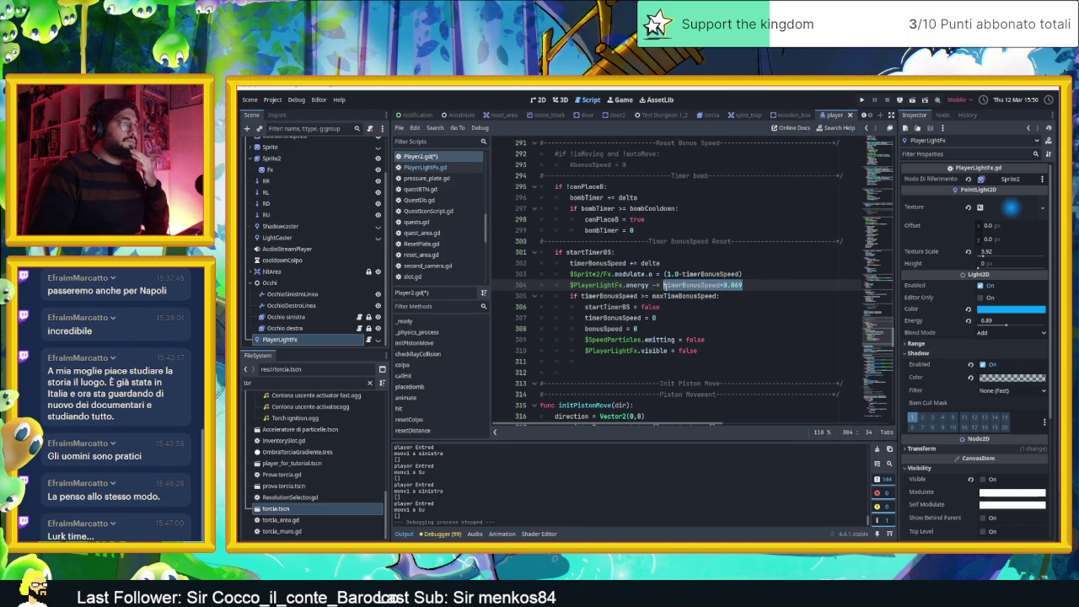
{"action": "key", "text": "BackSpace"}
{"action": "type", "text": "Pla"}
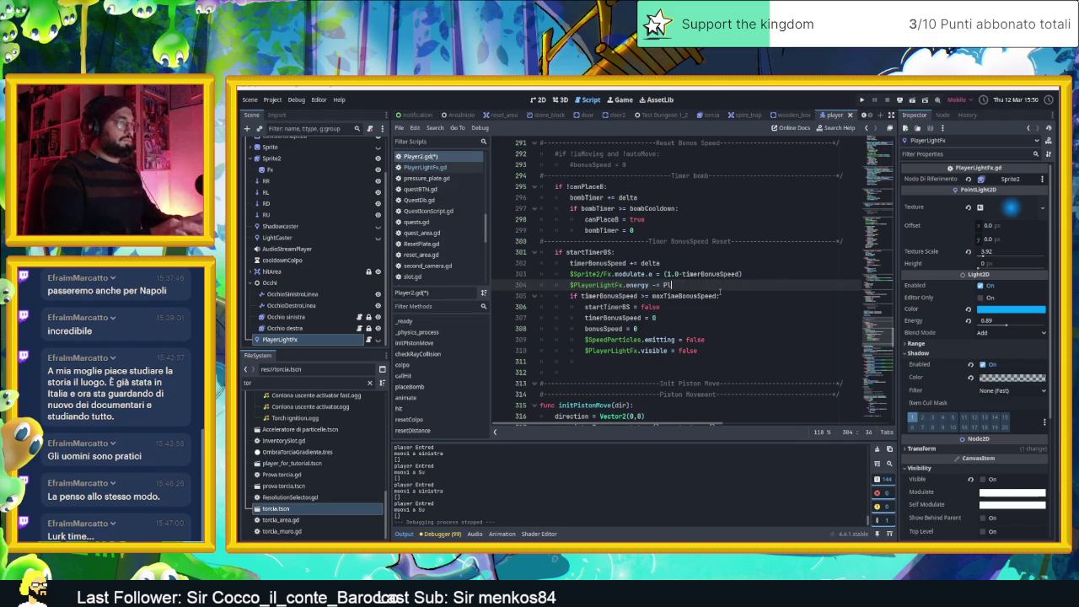
{"action": "key", "text": "ctrl+space"}
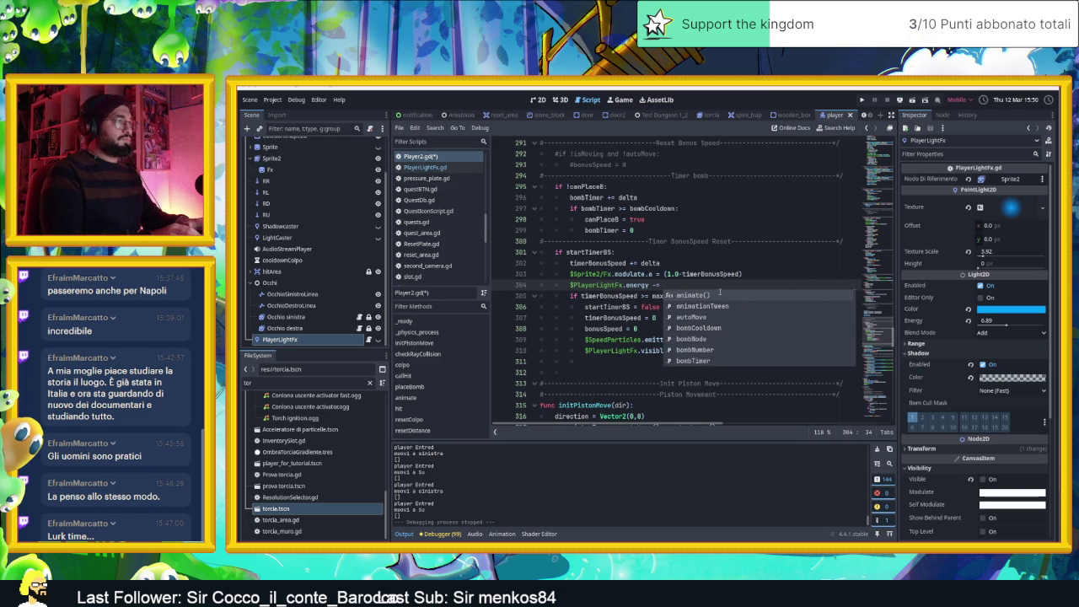
Write $PlayerLightFx with delta into the drain via autocomplete and save Player2.gd
{"action": "type", "text": "$Play"}
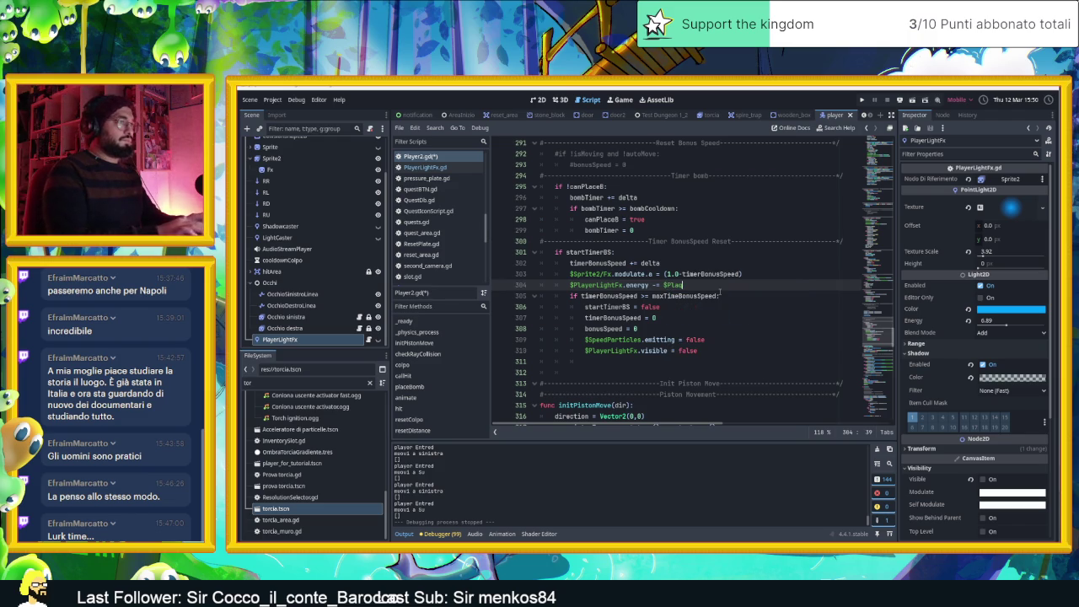
{"action": "type", "text": "yer"}
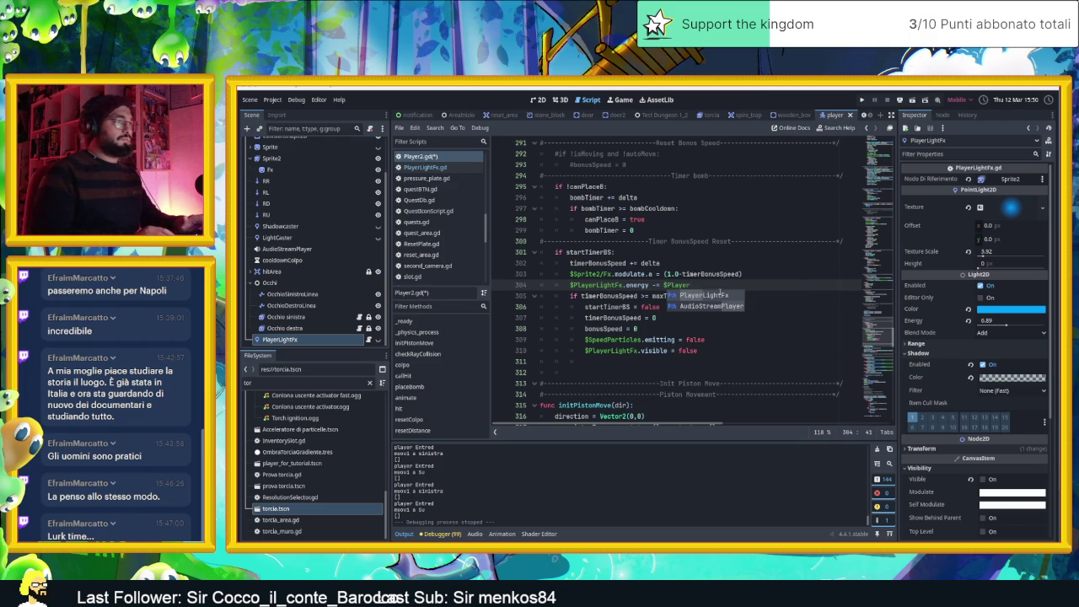
{"action": "key", "text": "Return"}
{"action": "type", "text": "."}
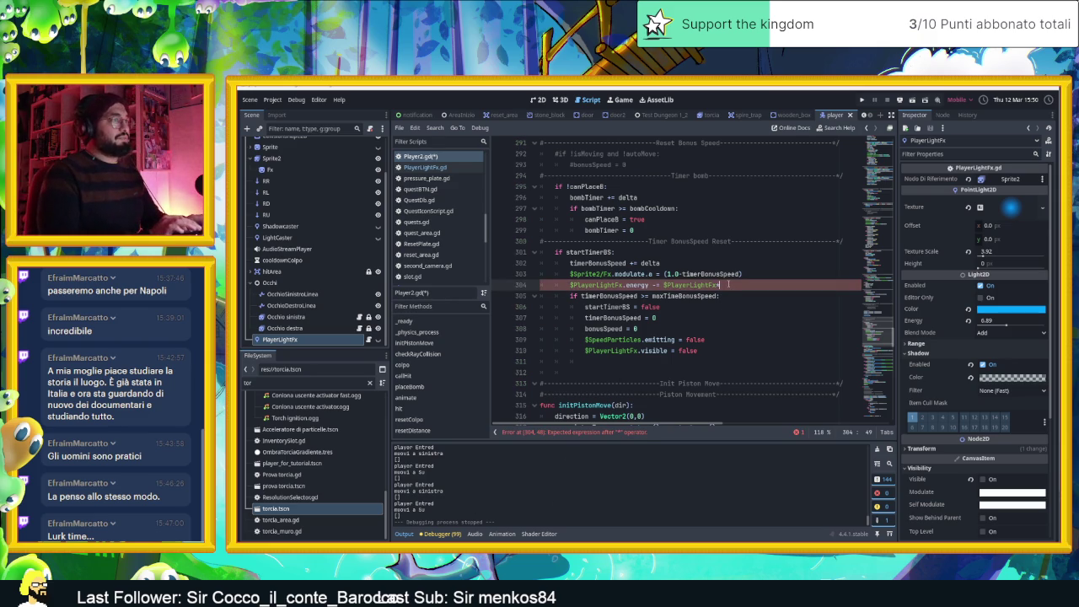
{"action": "type", "text": "delta"}
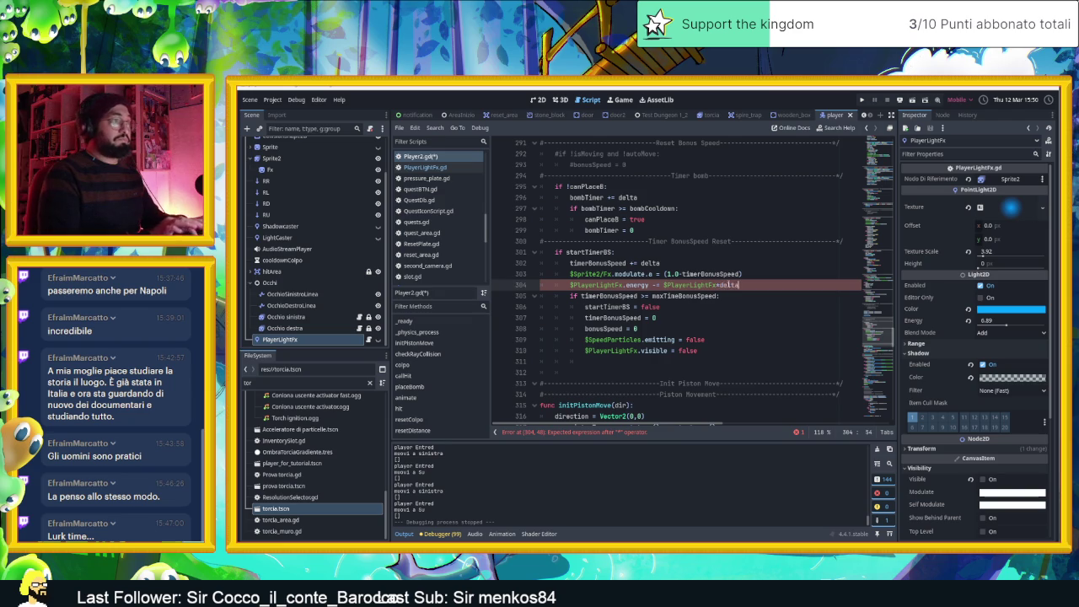
{"action": "key", "text": "Escape"}
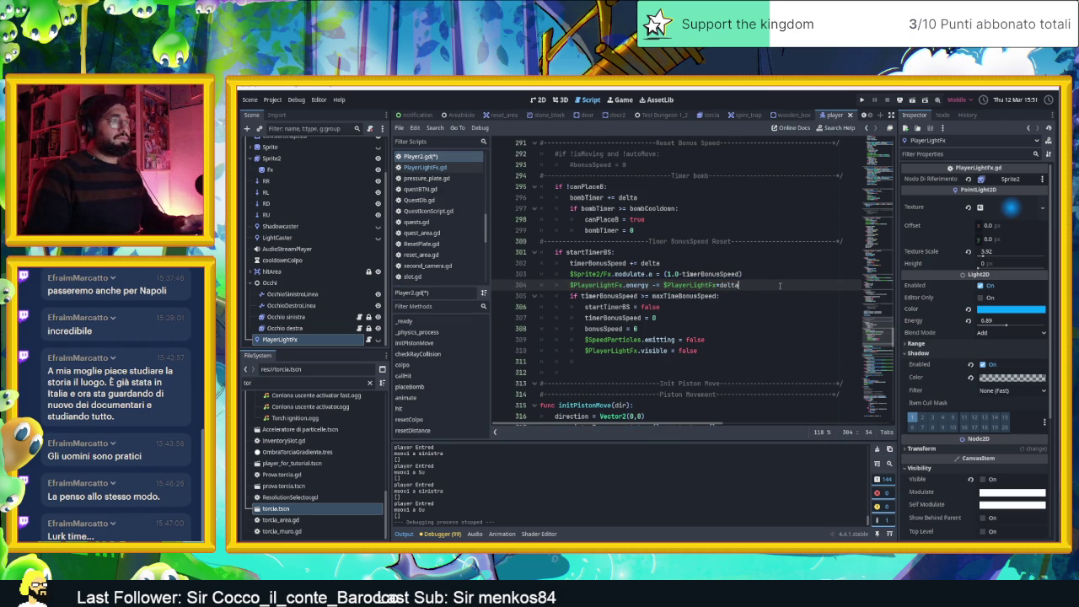
{"action": "key", "text": "ctrl+s"}
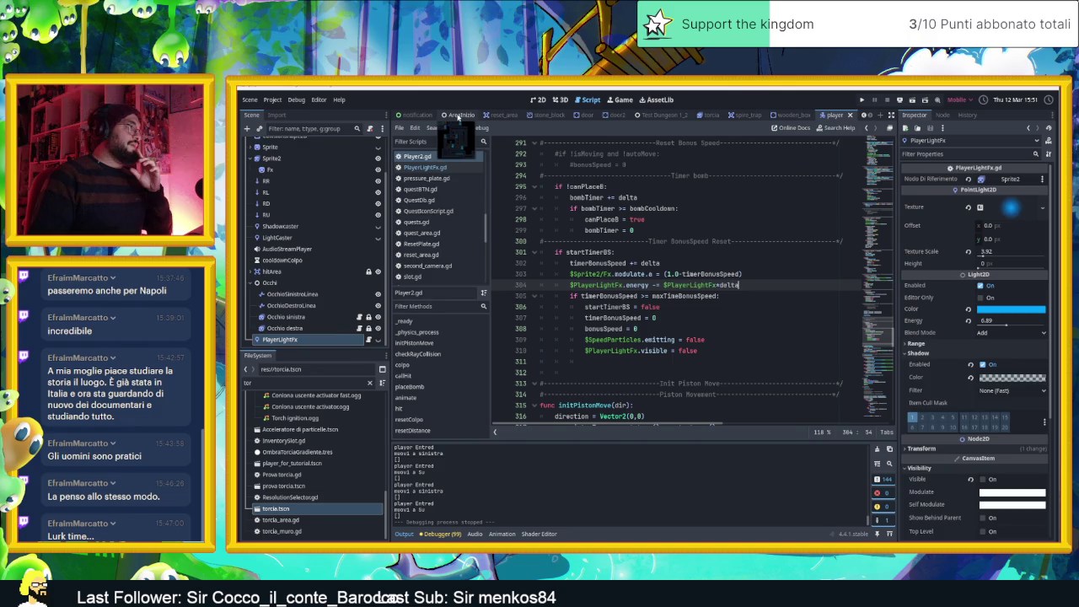
{"action": "left_click", "coordinate": [458, 115]}
Run the scene, move the player right, and stop once it breaks at line 304
{"action": "left_click", "coordinate": [924, 100]}
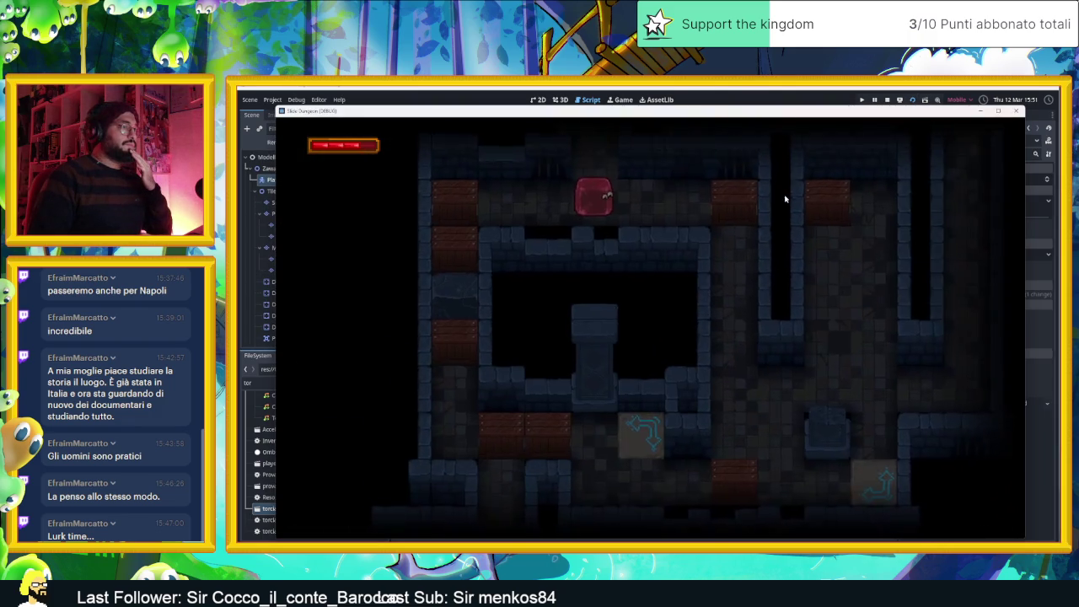
{"action": "key", "text": "Right"}
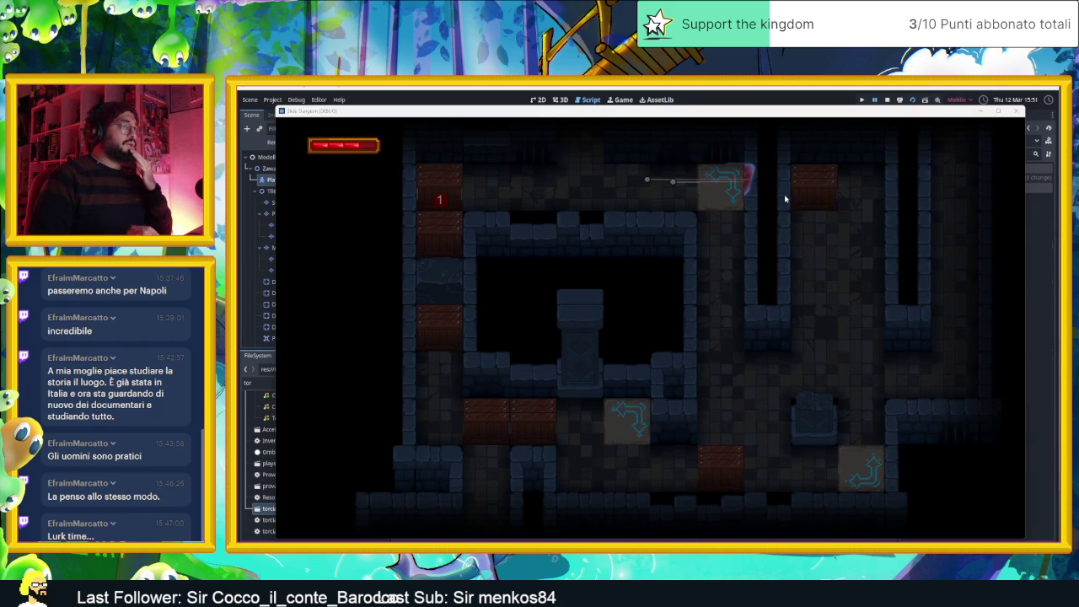
{"action": "mouse_move", "coordinate": [739, 117]}
{"action": "left_mouse_down"}
{"action": "mouse_move", "coordinate": [915, 169]}
{"action": "mouse_move", "coordinate": [1071, 184]}
{"action": "mouse_move", "coordinate": [1071, 331]}
{"action": "left_mouse_up"}
{"action": "left_click_drag", "start_coordinate": [927, 312], "coordinate": [946, 302]}
{"action": "left_click", "coordinate": [887, 100]}
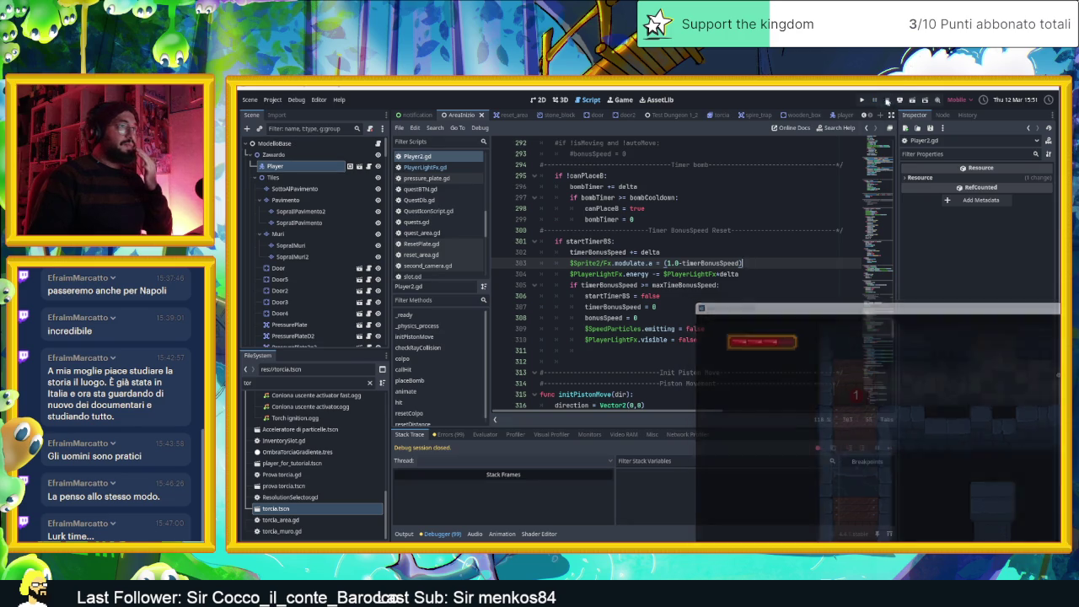
Append .SpeedTileEnergy after $PlayerLightFx on line 304 and save Player2.gd
{"action": "left_click", "coordinate": [716, 274]}
{"action": "type", "text": ".va"}
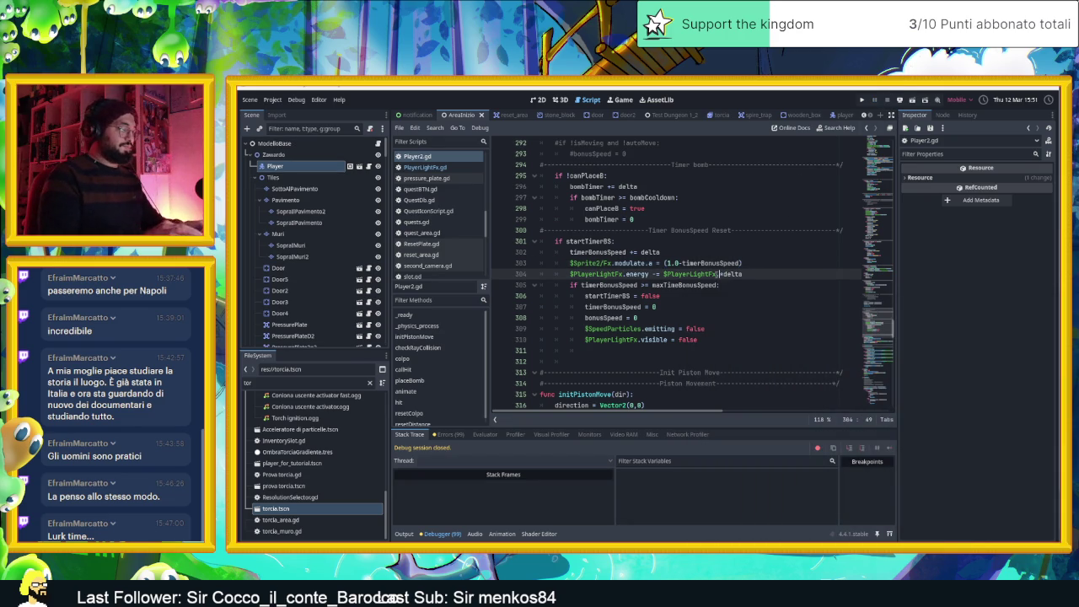
{"action": "type", "text": "l"}
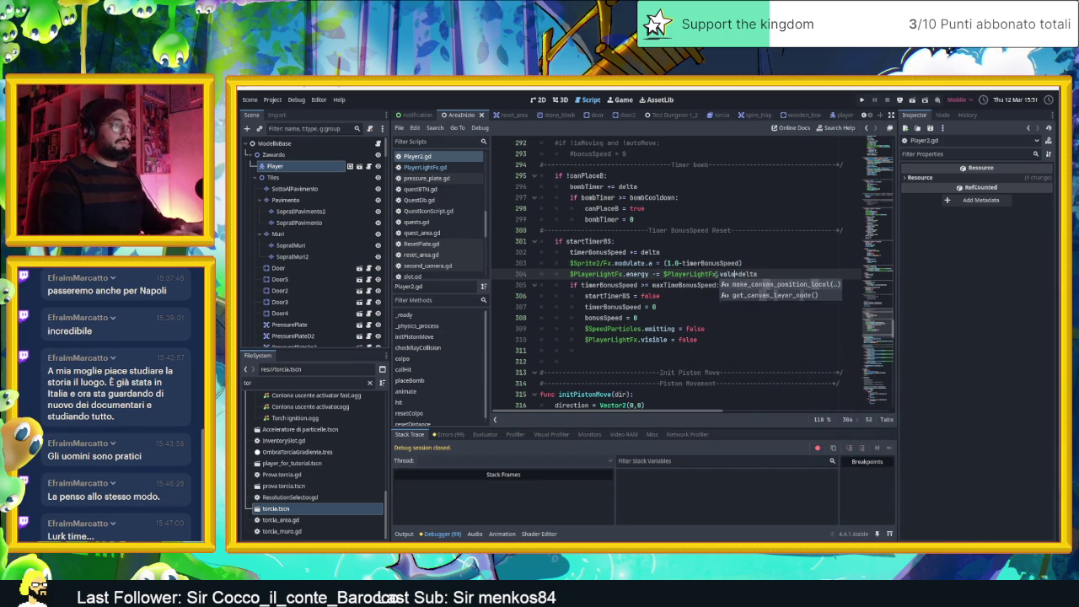
{"action": "key", "text": "BackSpace"}
{"action": "key", "text": "BackSpace"}
{"action": "key", "text": "BackSpace"}
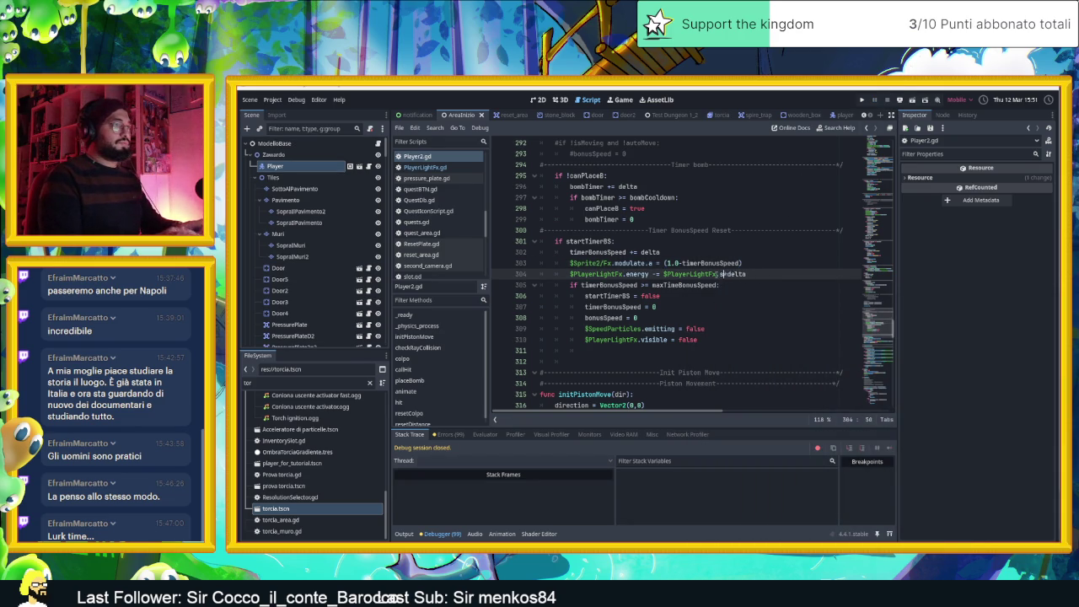
{"action": "type", "text": "spr"}
{"action": "type", "text": "e"}
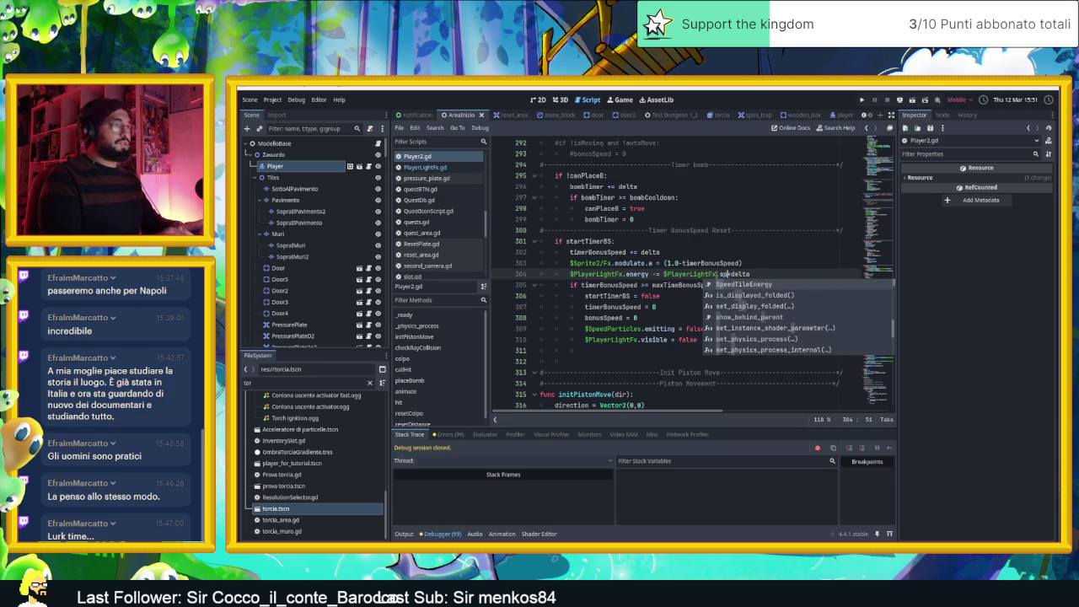
{"action": "key", "text": "Return"}
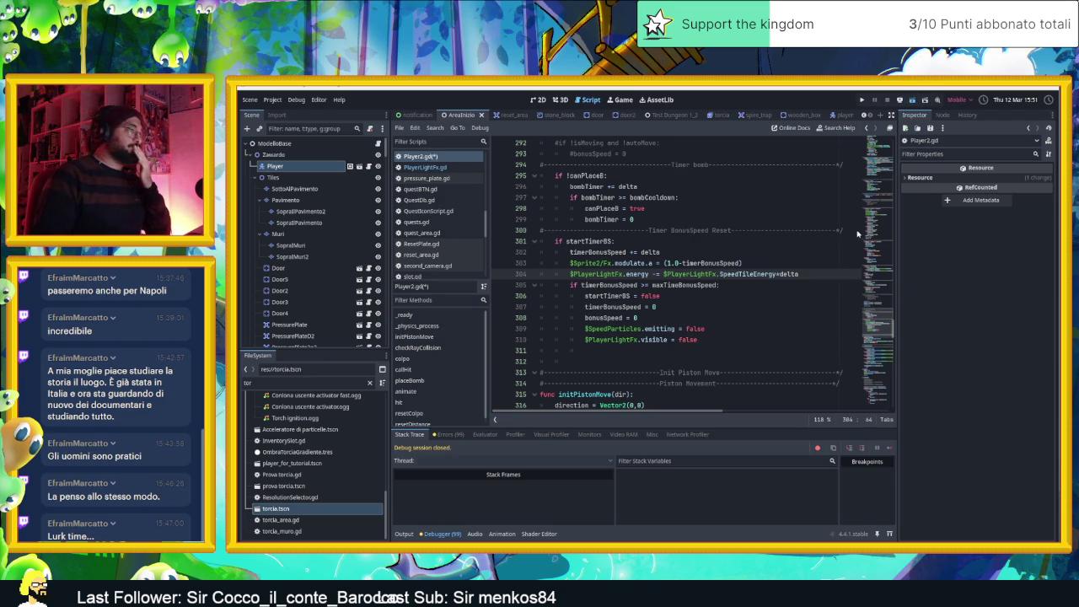
{"action": "key", "text": "ctrl+s"}
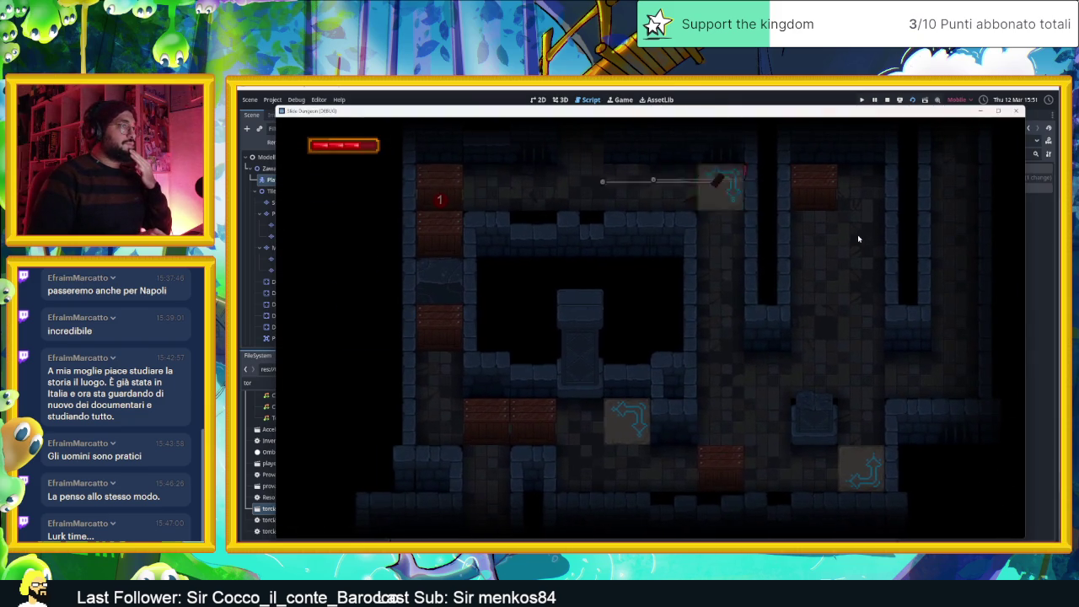
Slide the player around the first level loop, breaking crates along the arrow tiles
{"action": "key", "text": "Right"}
{"action": "key", "text": "Up"}
{"action": "key", "text": "Right"}
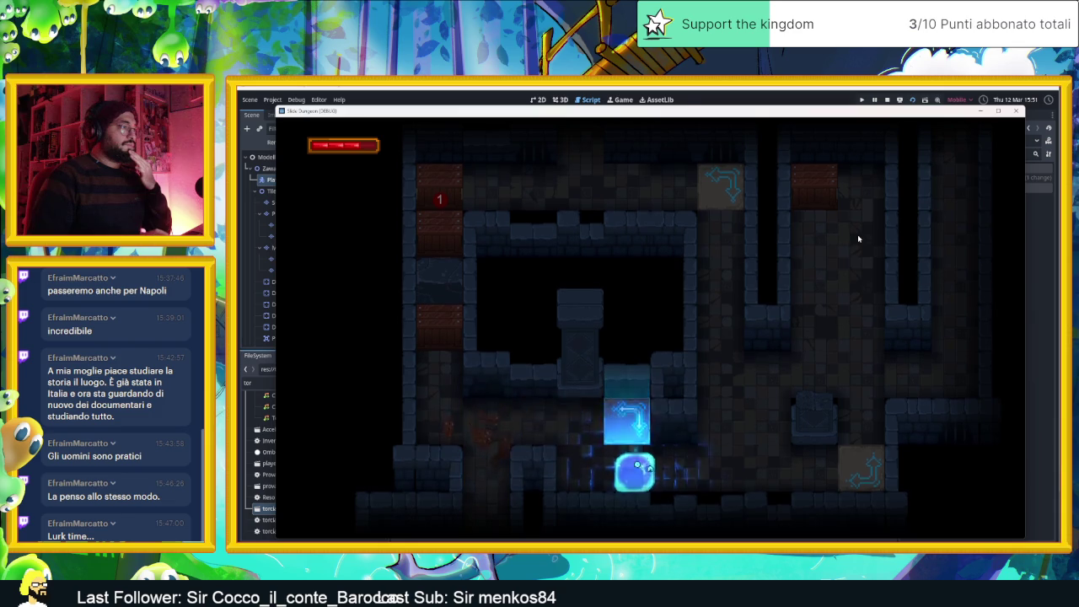
{"action": "key", "text": "Up"}
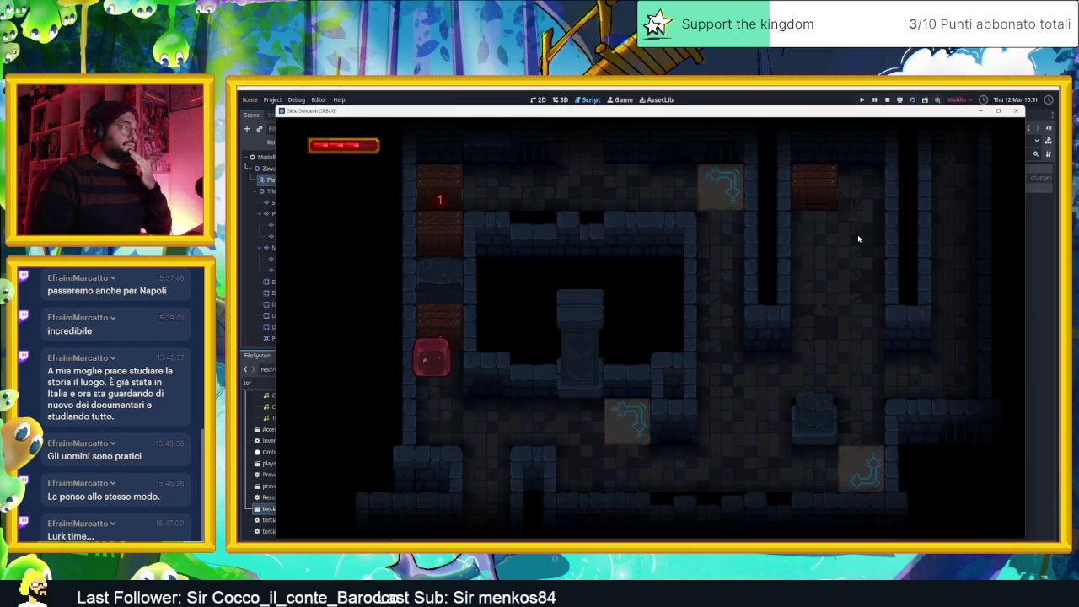
{"action": "key", "text": "Right"}
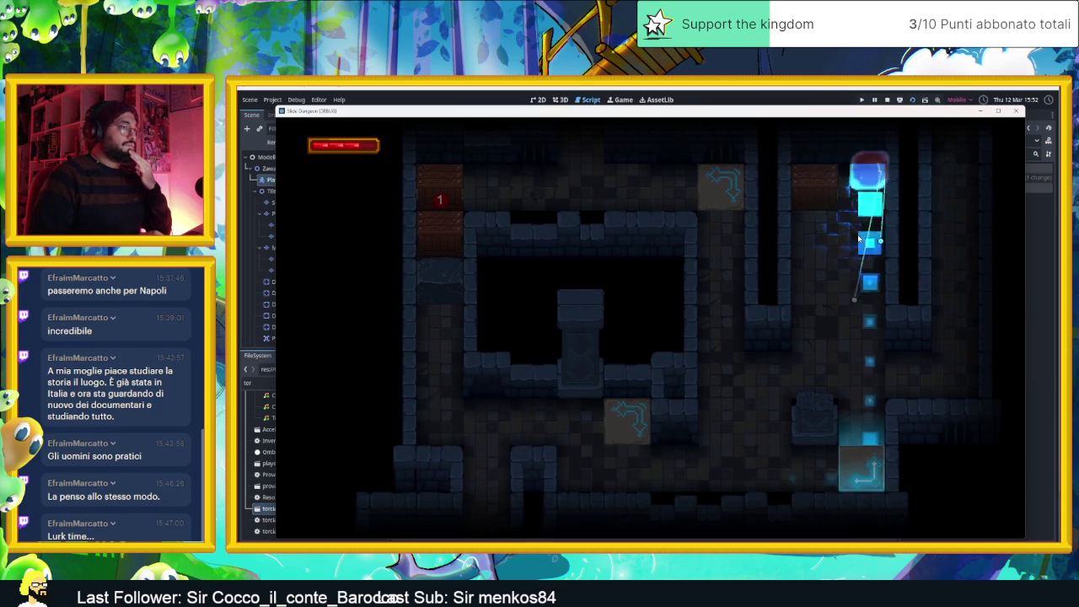
{"action": "key", "text": "Up"}
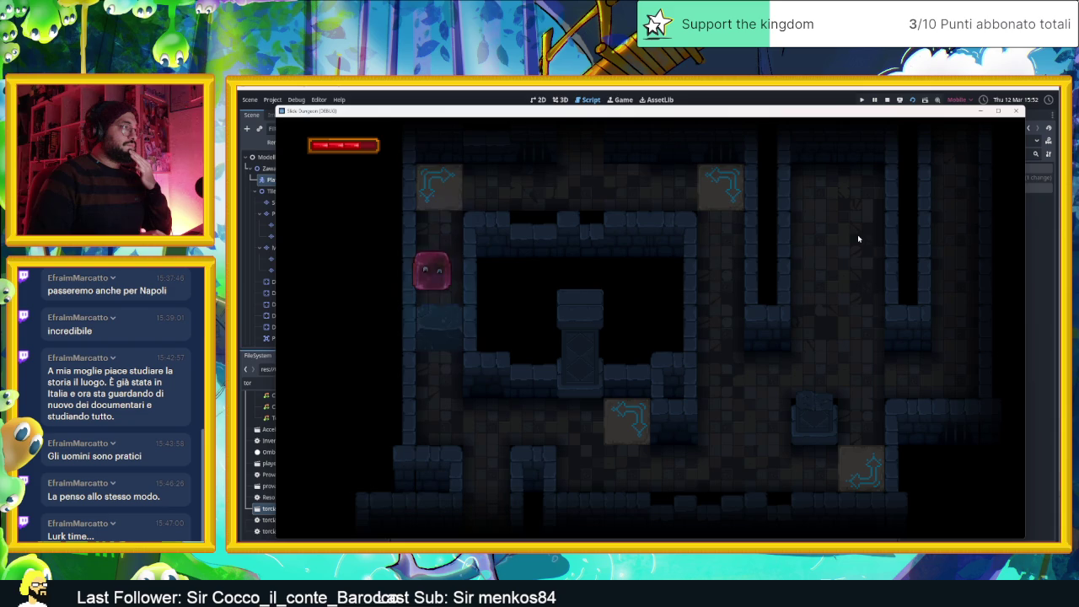
{"action": "key", "text": "Up"}
{"action": "key", "text": "Down"}
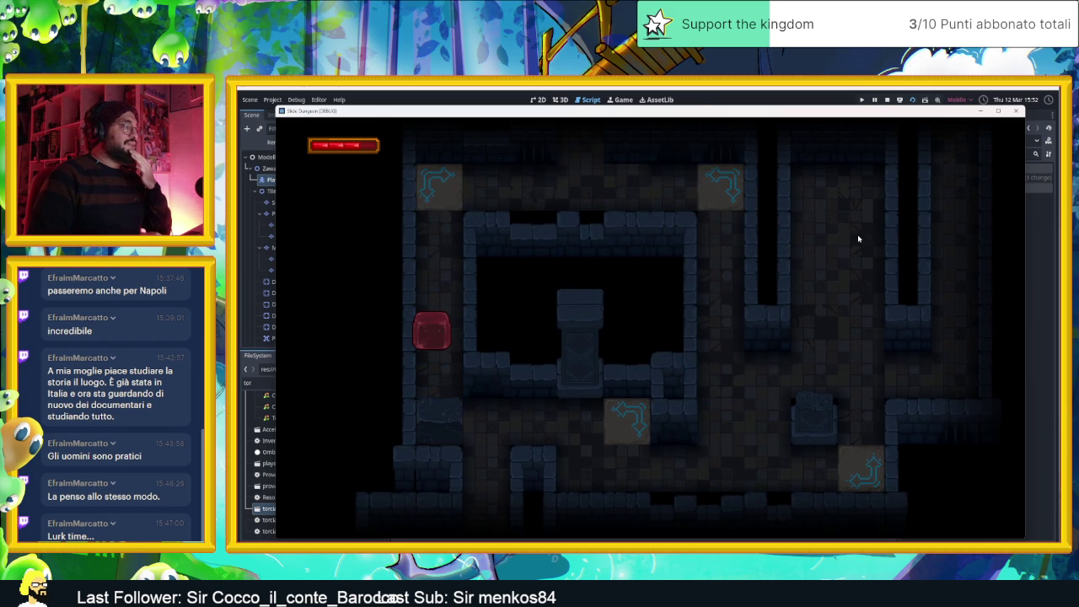
{"action": "key", "text": "Down"}
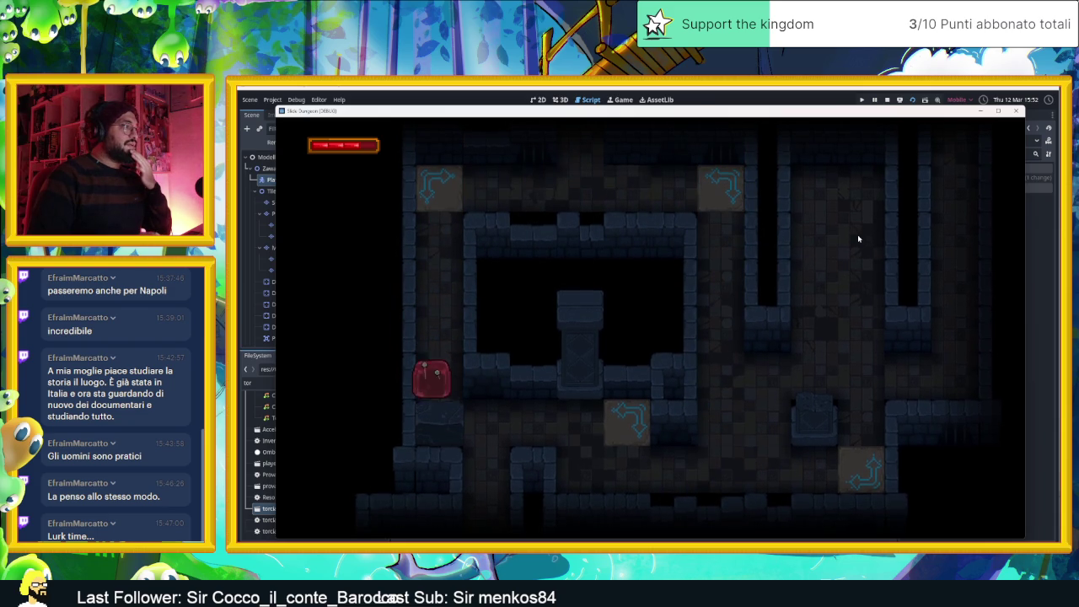
{"action": "key", "text": "Up"}
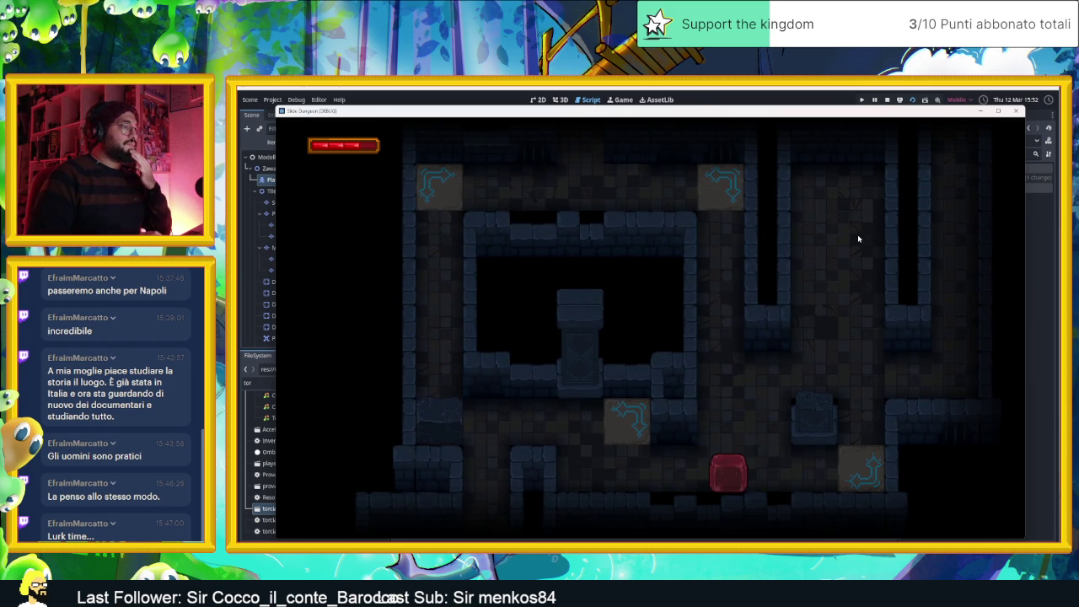
{"action": "key", "text": "Up"}
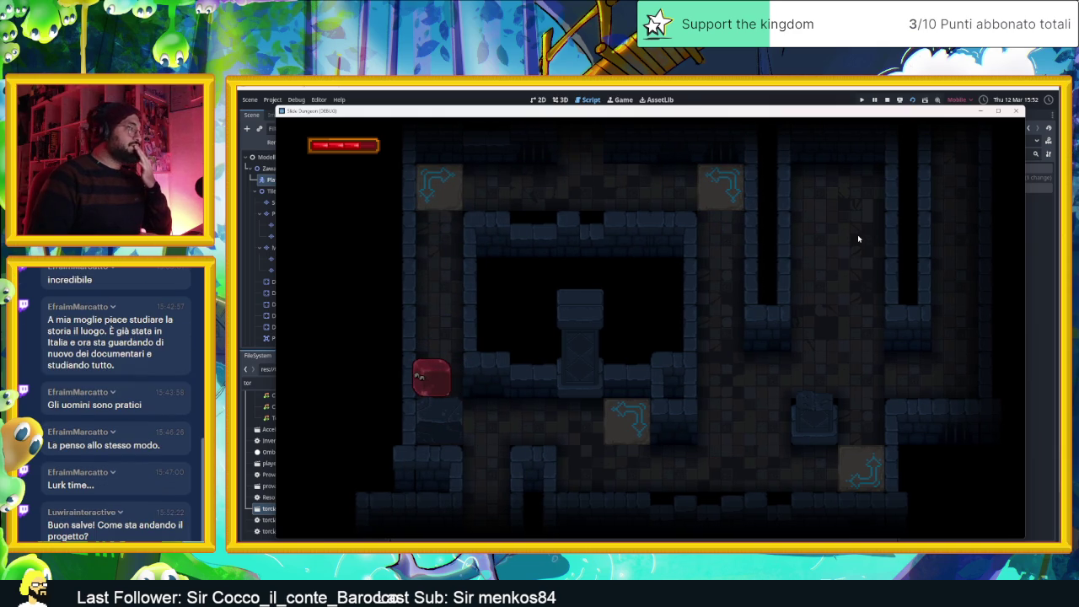
{"action": "key", "text": "Right"}
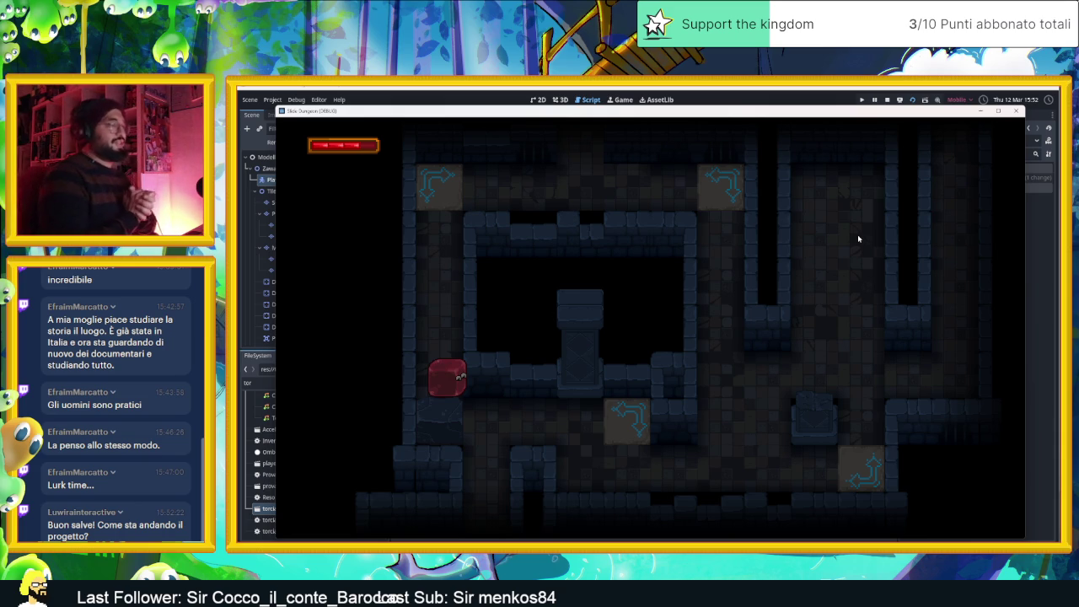
{"action": "key", "text": "Up"}
{"action": "key", "text": "Left"}
{"action": "key", "text": "Left"}
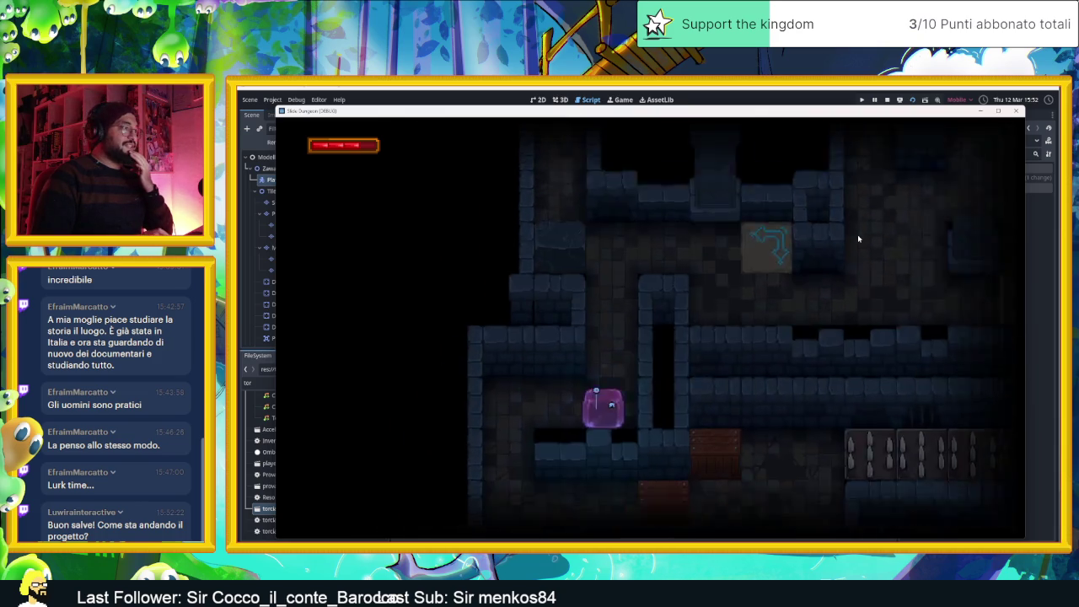
Move the slime through the following rooms and long corridor, then stop the game
{"action": "key", "text": "Right"}
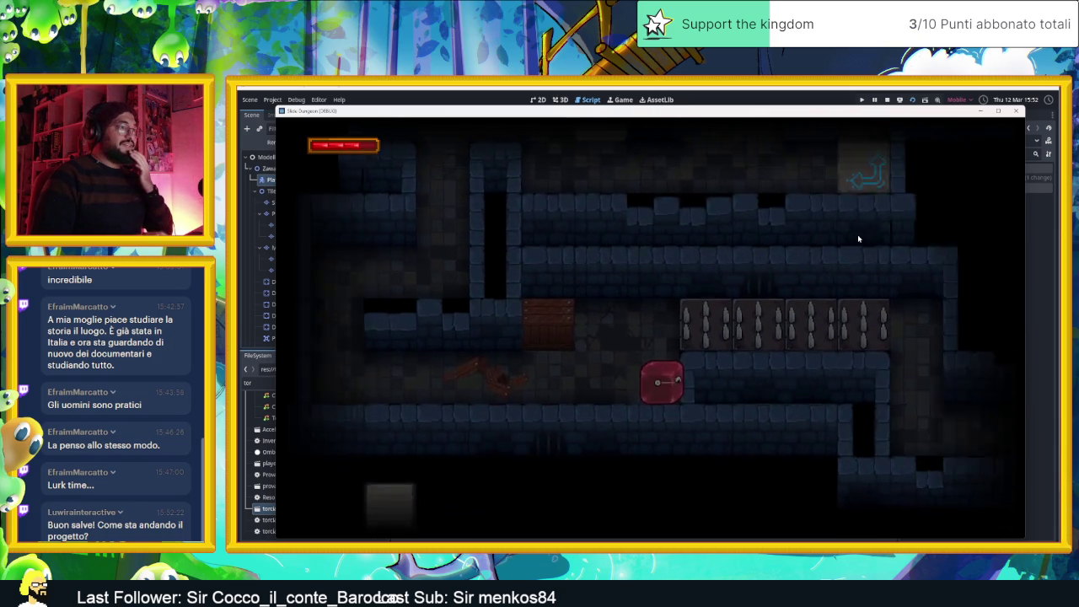
{"action": "key", "text": "Up"}
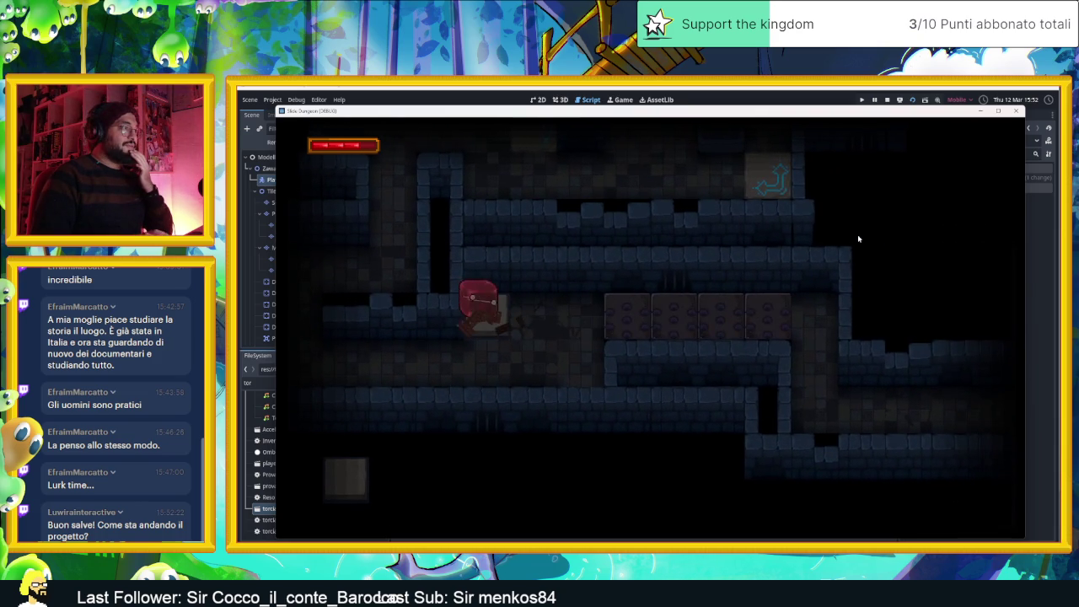
{"action": "key", "text": "Right"}
{"action": "key", "text": "Down"}
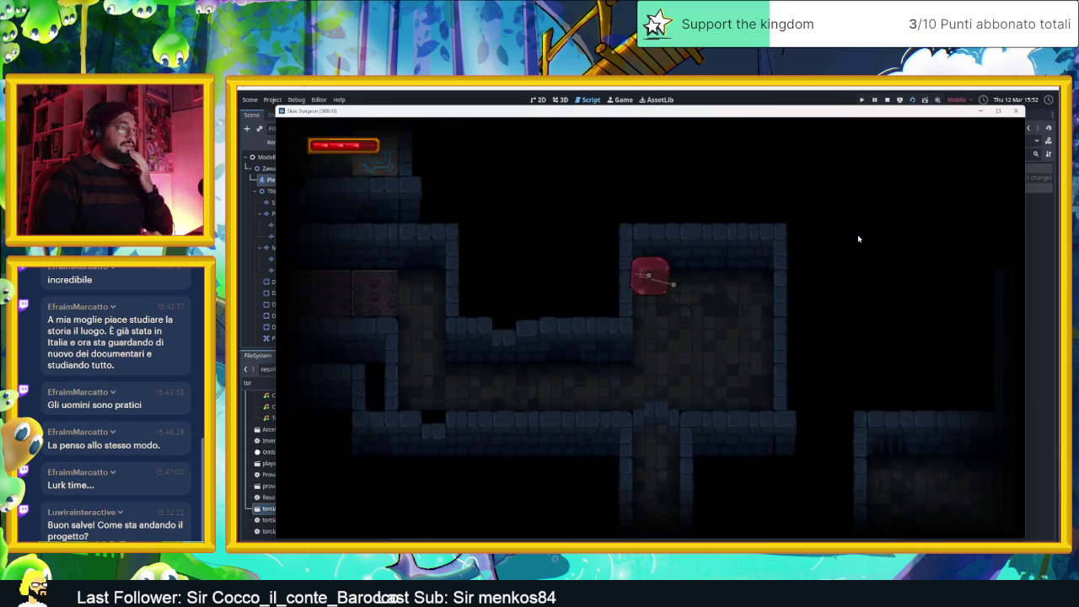
{"action": "key", "text": "Up"}
{"action": "key", "text": "Right"}
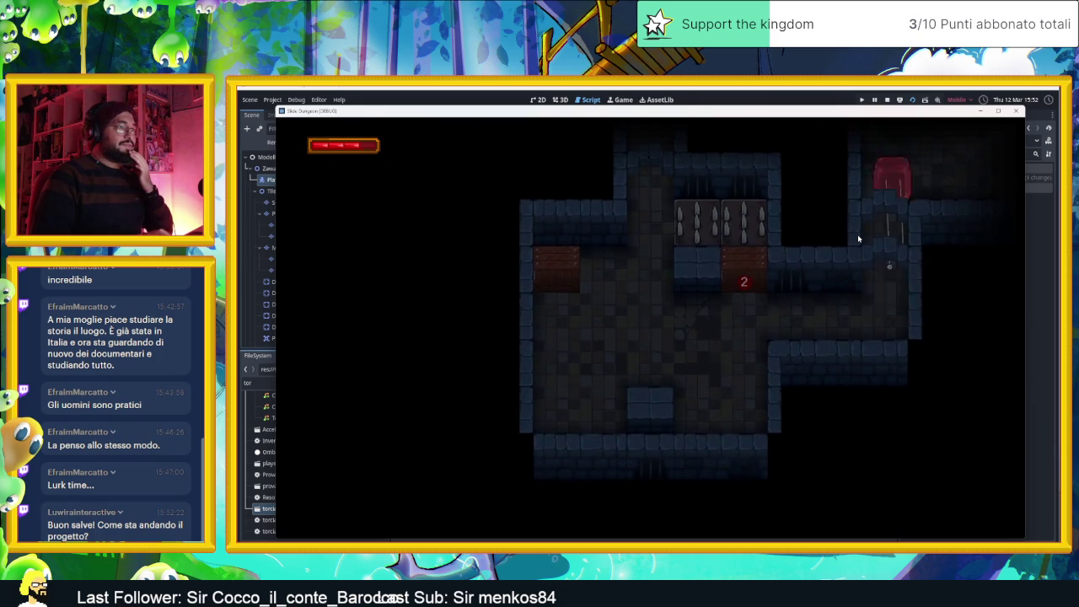
{"action": "key", "text": "Up"}
{"action": "key", "text": "Down"}
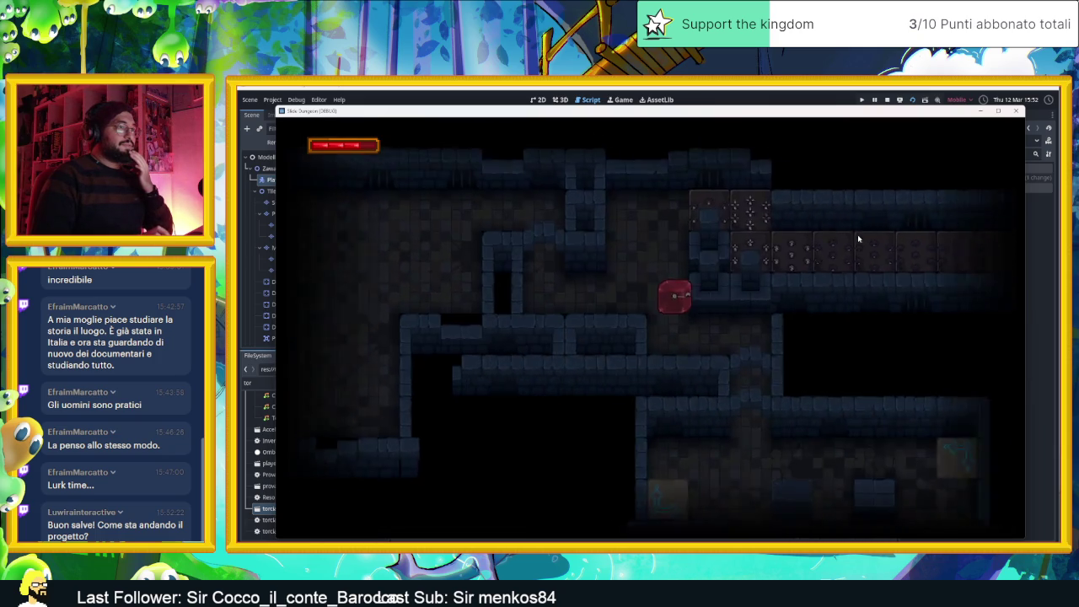
{"action": "key", "text": "Down"}
{"action": "key", "text": "Right"}
{"action": "key", "text": "Up"}
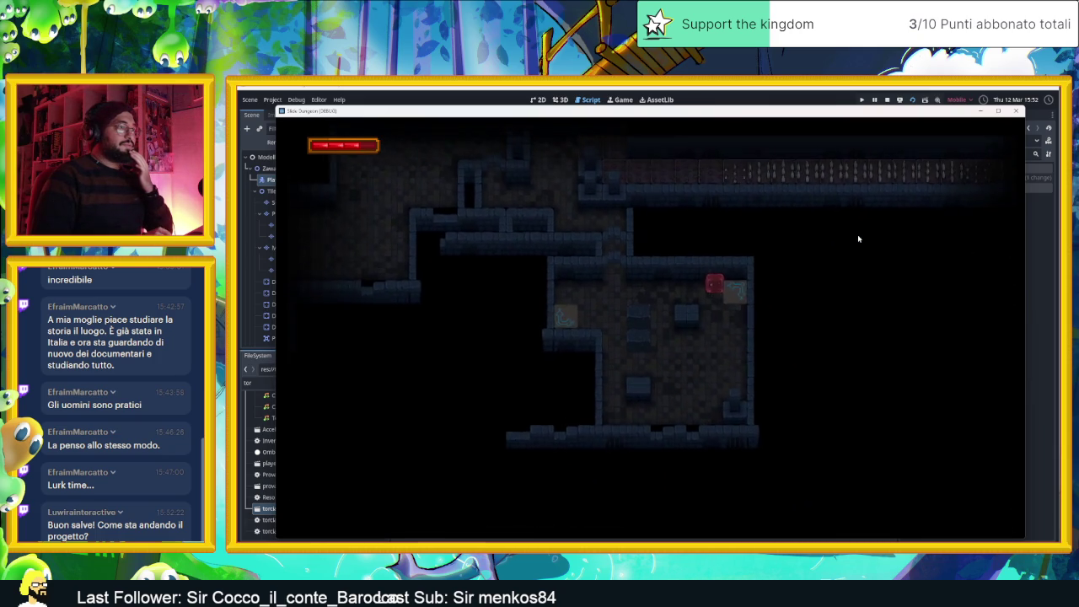
{"action": "key", "text": "Right"}
{"action": "key", "text": "Left"}
{"action": "key", "text": "Right"}
{"action": "key", "text": "Up"}
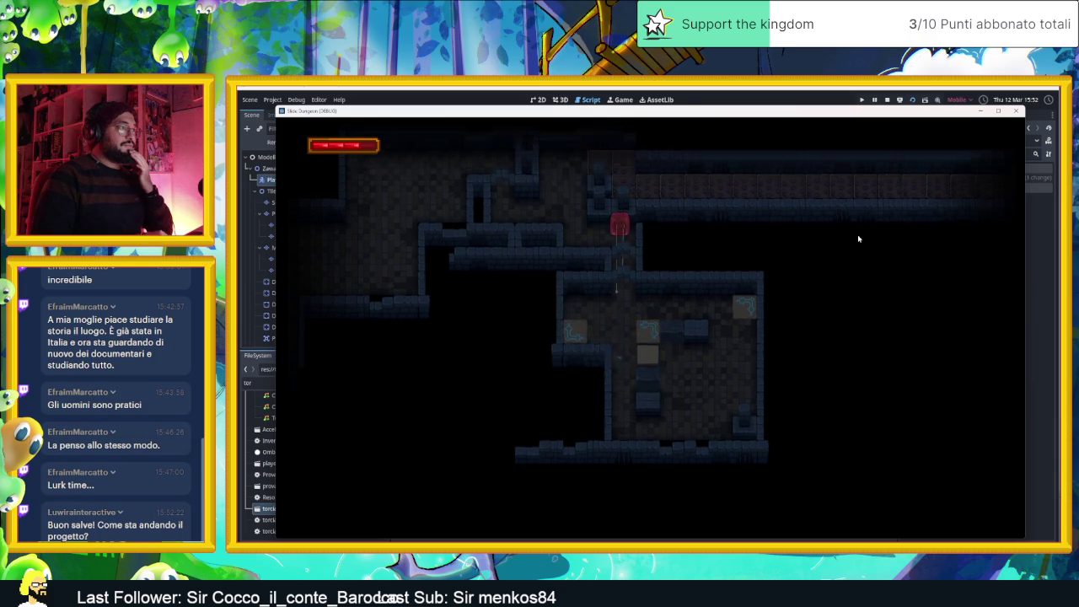
{"action": "key", "text": "Right"}
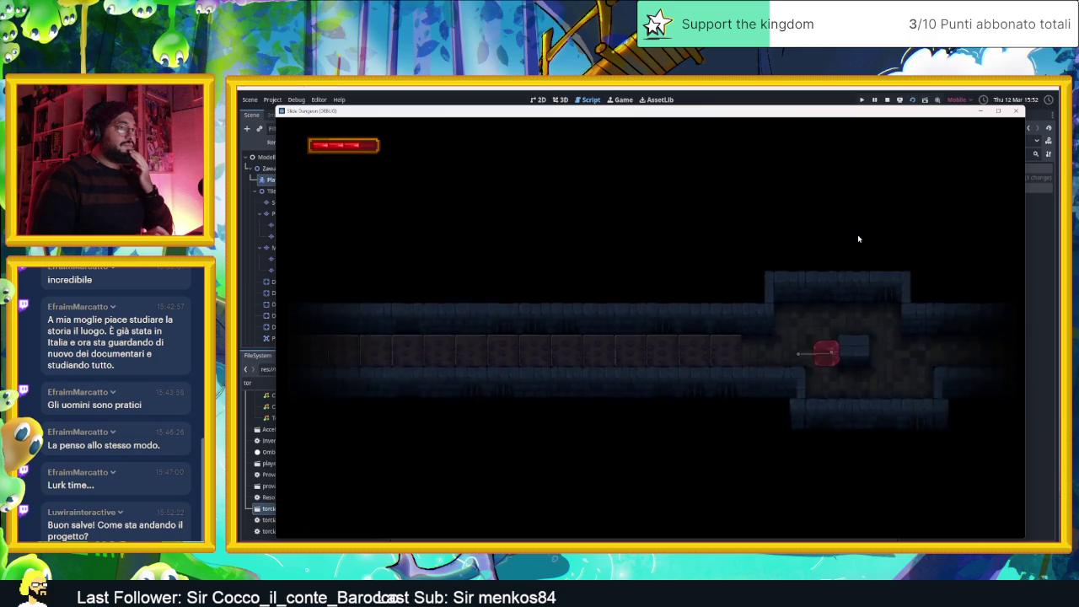
{"action": "key", "text": "Down"}
{"action": "key", "text": "Right"}
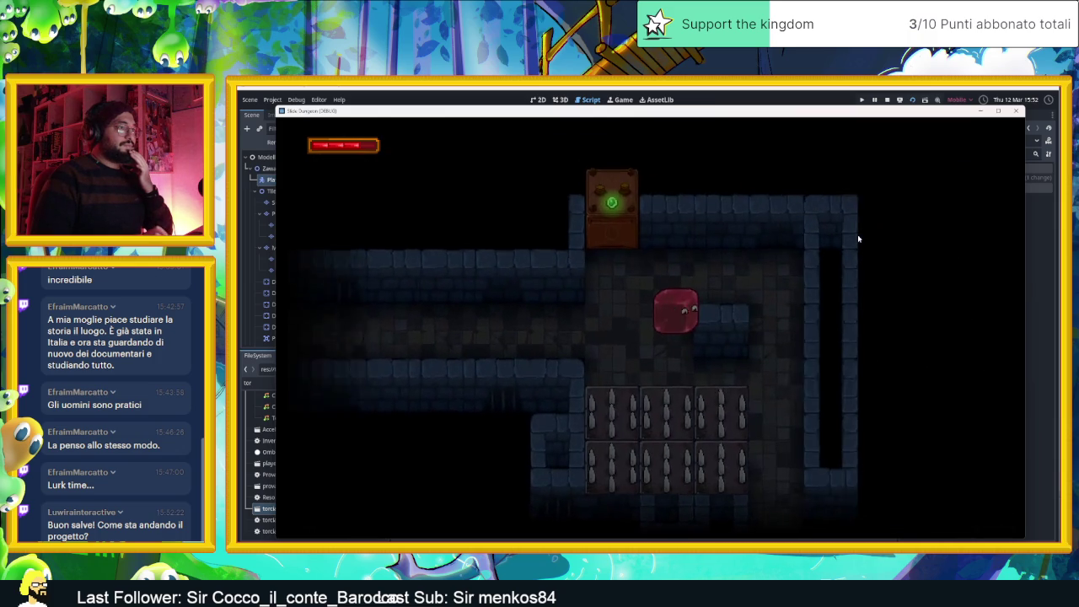
{"action": "key", "text": "Up"}
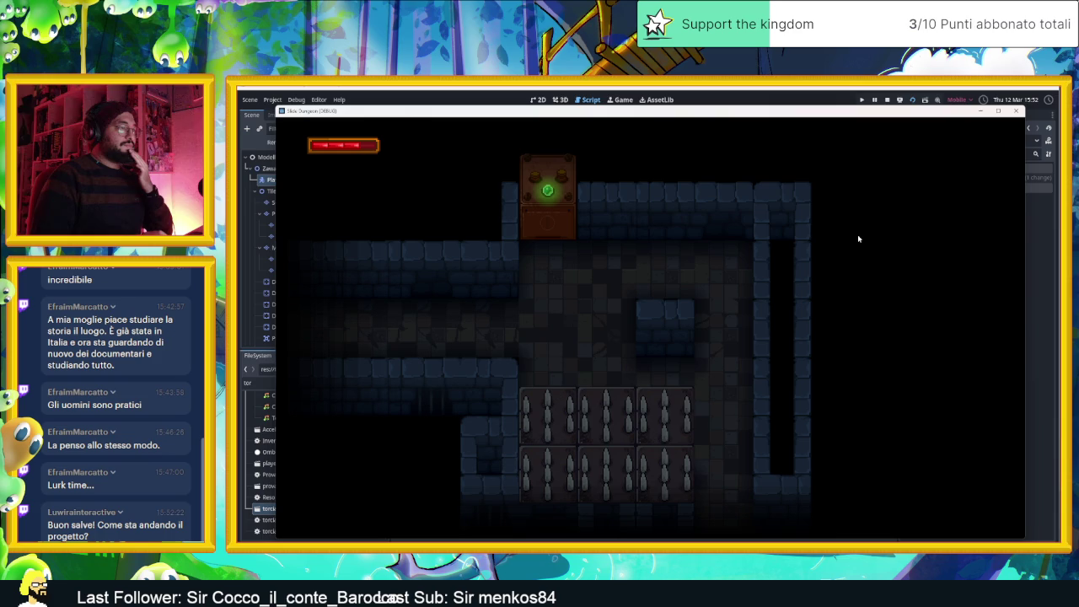
{"action": "left_click", "coordinate": [888, 100]}
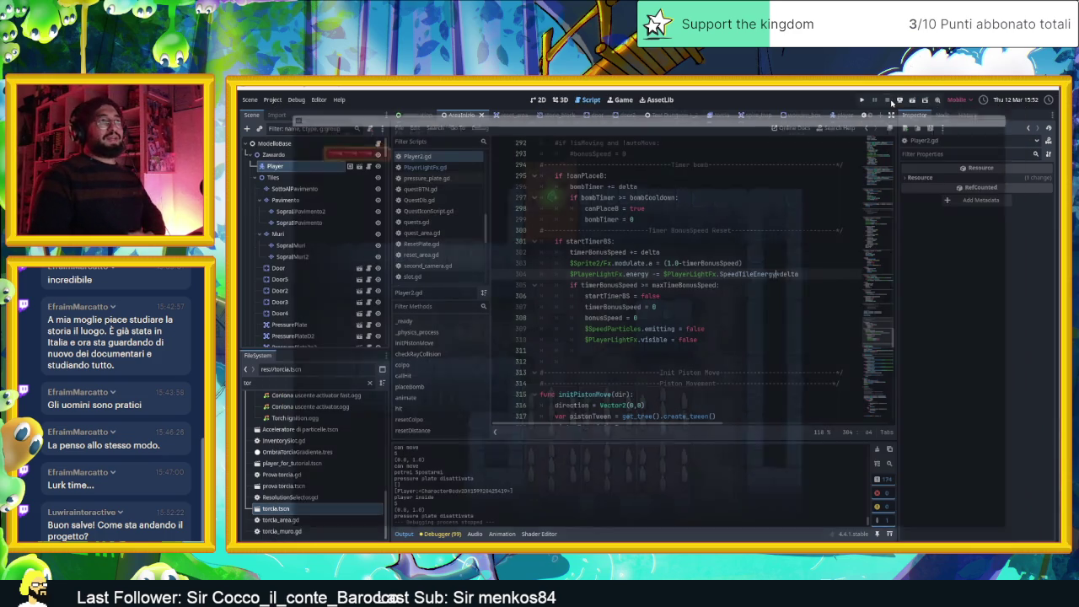
Switch to the 2D view and pan and zoom across the AreaInizio rooms
{"action": "left_click", "coordinate": [538, 99]}
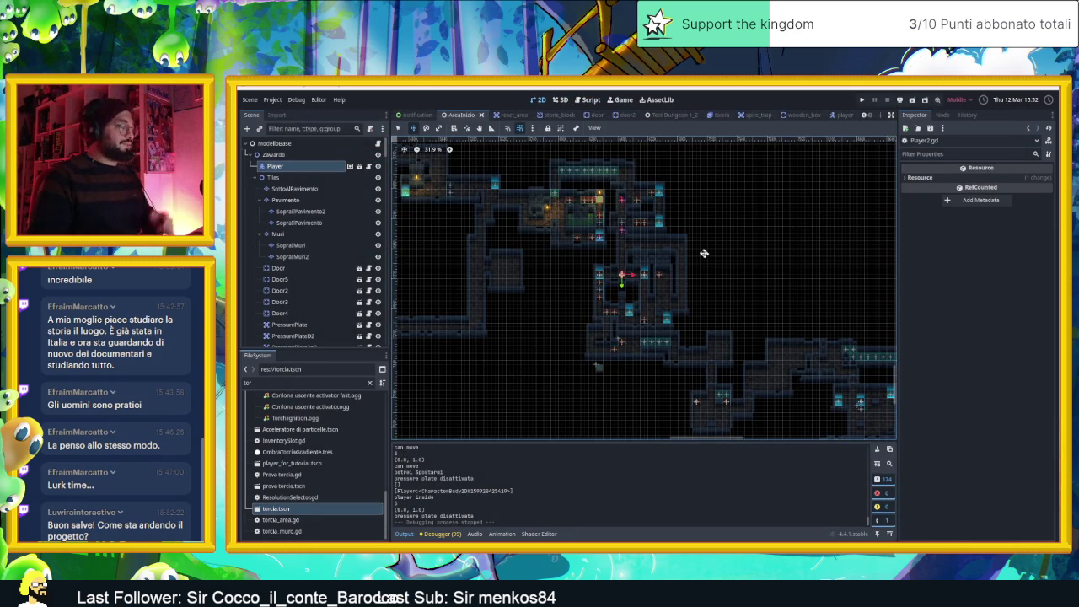
{"action": "scroll", "coordinate": [725, 290], "scroll_direction": "down", "scroll_amount": 3}
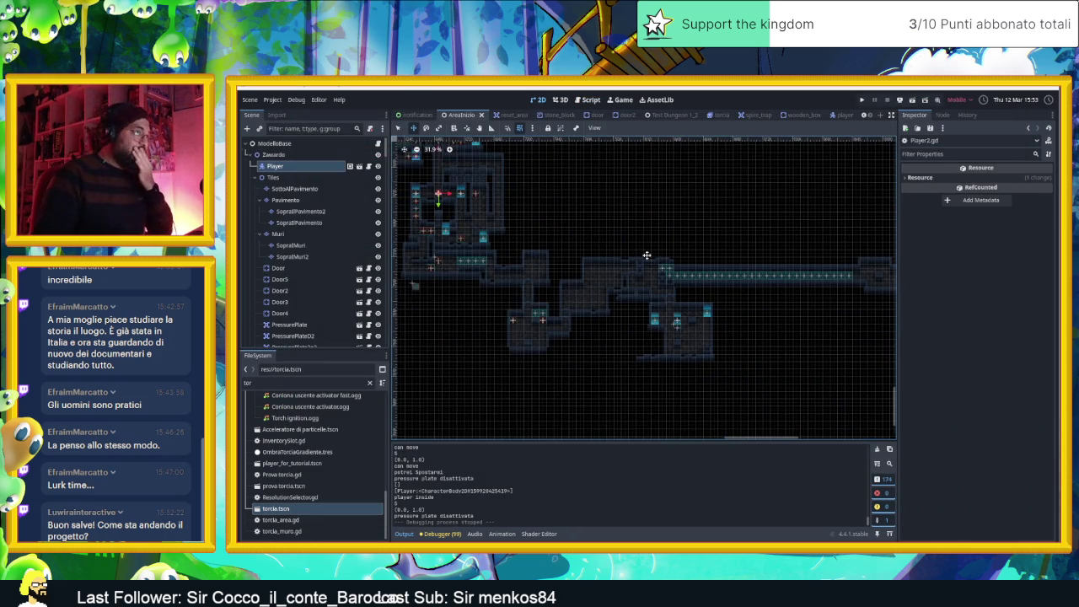
{"action": "scroll", "coordinate": [843, 306], "scroll_direction": "down", "scroll_amount": 5}
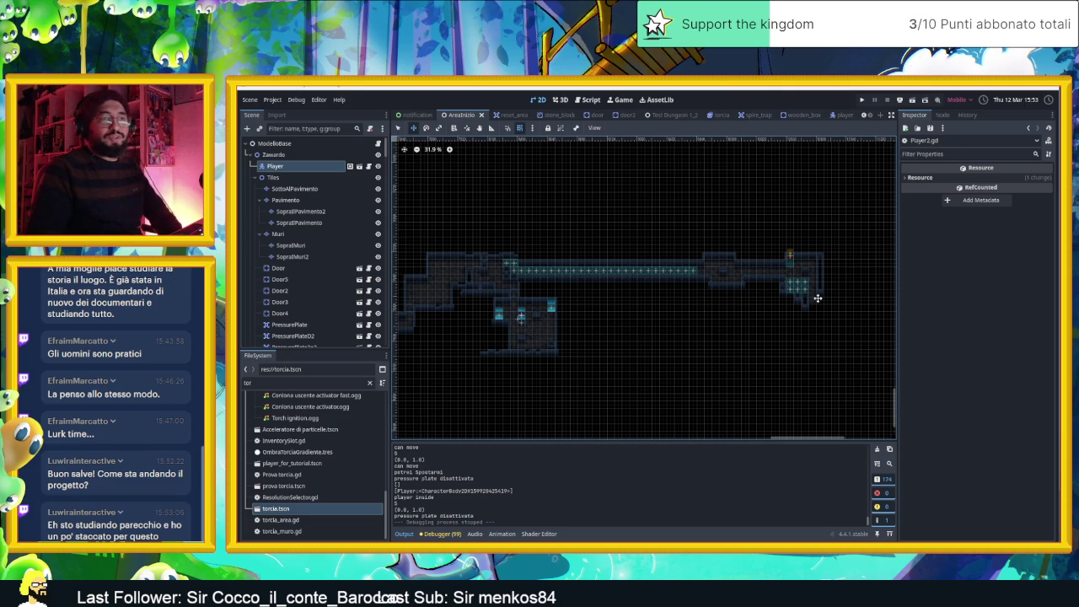
{"action": "scroll", "coordinate": [619, 291], "scroll_direction": "down", "scroll_amount": 2}
{"action": "scroll", "coordinate": [821, 296], "scroll_direction": "up", "scroll_amount": 4}
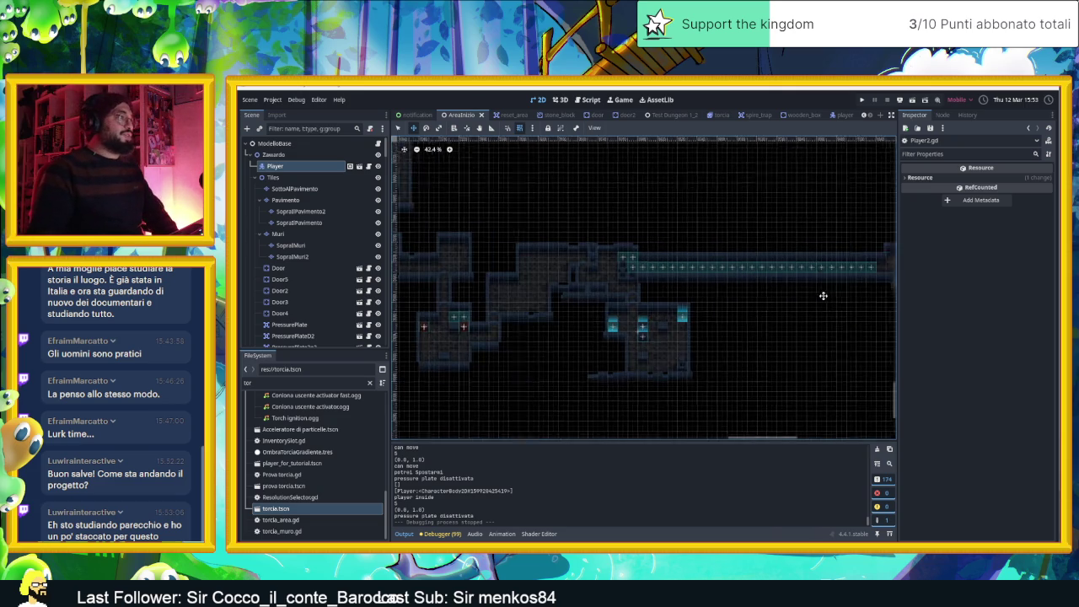
{"action": "scroll", "coordinate": [720, 311], "scroll_direction": "left", "scroll_amount": 2}
{"action": "scroll", "coordinate": [549, 273], "scroll_direction": "up", "scroll_amount": 3}
{"action": "scroll", "coordinate": [638, 236], "scroll_direction": "left", "scroll_amount": 2}
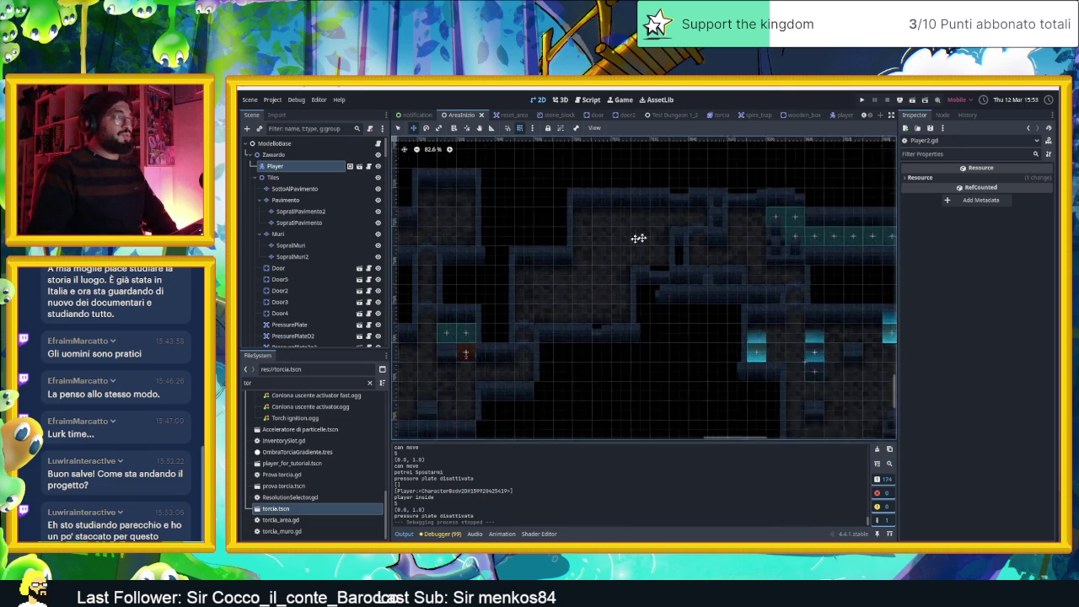
{"action": "scroll", "coordinate": [638, 236], "scroll_direction": "up", "scroll_amount": 1}
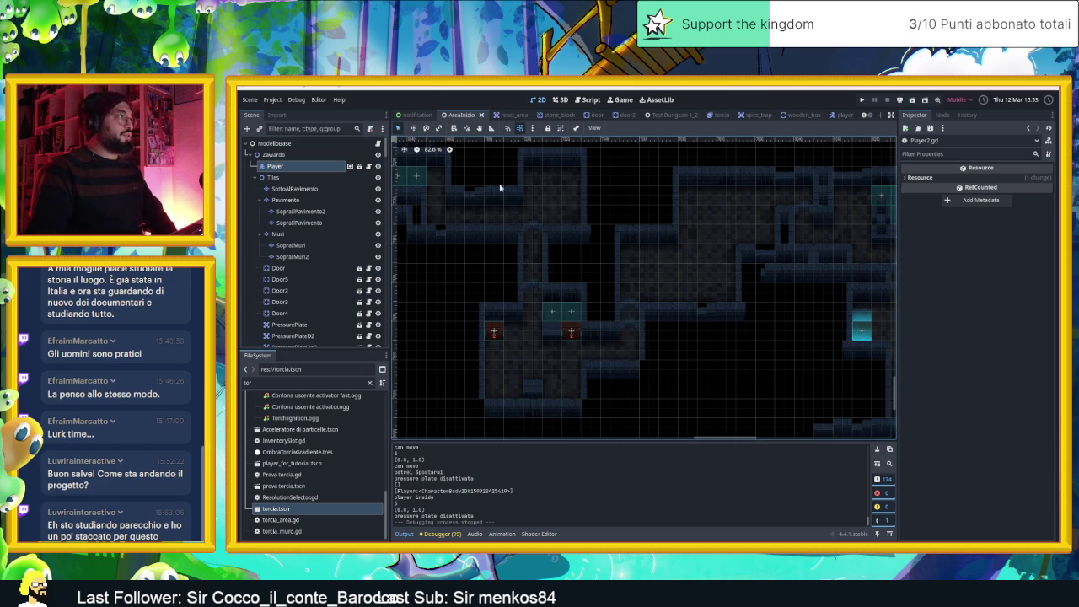
{"action": "scroll", "coordinate": [691, 270], "scroll_direction": "up", "scroll_amount": 3}
{"action": "scroll", "coordinate": [667, 287], "scroll_direction": "left", "scroll_amount": 3}
List the nodes under a spot in the level, adjust the zoom, and open the player scene
{"action": "right_click", "coordinate": [661, 281]}
{"action": "key", "text": "Escape"}
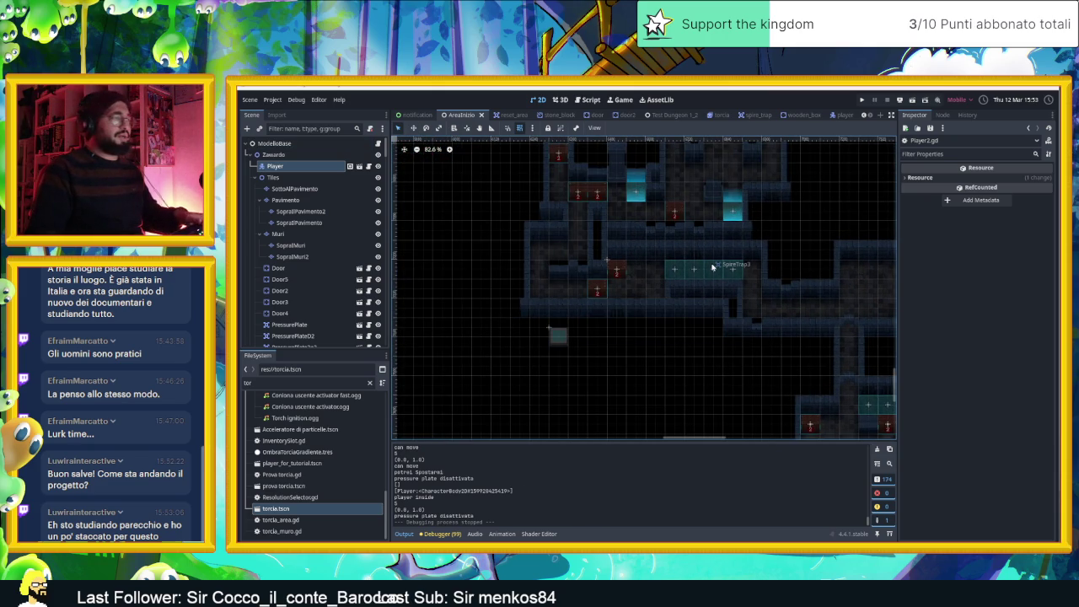
{"action": "scroll", "coordinate": [674, 270], "scroll_direction": "up", "scroll_amount": 5}
{"action": "scroll", "coordinate": [688, 274], "scroll_direction": "down", "scroll_amount": 1}
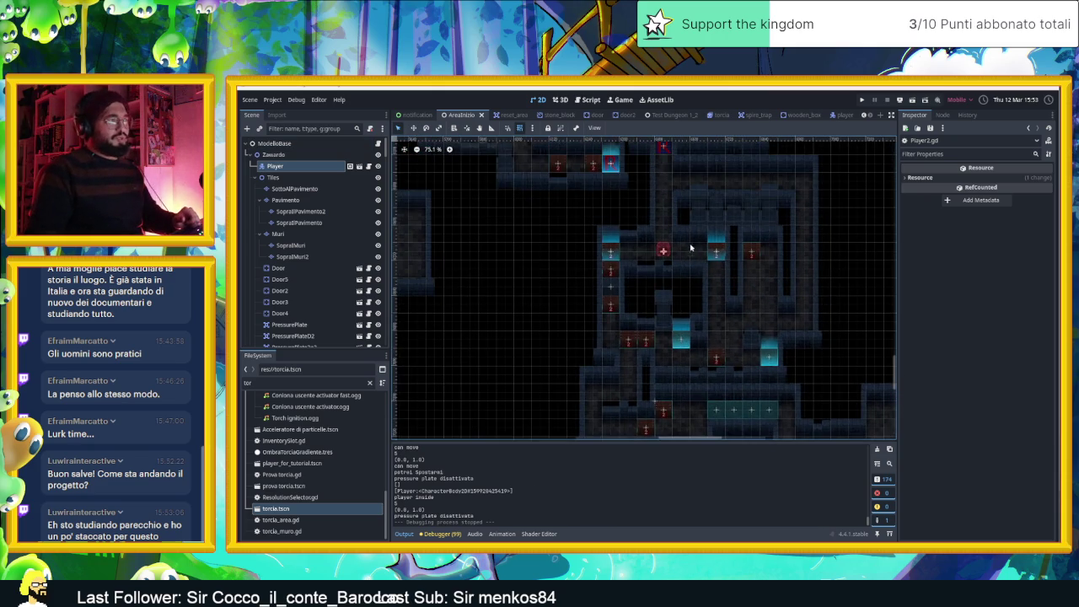
{"action": "scroll", "coordinate": [691, 277], "scroll_direction": "up", "scroll_amount": 3}
{"action": "scroll", "coordinate": [769, 247], "scroll_direction": "up", "scroll_amount": 3}
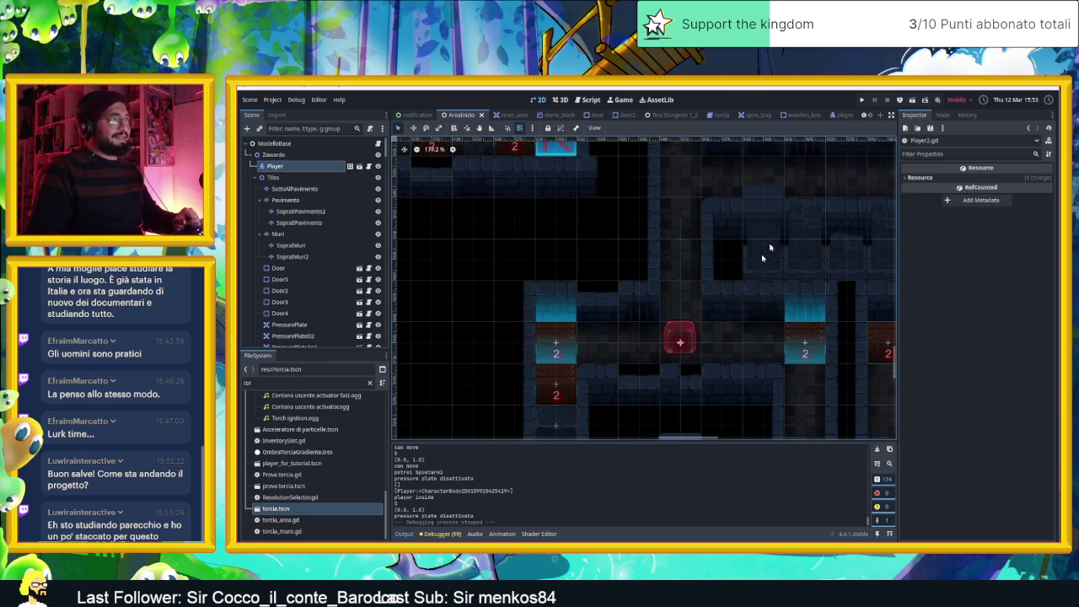
{"action": "left_click", "coordinate": [840, 115]}
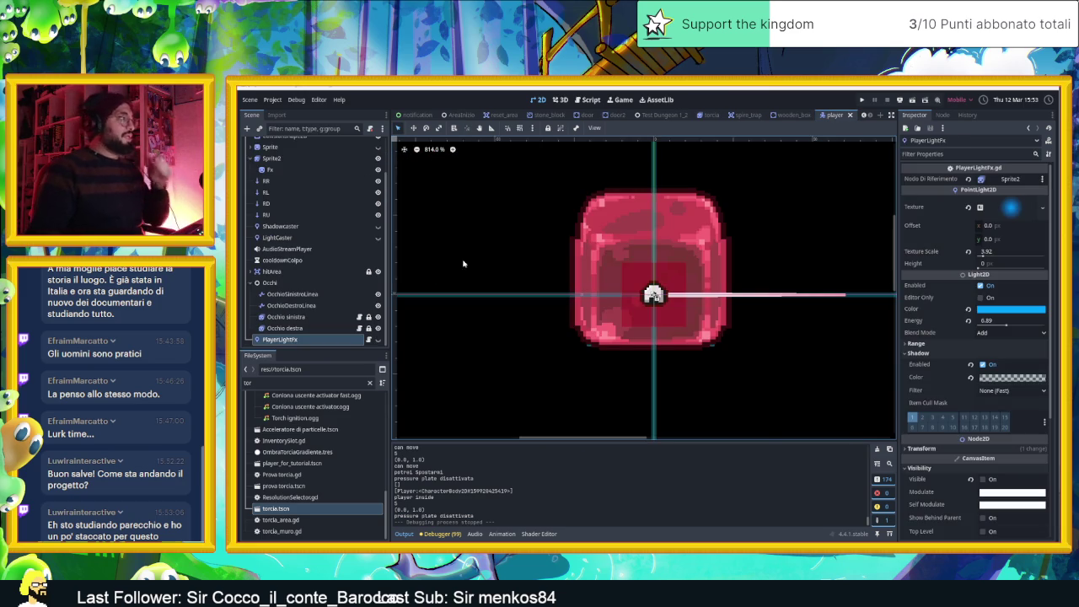
Toggle PlayerLightFx's visibility several times, leave it shown, then return to Player2.gd
{"action": "left_click", "coordinate": [329, 341]}
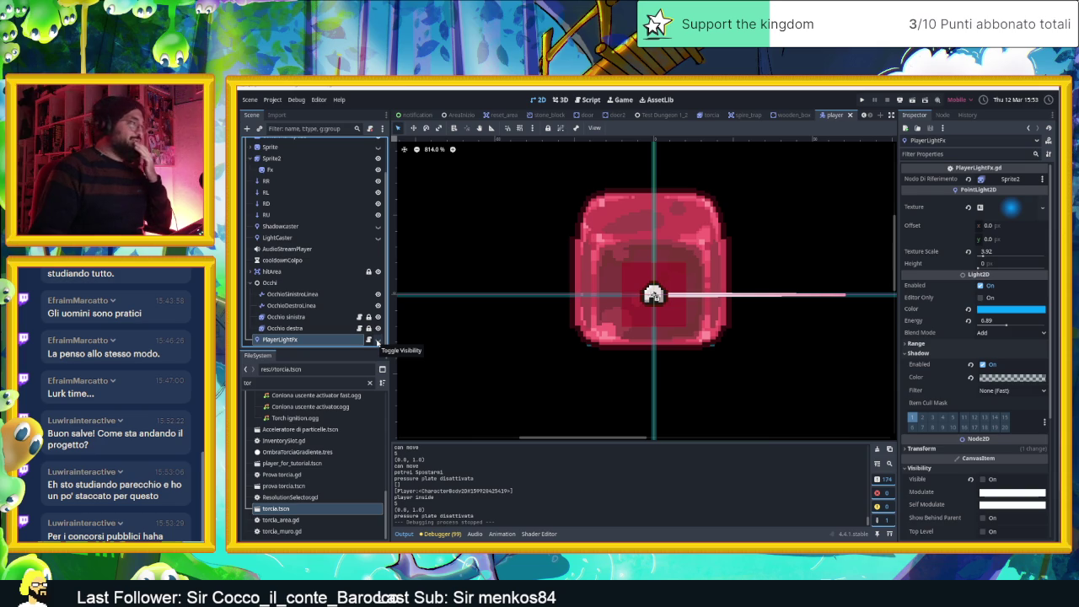
{"action": "left_click", "coordinate": [376, 340]}
{"action": "left_click", "coordinate": [377, 339]}
{"action": "left_click", "coordinate": [377, 340]}
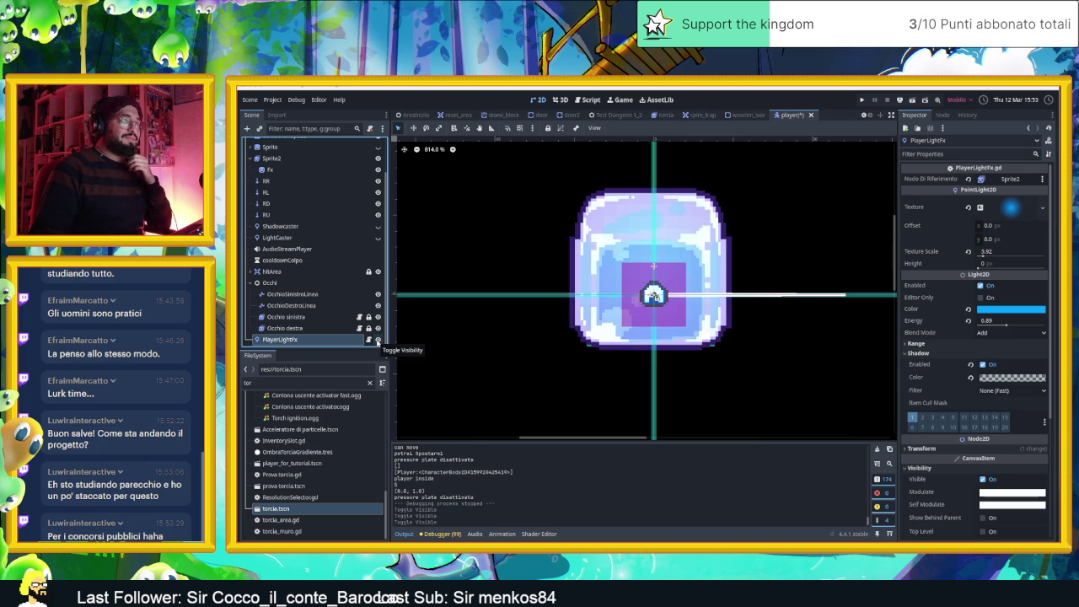
{"action": "left_click", "coordinate": [377, 340]}
{"action": "left_click", "coordinate": [377, 340]}
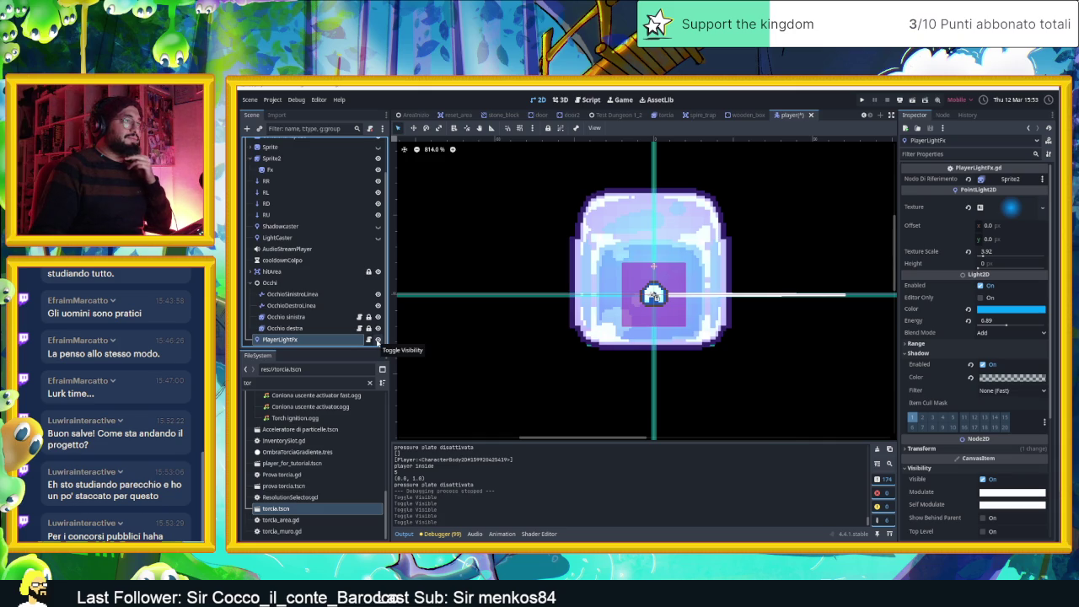
{"action": "scroll", "coordinate": [371, 253], "scroll_direction": "up", "scroll_amount": 2}
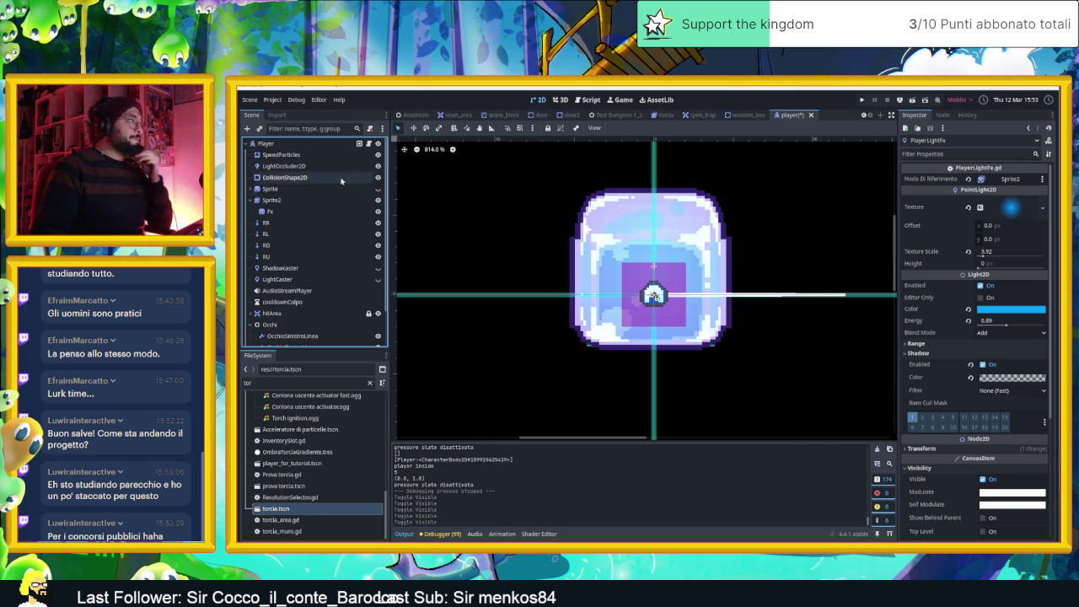
{"action": "left_click", "coordinate": [369, 144]}
Scroll Player2.gd to the top, select PlayerLightFx and show the player scene in 2D
{"action": "scroll", "coordinate": [716, 304], "scroll_direction": "up", "scroll_amount": 3}
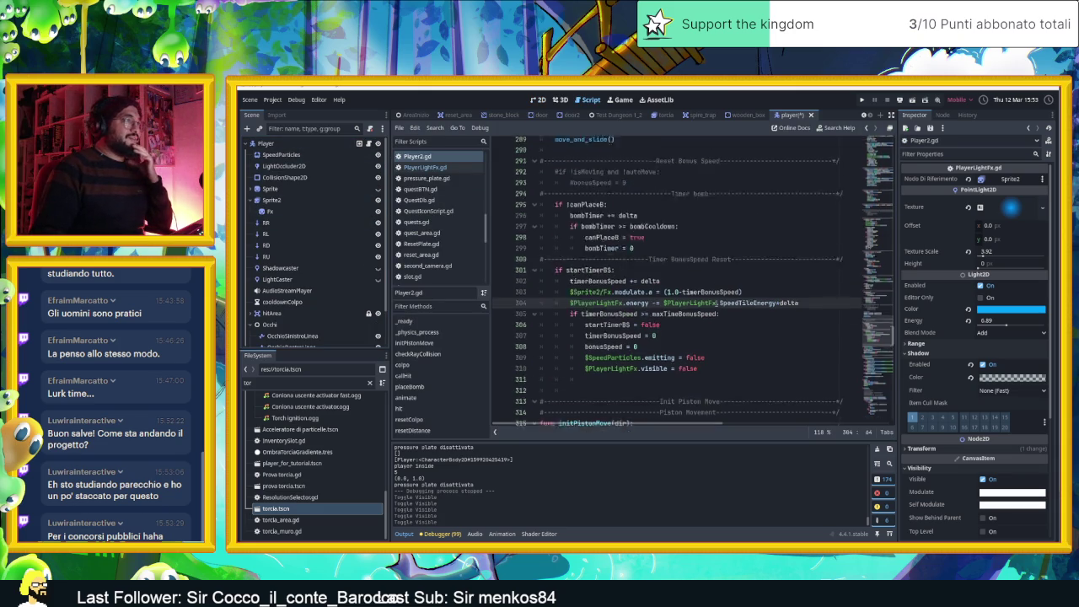
{"action": "scroll", "coordinate": [716, 304], "scroll_direction": "up", "scroll_amount": 5}
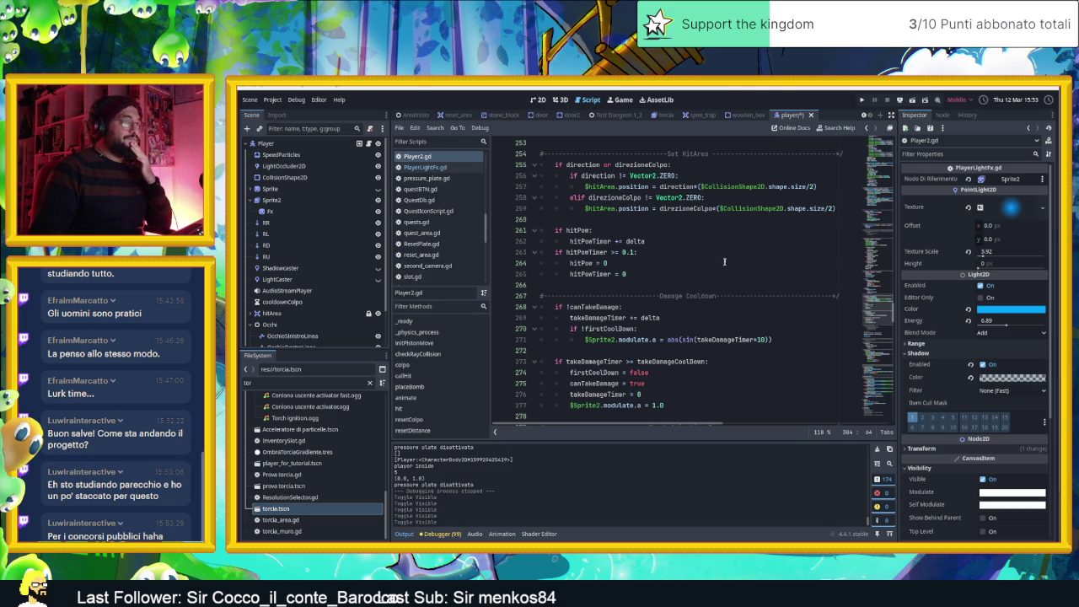
{"action": "scroll", "coordinate": [747, 331], "scroll_direction": "down", "scroll_amount": 1}
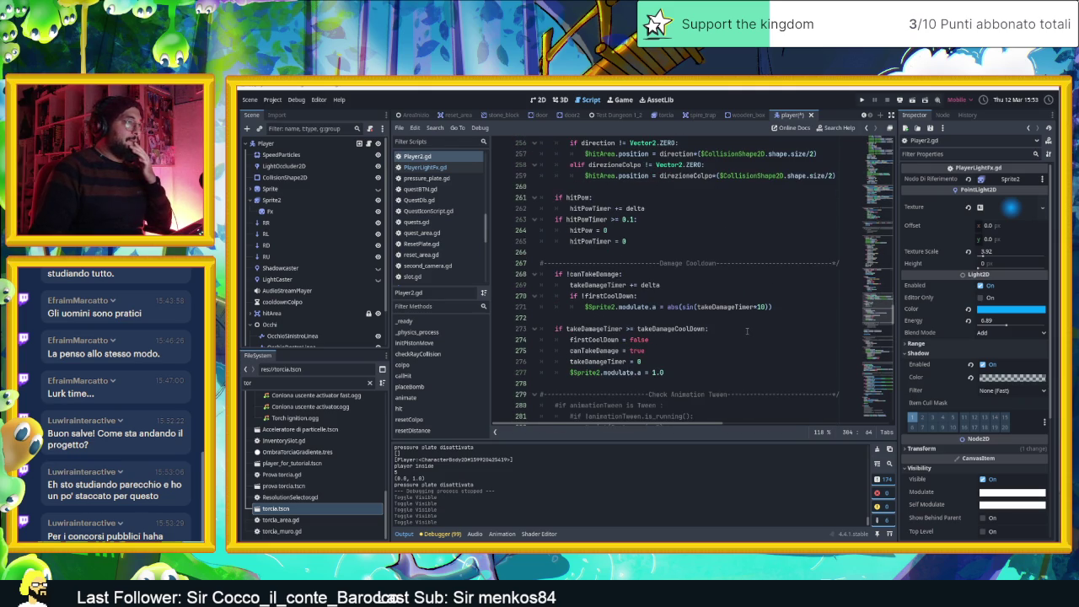
{"action": "scroll", "coordinate": [748, 330], "scroll_direction": "up", "scroll_amount": 1}
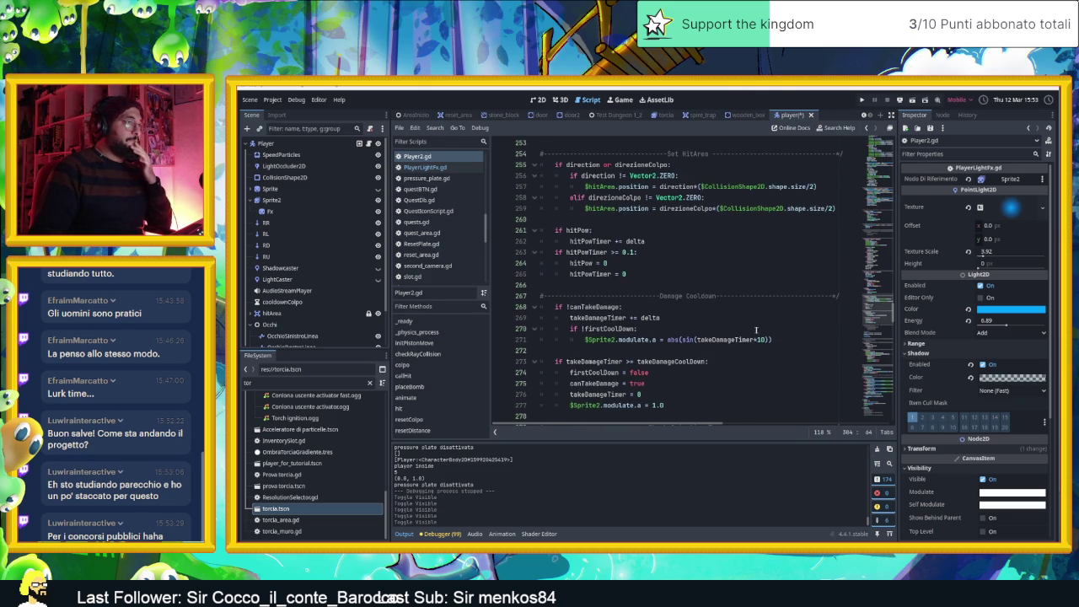
{"action": "scroll", "coordinate": [743, 360], "scroll_direction": "down", "scroll_amount": 1}
{"action": "scroll", "coordinate": [742, 360], "scroll_direction": "up", "scroll_amount": 19}
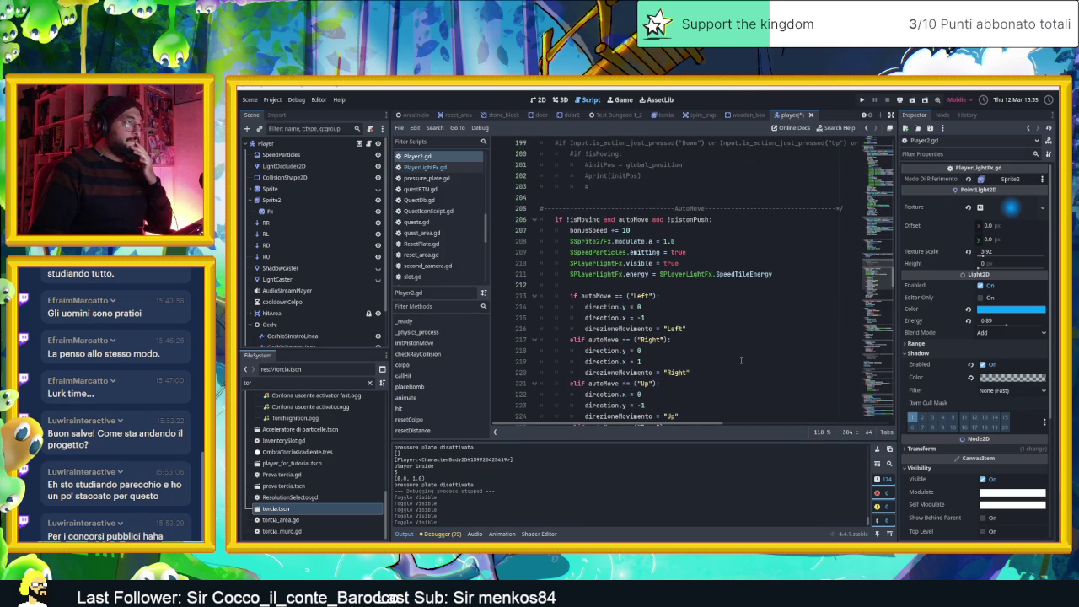
{"action": "scroll", "coordinate": [741, 361], "scroll_direction": "up", "scroll_amount": 2}
{"action": "scroll", "coordinate": [741, 360], "scroll_direction": "up", "scroll_amount": 18}
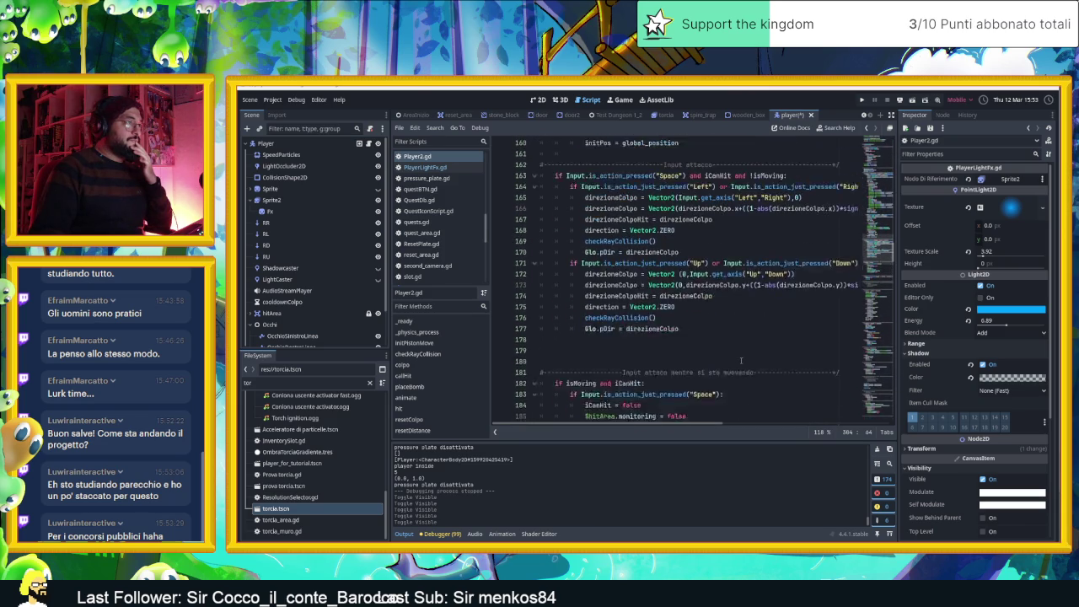
{"action": "scroll", "coordinate": [741, 361], "scroll_direction": "up", "scroll_amount": 2}
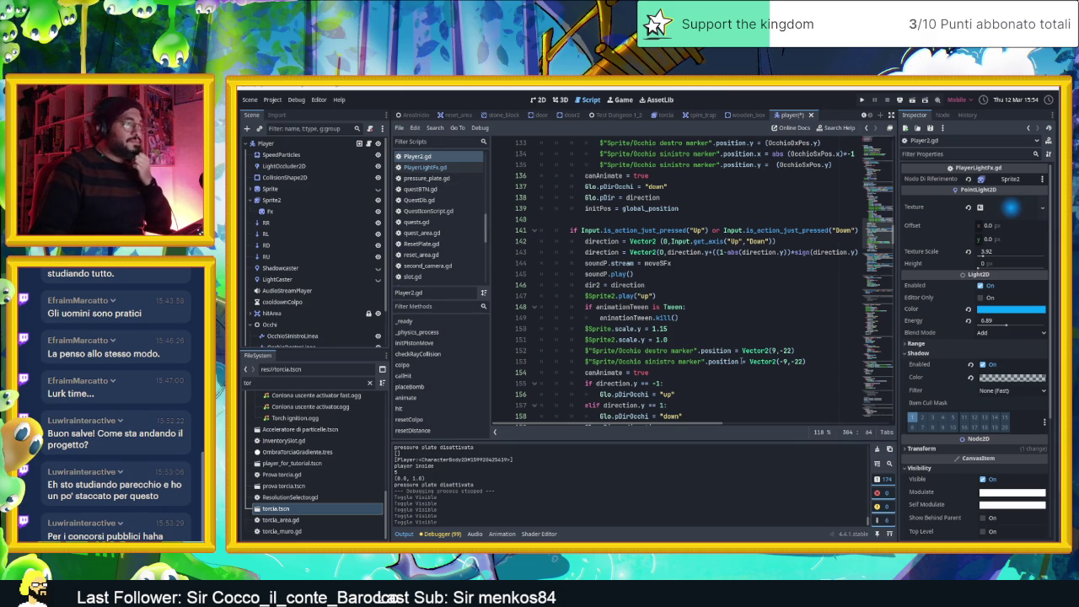
{"action": "scroll", "coordinate": [741, 361], "scroll_direction": "up", "scroll_amount": 9}
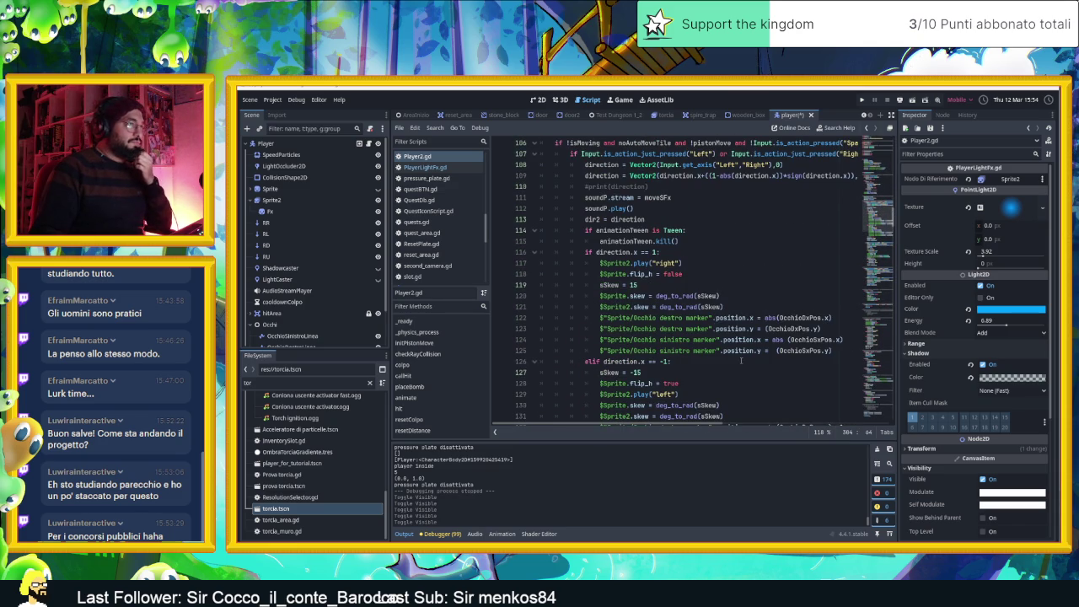
{"action": "scroll", "coordinate": [741, 361], "scroll_direction": "up", "scroll_amount": 6}
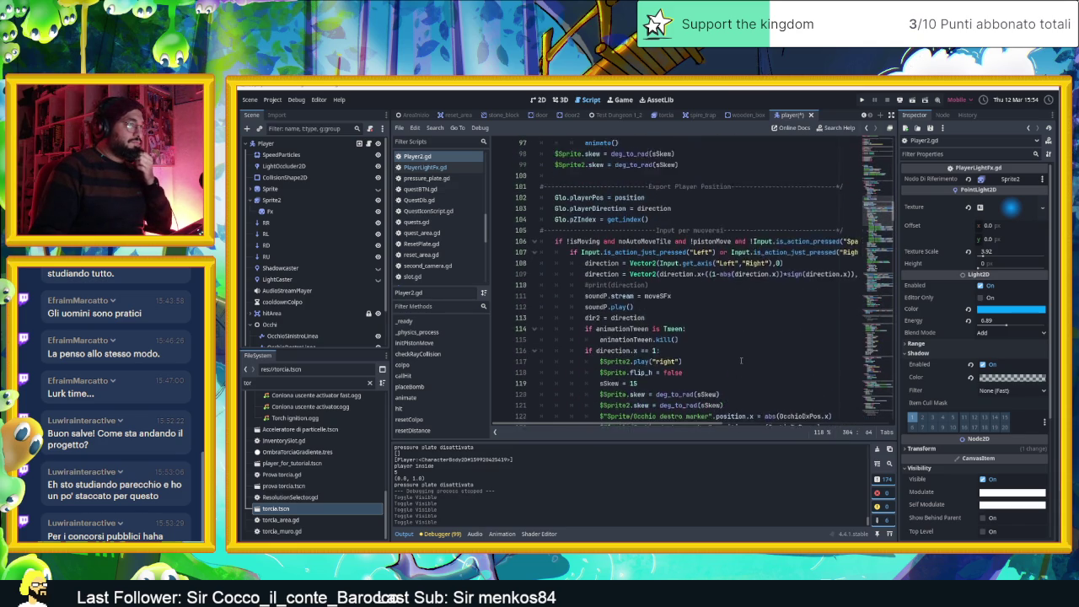
{"action": "scroll", "coordinate": [741, 361], "scroll_direction": "up", "scroll_amount": 7}
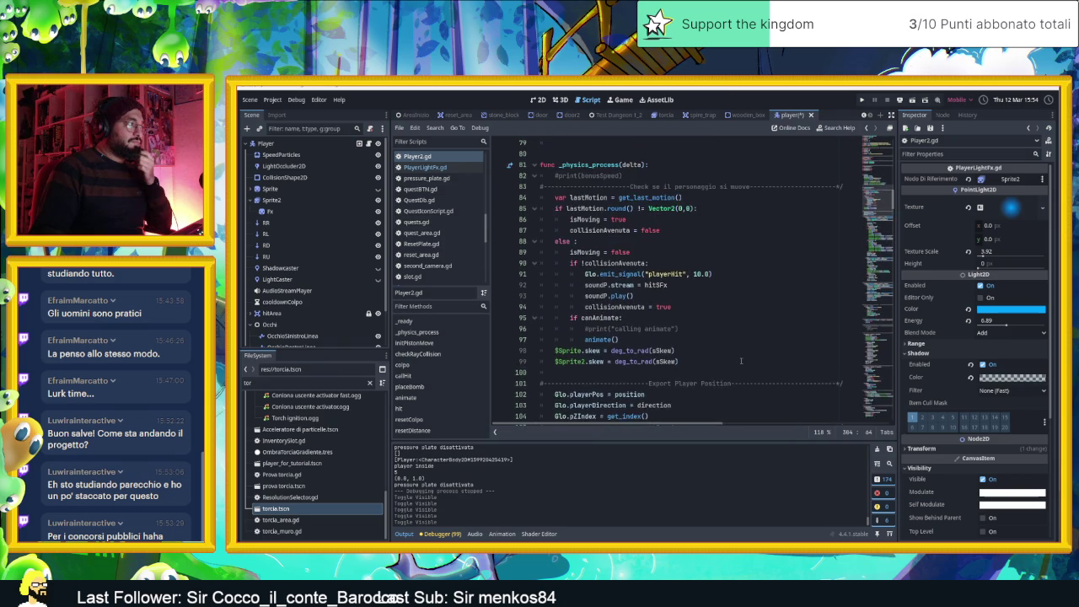
{"action": "scroll", "coordinate": [290, 241], "scroll_direction": "down", "scroll_amount": 2}
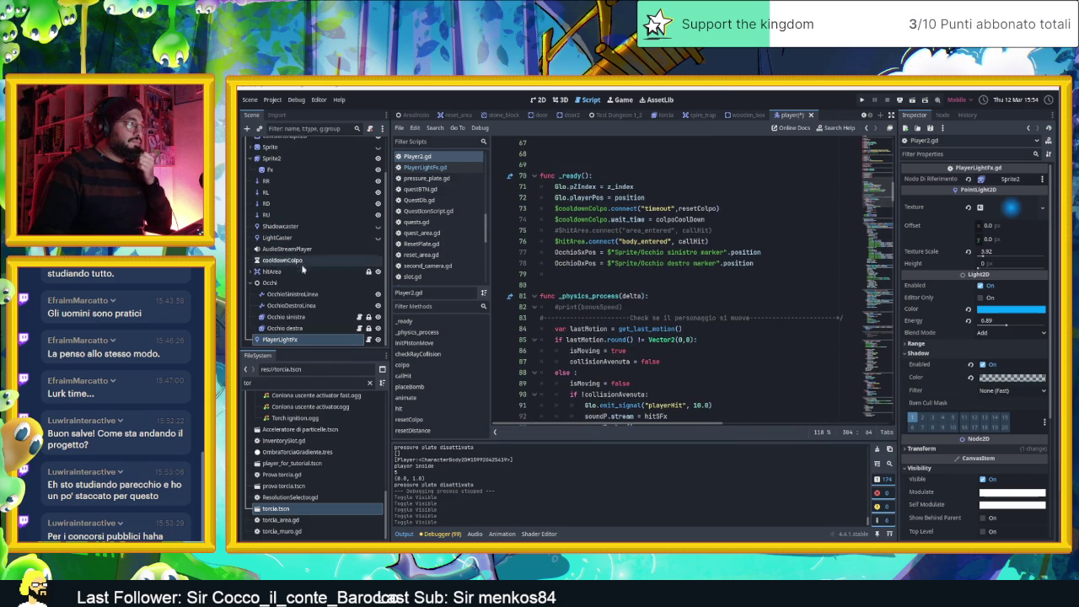
{"action": "left_click", "coordinate": [291, 340]}
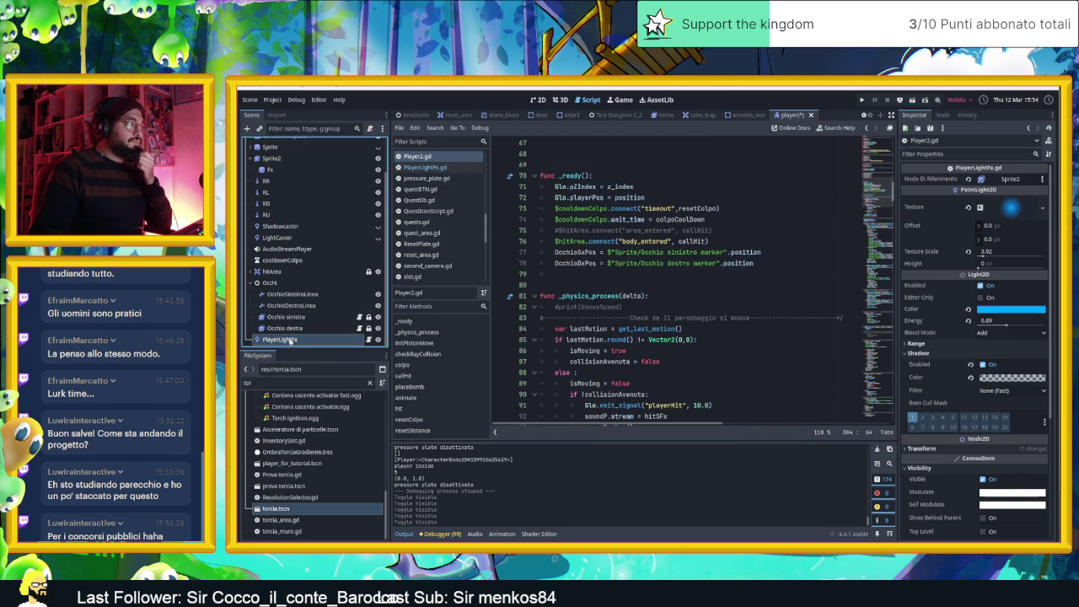
{"action": "left_click", "coordinate": [545, 99]}
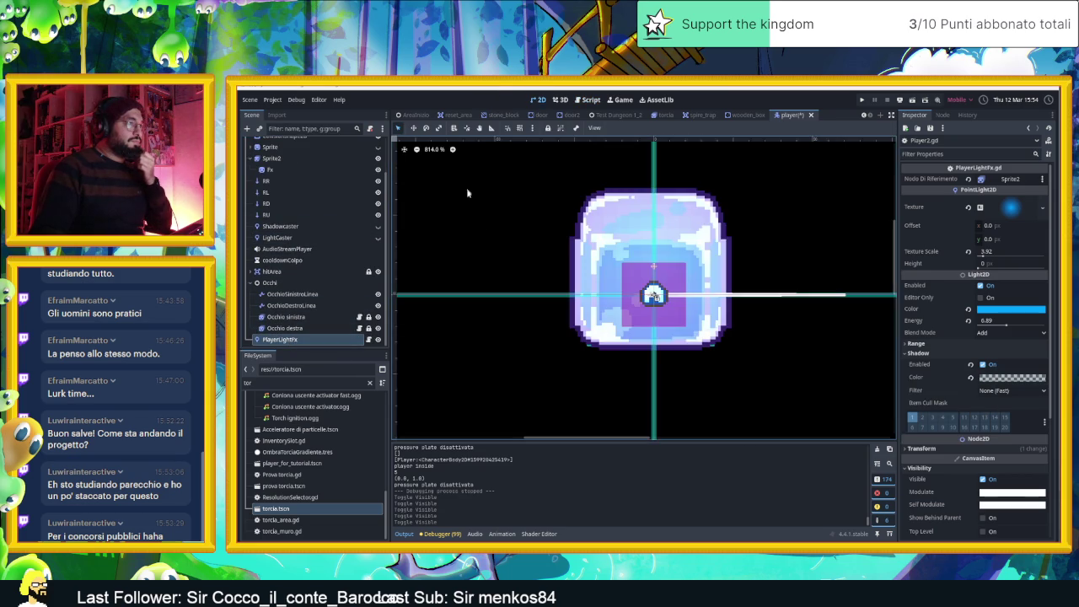
Open the PlayerLightFx.gd script from the PlayerLightFx node
{"action": "mouse_move", "coordinate": [476, 226]}
{"action": "left_mouse_down"}
{"action": "mouse_move", "coordinate": [508, 267]}
{"action": "mouse_move", "coordinate": [538, 277]}
{"action": "left_mouse_up"}
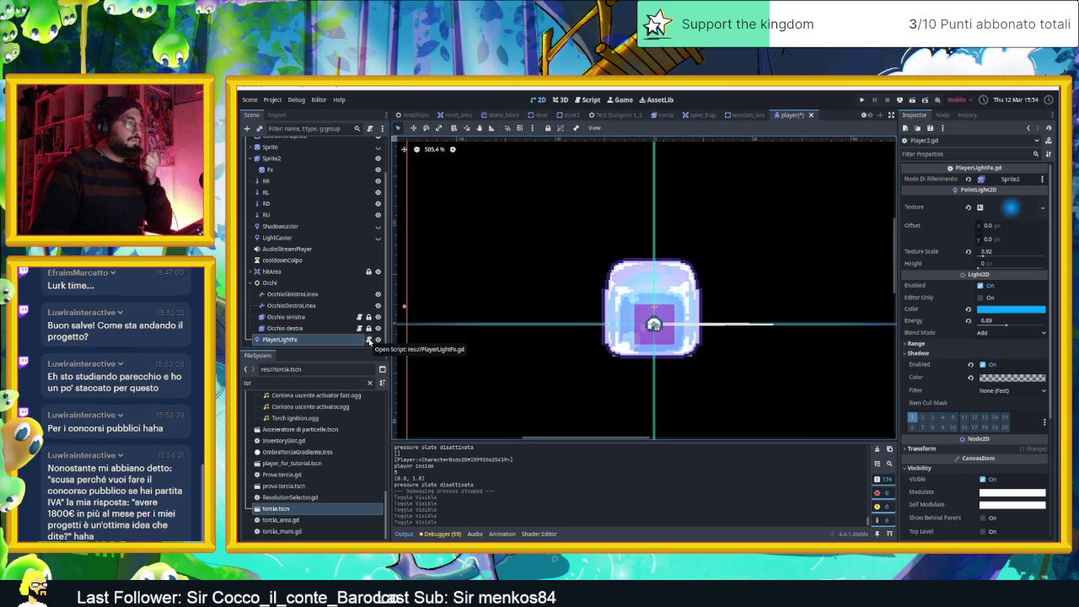
{"action": "left_click", "coordinate": [369, 339]}
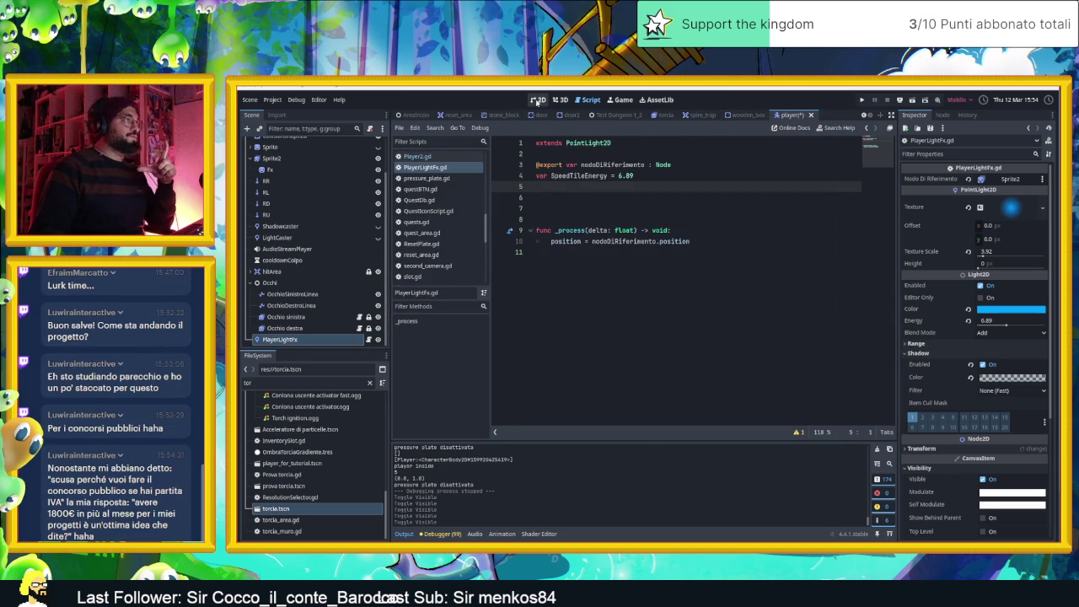
{"action": "left_click", "coordinate": [297, 100]}
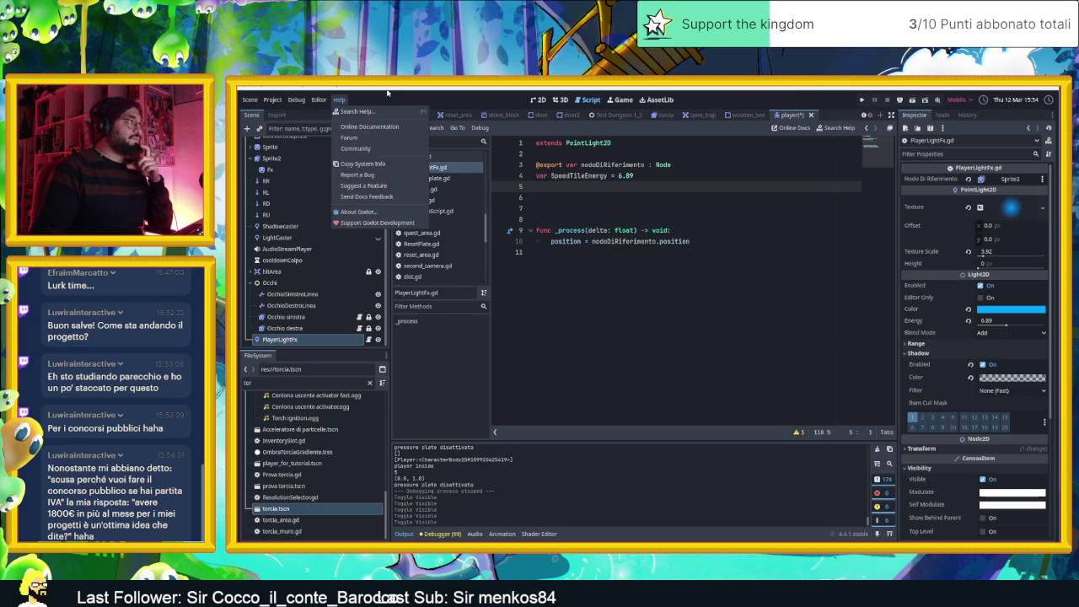
{"action": "left_click", "coordinate": [435, 102]}
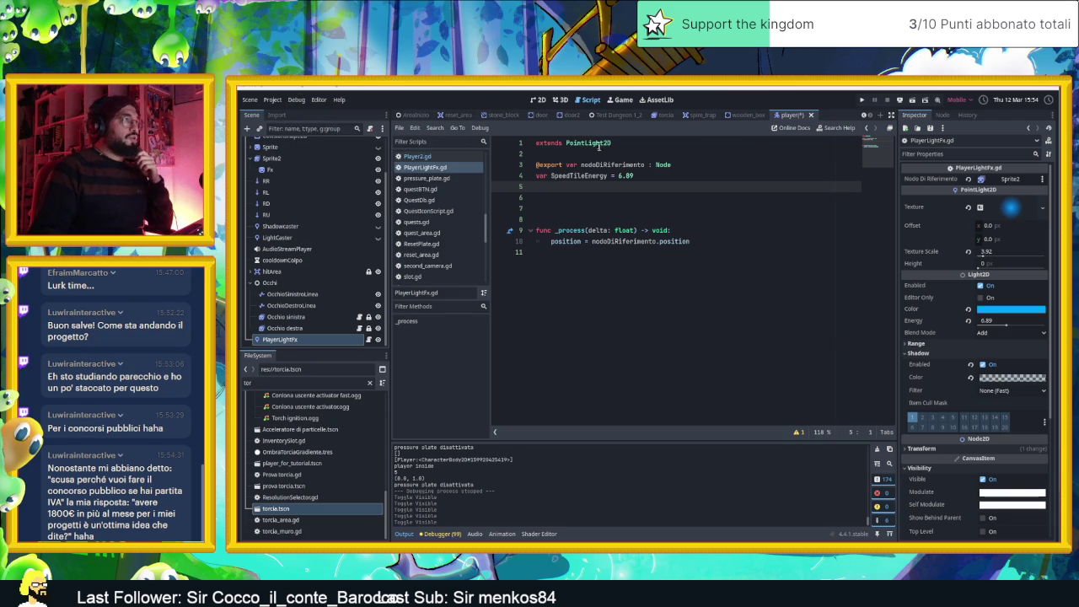
Comment out the _process function on lines 9–10, save, and return to AreaInizio in 2D
{"action": "mouse_move", "coordinate": [691, 242]}
{"action": "left_mouse_down"}
{"action": "mouse_move", "coordinate": [590, 215]}
{"action": "mouse_move", "coordinate": [438, 232]}
{"action": "left_mouse_up"}
{"action": "key", "text": "ctrl+k"}
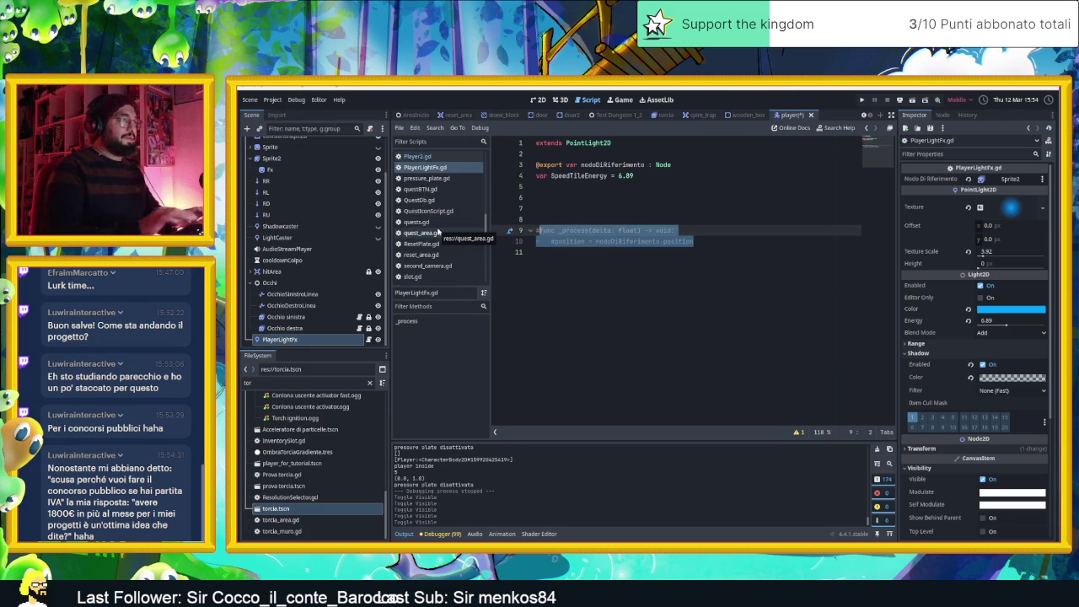
{"action": "key", "text": "ctrl+s"}
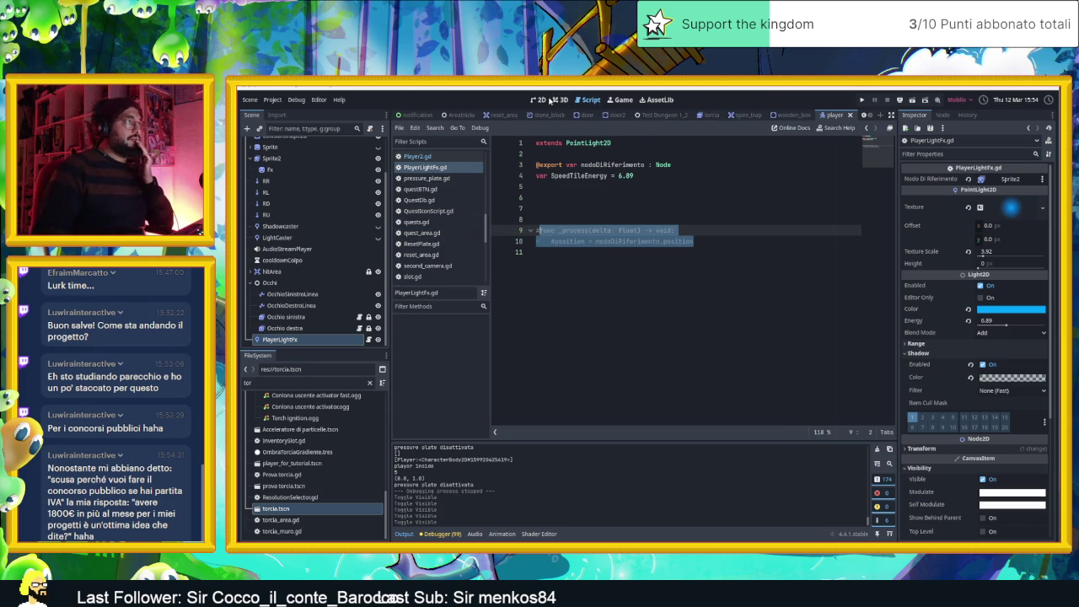
{"action": "left_click", "coordinate": [540, 99]}
{"action": "left_click", "coordinate": [460, 115]}
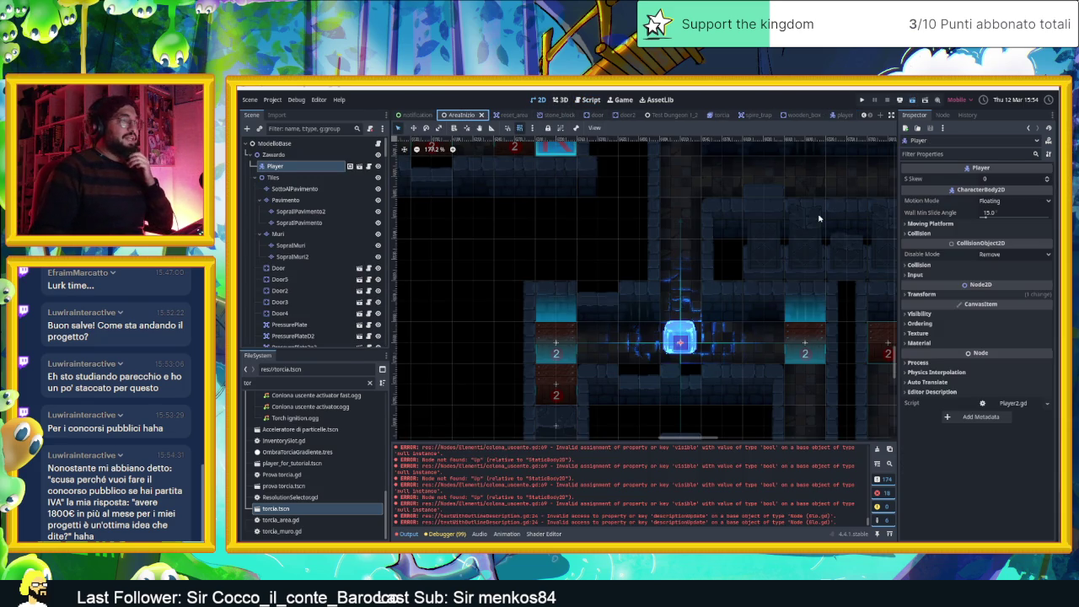
Launch the game and dash the slime between the crates and down the corridor
{"action": "key", "text": "ctrl+s"}
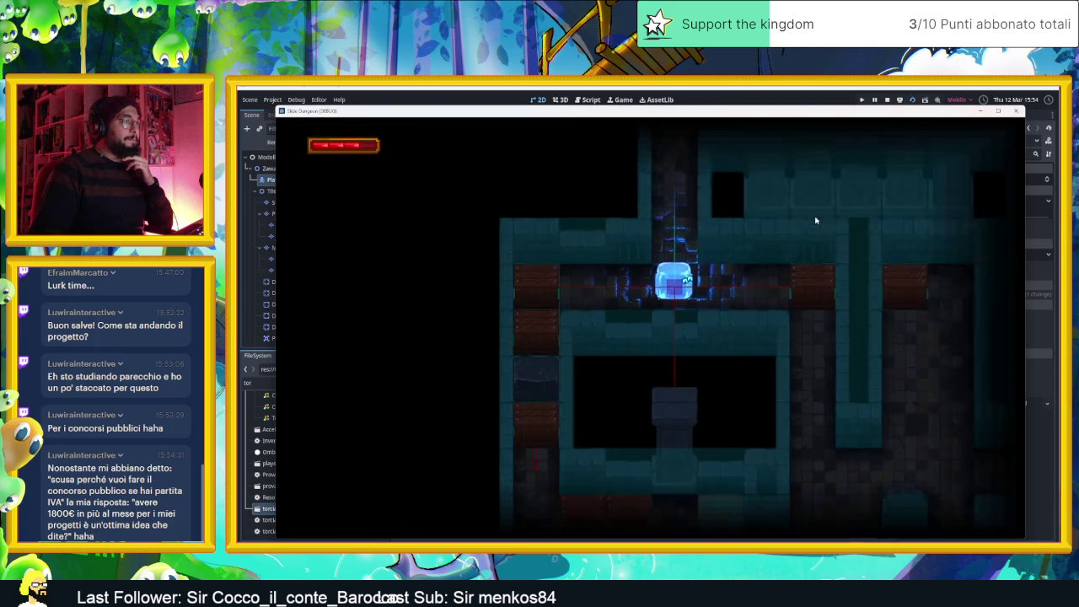
{"action": "key", "text": "Right"}
{"action": "key", "text": "Left"}
{"action": "key", "text": "Right"}
{"action": "key", "text": "Left"}
{"action": "key", "text": "Right"}
{"action": "key", "text": "Down"}
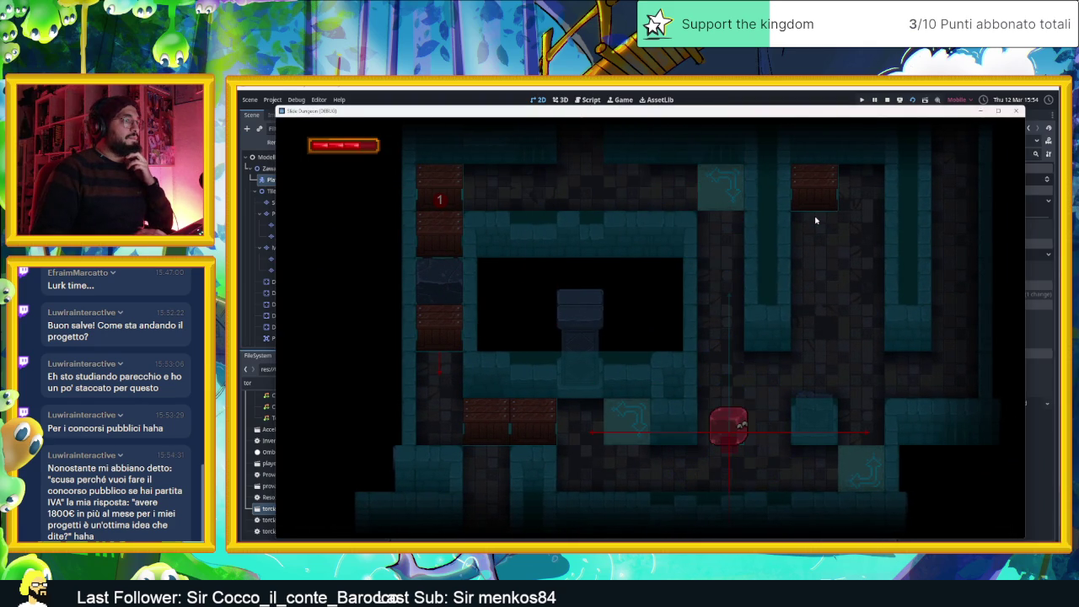
{"action": "key", "text": "Up"}
{"action": "key", "text": "Left"}
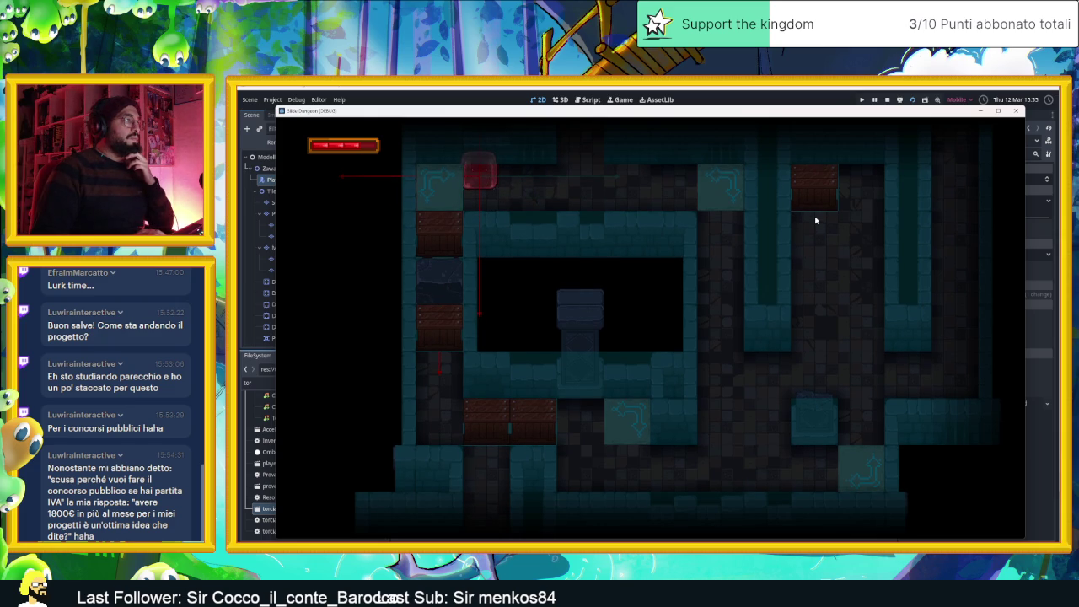
Steer the slime over the arrow pads and ice, watching its blue glow fade to red
{"action": "key", "text": "Right"}
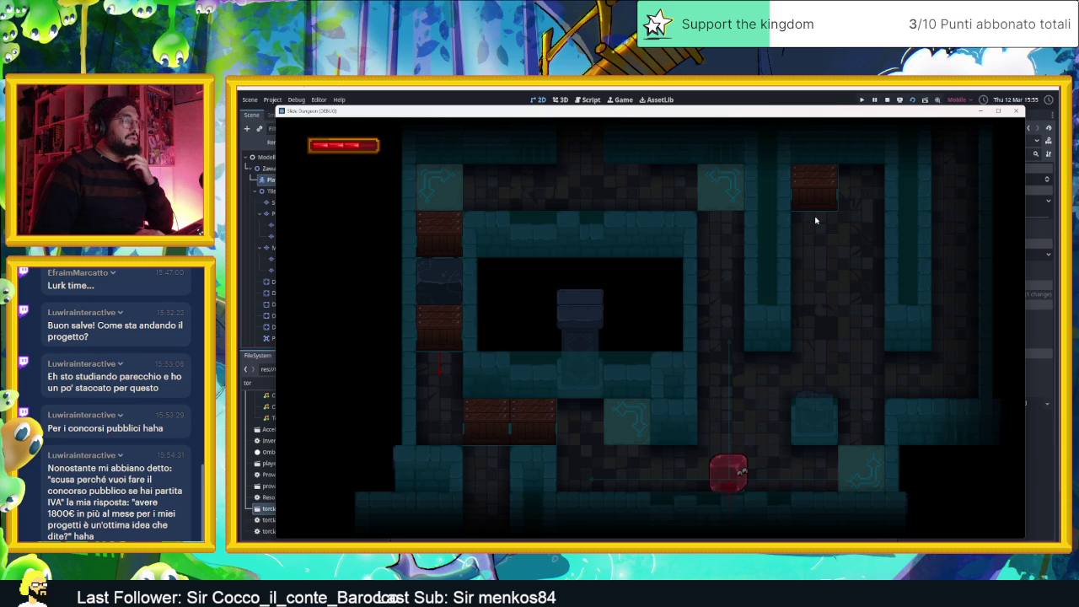
{"action": "key", "text": "Up"}
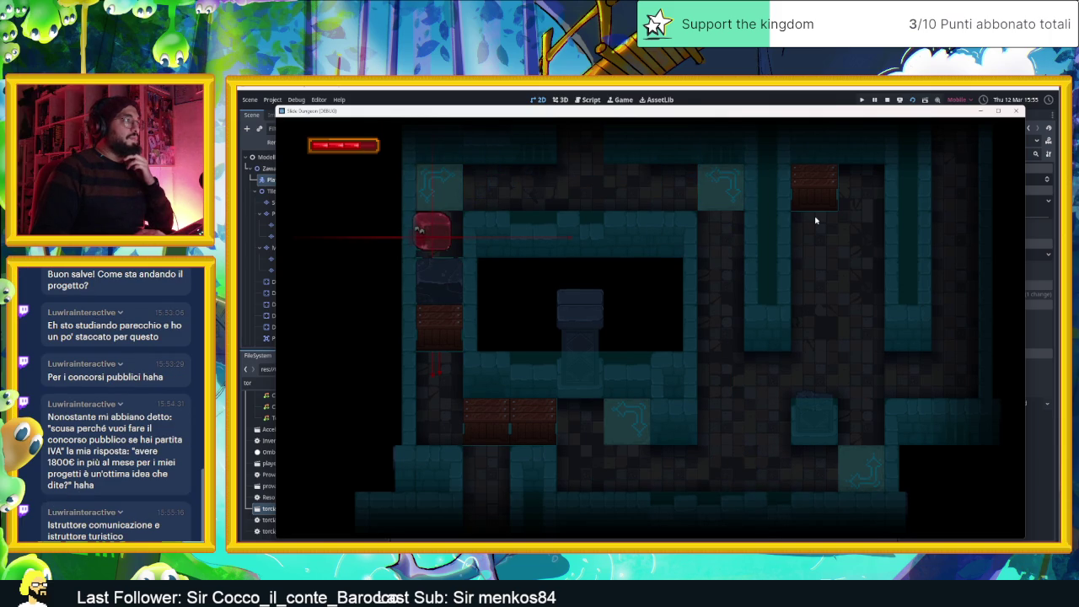
{"action": "key", "text": "Up"}
{"action": "key", "text": "Right"}
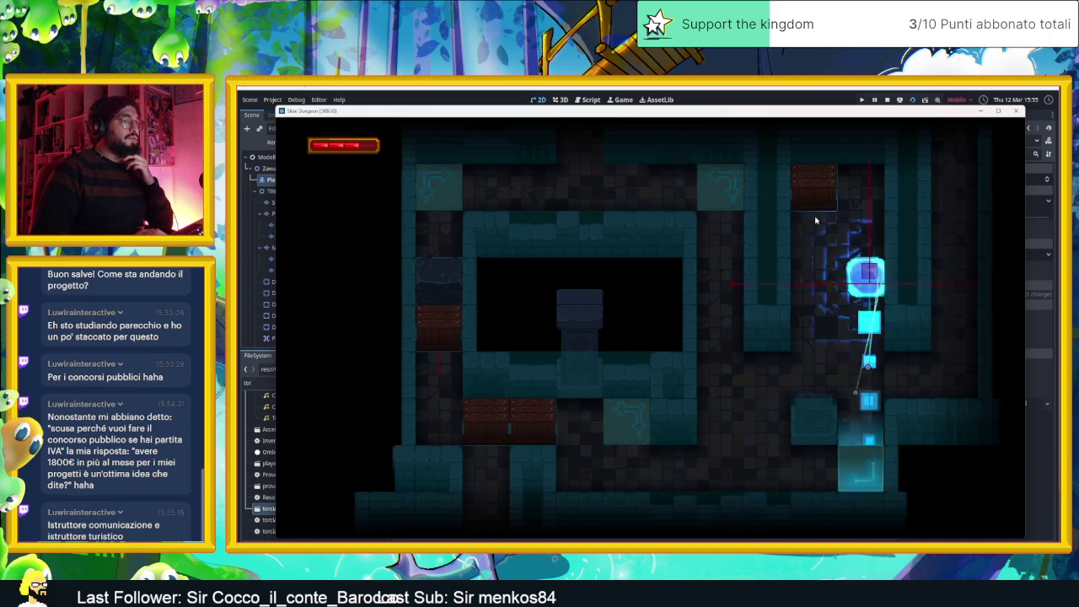
{"action": "key", "text": "Down"}
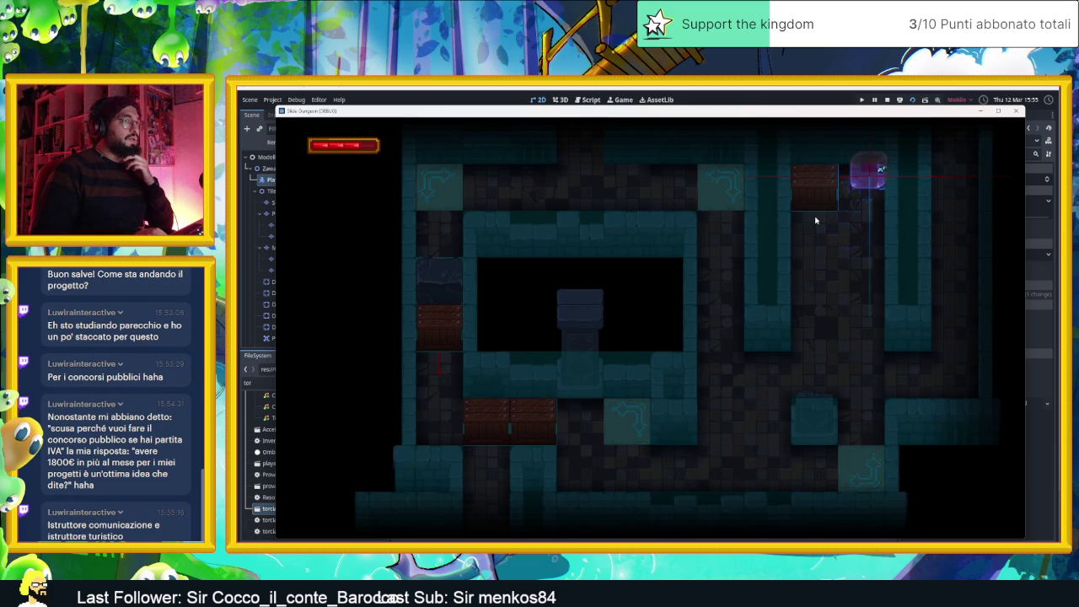
{"action": "key", "text": "Down"}
{"action": "key", "text": "Right"}
{"action": "key", "text": "Down"}
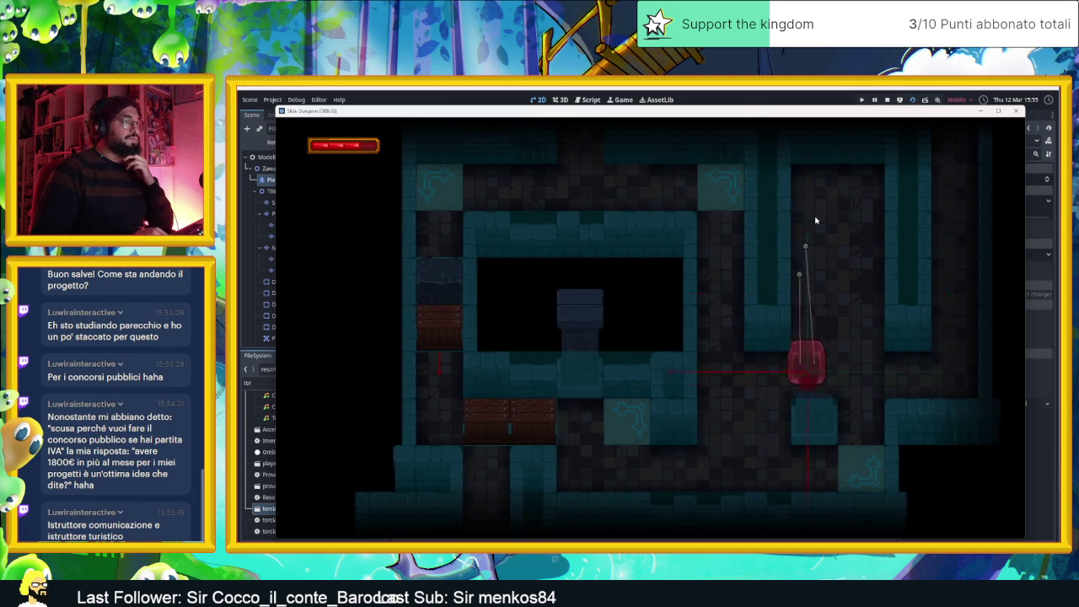
{"action": "key", "text": "Up"}
{"action": "key", "text": "Right"}
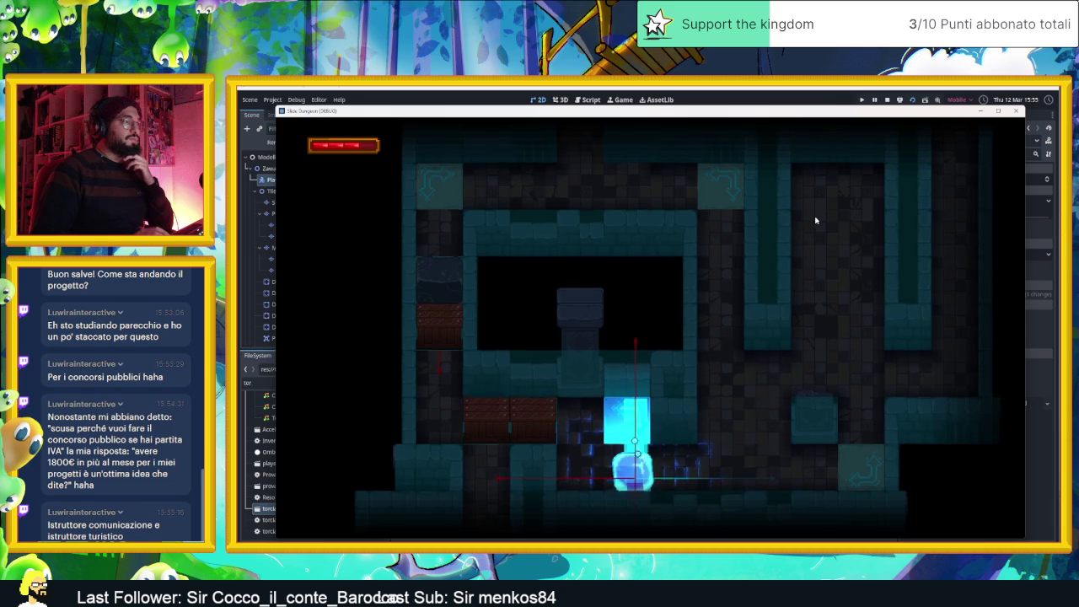
{"action": "key", "text": "Up"}
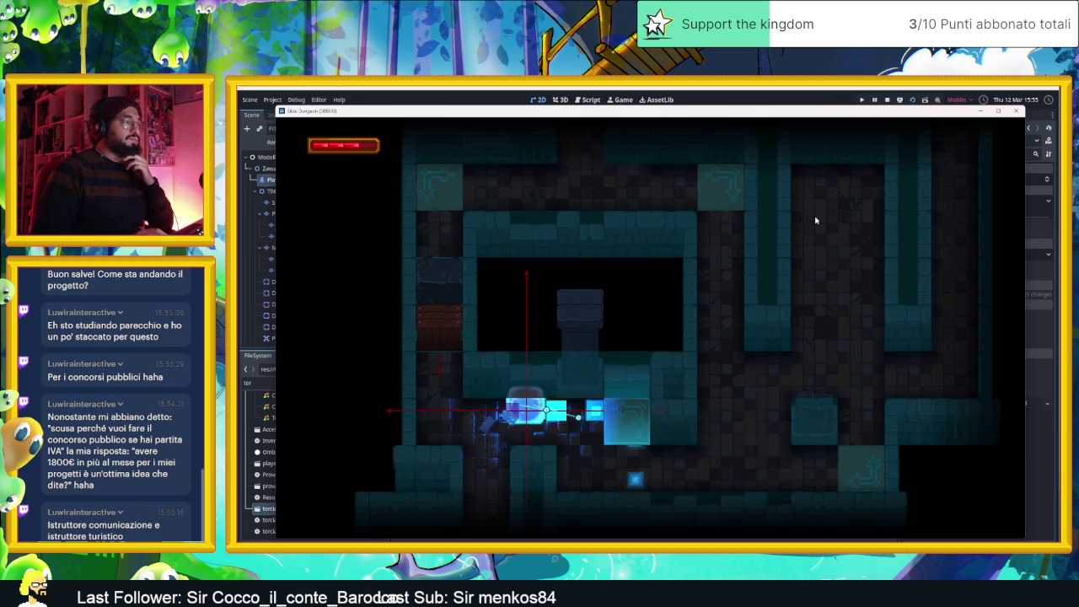
{"action": "key", "text": "Left"}
{"action": "key", "text": "Up"}
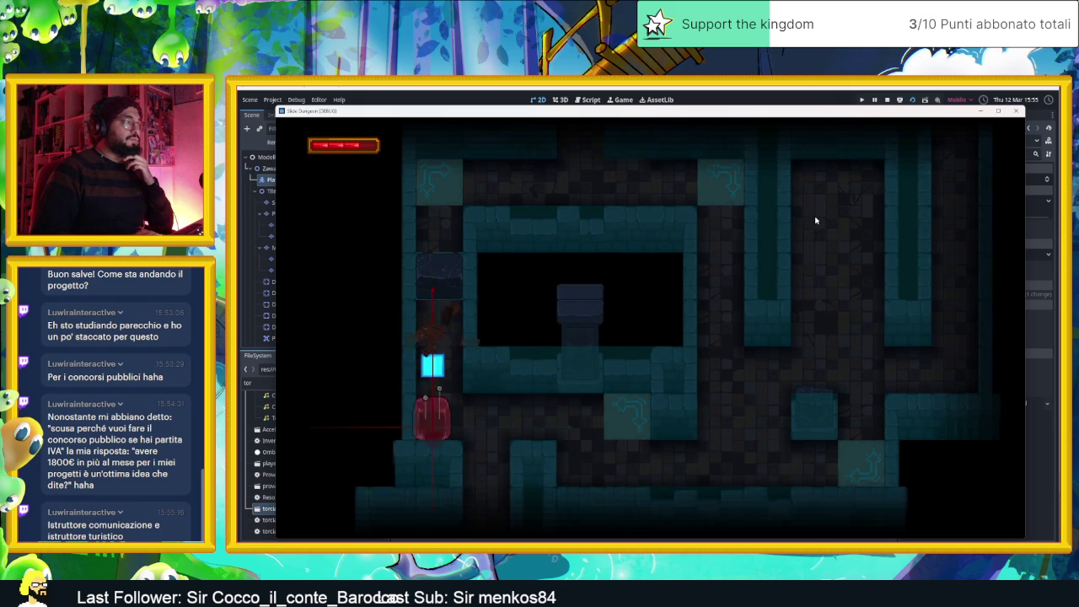
{"action": "key", "text": "Down"}
{"action": "key", "text": "Right"}
{"action": "key", "text": "Down"}
{"action": "key", "text": "Right"}
{"action": "key", "text": "Up"}
{"action": "key", "text": "Left"}
{"action": "key", "text": "Down"}
{"action": "key", "text": "Left"}
{"action": "key", "text": "Up"}
{"action": "key", "text": "Left"}
{"action": "key", "text": "Down"}
{"action": "key", "text": "Up"}
{"action": "key", "text": "Right"}
{"action": "key", "text": "Down"}
{"action": "key", "text": "Left"}
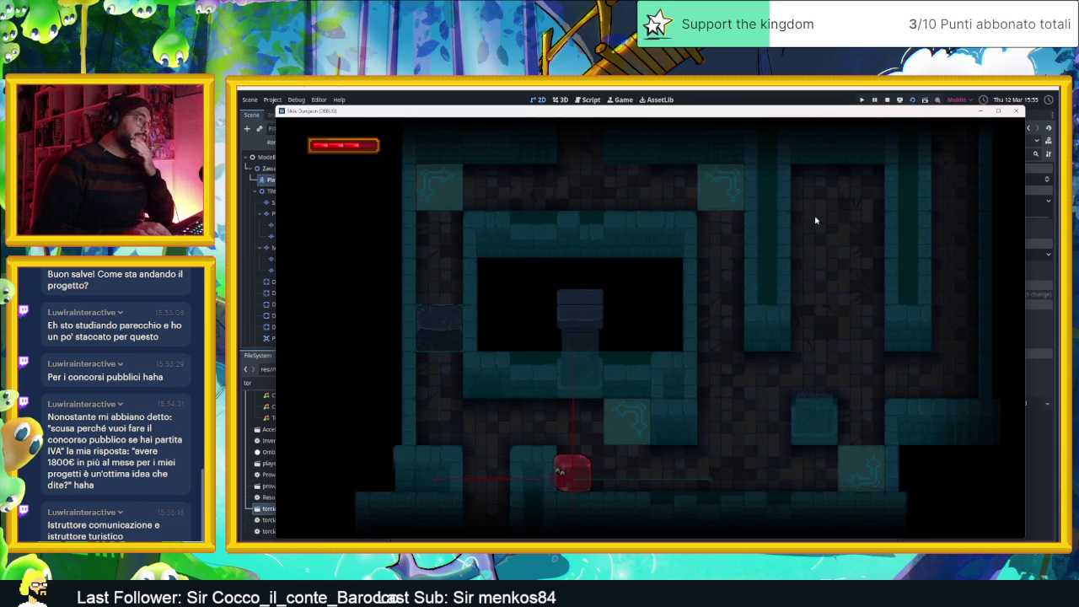
{"action": "key", "text": "Up"}
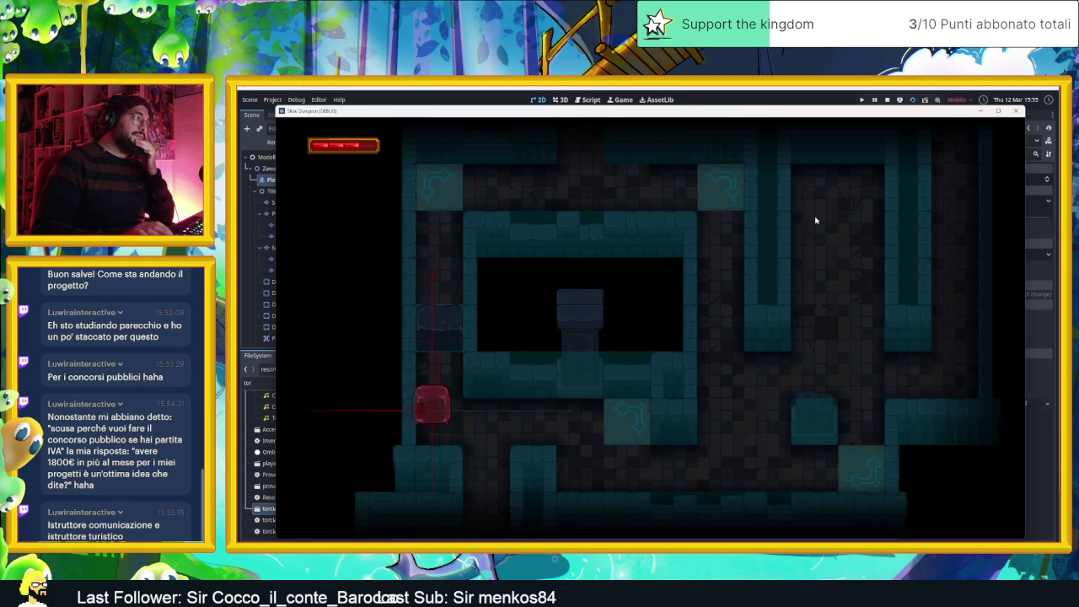
Ride the arrow tiles with the player to the top-right and circle back
{"action": "key", "text": "Up"}
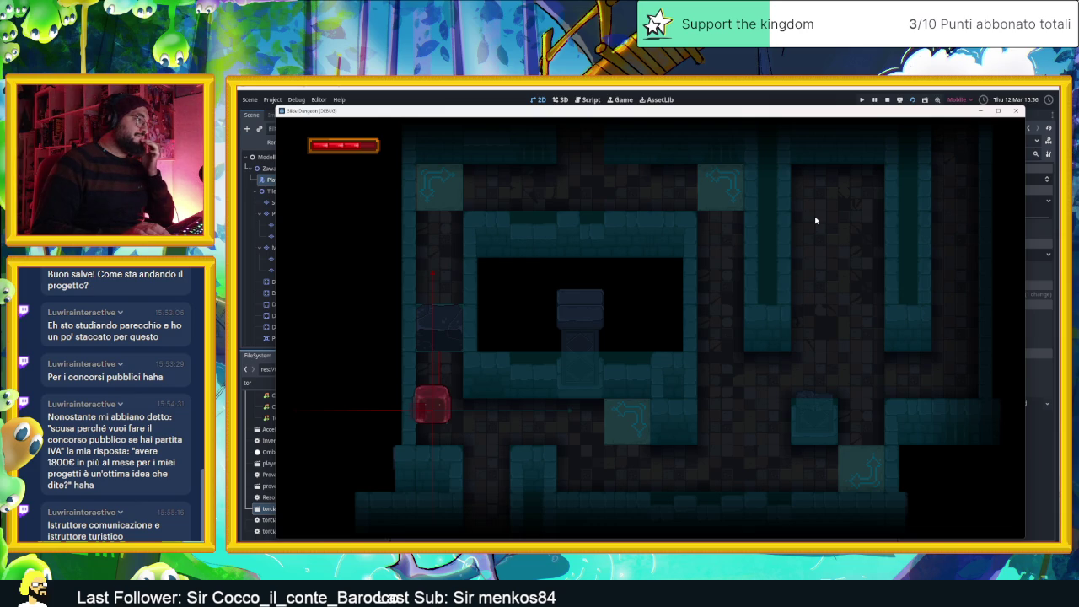
{"action": "key", "text": "Right"}
{"action": "key", "text": "Down"}
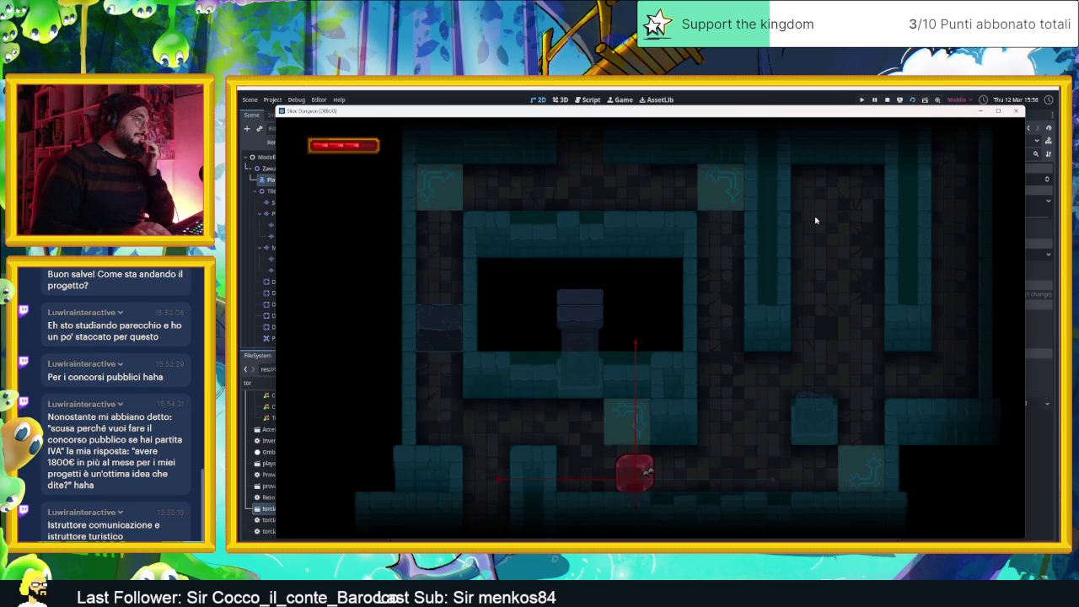
{"action": "key", "text": "Up"}
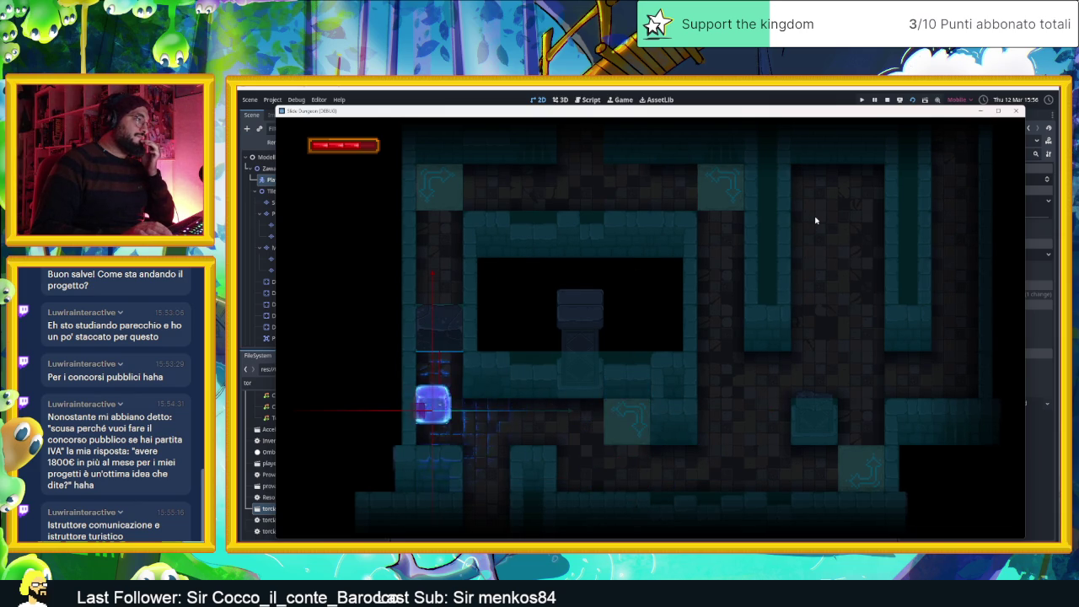
{"action": "key", "text": "Right"}
{"action": "key", "text": "Right"}
{"action": "key", "text": "Left"}
{"action": "key", "text": "Down"}
{"action": "key", "text": "Up"}
{"action": "key", "text": "Right"}
{"action": "key", "text": "Down"}
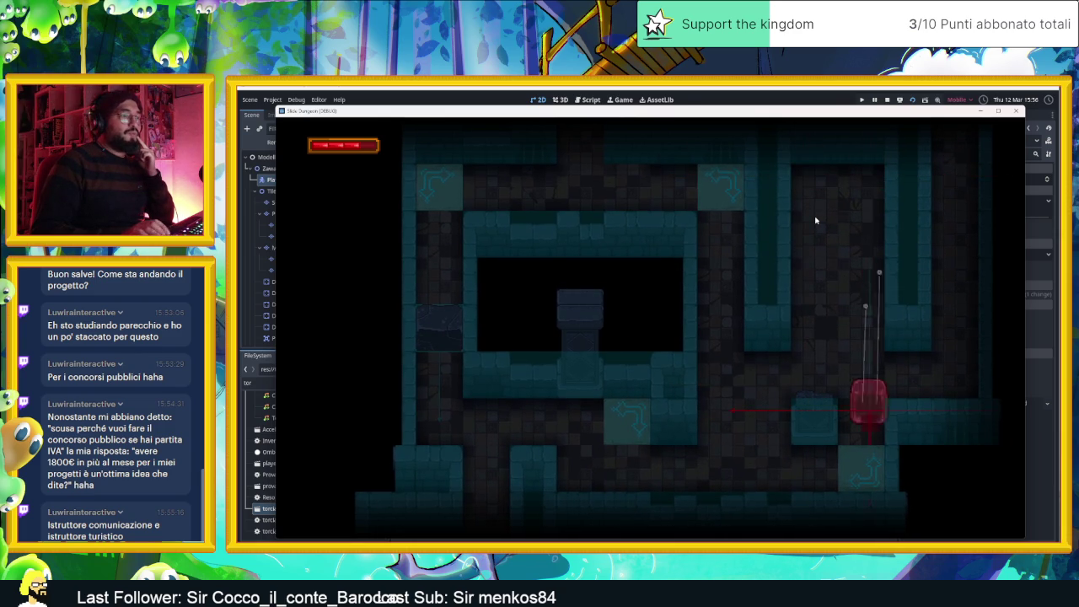
{"action": "key", "text": "Right"}
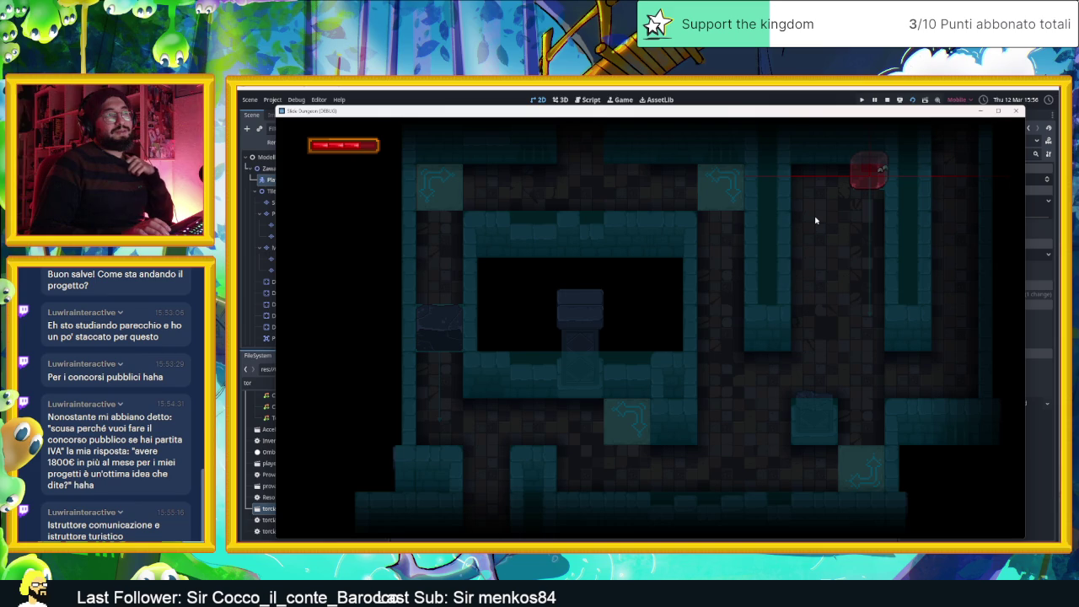
Keep sliding the slime around the room until the glow fades, then stop the game
{"action": "key", "text": "Down"}
{"action": "key", "text": "Left"}
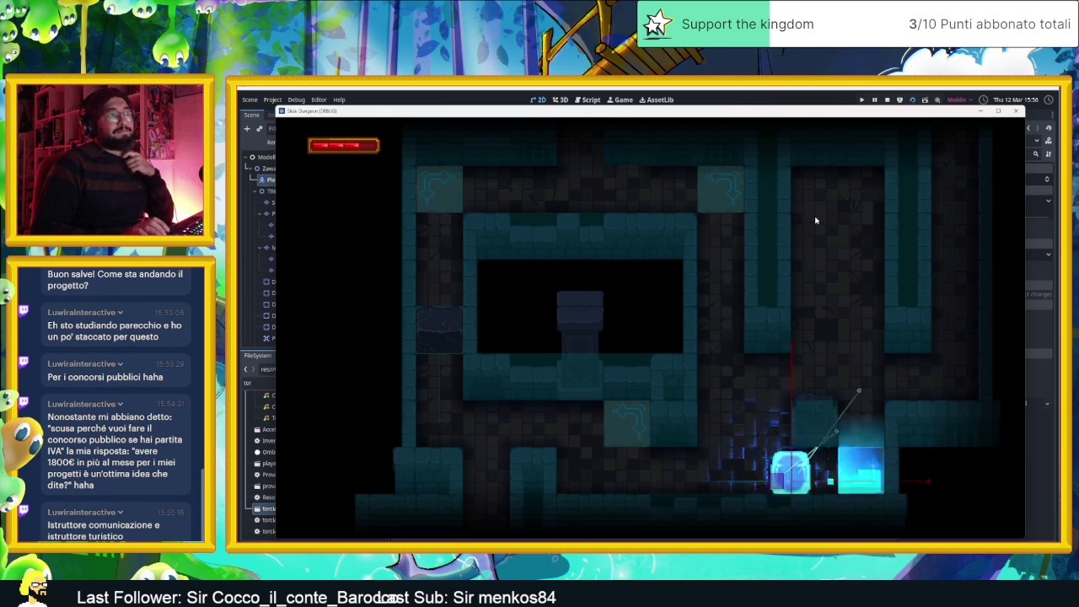
{"action": "key", "text": "Right"}
{"action": "key", "text": "Up"}
{"action": "key", "text": "Left"}
{"action": "key", "text": "Down"}
{"action": "key", "text": "Left"}
{"action": "key", "text": "Down"}
{"action": "key", "text": "Right"}
{"action": "key", "text": "Up"}
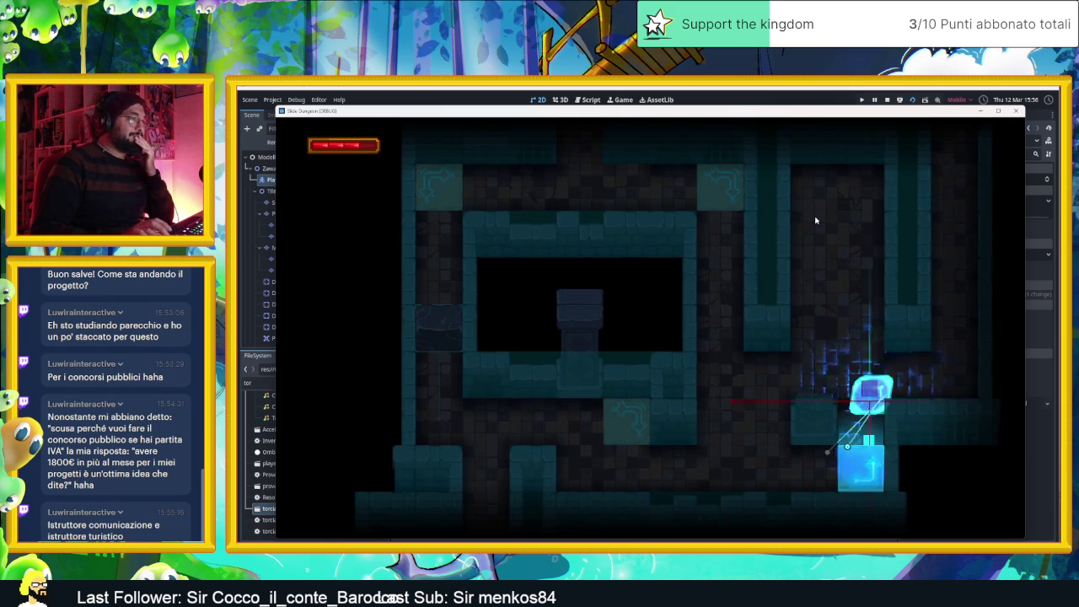
{"action": "key", "text": "Down"}
{"action": "key", "text": "Left"}
{"action": "key", "text": "Right"}
{"action": "key", "text": "Up"}
{"action": "key", "text": "Down"}
{"action": "key", "text": "Left"}
{"action": "key", "text": "Up"}
{"action": "key", "text": "Down"}
{"action": "key", "text": "Right"}
{"action": "key", "text": "Up"}
{"action": "key", "text": "Left"}
{"action": "key", "text": "Right"}
{"action": "key", "text": "Down"}
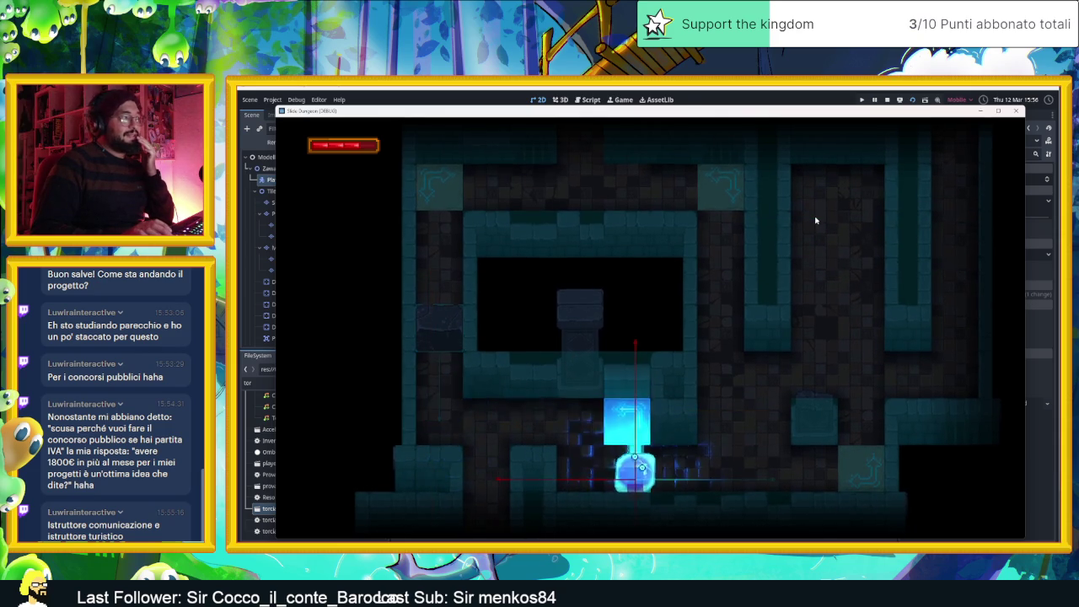
{"action": "key", "text": "Up"}
{"action": "key", "text": "Left"}
{"action": "key", "text": "Right"}
{"action": "key", "text": "Down"}
{"action": "key", "text": "Up"}
{"action": "key", "text": "Left"}
{"action": "key", "text": "Right"}
{"action": "key", "text": "Down"}
{"action": "key", "text": "Up"}
{"action": "key", "text": "Left"}
{"action": "key", "text": "Right"}
{"action": "key", "text": "Down"}
{"action": "key", "text": "Up"}
{"action": "key", "text": "Left"}
{"action": "key", "text": "Right"}
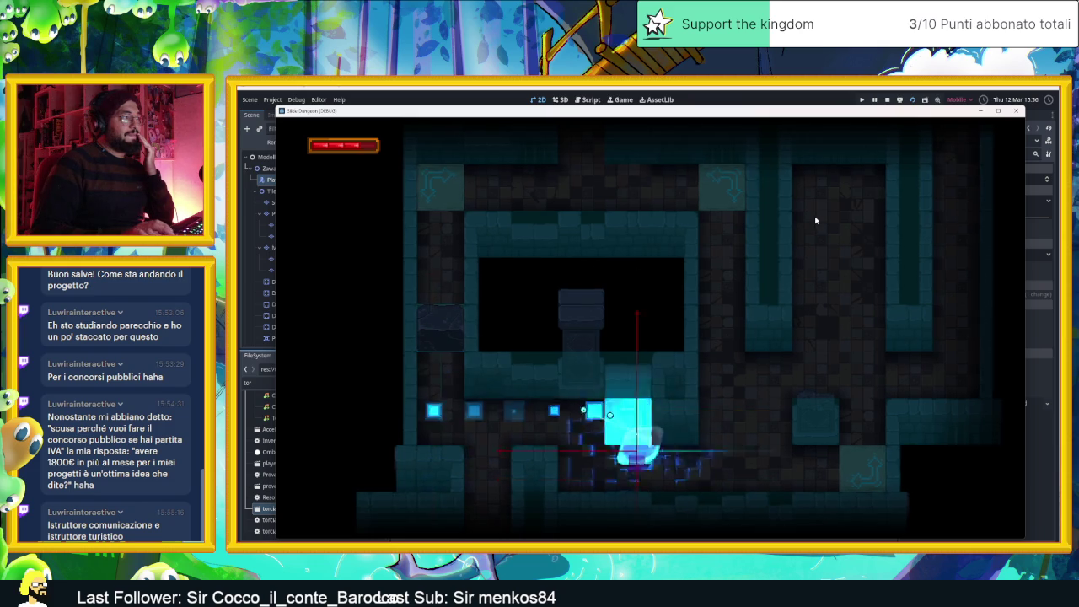
{"action": "key", "text": "Down"}
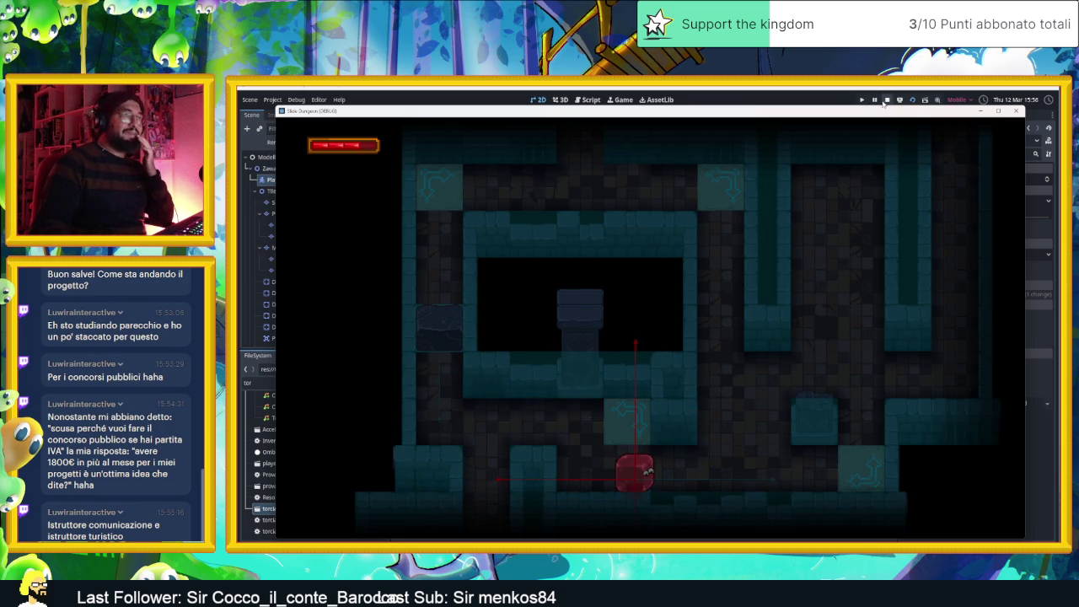
{"action": "left_click", "coordinate": [886, 101]}
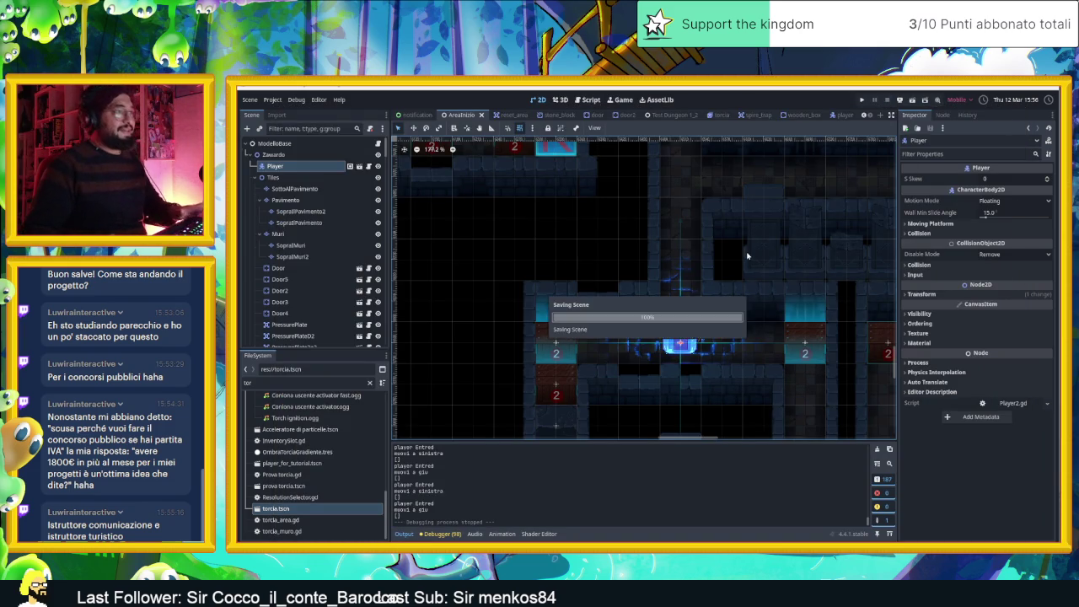
Disable shadows on the PlayerLightFx light and save the player scene
{"action": "scroll", "coordinate": [706, 338], "scroll_direction": "up", "scroll_amount": 3}
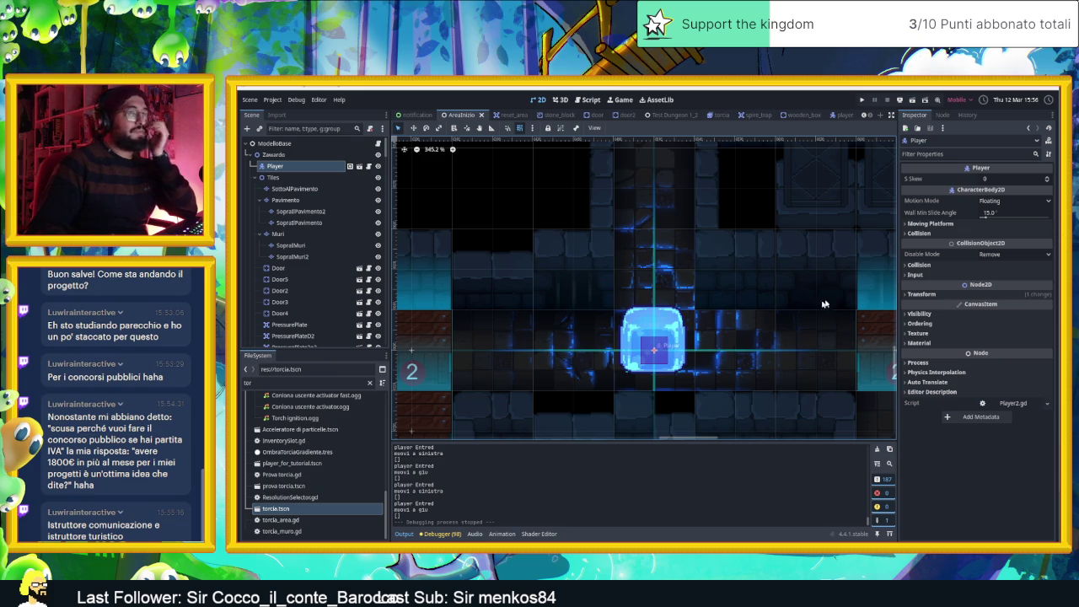
{"action": "left_click", "coordinate": [842, 115]}
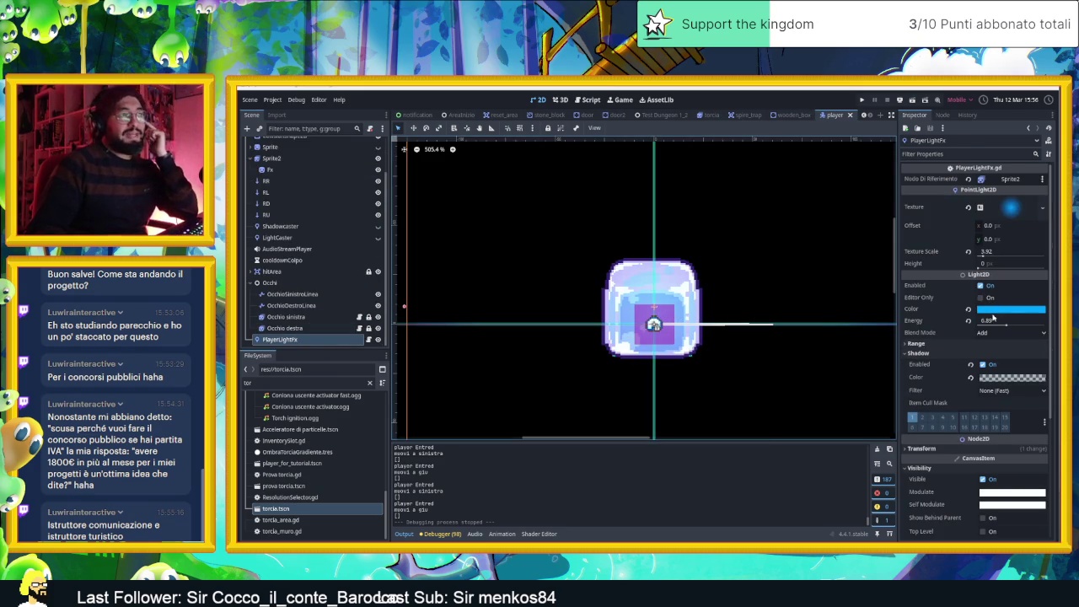
{"action": "left_click", "coordinate": [983, 364]}
{"action": "key", "text": "ctrl+s"}
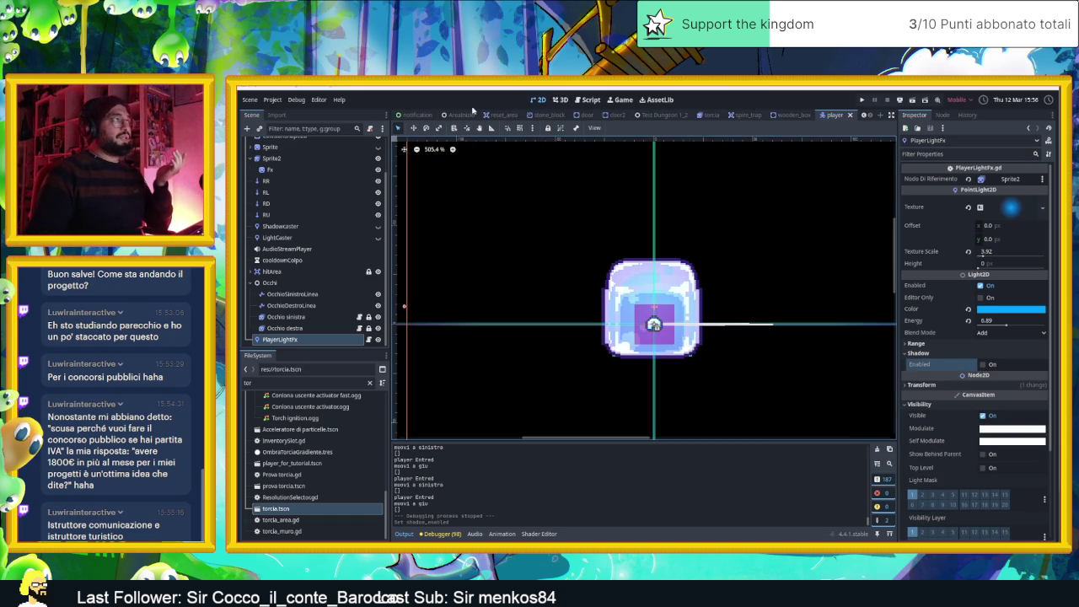
Switch back to the AreaInizio level, save it and relaunch the game
{"action": "left_click", "coordinate": [460, 114]}
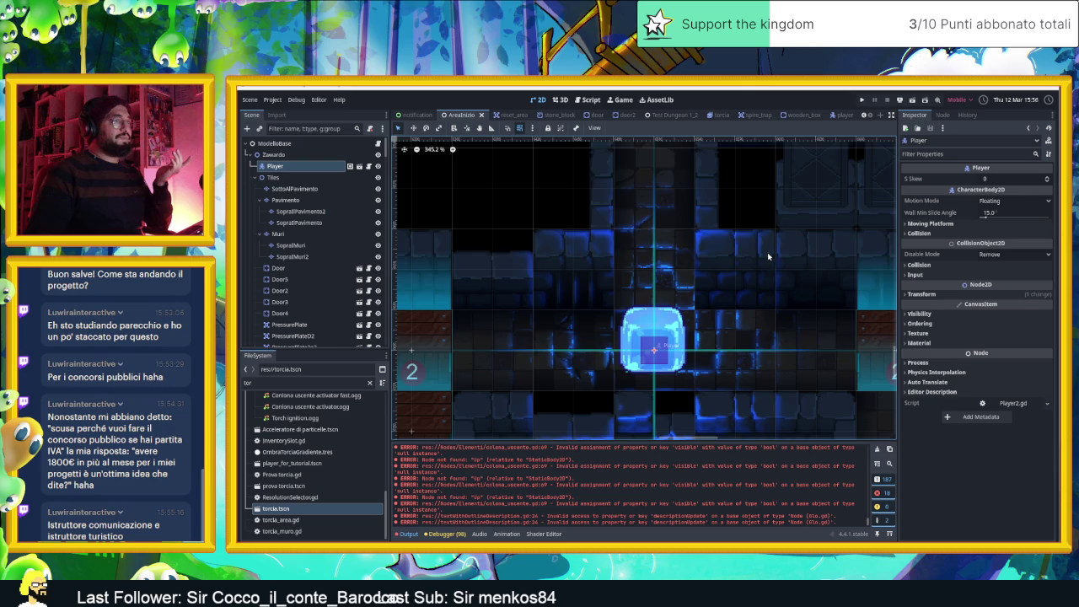
{"action": "scroll", "coordinate": [768, 257], "scroll_direction": "down", "scroll_amount": 5}
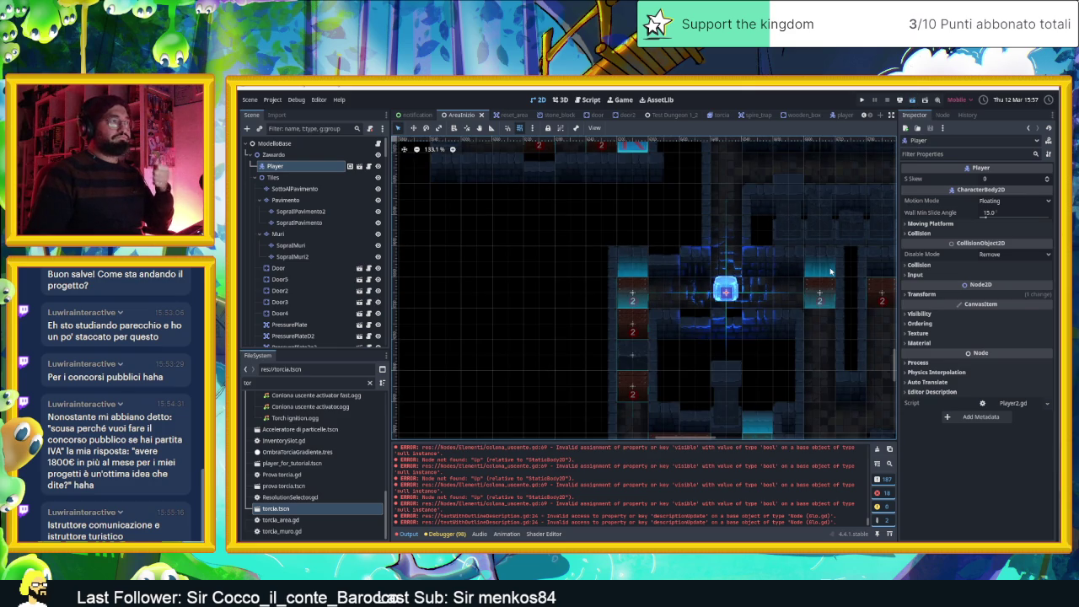
{"action": "key", "text": "ctrl+s"}
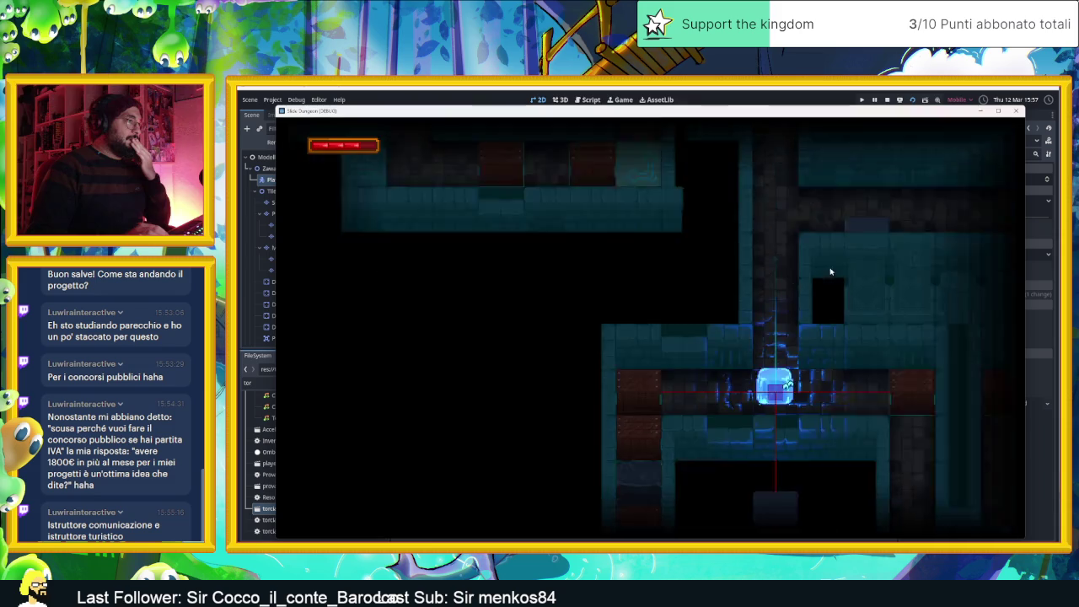
Slide the shadowless slime along the top corridor and right column, bouncing off the arrow tiles
{"action": "key", "text": "Right"}
{"action": "key", "text": "Left"}
{"action": "key", "text": "Right"}
{"action": "key", "text": "Left"}
{"action": "key", "text": "Down"}
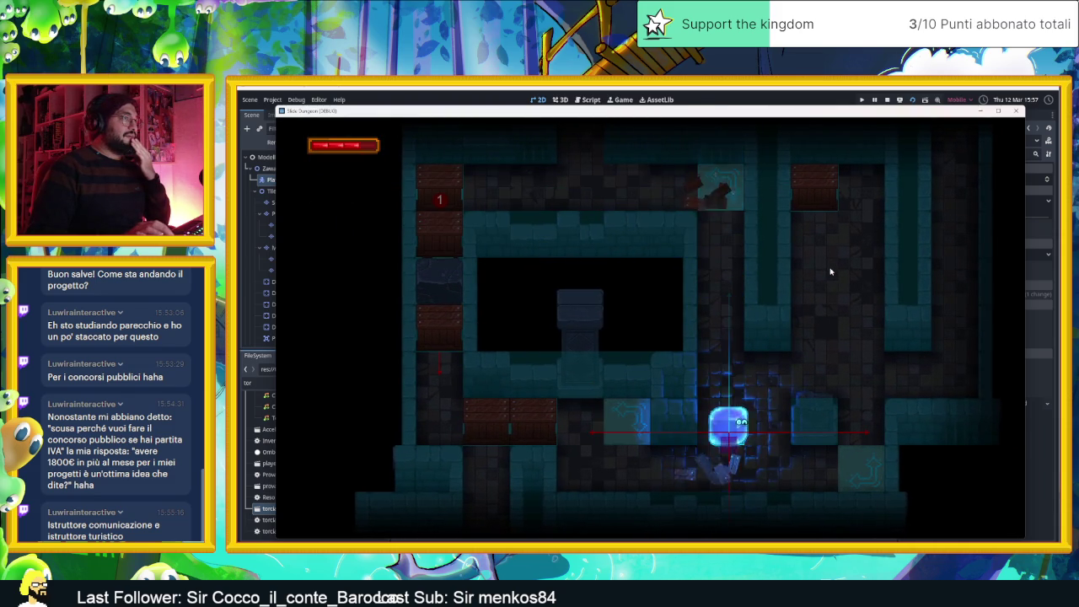
{"action": "key", "text": "Up"}
{"action": "key", "text": "Left"}
{"action": "key", "text": "Right"}
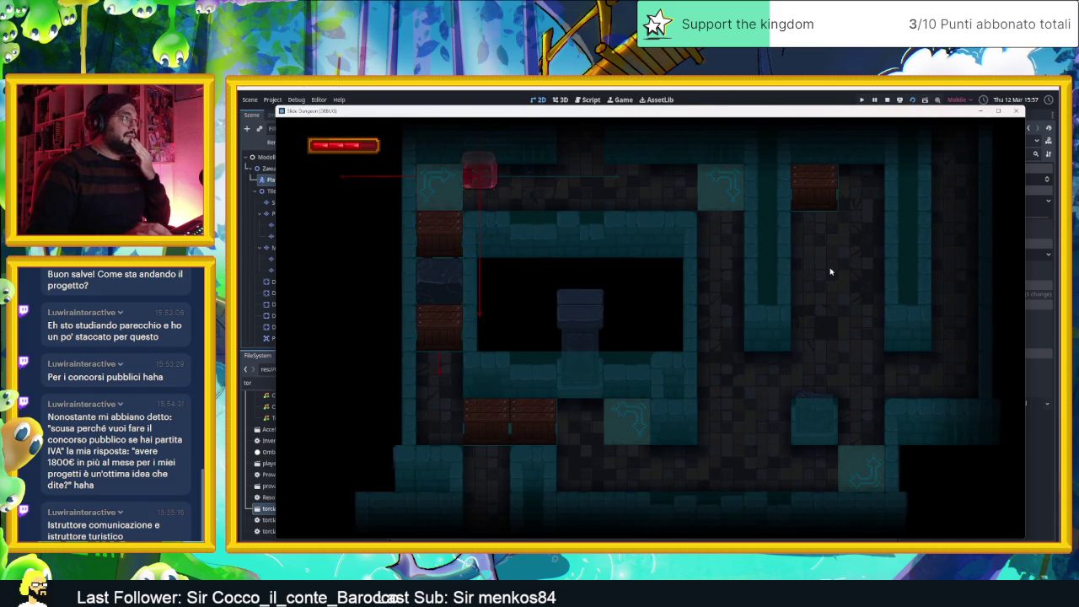
{"action": "key", "text": "Down"}
{"action": "key", "text": "Up"}
{"action": "key", "text": "Right"}
{"action": "key", "text": "Up"}
{"action": "key", "text": "Left"}
Dash the slime around the bottom row and up to the top-left arrow tile
{"action": "key", "text": "Up"}
{"action": "key", "text": "Down"}
{"action": "key", "text": "Right"}
{"action": "key", "text": "Up"}
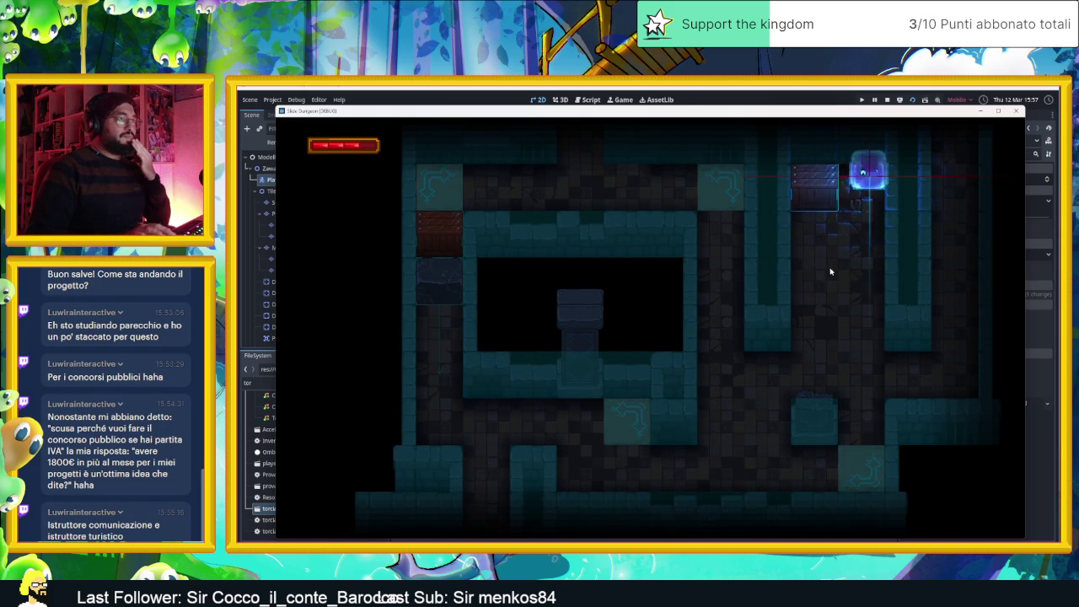
{"action": "key", "text": "Down"}
{"action": "key", "text": "Left"}
{"action": "key", "text": "Right"}
{"action": "key", "text": "Down"}
{"action": "key", "text": "Left"}
{"action": "key", "text": "Up"}
{"action": "key", "text": "Up"}
{"action": "key", "text": "Up"}
{"action": "key", "text": "Up"}
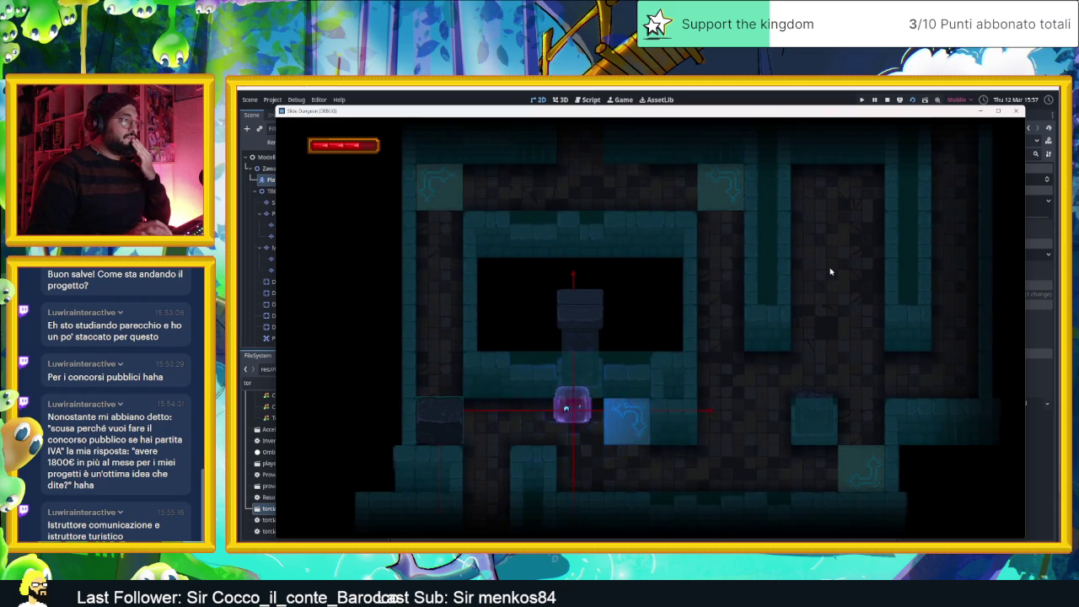
Move the slime through the spike room past the lowered spikes, then stop the game
{"action": "key", "text": "Down"}
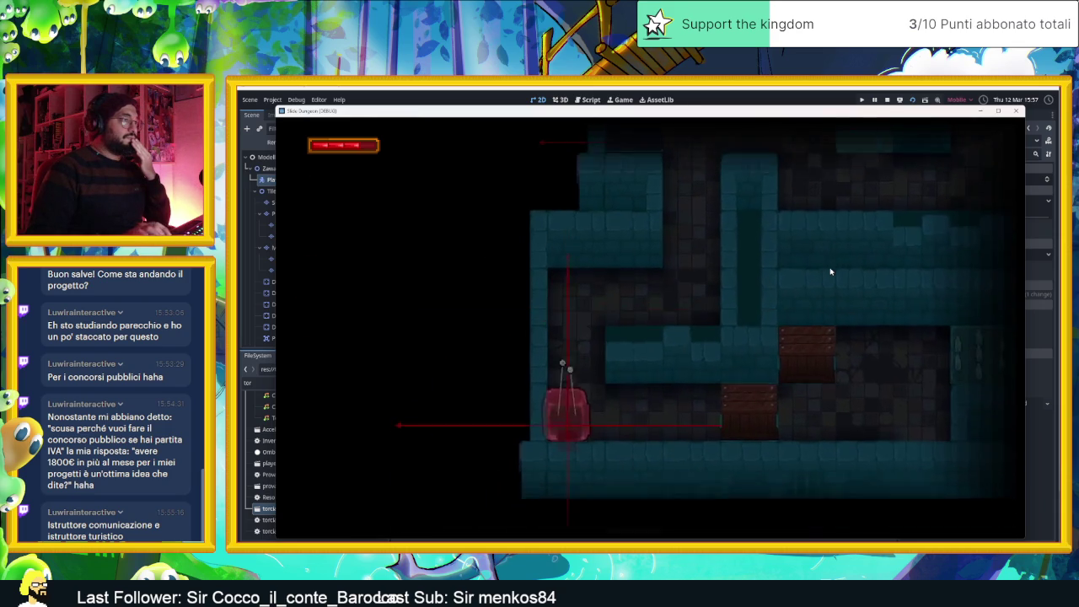
{"action": "key", "text": "Right"}
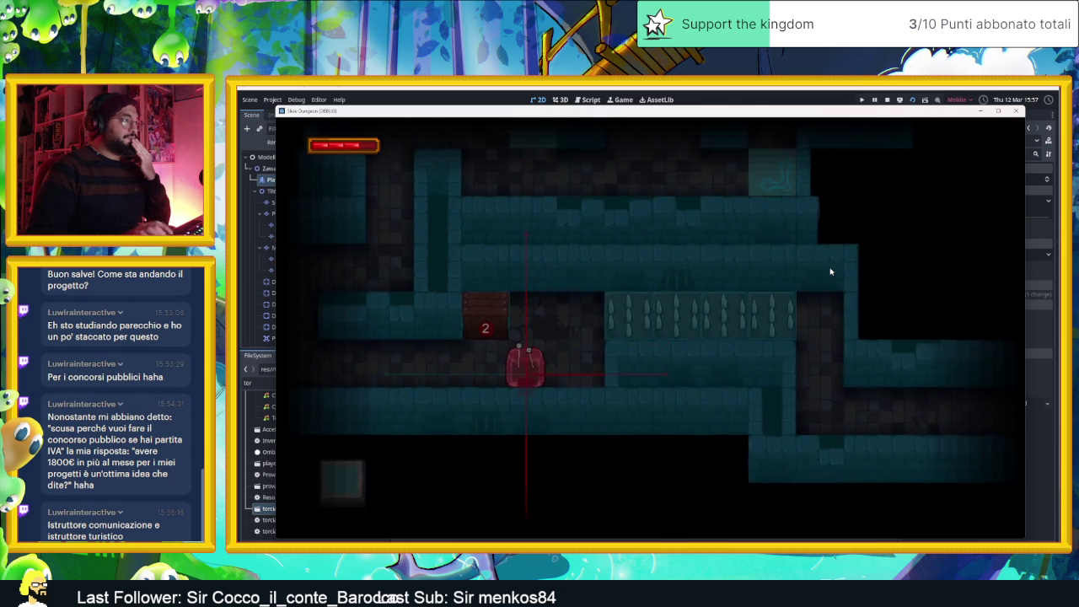
{"action": "key", "text": "Right"}
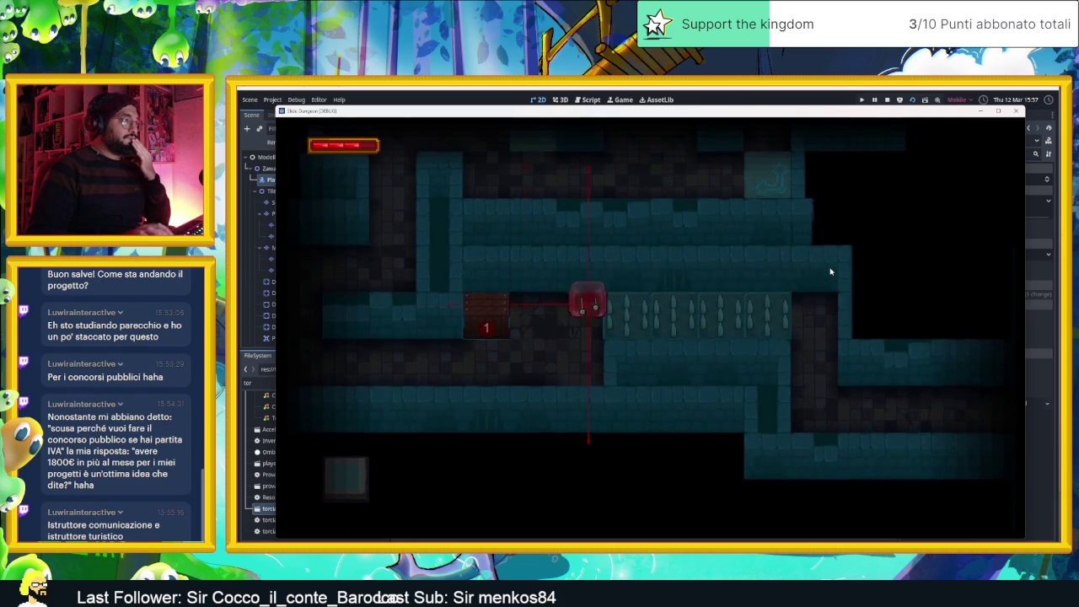
{"action": "key", "text": "Down"}
{"action": "key", "text": "Left"}
{"action": "key", "text": "Right"}
{"action": "key", "text": "Up"}
{"action": "key", "text": "Right"}
{"action": "key", "text": "Down"}
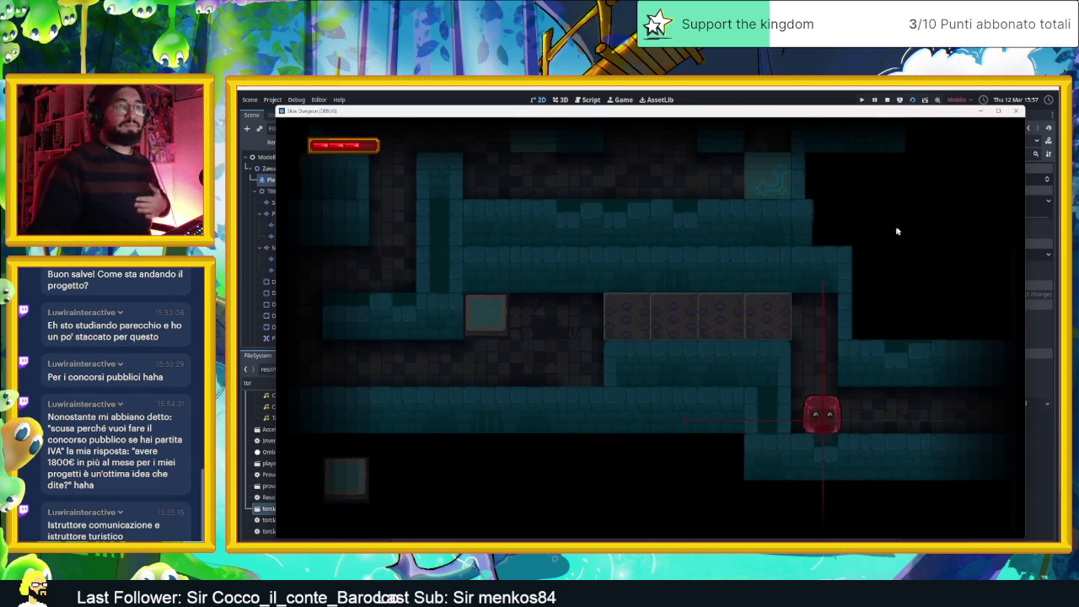
{"action": "left_click", "coordinate": [1016, 110]}
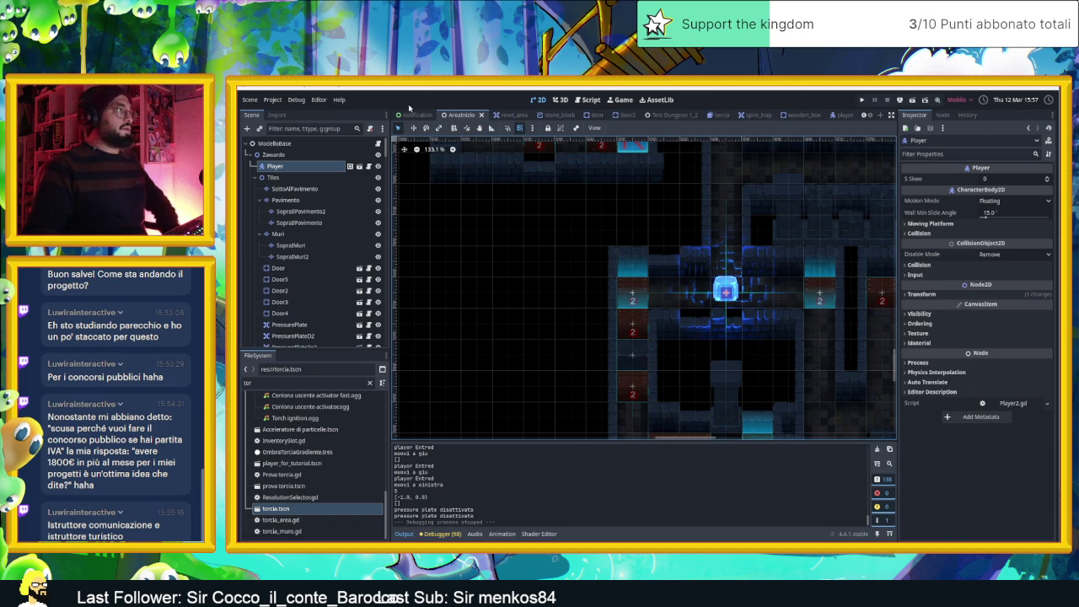
Look over the Debug menu options and close it without changes
{"action": "left_click", "coordinate": [322, 100]}
{"action": "mouse_move", "coordinate": [296, 99]}
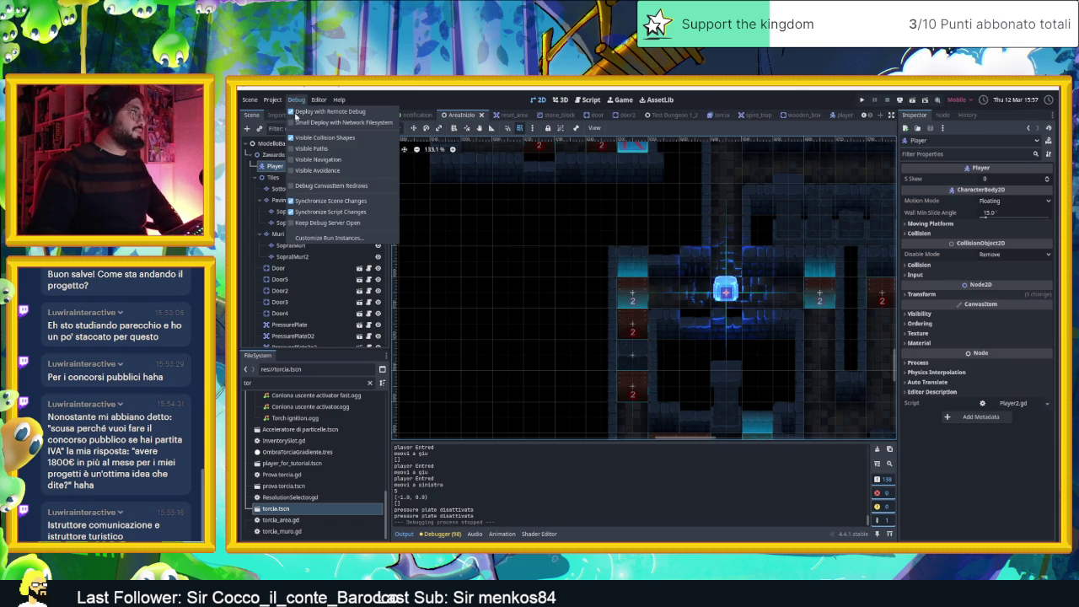
{"action": "left_click", "coordinate": [481, 203]}
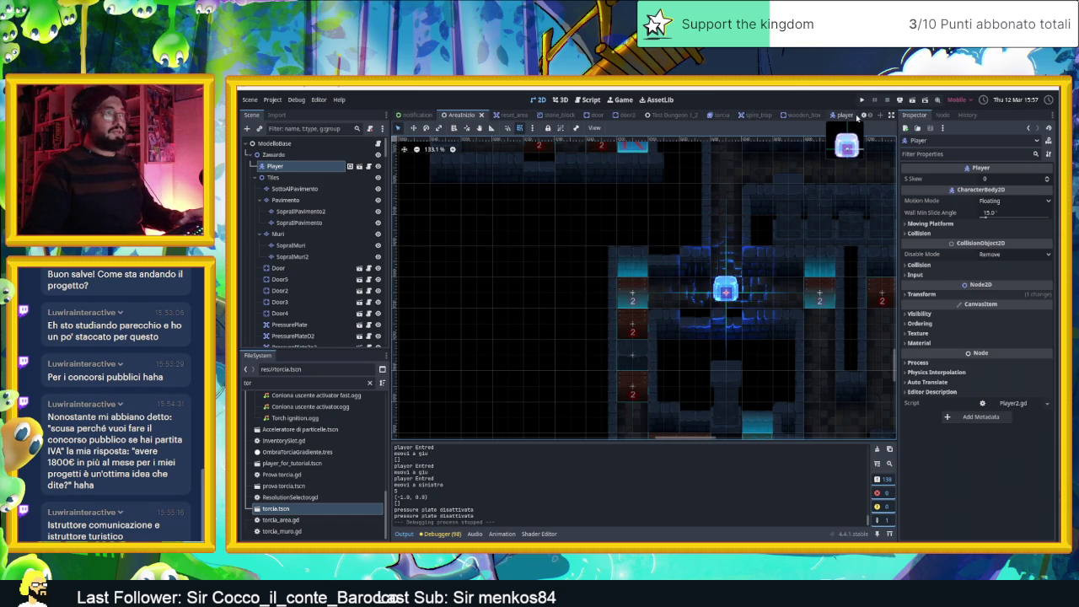
Hide the PlayerLightFx light in the player scene and save the scene
{"action": "left_click", "coordinate": [843, 114]}
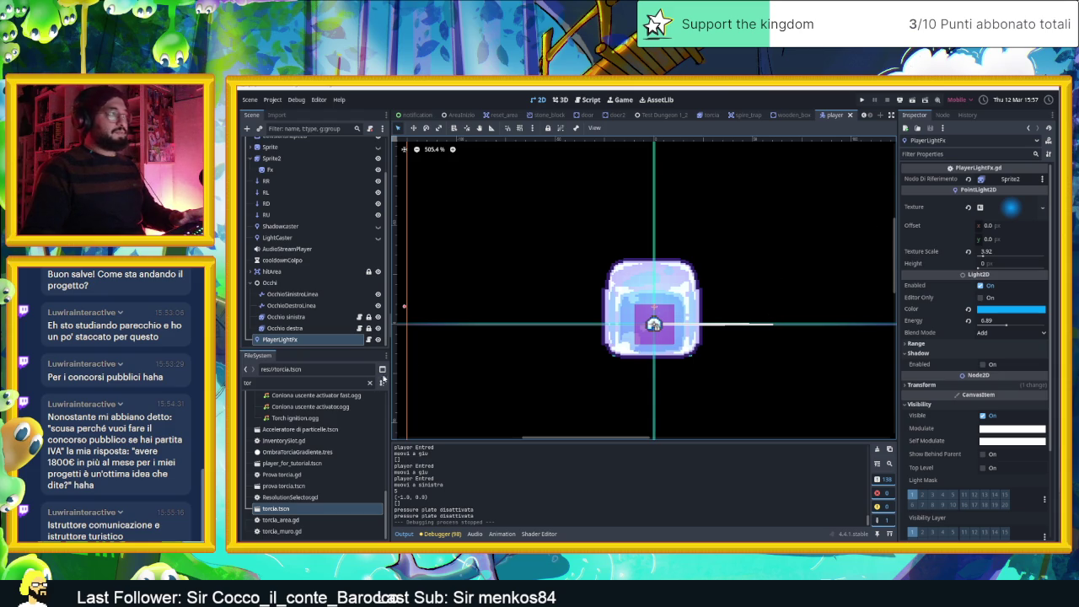
{"action": "left_click", "coordinate": [378, 339]}
{"action": "key", "text": "ctrl+s"}
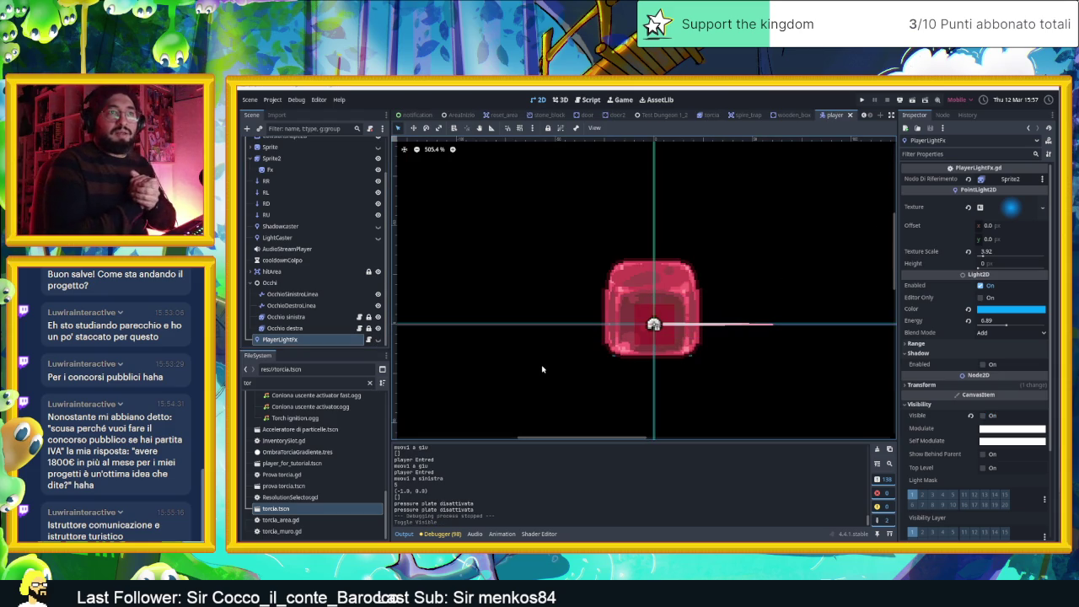
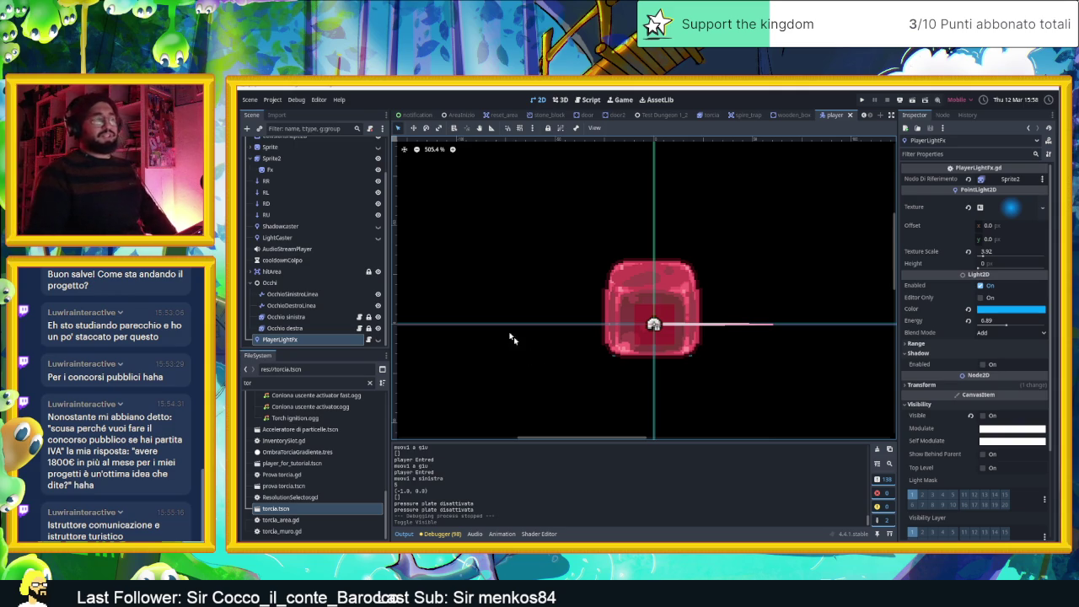
Switch to the AreaInizio level scene and save it
{"action": "left_click", "coordinate": [458, 114]}
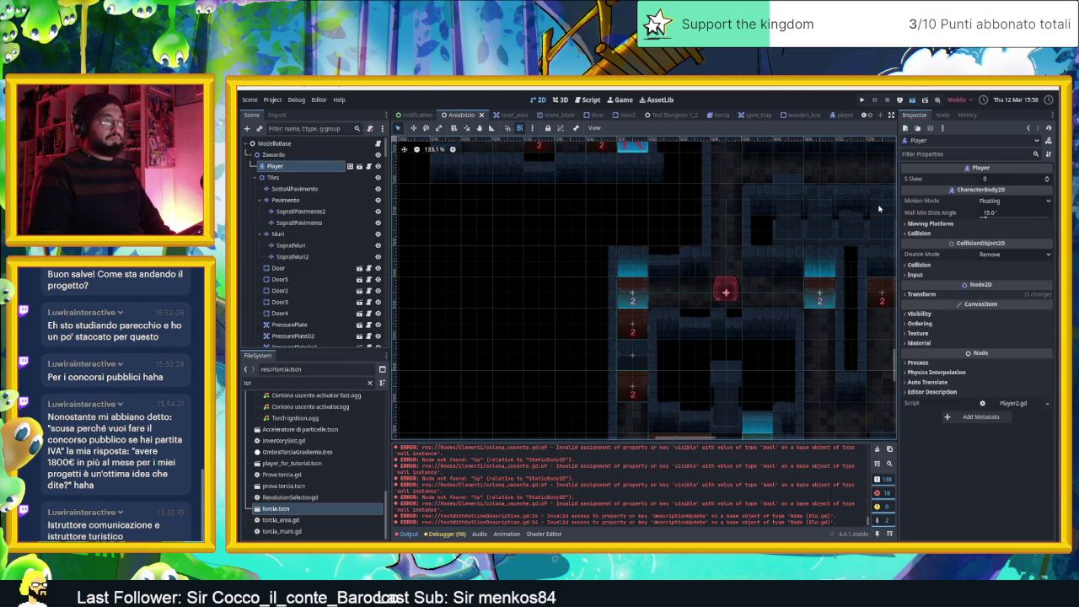
{"action": "key", "text": "ctrl+s"}
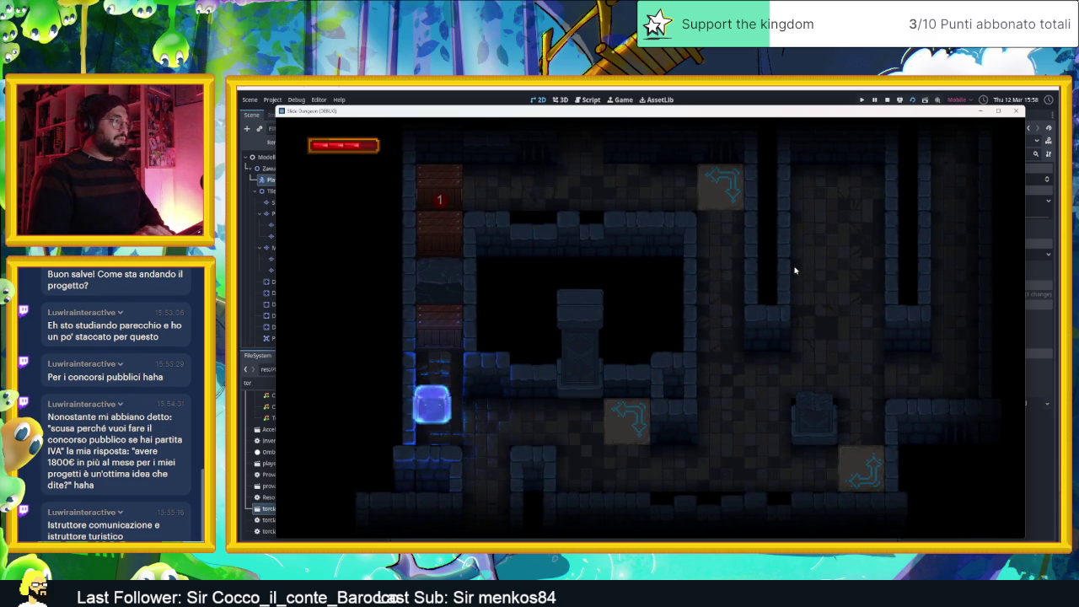
Slide the slime through the arrow blocks down to the dungeon's bottom row and across
{"action": "key", "text": "Down"}
{"action": "key", "text": "Right"}
{"action": "key", "text": "Up"}
{"action": "key", "text": "Down"}
Steer the slime past the spikes into a new room, then stop the game
{"action": "key", "text": "Down"}
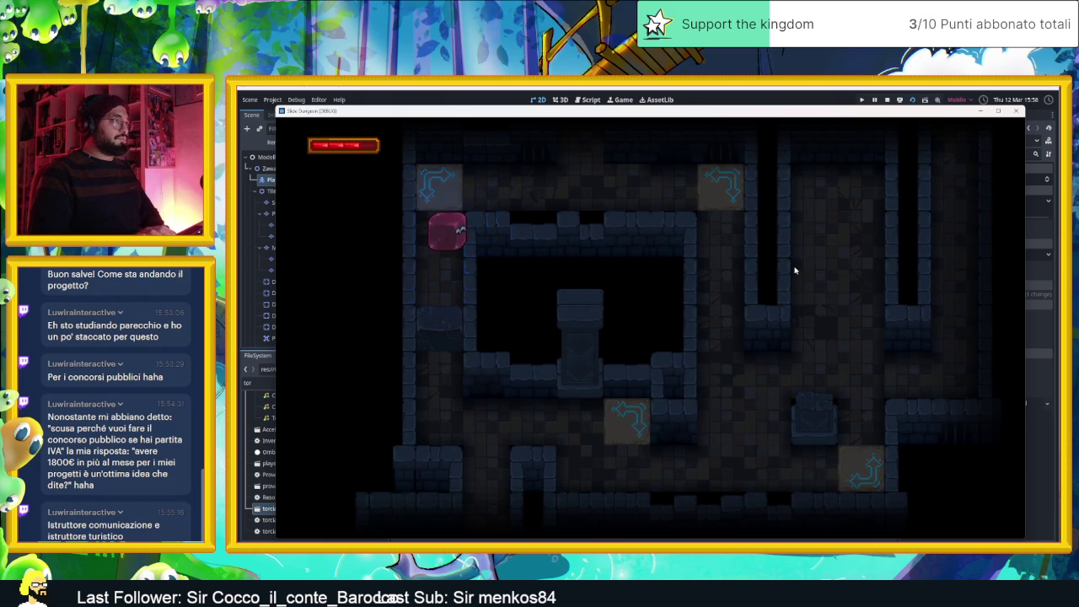
{"action": "key", "text": "Left"}
{"action": "key", "text": "Right"}
{"action": "key", "text": "Left"}
{"action": "key", "text": "Down"}
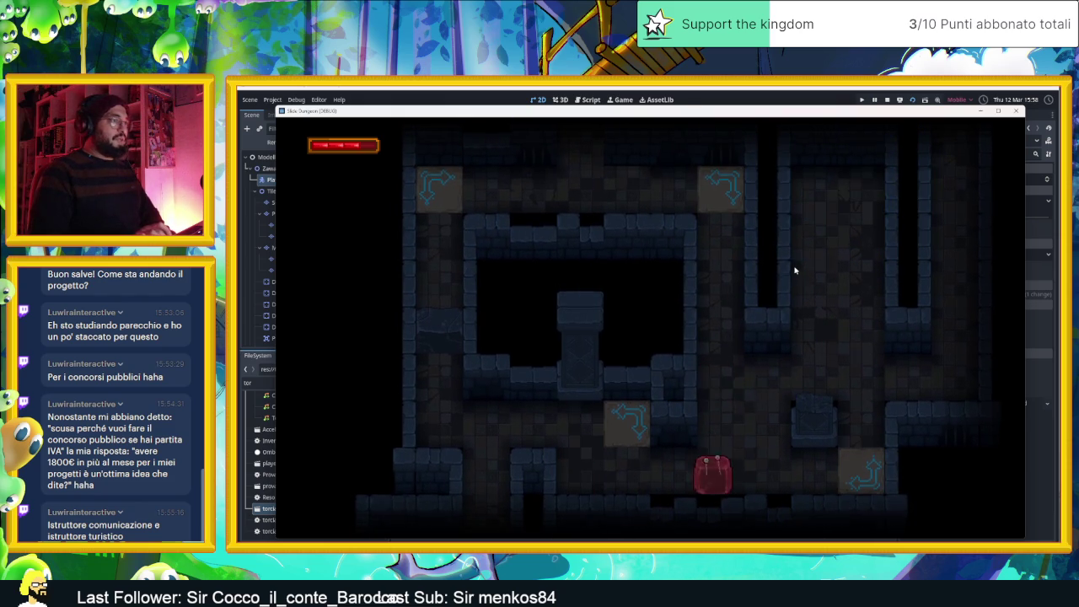
{"action": "key", "text": "Left"}
{"action": "key", "text": "Up"}
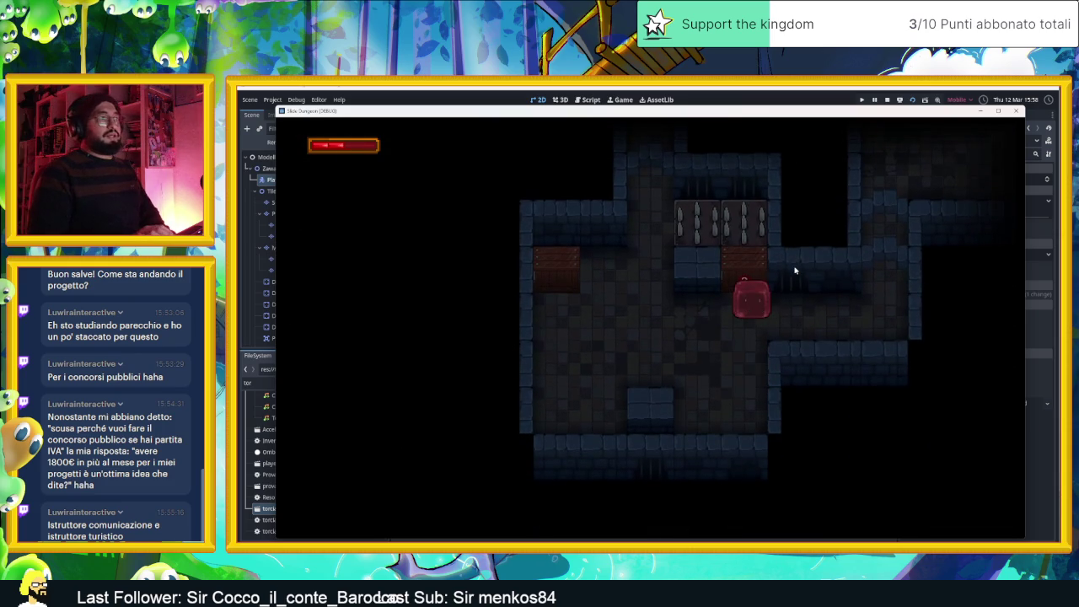
{"action": "key", "text": "Down"}
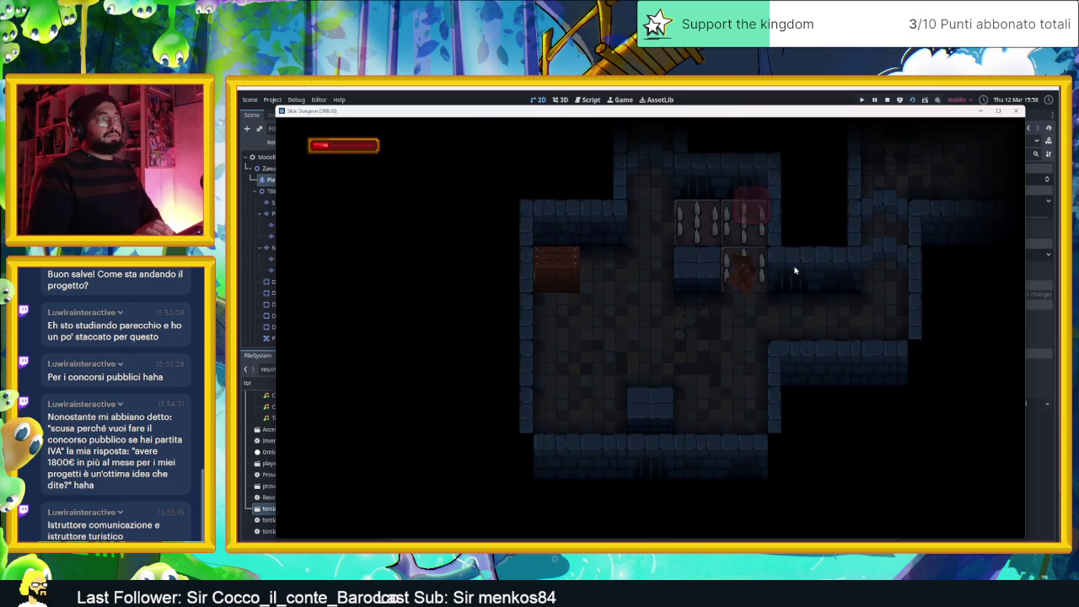
{"action": "key", "text": "Up"}
{"action": "key", "text": "Right"}
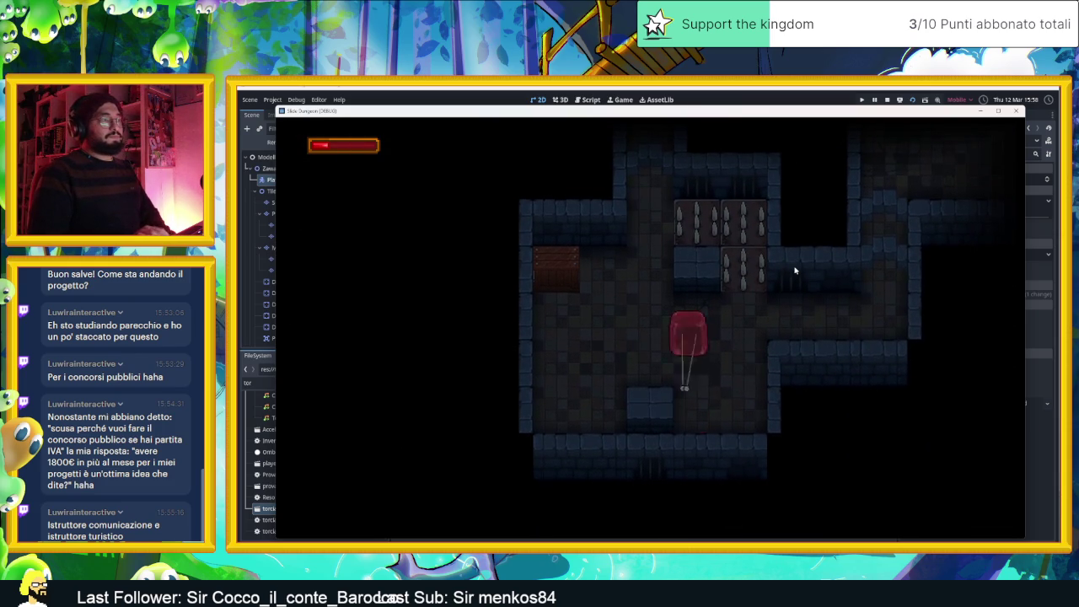
{"action": "key", "text": "Up"}
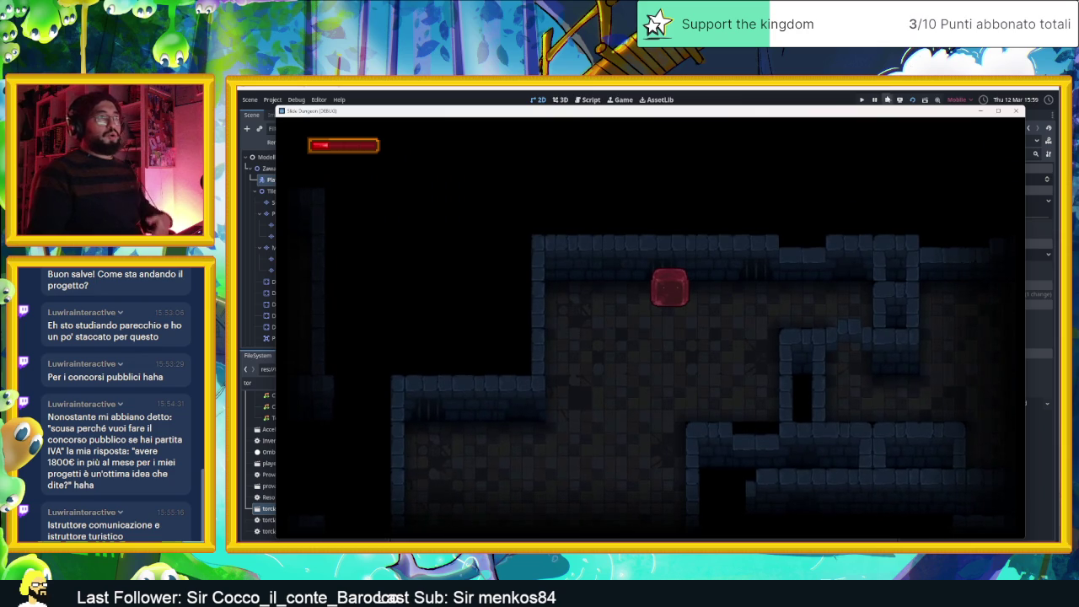
{"action": "left_click", "coordinate": [887, 100]}
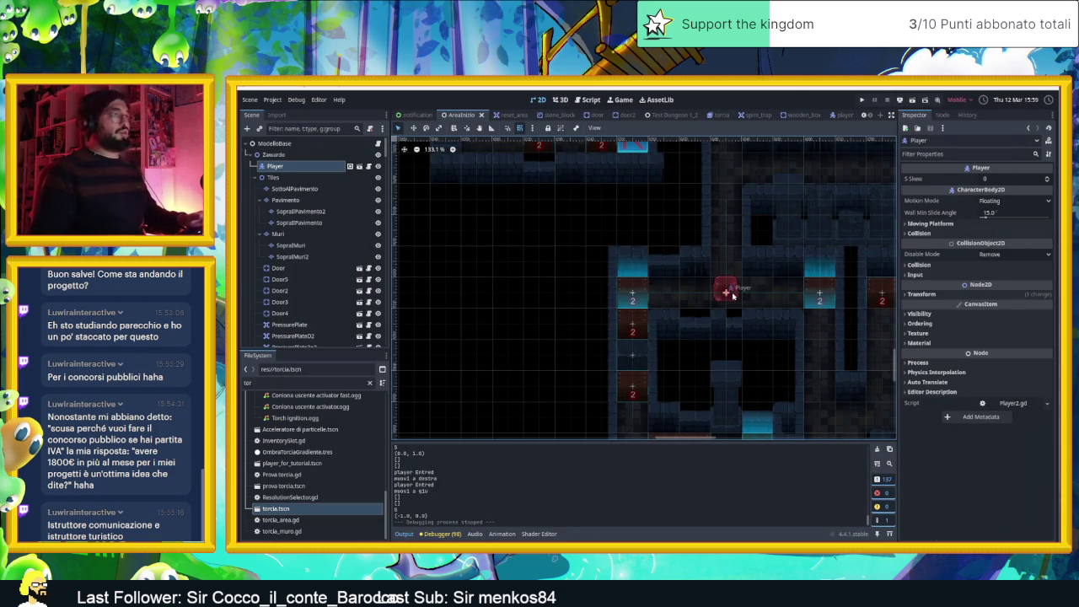
Move the Player into the upper-left torch-lit room and save the AreaInizio level
{"action": "scroll", "coordinate": [725, 295], "scroll_direction": "down", "scroll_amount": 10}
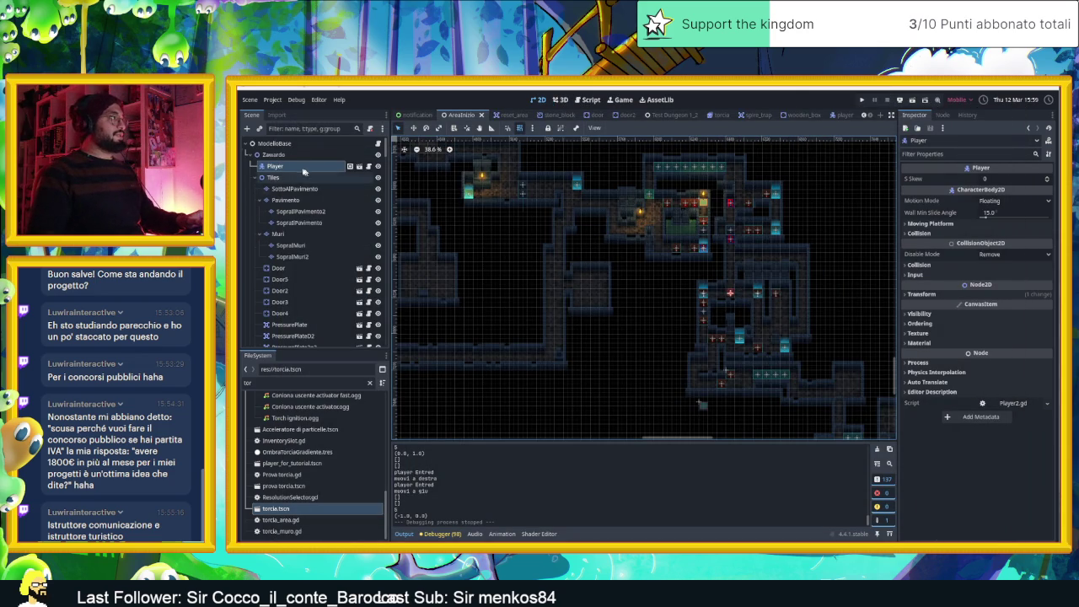
{"action": "left_click", "coordinate": [413, 128]}
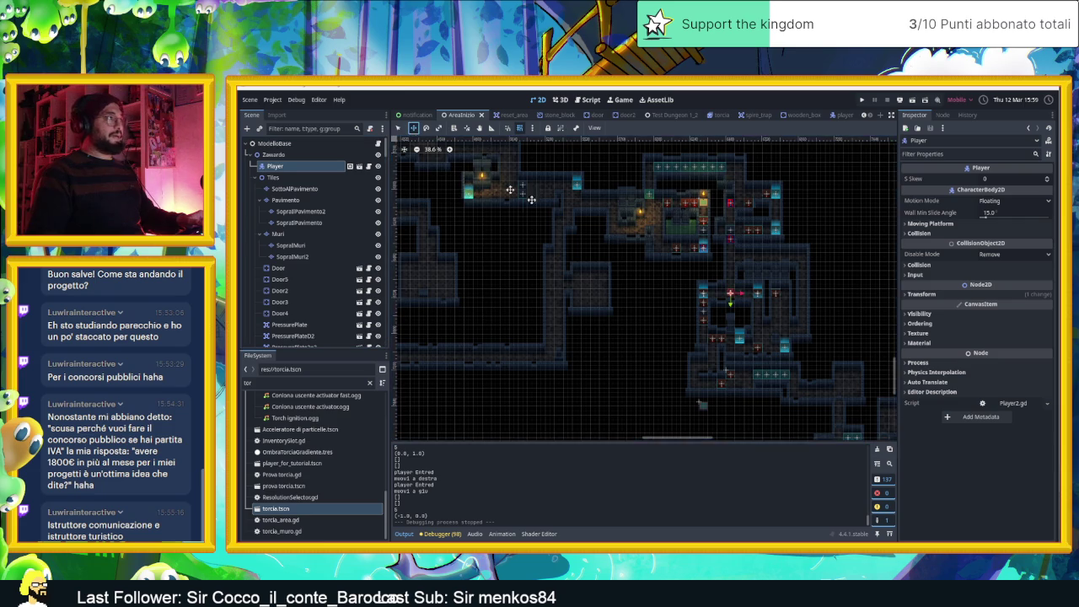
{"action": "mouse_move", "coordinate": [504, 268]}
{"action": "left_mouse_down"}
{"action": "mouse_move", "coordinate": [435, 201]}
{"action": "mouse_move", "coordinate": [706, 333]}
{"action": "left_mouse_up"}
{"action": "mouse_move", "coordinate": [619, 196]}
{"action": "left_mouse_down"}
{"action": "mouse_move", "coordinate": [747, 313]}
{"action": "mouse_move", "coordinate": [780, 322]}
{"action": "left_mouse_up"}
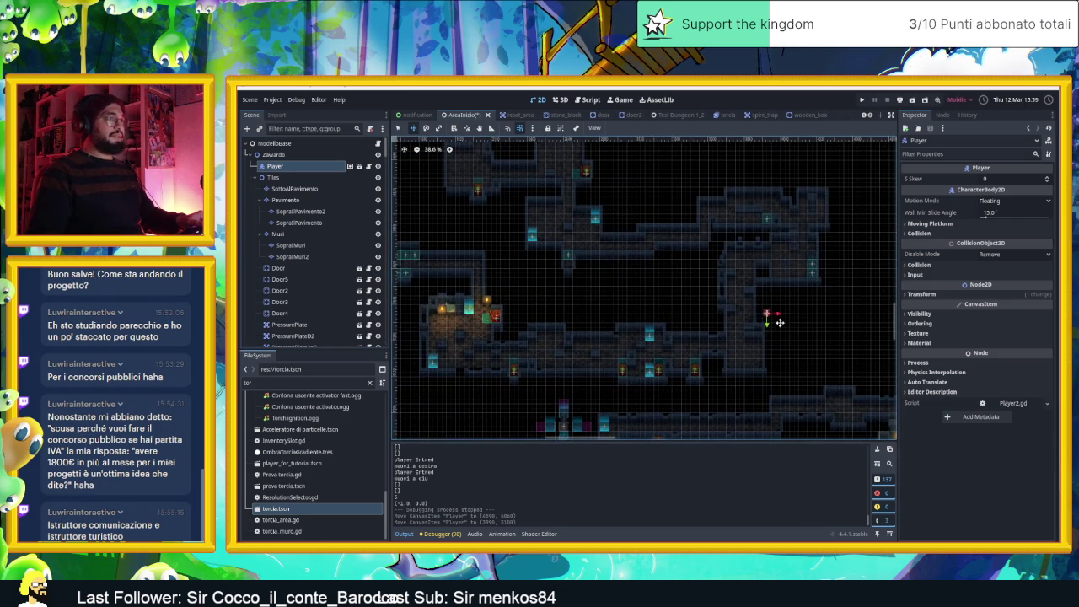
{"action": "mouse_move", "coordinate": [563, 218]}
{"action": "left_mouse_down"}
{"action": "mouse_move", "coordinate": [690, 316]}
{"action": "mouse_move", "coordinate": [497, 212]}
{"action": "mouse_move", "coordinate": [649, 323]}
{"action": "left_mouse_up"}
{"action": "mouse_move", "coordinate": [606, 206]}
{"action": "left_mouse_down"}
{"action": "mouse_move", "coordinate": [644, 318]}
{"action": "mouse_move", "coordinate": [626, 312]}
{"action": "left_mouse_up"}
{"action": "left_click_drag", "start_coordinate": [723, 173], "coordinate": [677, 333]}
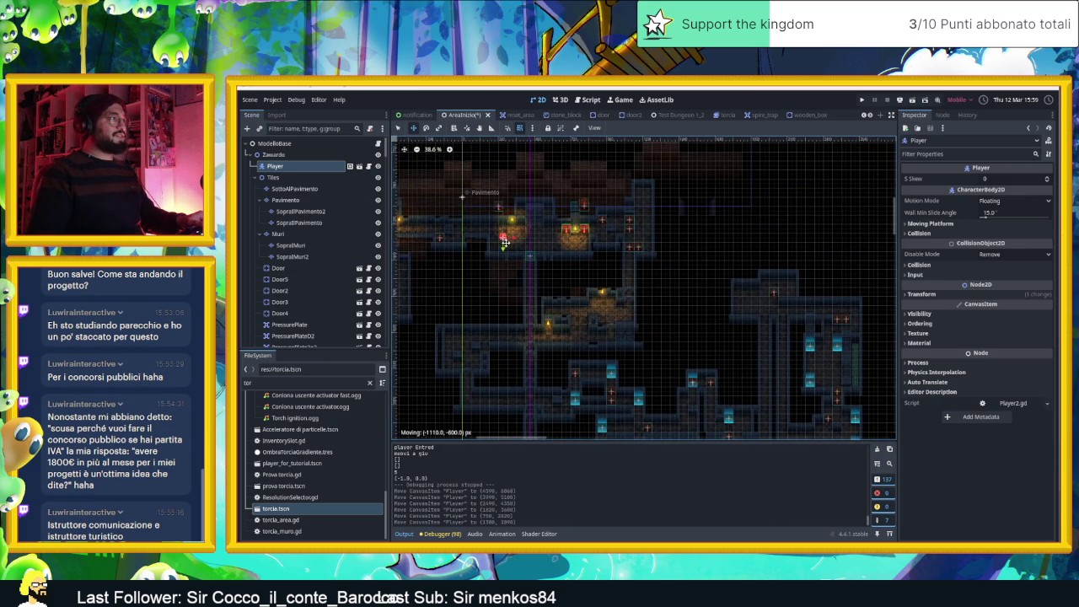
{"action": "key", "text": "ctrl+s"}
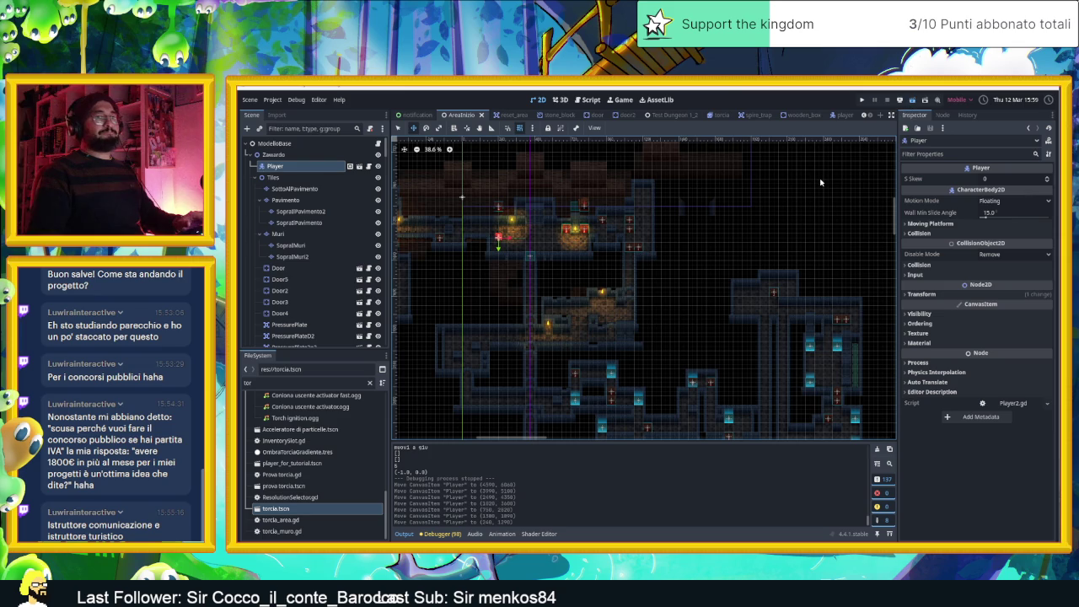
{"action": "key", "text": "ctrl+s"}
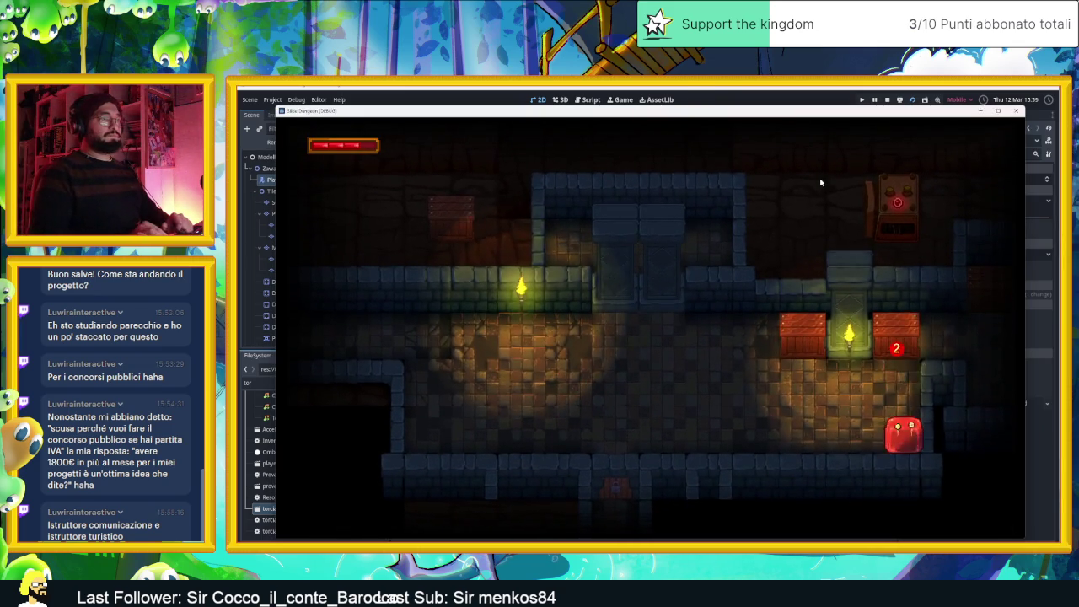
Slide the slime from the torch room onto the numbered tile and down the right corridor
{"action": "key", "text": "Up"}
{"action": "key", "text": "Right"}
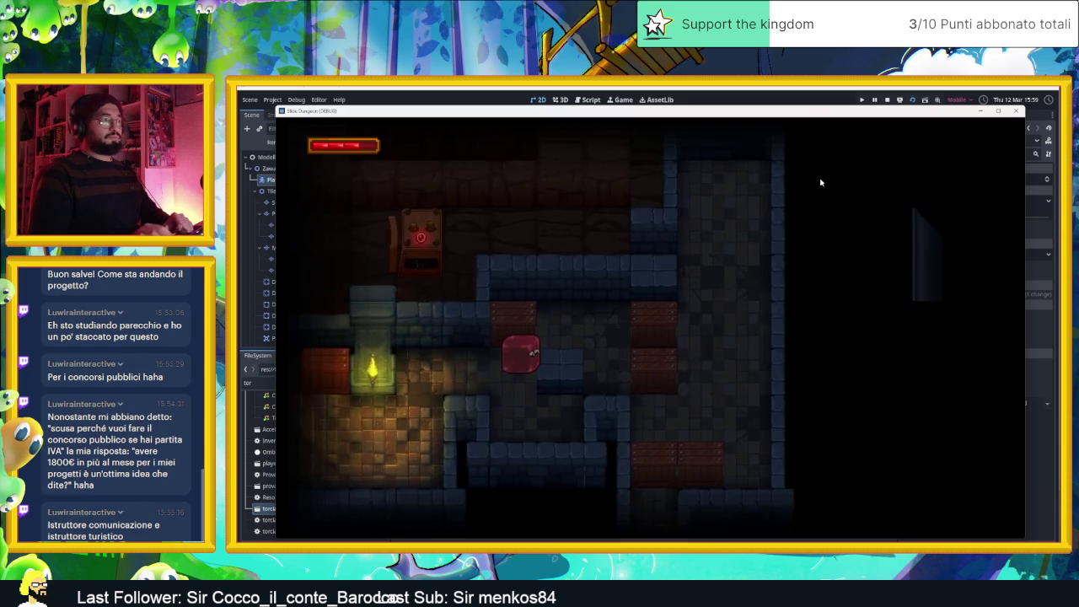
{"action": "key", "text": "Down"}
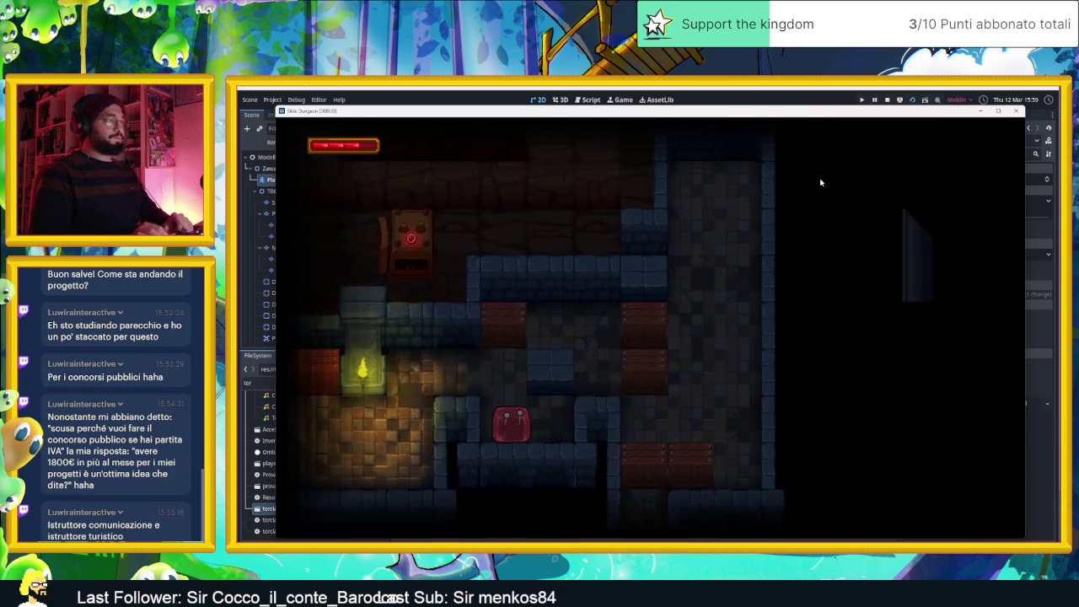
{"action": "key", "text": "Up"}
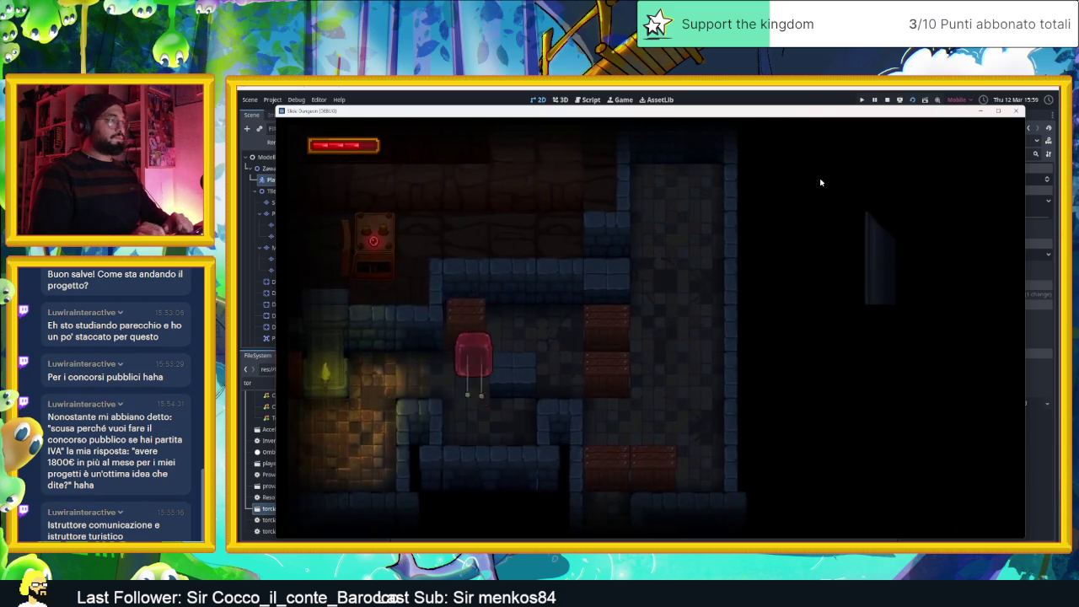
{"action": "key", "text": "Right"}
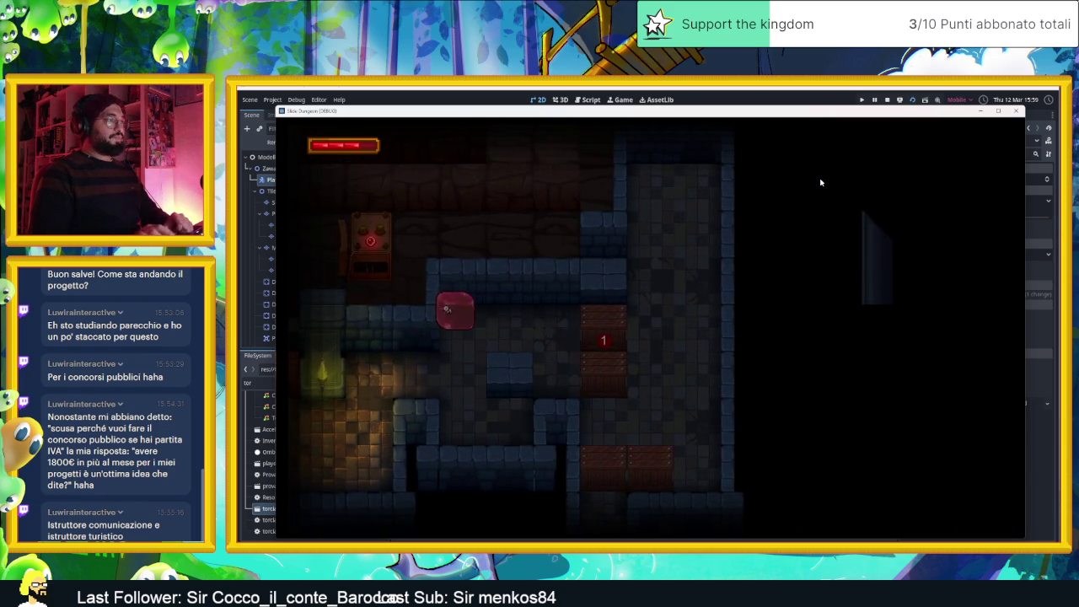
{"action": "key", "text": "Right"}
{"action": "key", "text": "Down"}
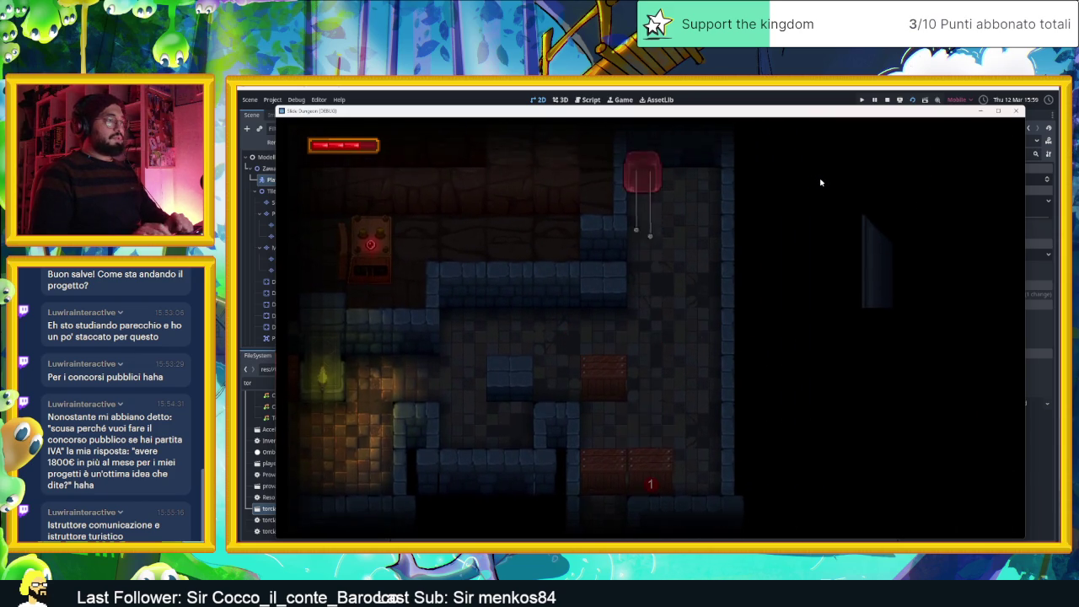
{"action": "key", "text": "Down"}
Steer the slime left into a new room, then right through the arrow tiles
{"action": "key", "text": "Left"}
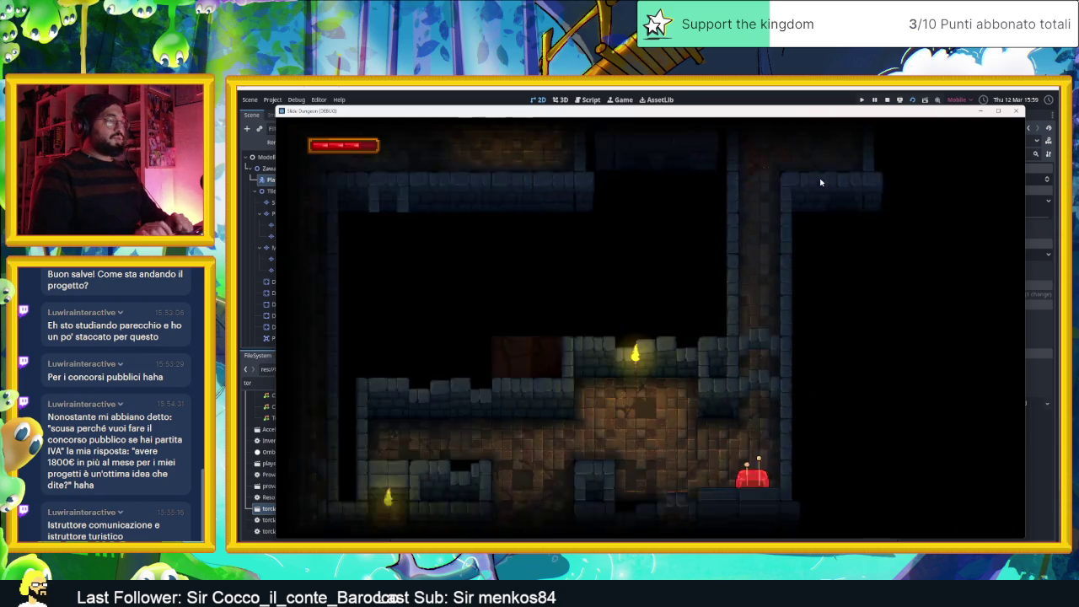
{"action": "key", "text": "Left"}
{"action": "key", "text": "Up"}
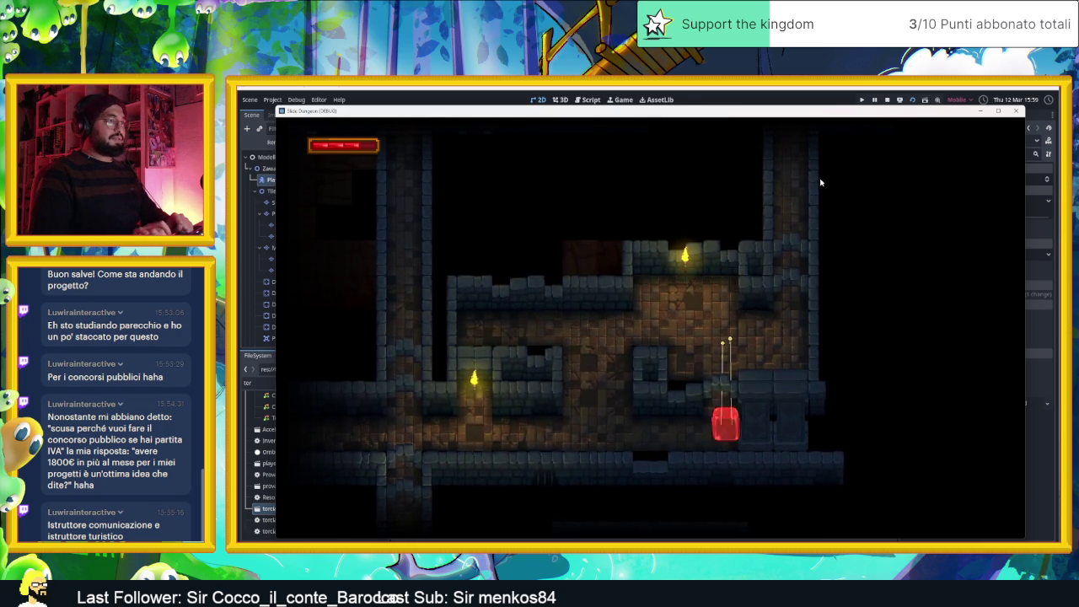
{"action": "key", "text": "Right"}
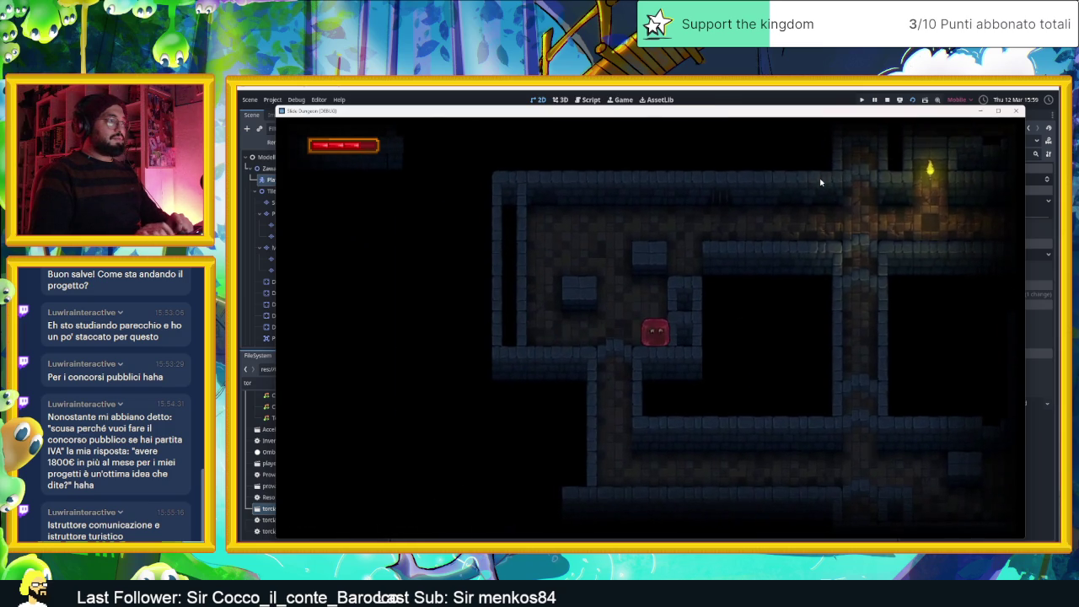
{"action": "key", "text": "Right"}
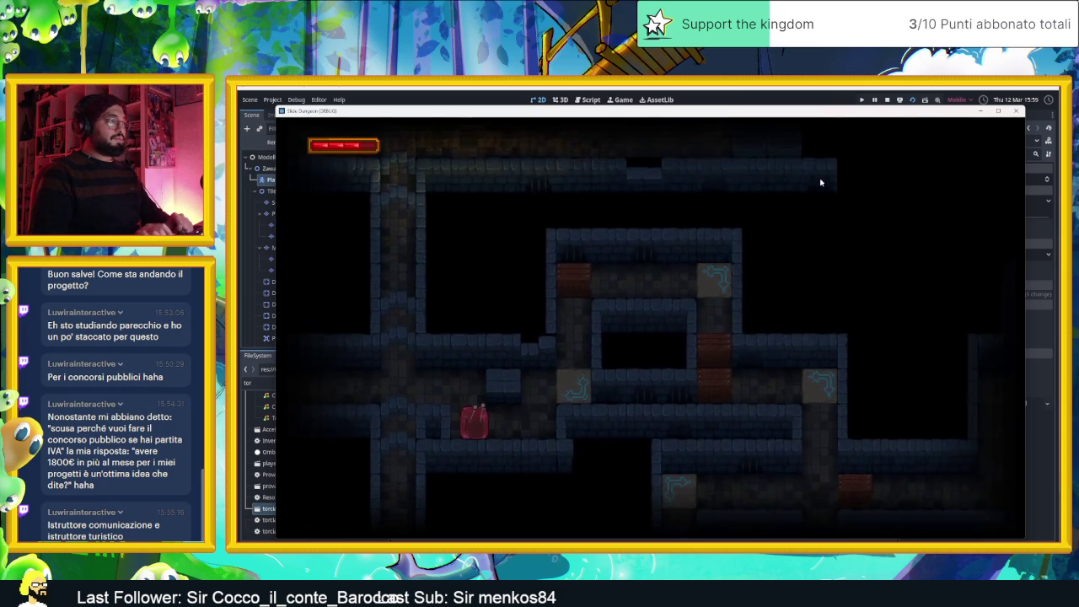
{"action": "key", "text": "Right"}
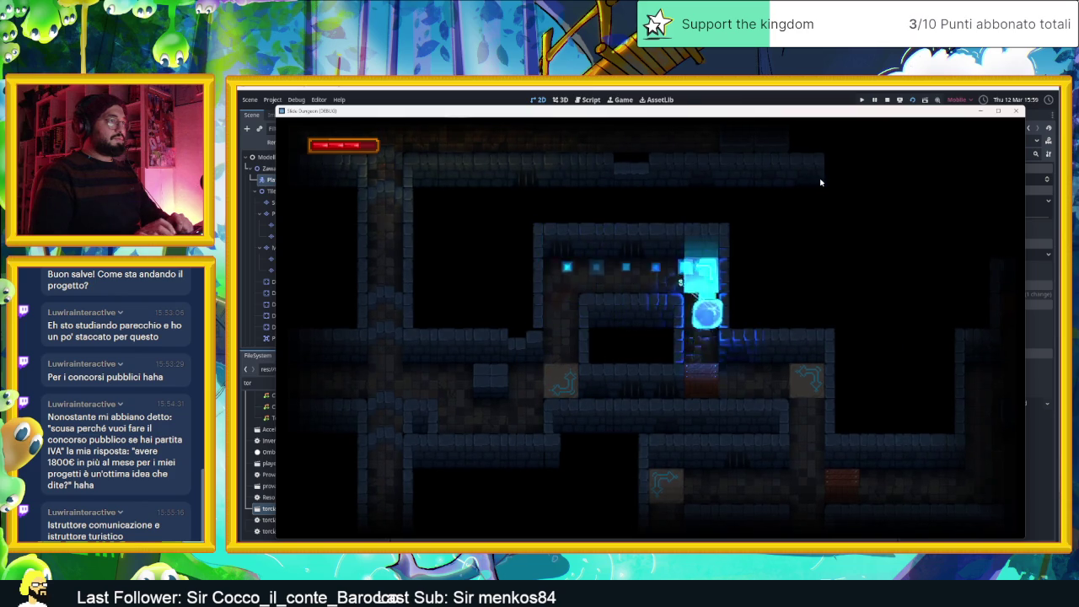
{"action": "key", "text": "Down"}
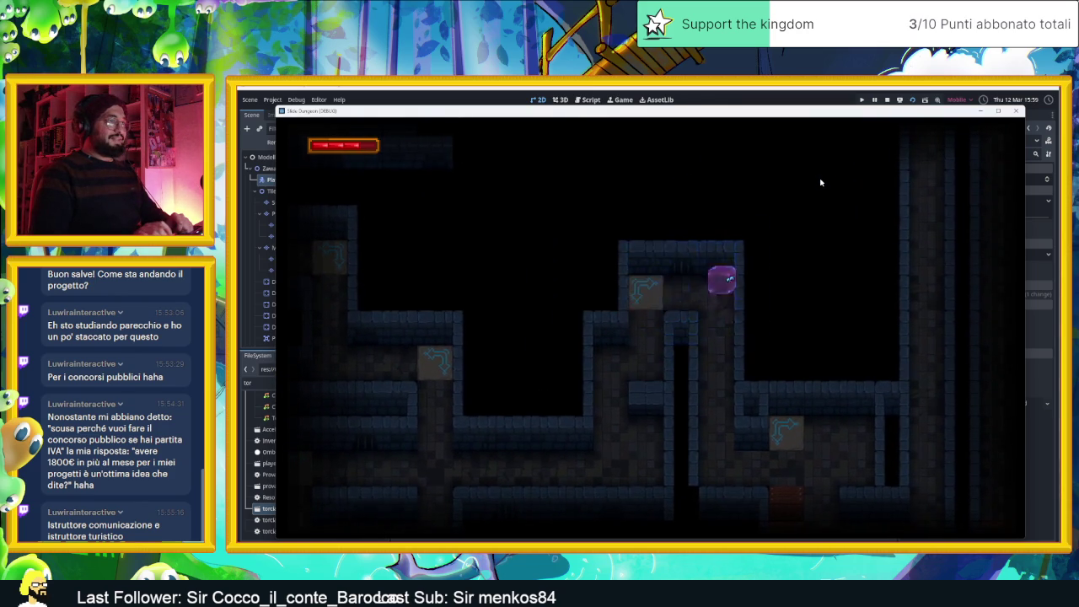
Slide the slime out of the top-right room past the numbered tile toward the wall
{"action": "key", "text": "Down"}
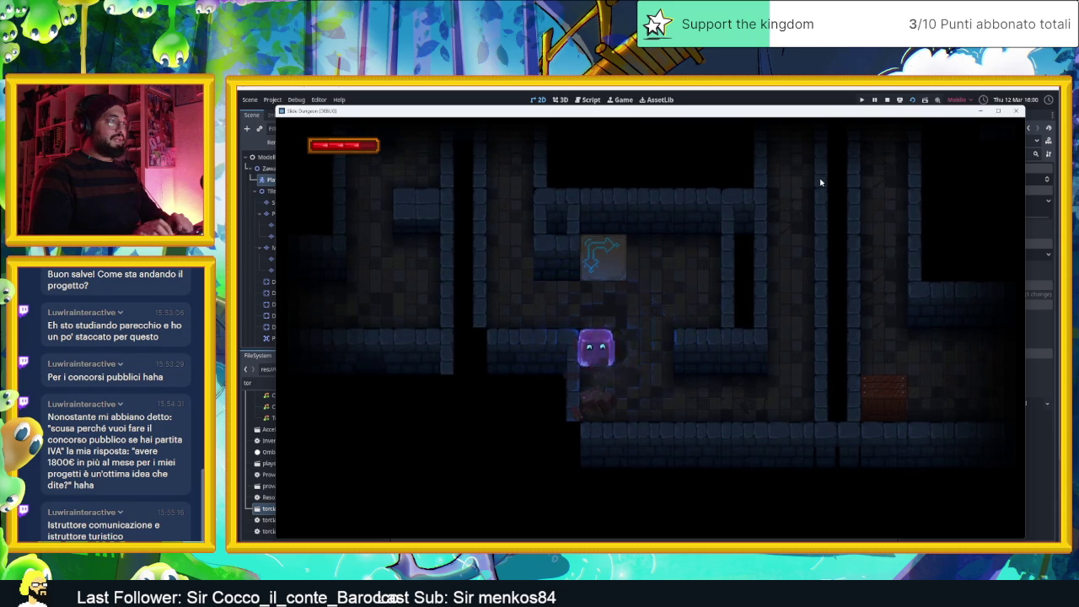
{"action": "key", "text": "Right"}
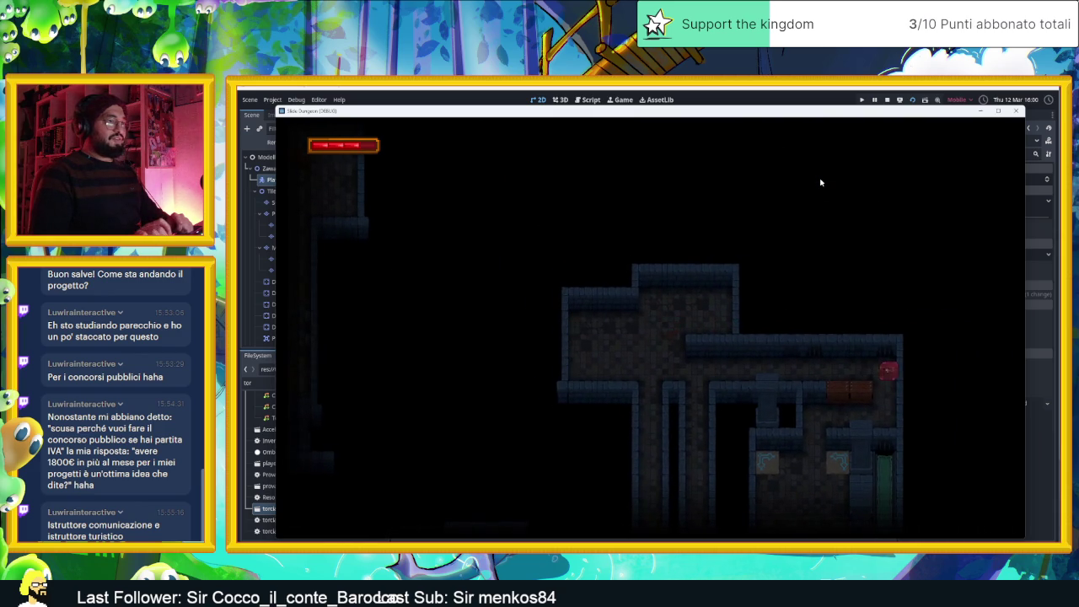
{"action": "key", "text": "Up"}
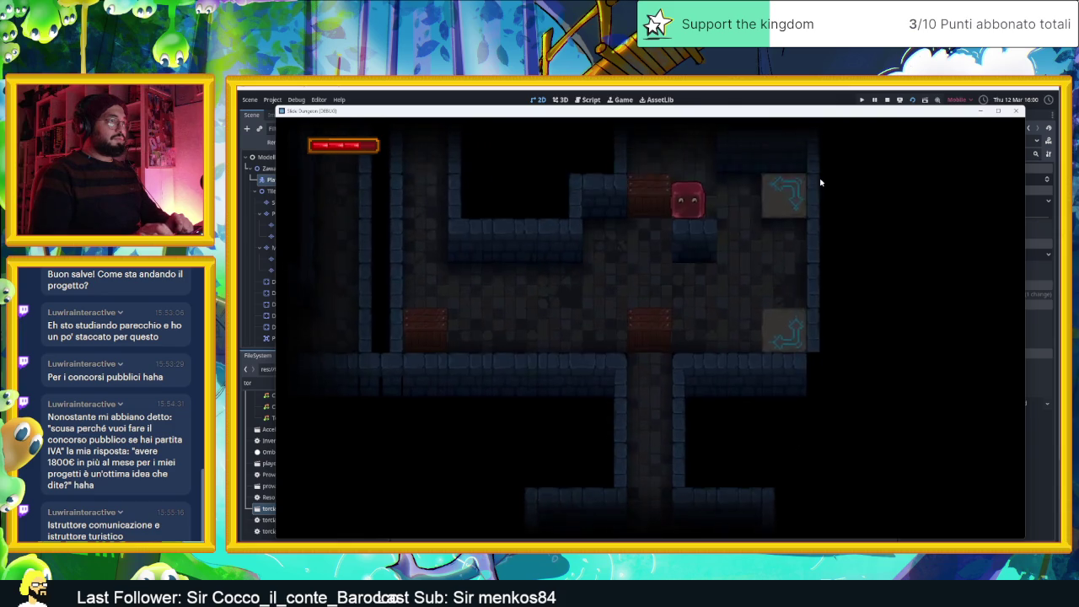
{"action": "key", "text": "Down"}
{"action": "key", "text": "Down"}
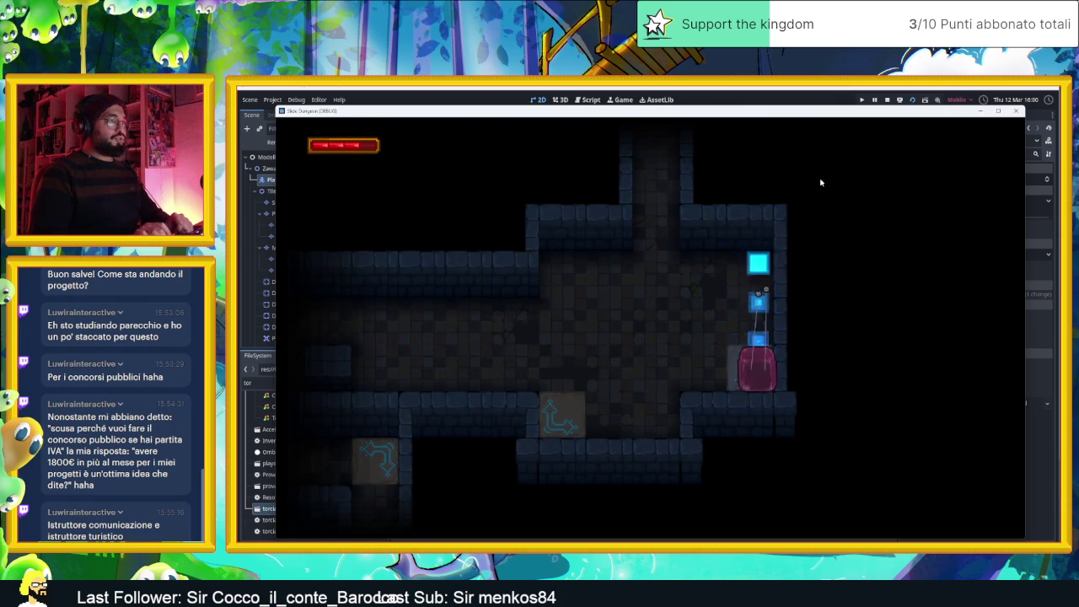
{"action": "key", "text": "Left"}
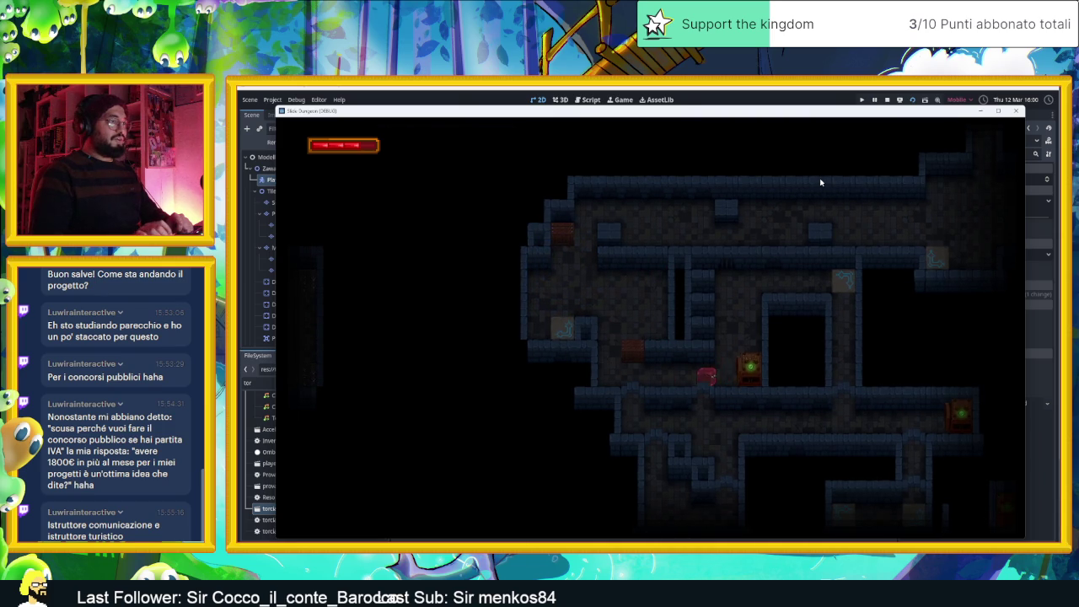
Dash the slime along the top corridor, down through a door, into the right-hand corridor
{"action": "key", "text": "Up"}
{"action": "key", "text": "Right"}
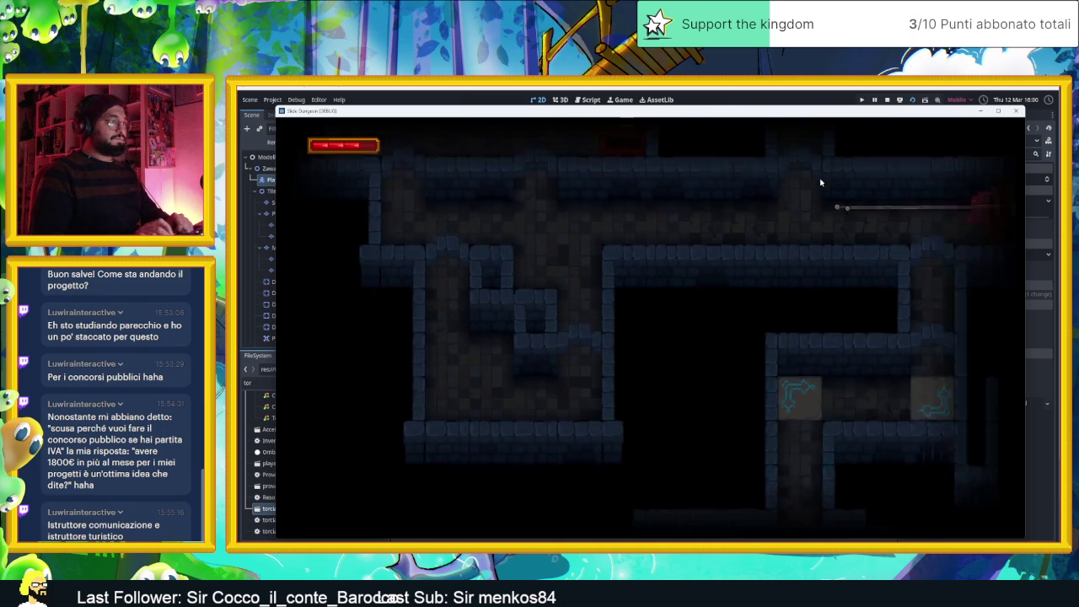
{"action": "key", "text": "Down"}
{"action": "key", "text": "Left"}
{"action": "key", "text": "Up"}
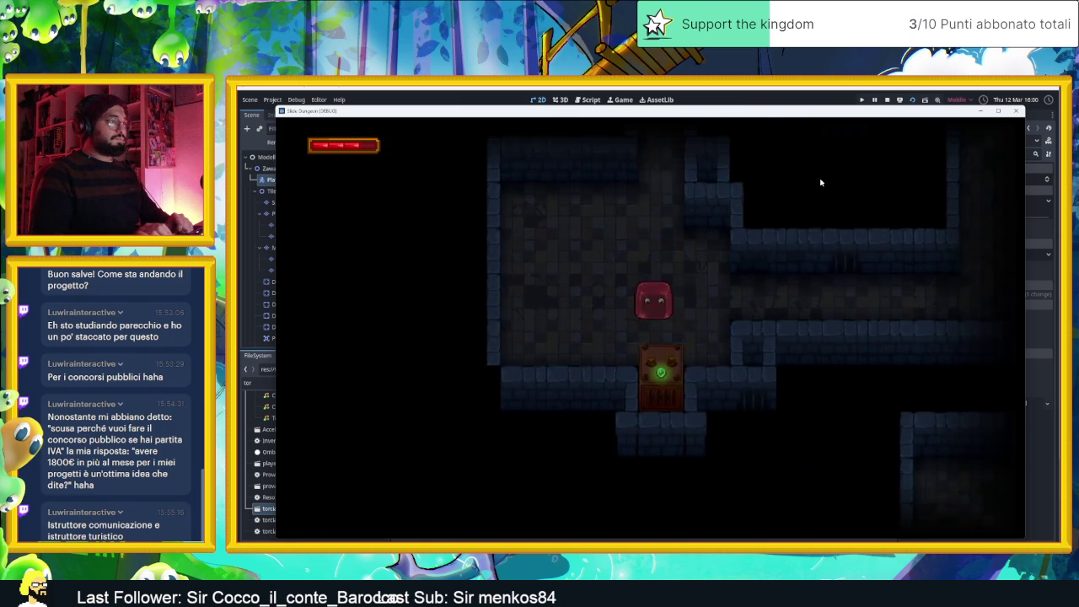
{"action": "key", "text": "Down"}
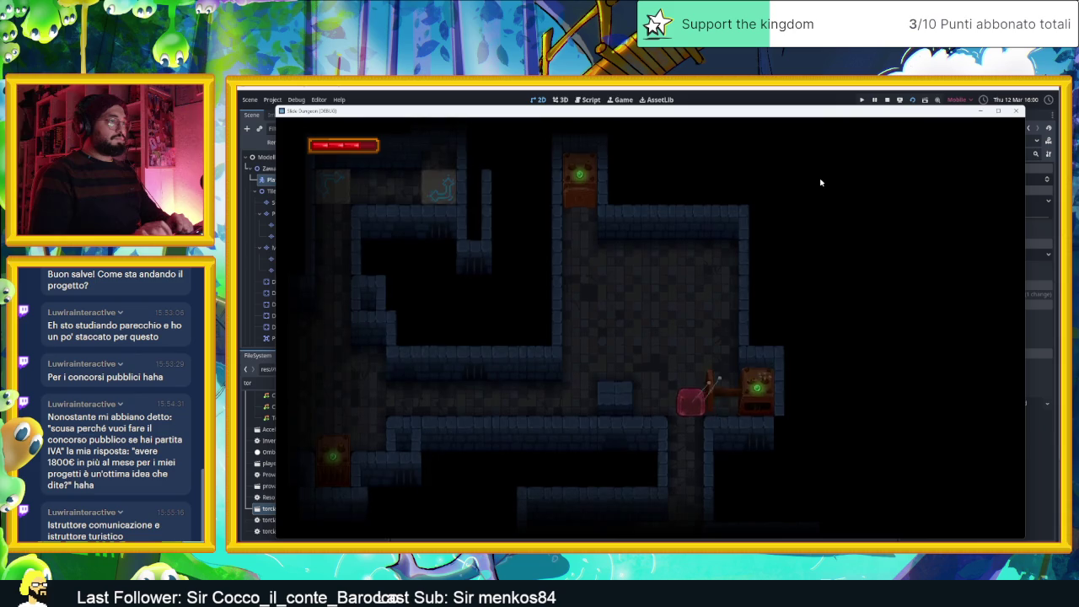
{"action": "key", "text": "Left"}
{"action": "key", "text": "Down"}
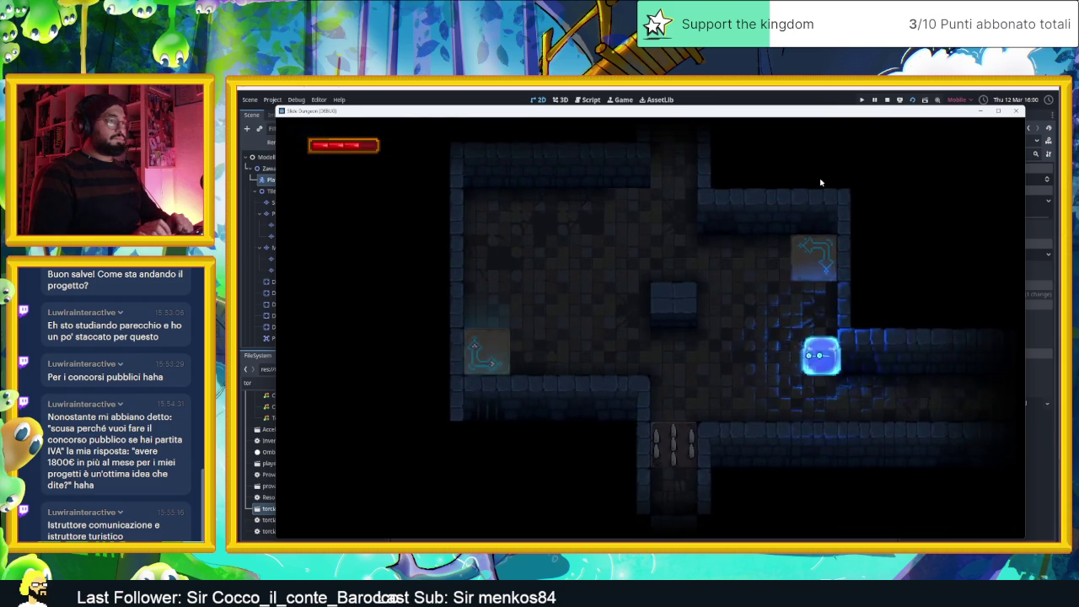
Move the slime out through a door, up and down between rooms, along the lower corridor
{"action": "key", "text": "Up"}
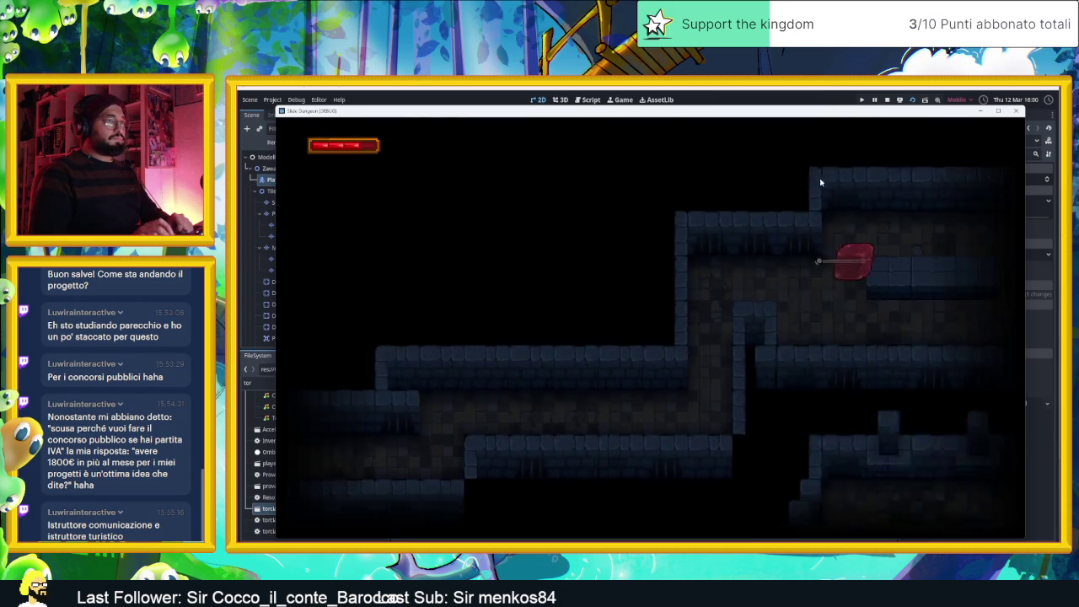
{"action": "key", "text": "Right"}
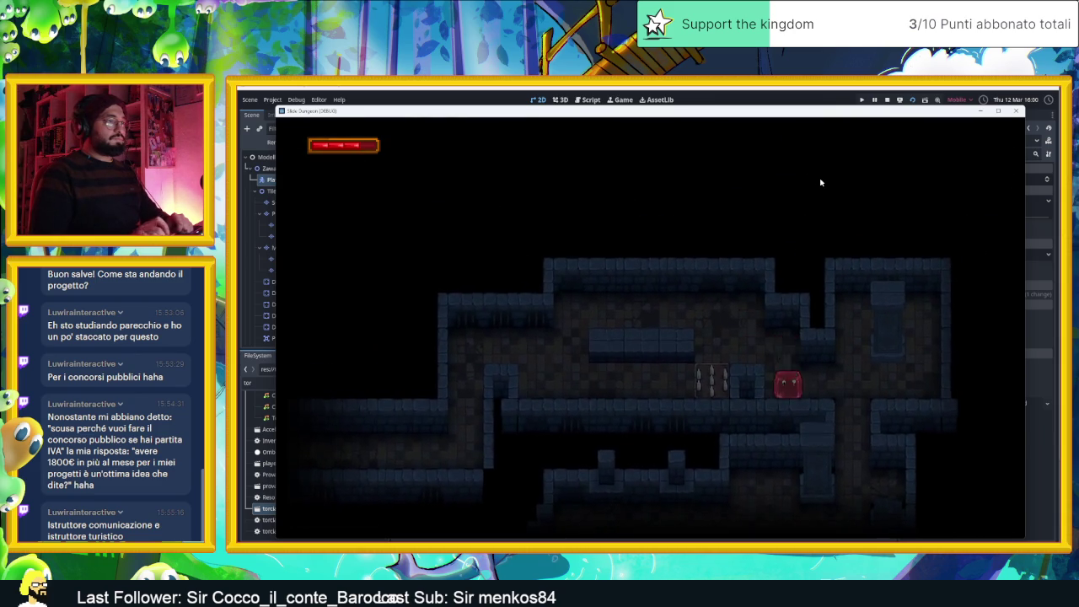
{"action": "key", "text": "Up"}
{"action": "key", "text": "Down"}
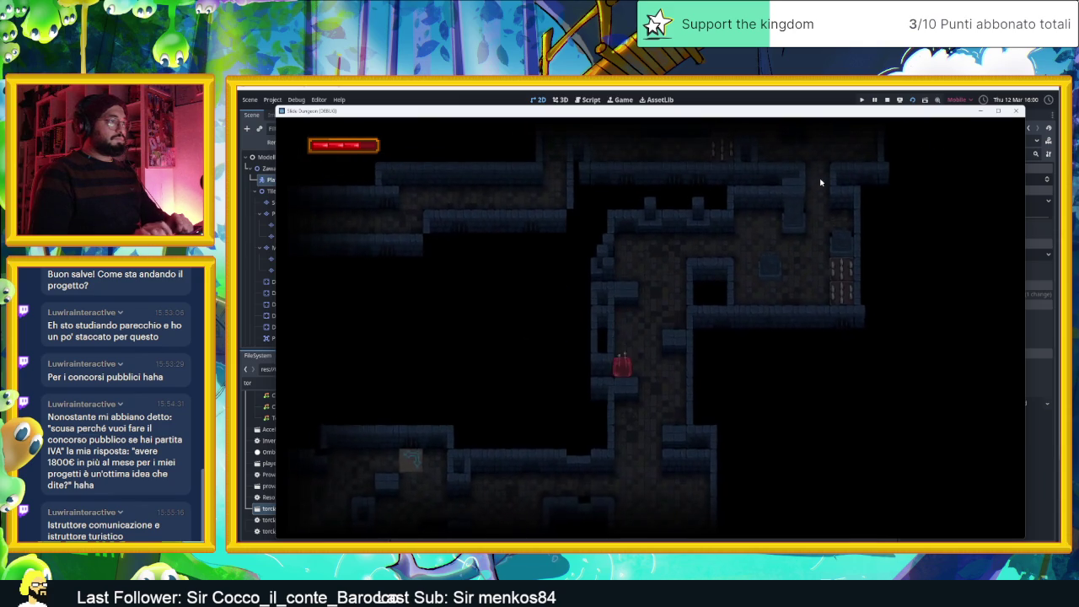
{"action": "key", "text": "Up"}
{"action": "key", "text": "Right"}
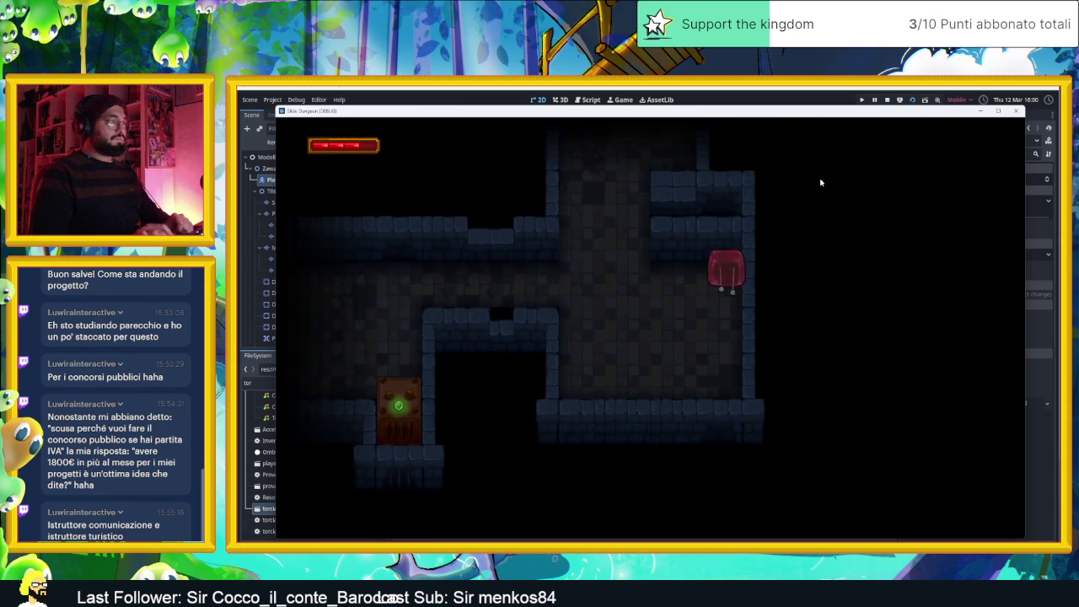
{"action": "key", "text": "Down"}
{"action": "key", "text": "Left"}
Send the slime over the arrow tile, along the upper corridor, into the next room's corner
{"action": "key", "text": "Right"}
{"action": "key", "text": "Up"}
{"action": "key", "text": "Right"}
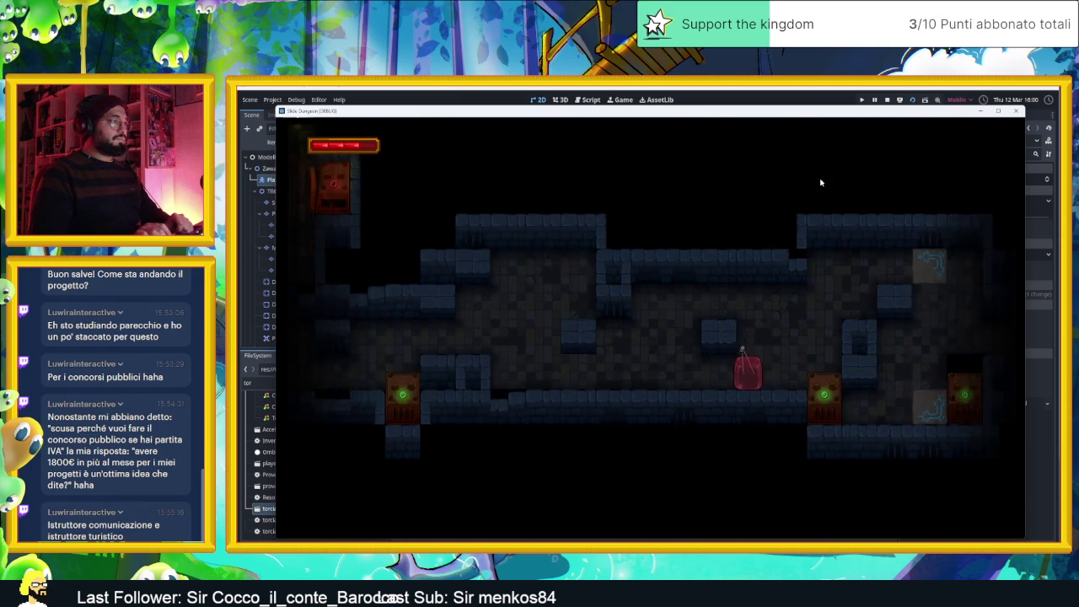
{"action": "key", "text": "Left"}
{"action": "key", "text": "Left"}
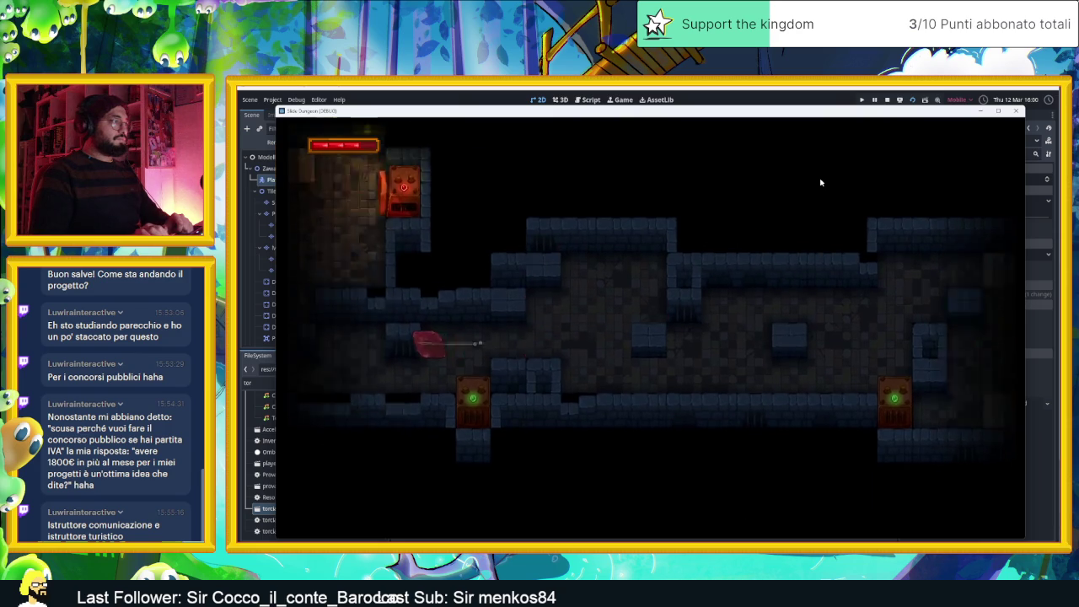
{"action": "key", "text": "Up"}
{"action": "key", "text": "Right"}
{"action": "key", "text": "Down"}
Bring the slime below the red door, then via arrow tiles to the cyan tiles
{"action": "key", "text": "Left"}
{"action": "key", "text": "Up"}
{"action": "key", "text": "Down"}
{"action": "key", "text": "Left"}
{"action": "key", "text": "Right"}
{"action": "key", "text": "Up"}
{"action": "key", "text": "Down"}
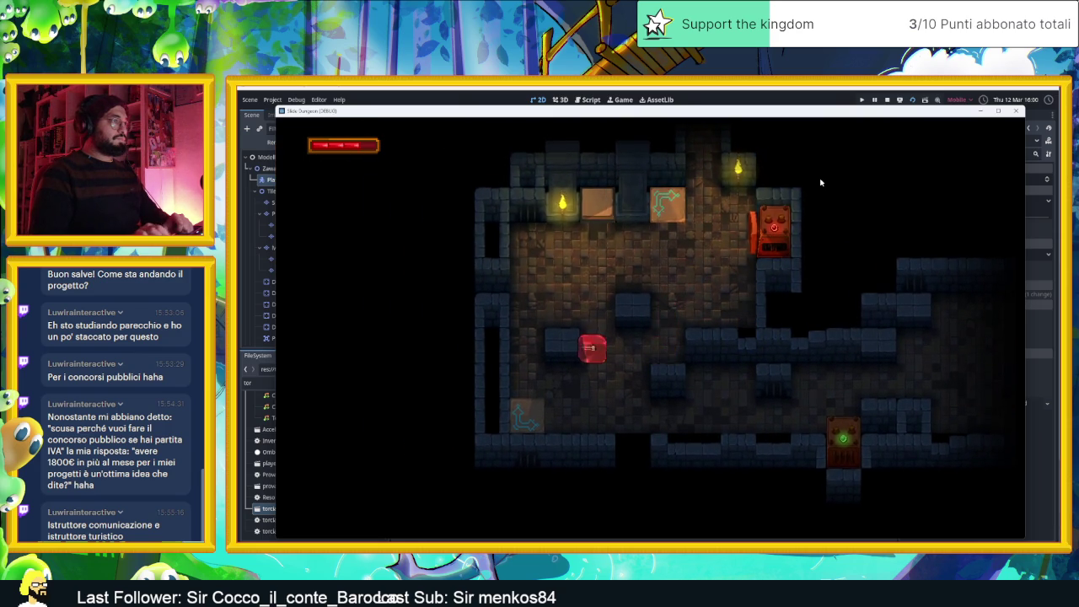
{"action": "key", "text": "Left"}
{"action": "key", "text": "Right"}
Slide the slime out of the spiked corridor and along winding corridors into the torch-lit room
{"action": "key", "text": "Up"}
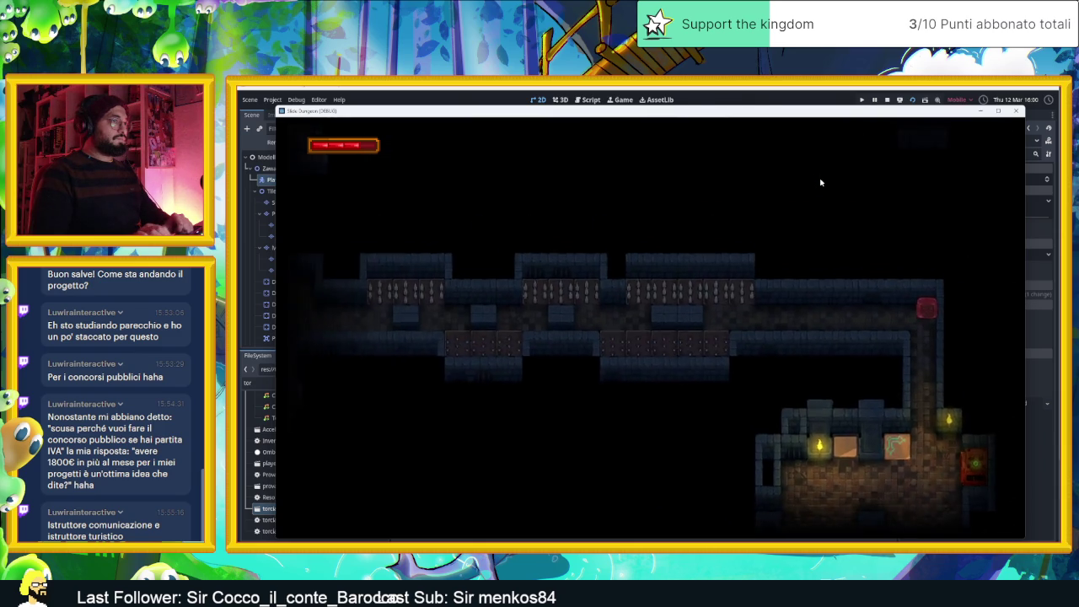
{"action": "key", "text": "Left"}
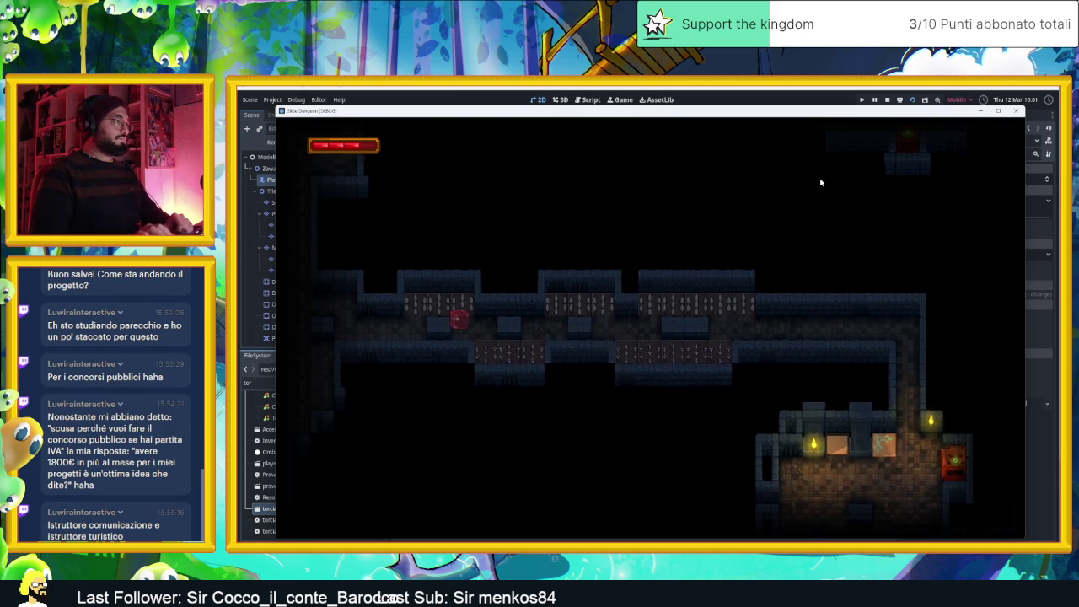
{"action": "key", "text": "Up"}
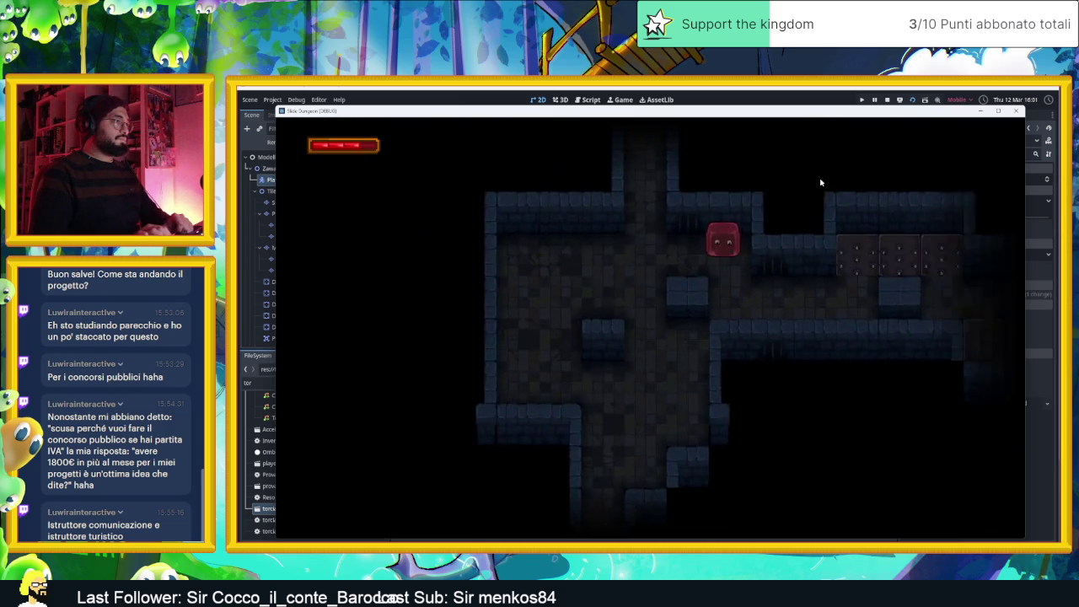
{"action": "key", "text": "Left"}
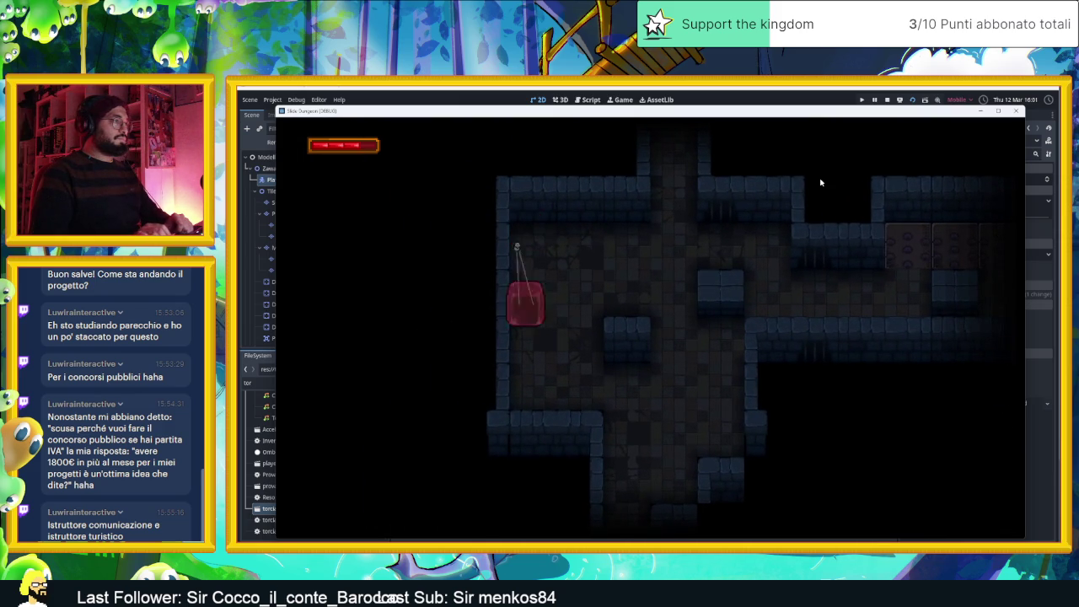
{"action": "key", "text": "Down"}
{"action": "key", "text": "Right"}
{"action": "key", "text": "Down"}
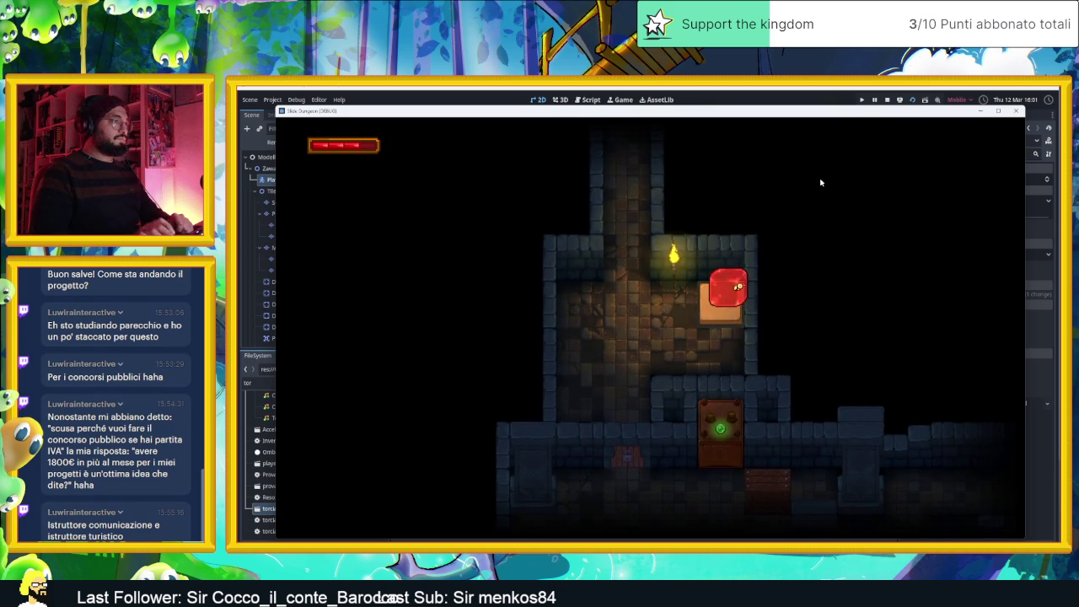
{"action": "key", "text": "Down"}
Drop the slime through the lower rooms and back to rest against the left wall
{"action": "key", "text": "Left"}
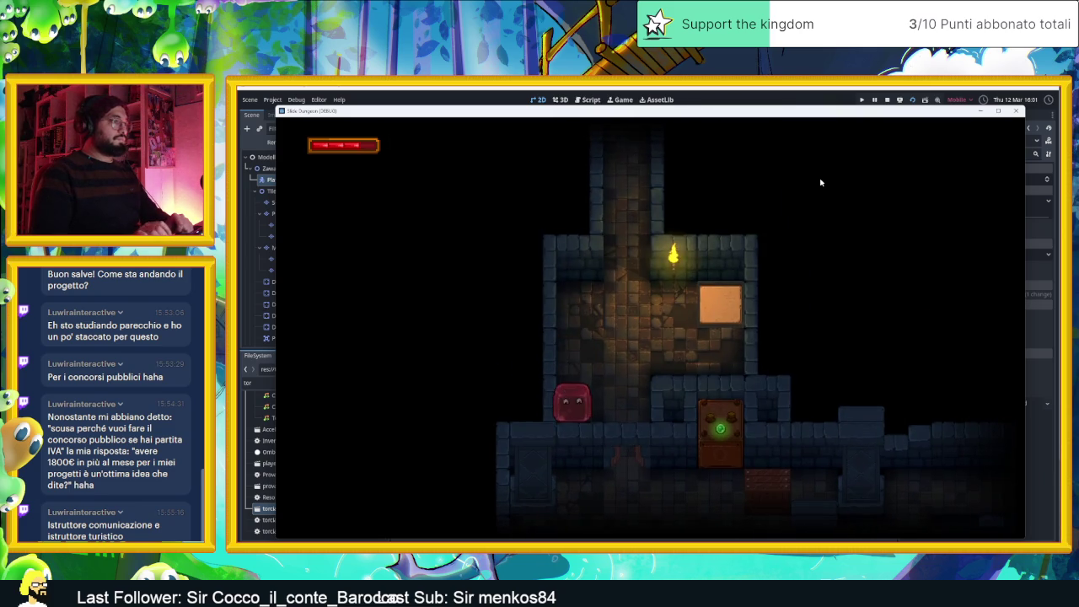
{"action": "key", "text": "Down"}
{"action": "key", "text": "Right"}
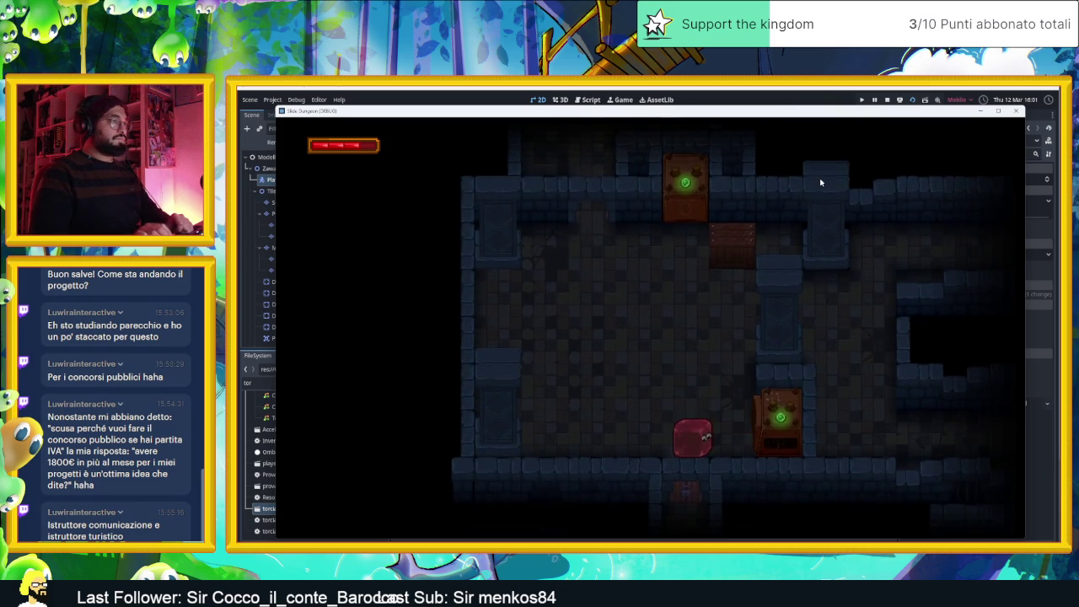
{"action": "key", "text": "Down"}
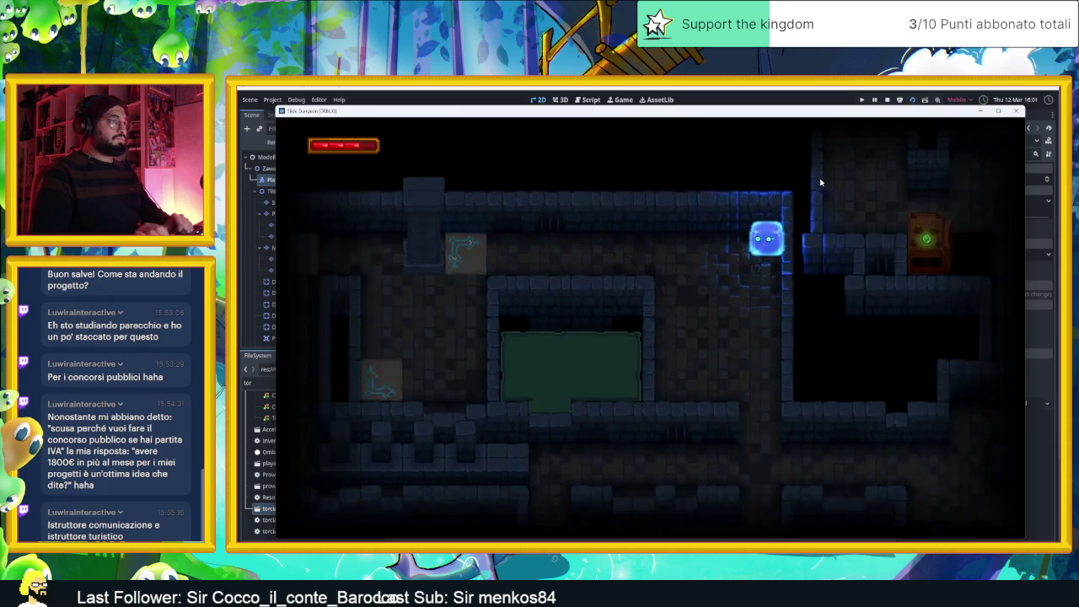
{"action": "key", "text": "Right"}
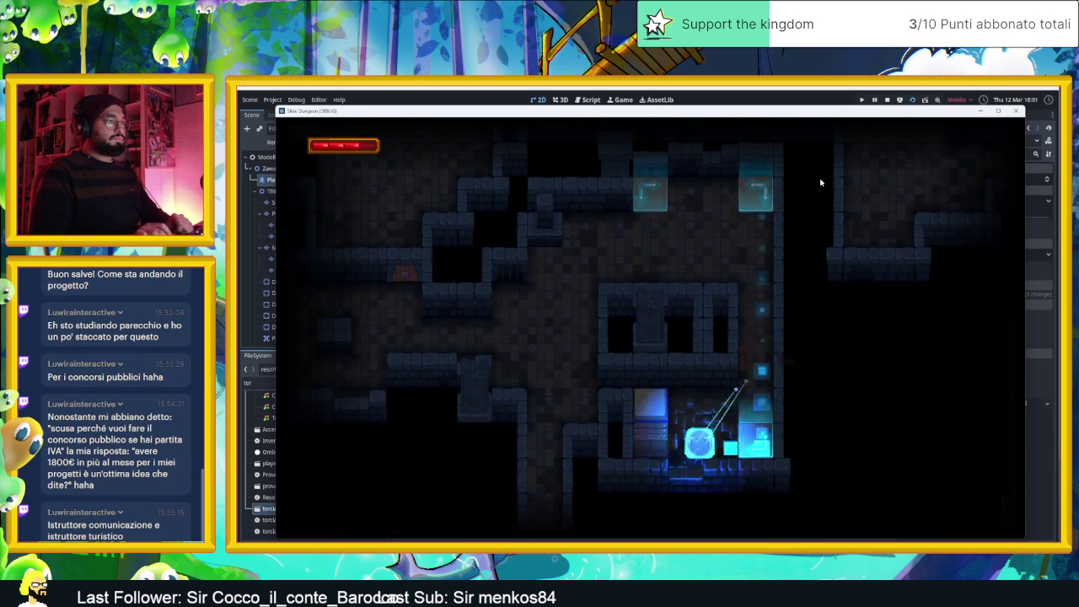
{"action": "key", "text": "Left"}
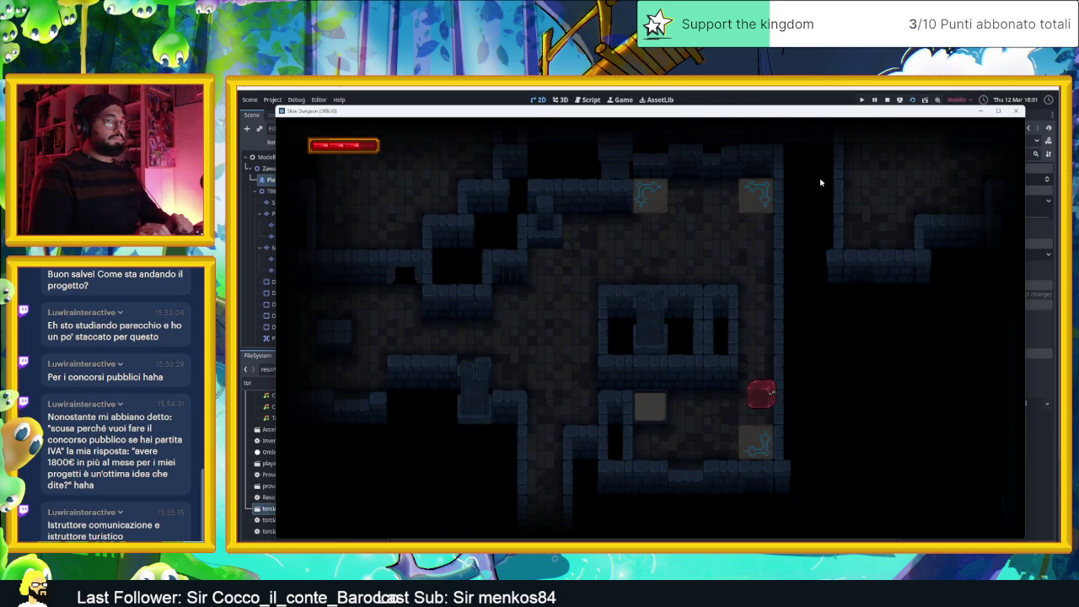
{"action": "key", "text": "Left"}
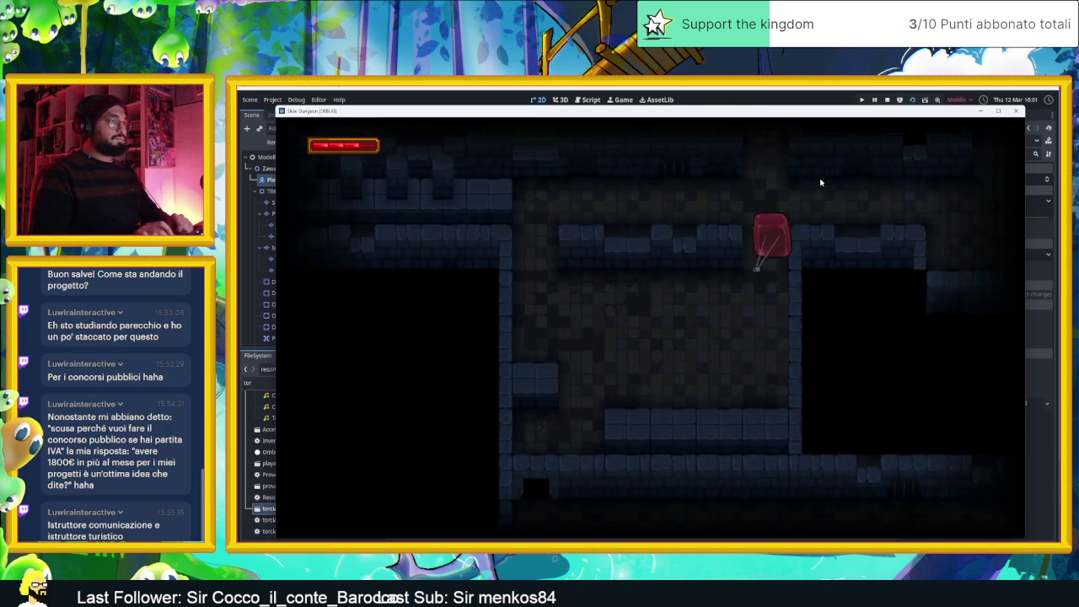
{"action": "key", "text": "Left"}
{"action": "key", "text": "Up"}
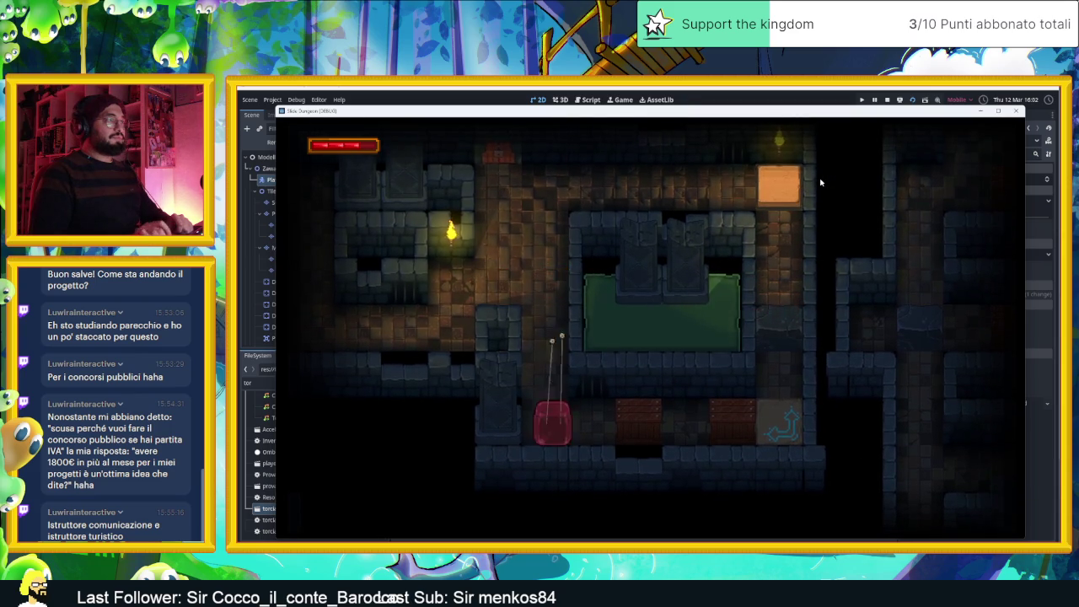
Slide the slime down the arrow tile and corridor, through the spike-row room to the bottom room
{"action": "key", "text": "Left"}
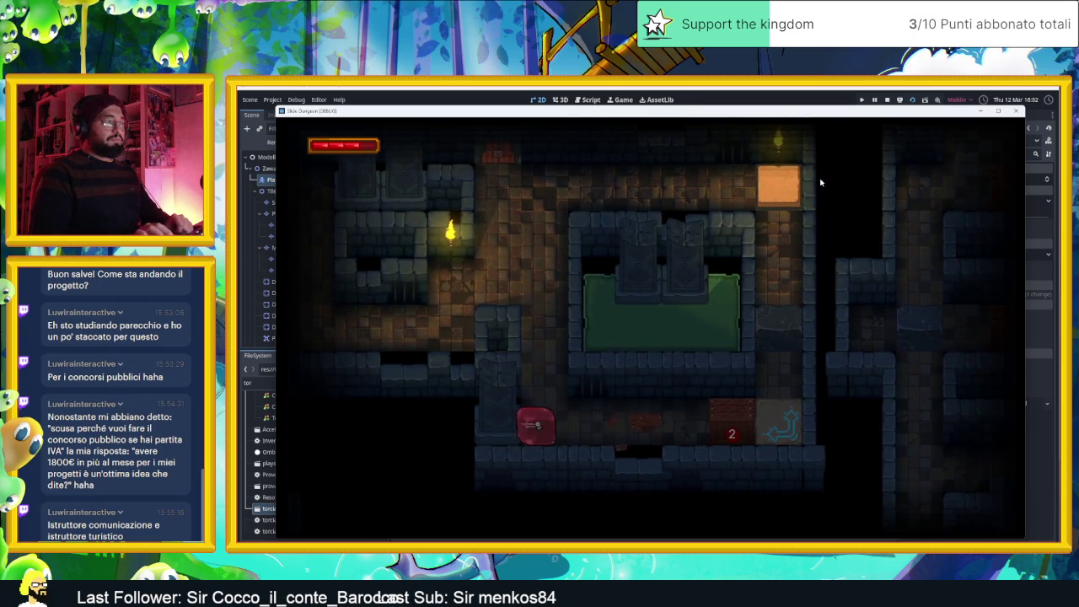
{"action": "key", "text": "Down"}
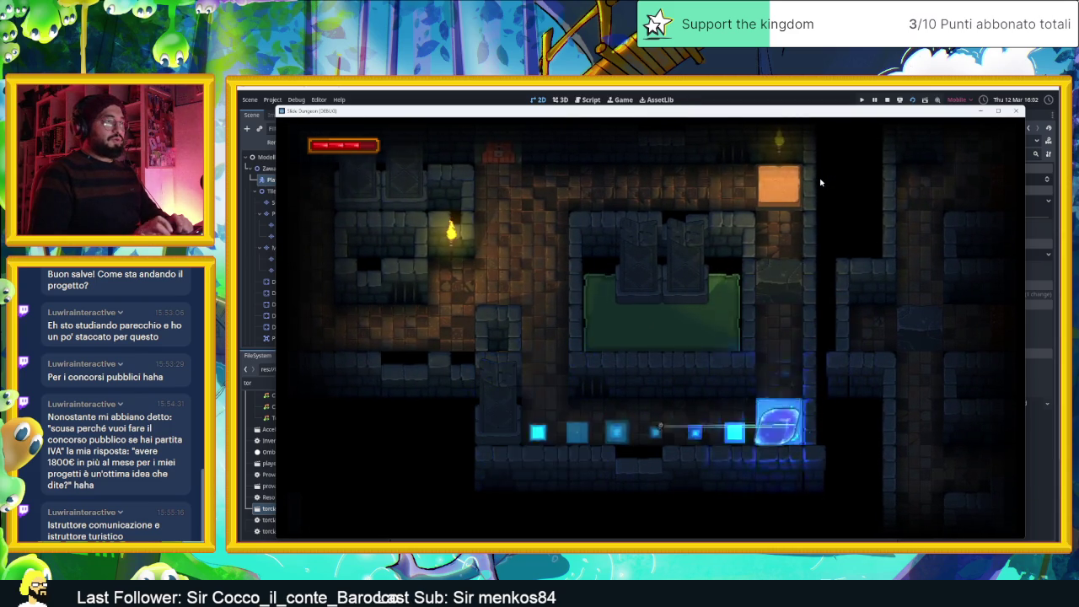
{"action": "key", "text": "Down"}
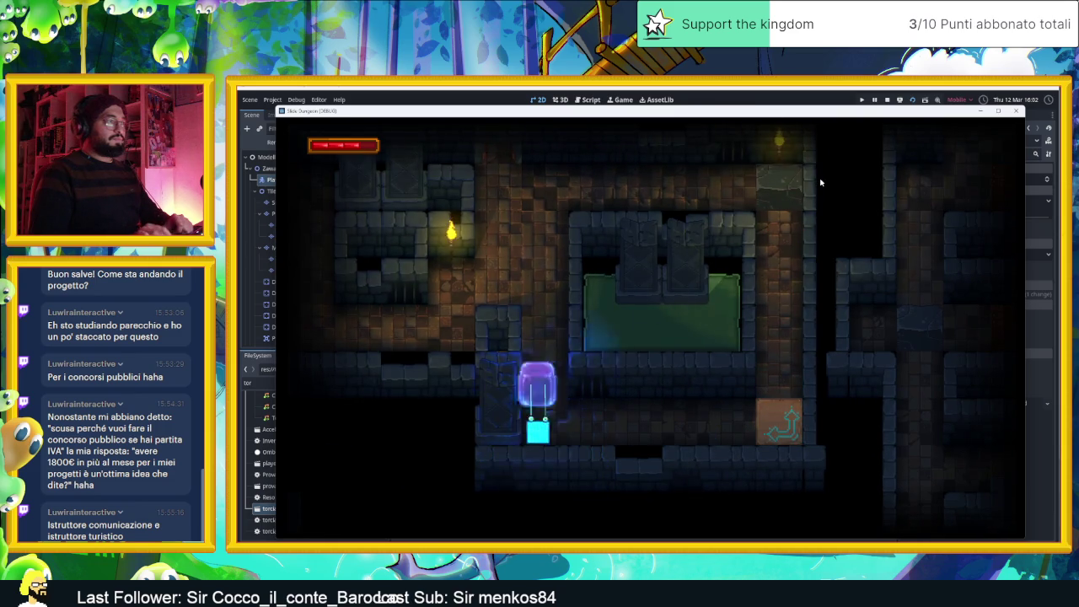
{"action": "key", "text": "Up"}
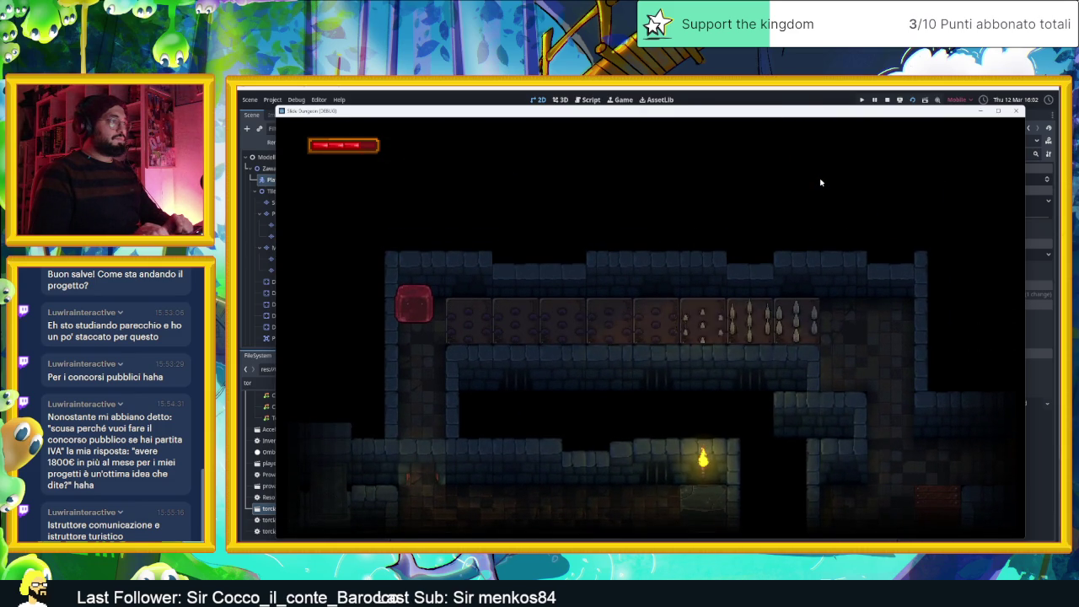
{"action": "key", "text": "Left"}
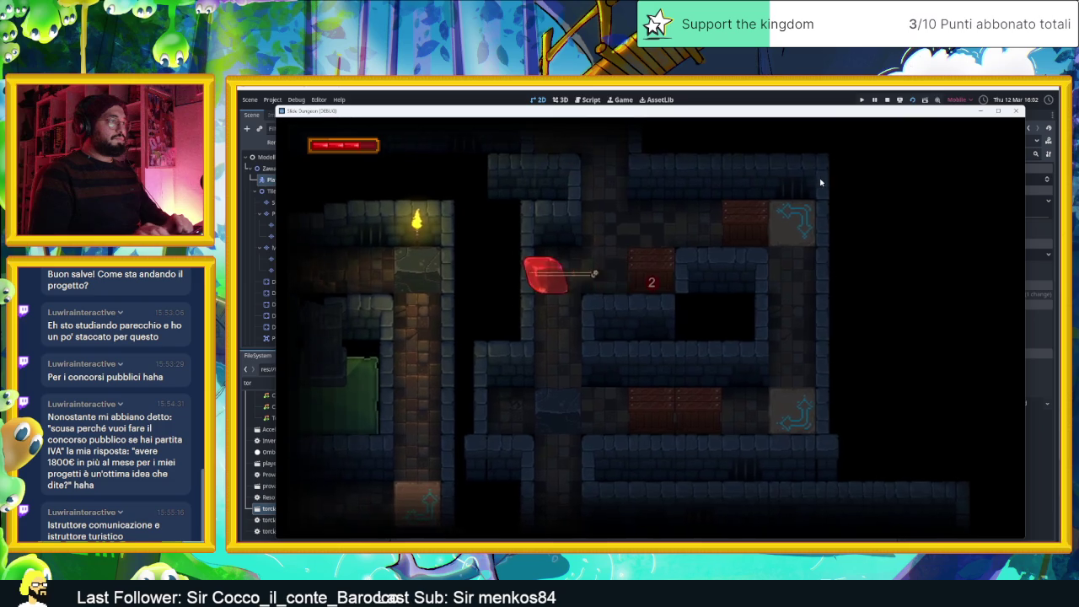
{"action": "key", "text": "Right"}
{"action": "key", "text": "Down"}
{"action": "key", "text": "Right"}
Work the slime around the bottom room past the 1 marker up to the top-right chest
{"action": "key", "text": "Down"}
{"action": "key", "text": "Left"}
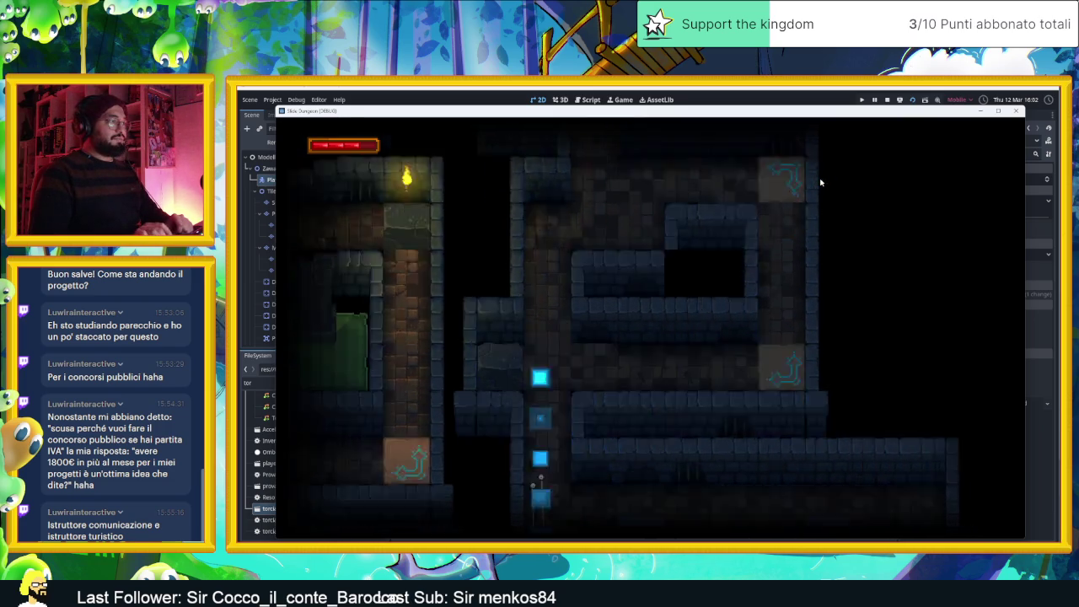
{"action": "key", "text": "Right"}
{"action": "key", "text": "Left"}
{"action": "key", "text": "Up"}
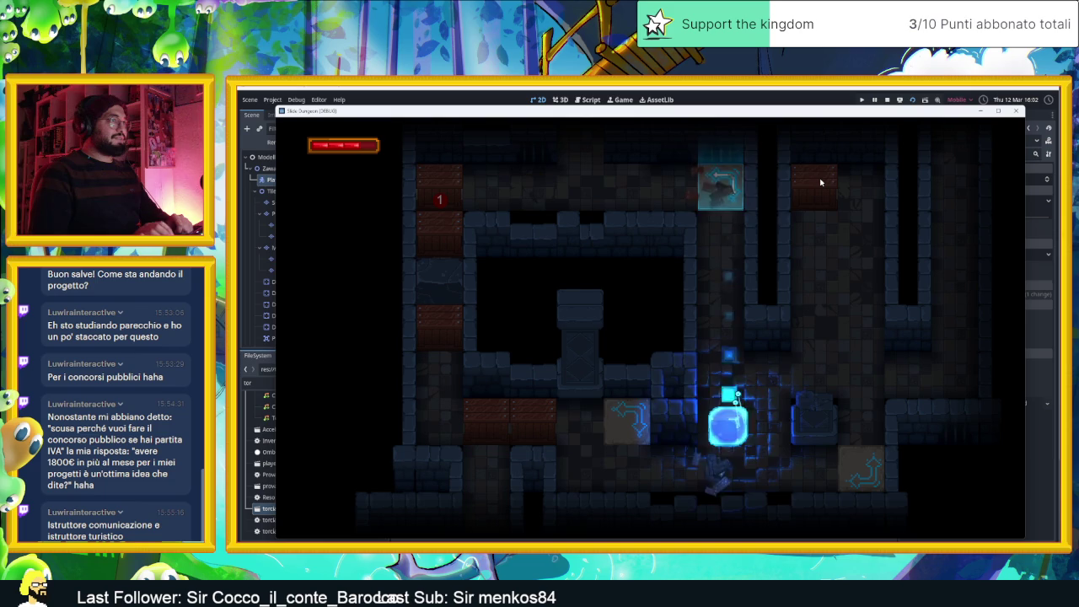
{"action": "key", "text": "Left"}
{"action": "key", "text": "Up"}
{"action": "key", "text": "Up"}
{"action": "key", "text": "Up"}
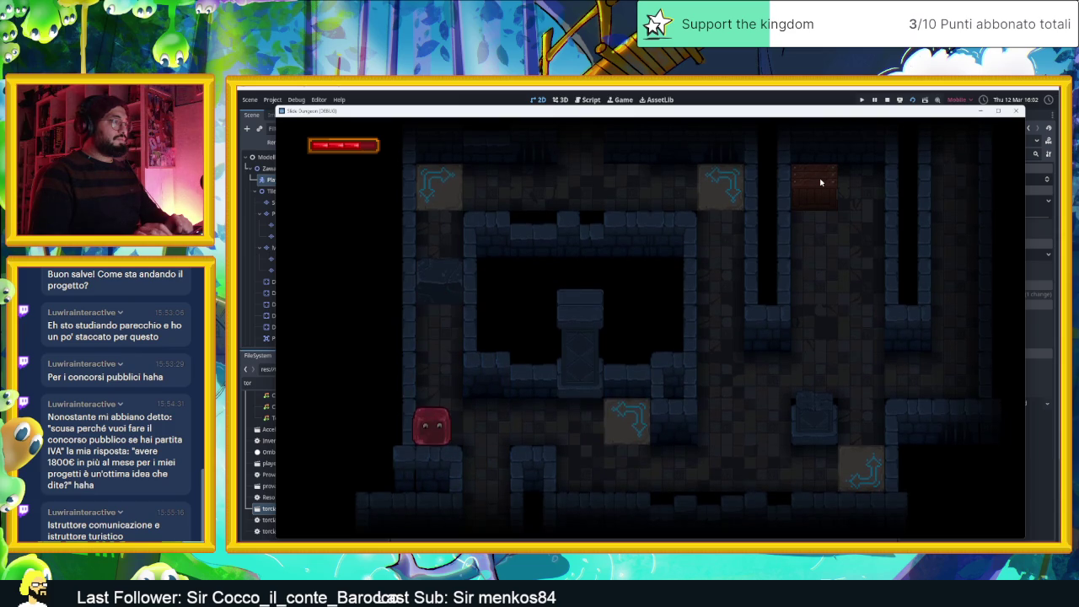
{"action": "key", "text": "Right"}
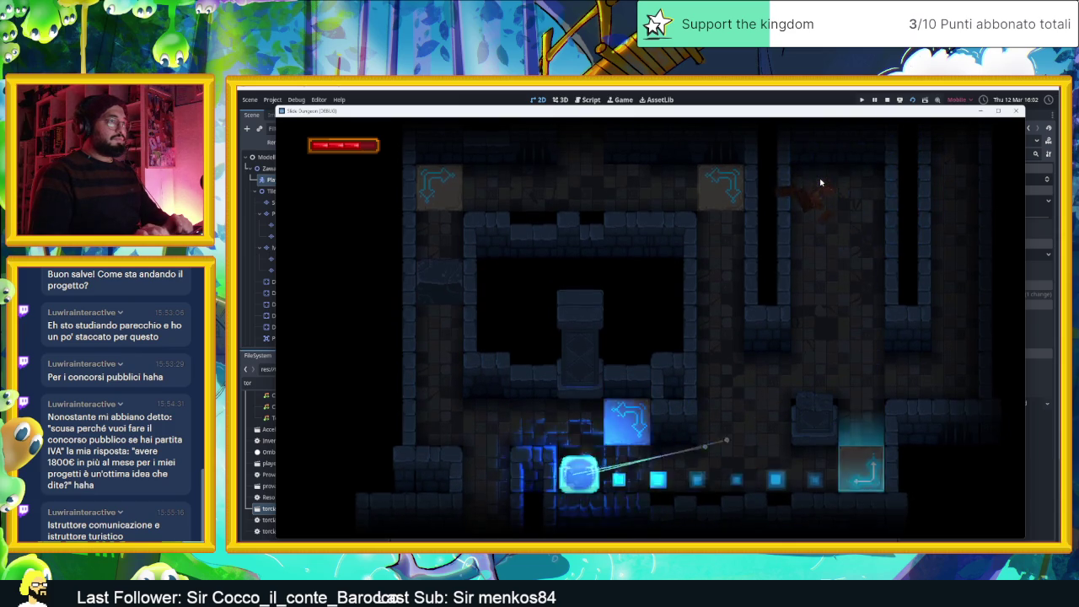
Slide the player out of the arrow-tile loop, past the spike row, toward the 1 crate
{"action": "key", "text": "Left"}
{"action": "key", "text": "Right"}
{"action": "key", "text": "Left"}
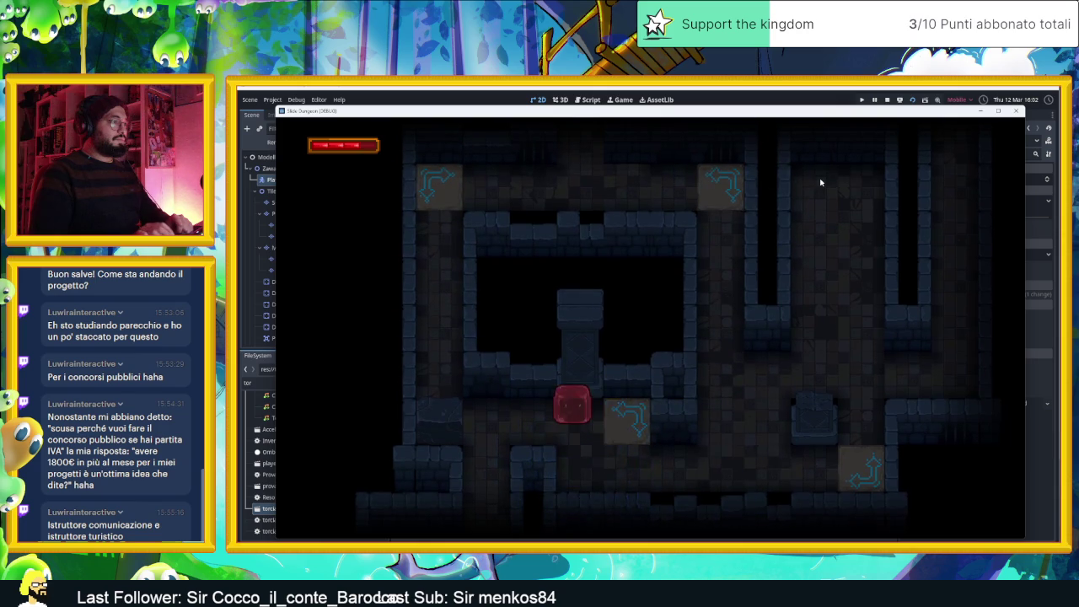
{"action": "key", "text": "Left"}
{"action": "key", "text": "Right"}
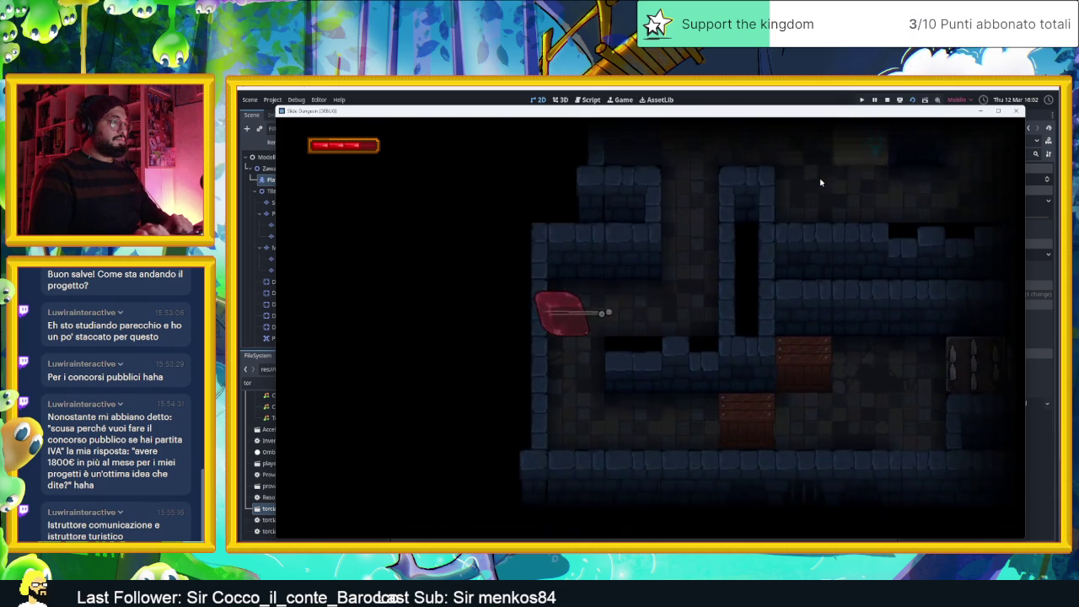
{"action": "key", "text": "Left"}
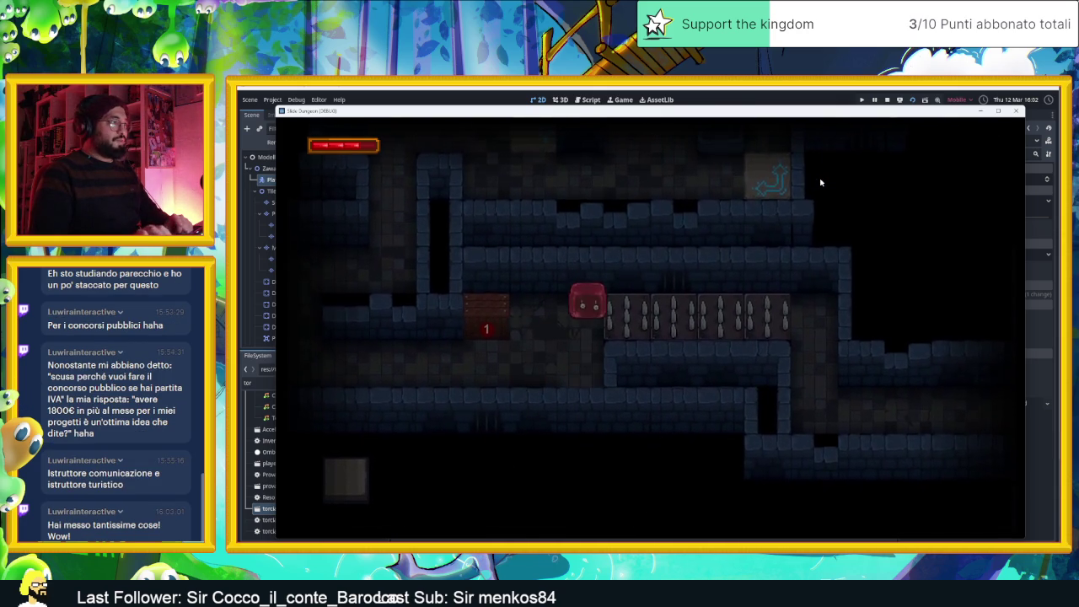
{"action": "key", "text": "Down"}
{"action": "key", "text": "Up"}
Steer the player through the exit, up the right corridor, and onward into new rooms
{"action": "key", "text": "Right"}
{"action": "key", "text": "Down"}
{"action": "key", "text": "Right"}
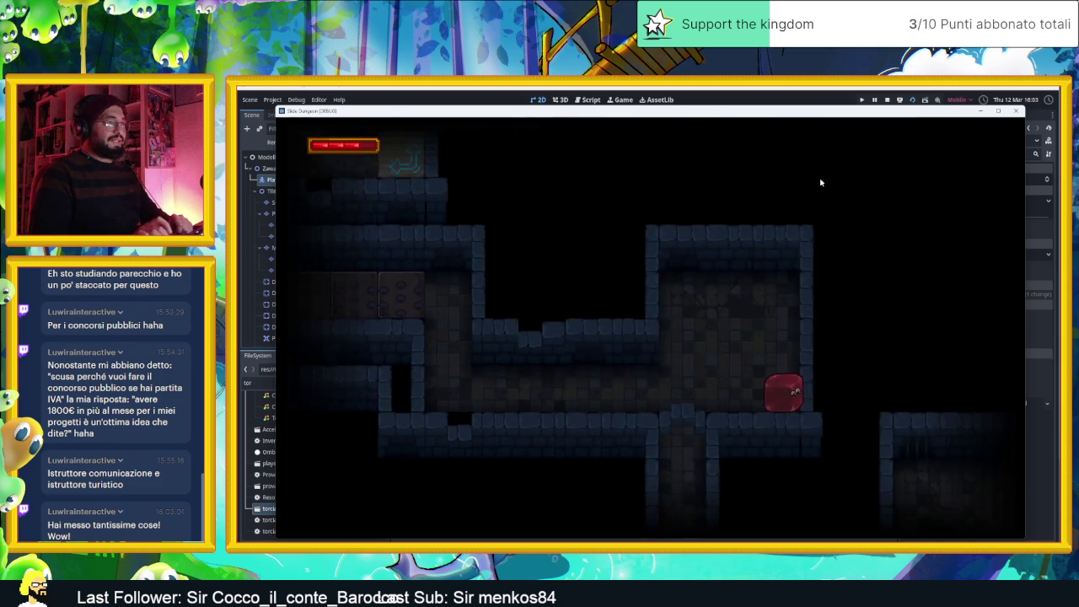
{"action": "key", "text": "Right"}
{"action": "key", "text": "Up"}
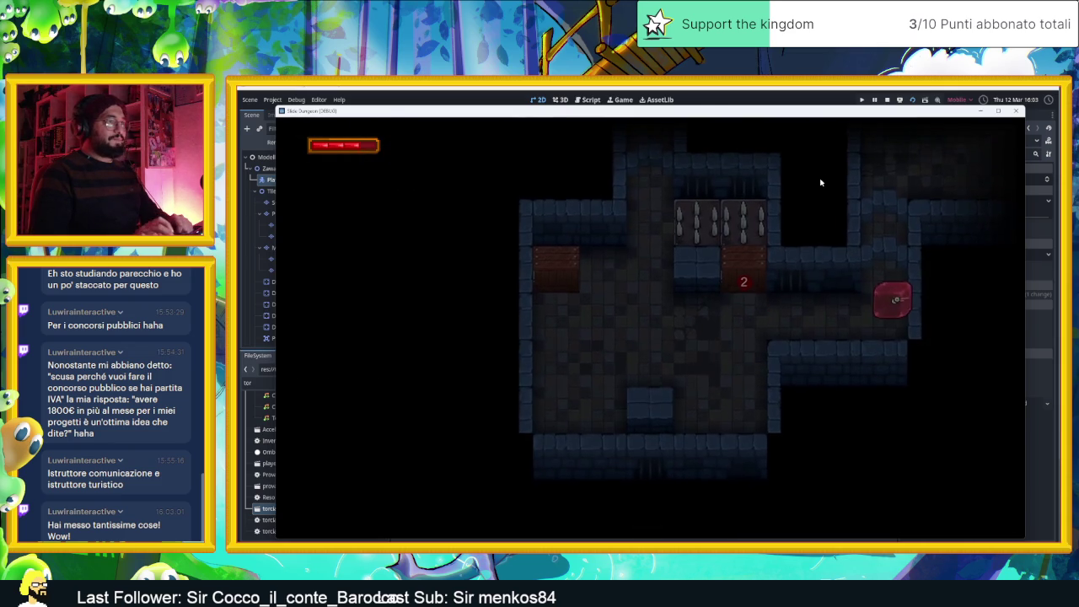
{"action": "key", "text": "Right"}
{"action": "key", "text": "Down"}
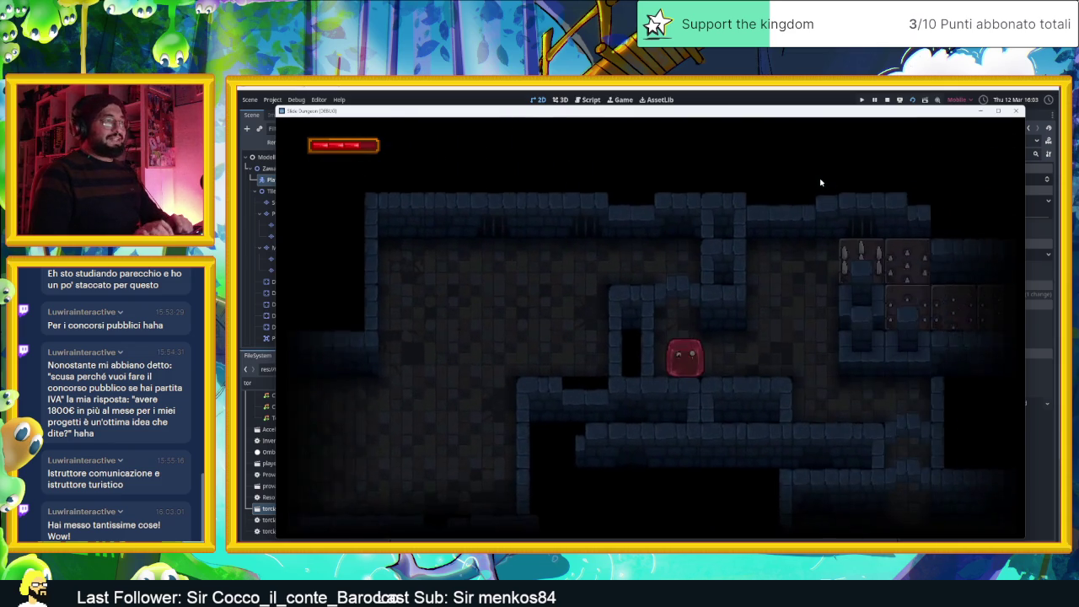
{"action": "key", "text": "Down"}
{"action": "key", "text": "Up"}
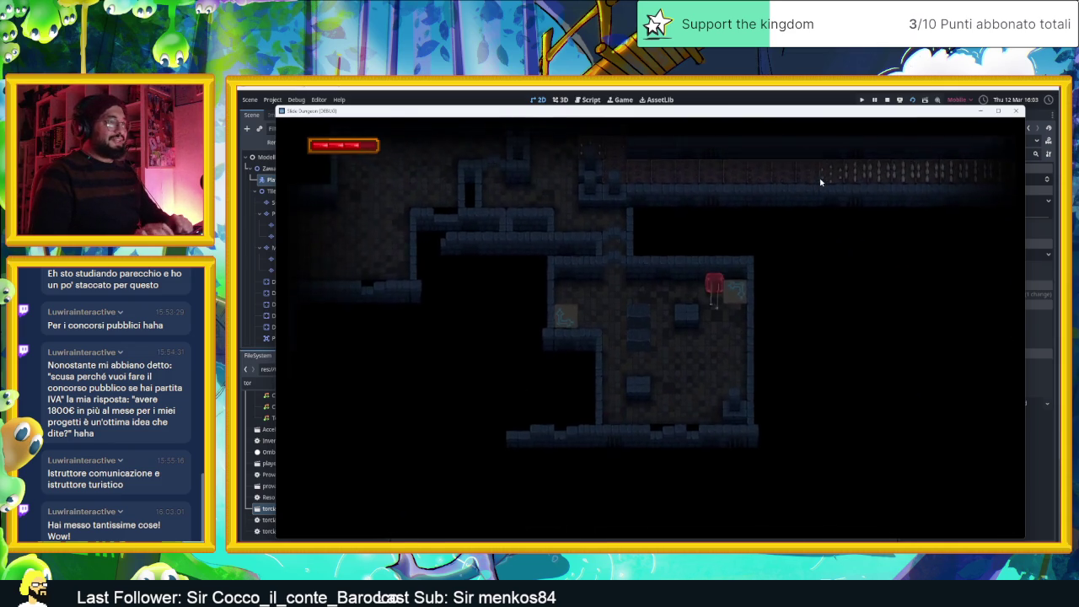
Take the player along the long corridor into the spike room, then stop the game
{"action": "key", "text": "Left"}
{"action": "key", "text": "Down"}
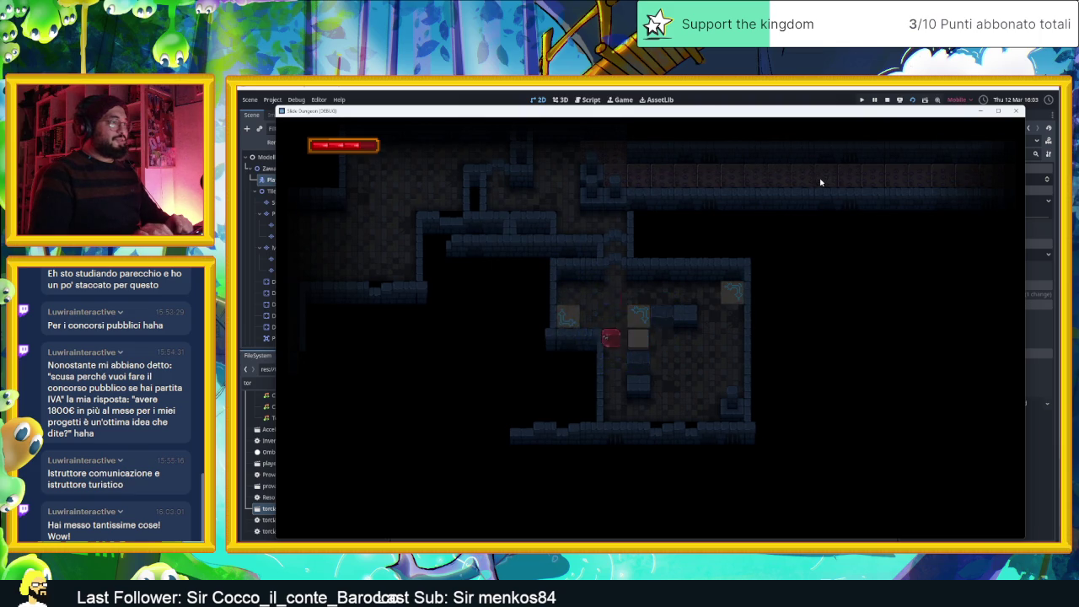
{"action": "key", "text": "Up"}
{"action": "key", "text": "Right"}
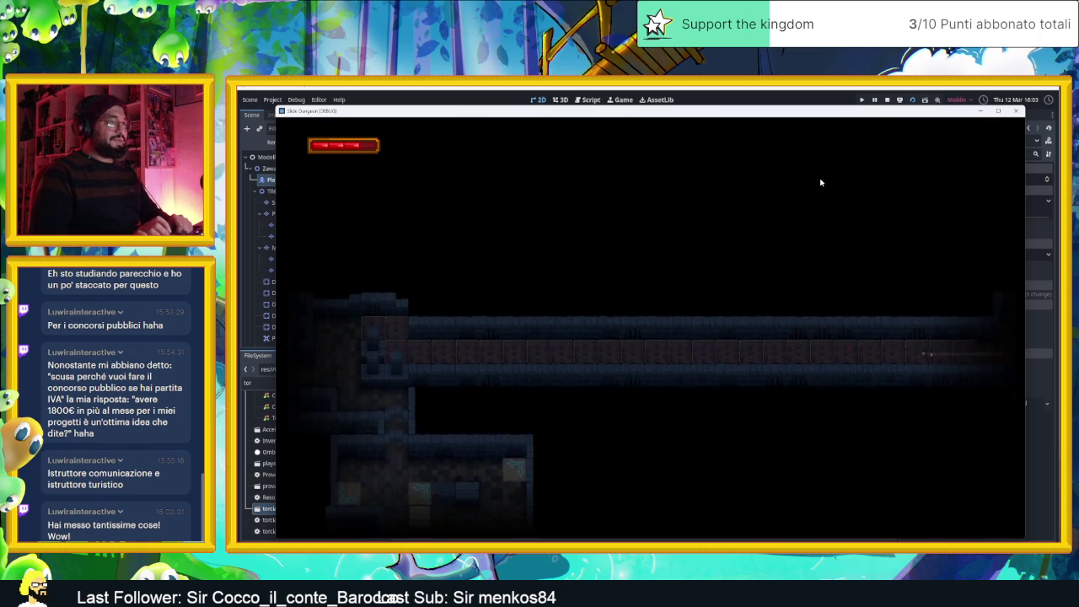
{"action": "key", "text": "Down"}
{"action": "key", "text": "Up"}
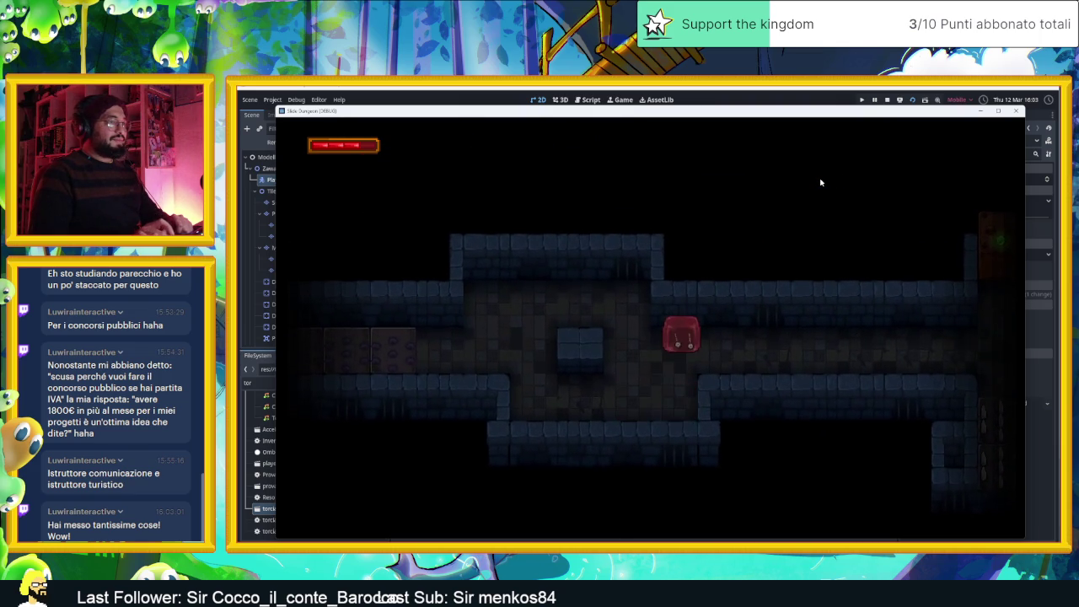
{"action": "key", "text": "Right"}
{"action": "key", "text": "Down"}
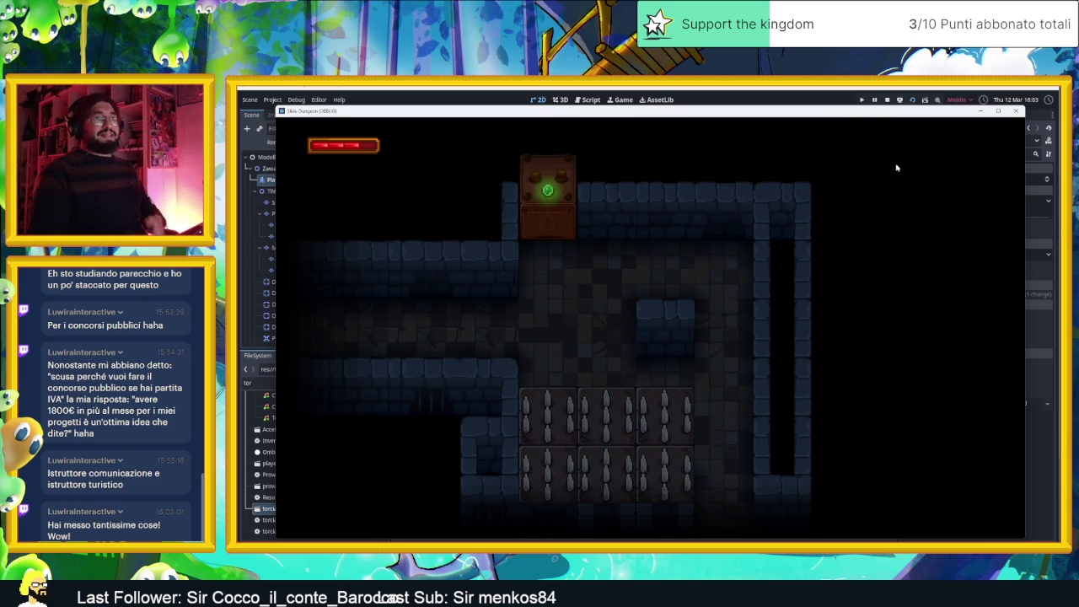
{"action": "key", "text": "F8"}
{"action": "key", "text": "ctrl+s"}
{"action": "scroll", "coordinate": [616, 258], "scroll_direction": "down", "scroll_amount": 10}
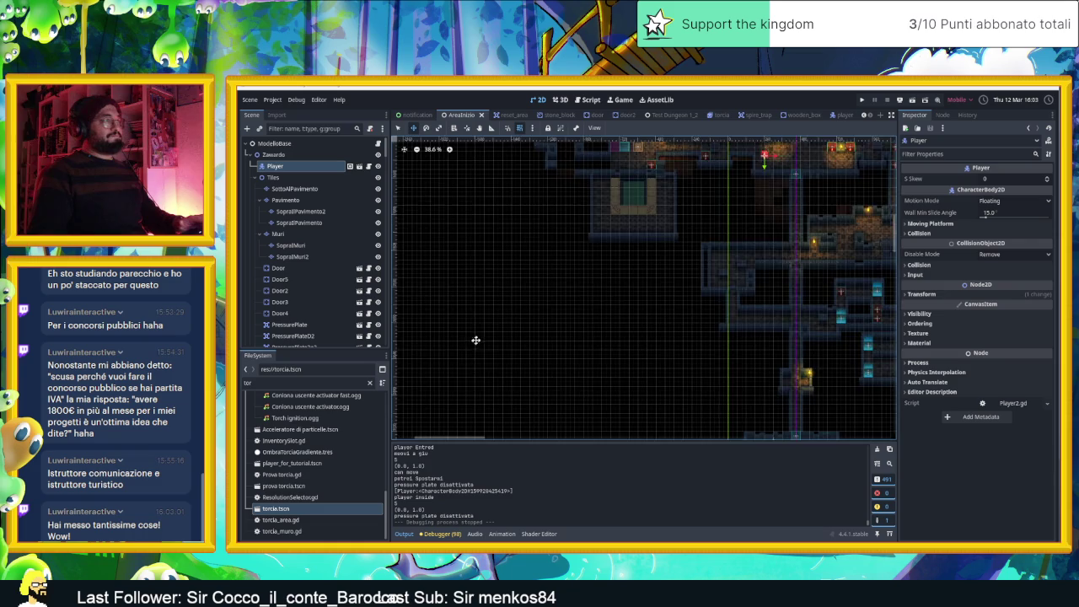
{"action": "scroll", "coordinate": [535, 263], "scroll_direction": "up", "scroll_amount": 5}
{"action": "scroll", "coordinate": [576, 260], "scroll_direction": "right", "scroll_amount": 5}
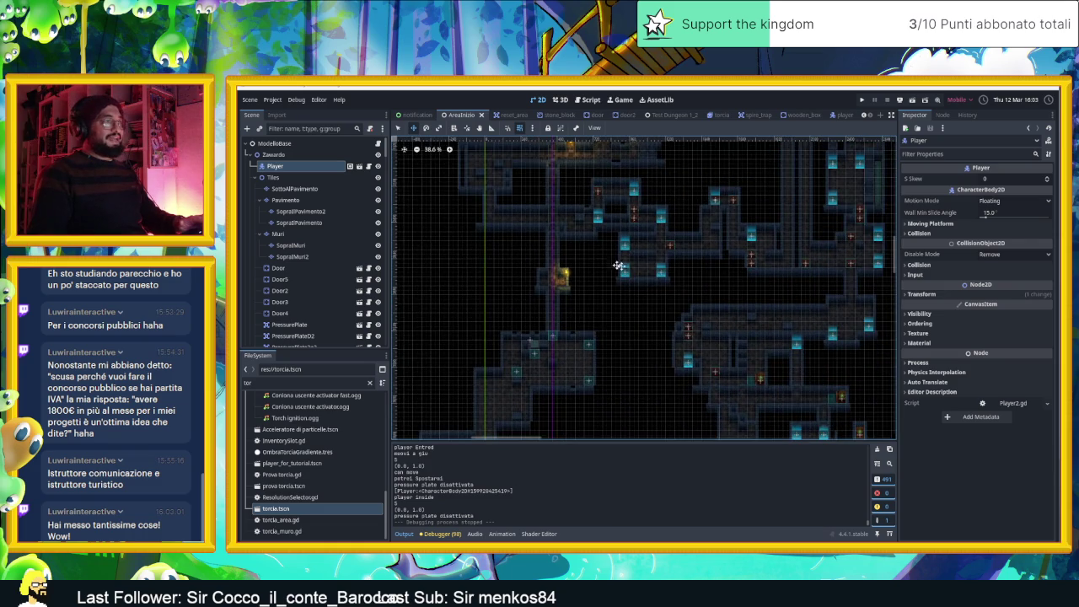
{"action": "scroll", "coordinate": [586, 208], "scroll_direction": "down", "scroll_amount": 10}
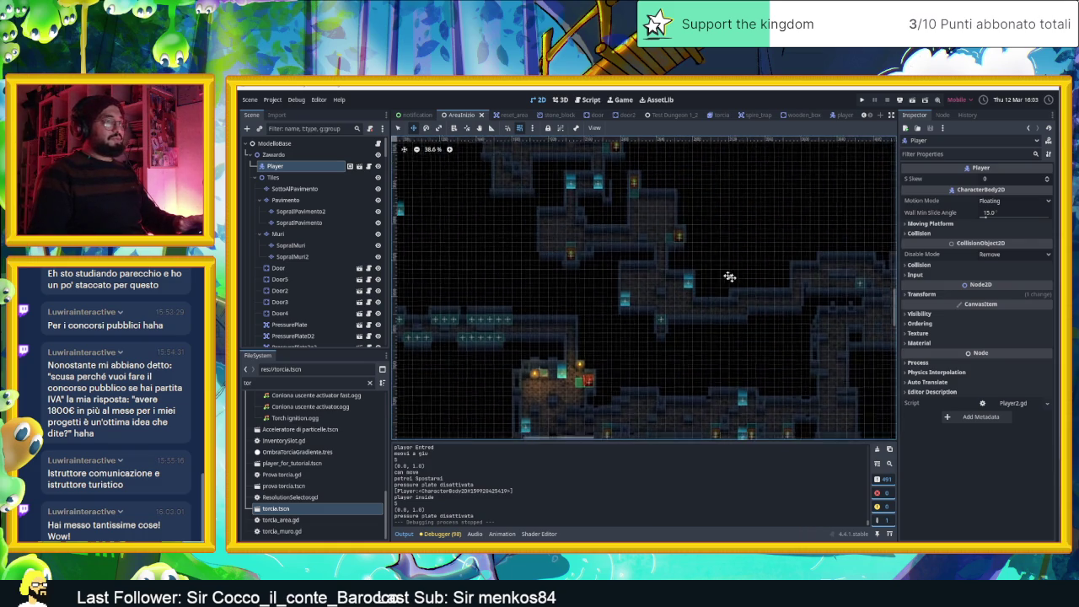
{"action": "scroll", "coordinate": [633, 239], "scroll_direction": "down", "scroll_amount": 10}
{"action": "scroll", "coordinate": [675, 270], "scroll_direction": "left", "scroll_amount": 5}
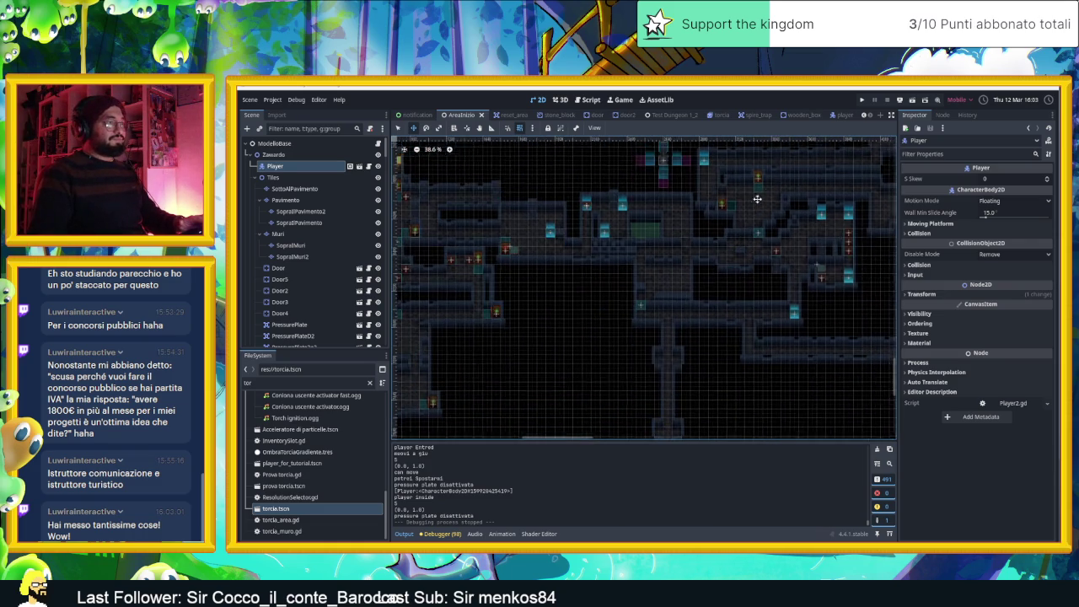
{"action": "scroll", "coordinate": [666, 278], "scroll_direction": "up", "scroll_amount": 4}
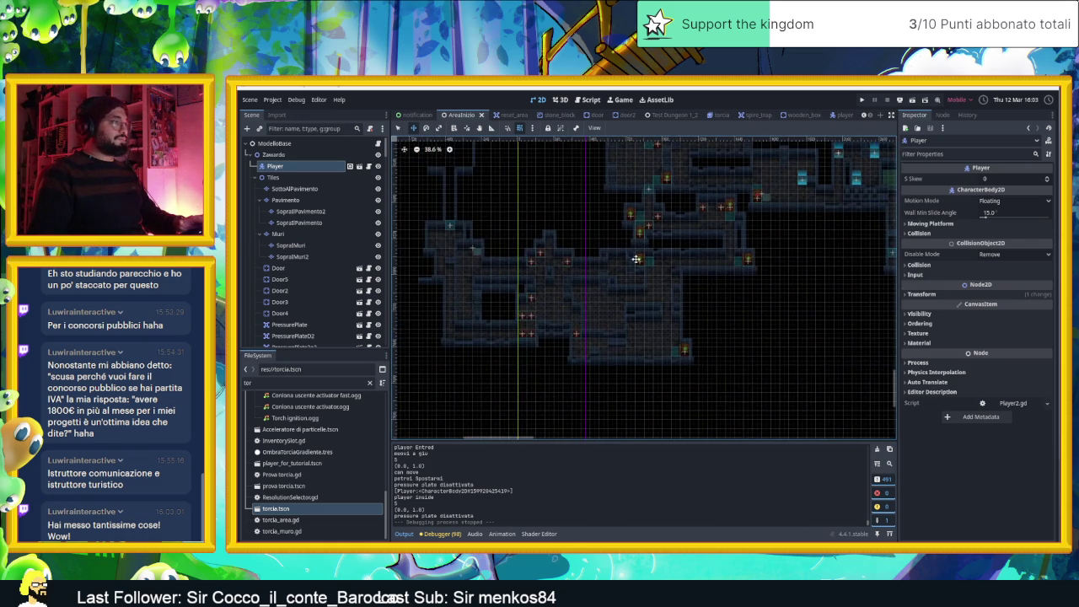
{"action": "scroll", "coordinate": [643, 266], "scroll_direction": "up", "scroll_amount": 1}
{"action": "scroll", "coordinate": [666, 341], "scroll_direction": "up", "scroll_amount": 4}
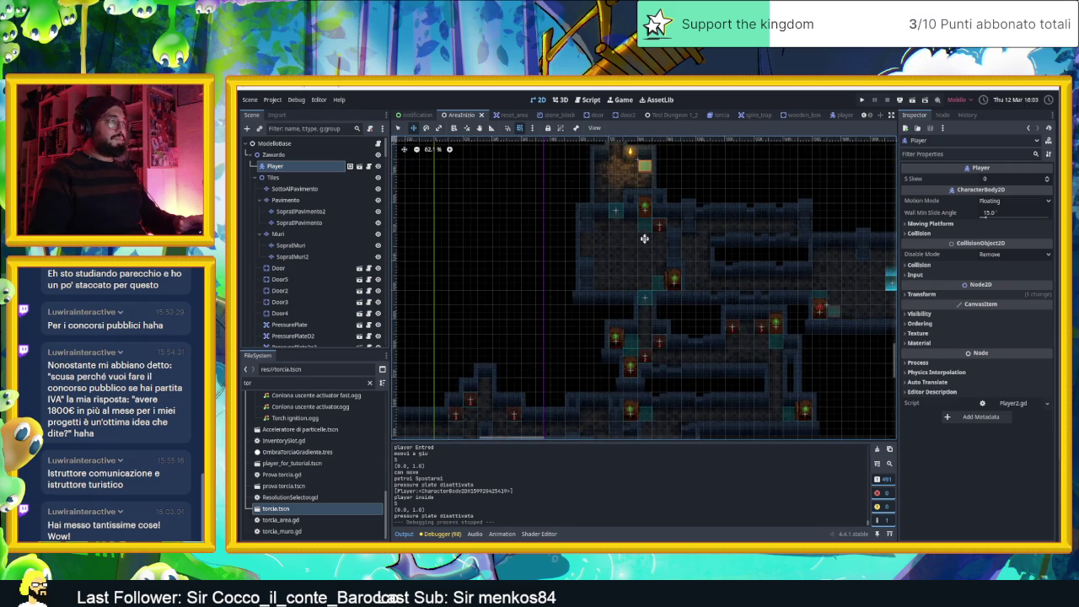
{"action": "scroll", "coordinate": [645, 329], "scroll_direction": "down", "scroll_amount": 3}
{"action": "scroll", "coordinate": [666, 253], "scroll_direction": "left", "scroll_amount": 5}
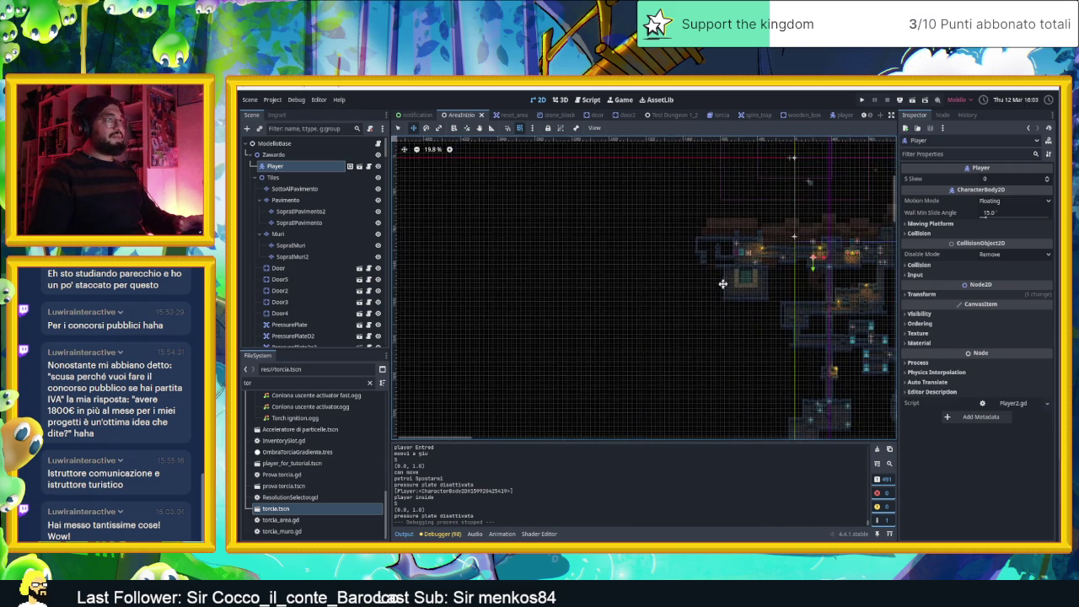
{"action": "scroll", "coordinate": [706, 243], "scroll_direction": "up", "scroll_amount": 8}
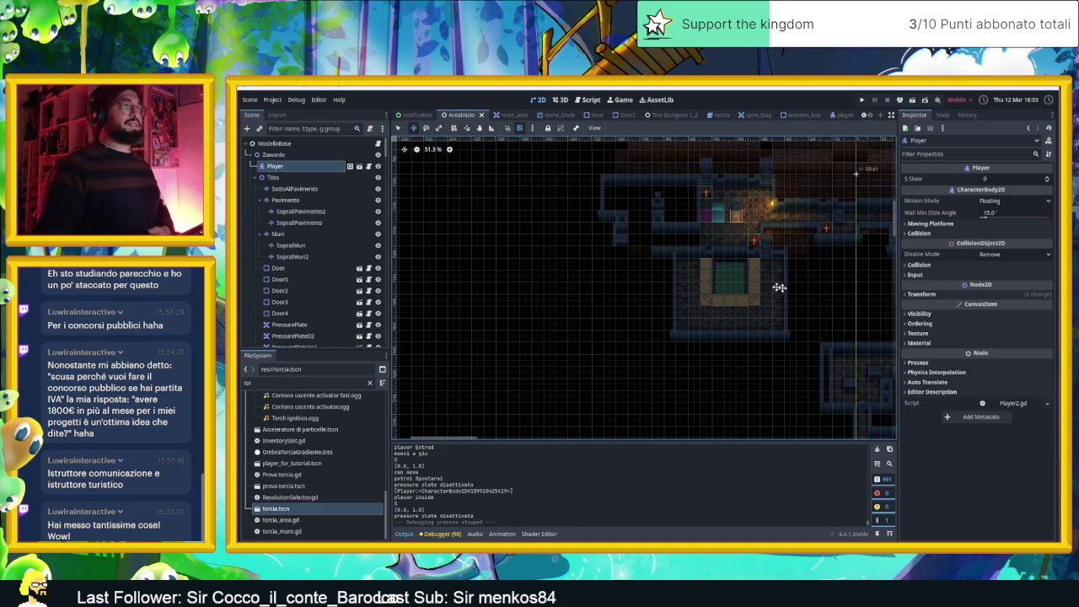
{"action": "left_click_drag", "start_coordinate": [776, 287], "coordinate": [414, 286]}
{"action": "scroll", "coordinate": [784, 405], "scroll_direction": "down", "scroll_amount": 4}
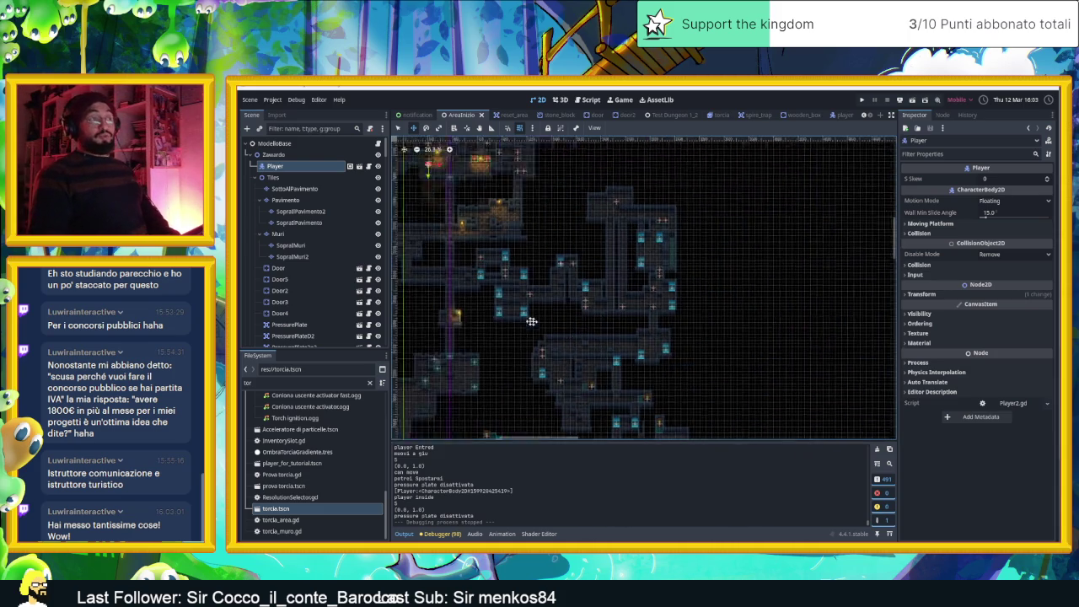
{"action": "scroll", "coordinate": [658, 320], "scroll_direction": "down", "scroll_amount": 3}
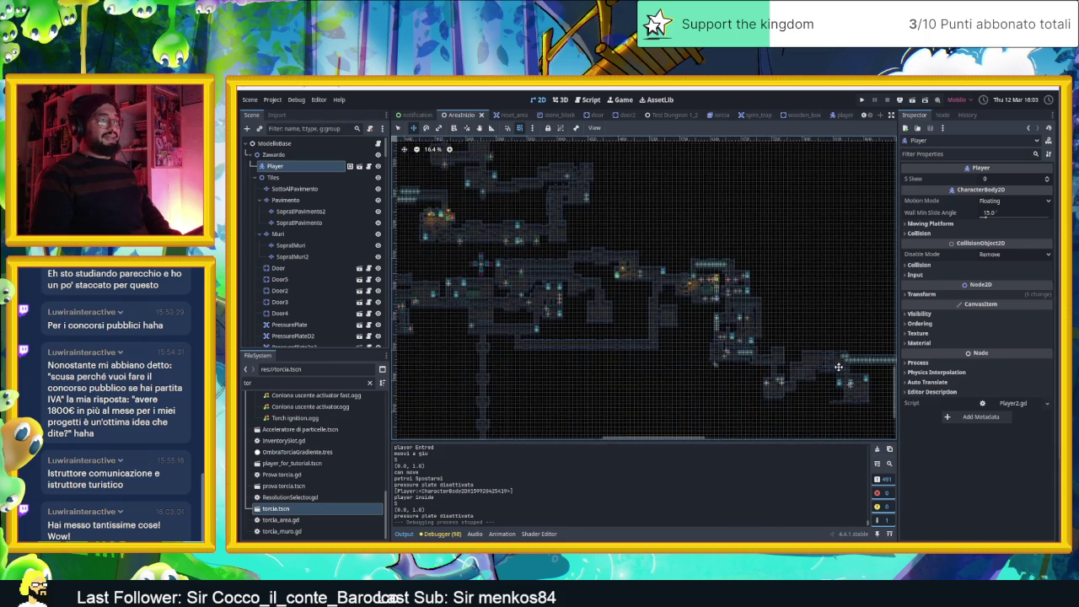
{"action": "left_click_drag", "start_coordinate": [640, 250], "coordinate": [571, 328]}
{"action": "scroll", "coordinate": [750, 356], "scroll_direction": "up", "scroll_amount": 8}
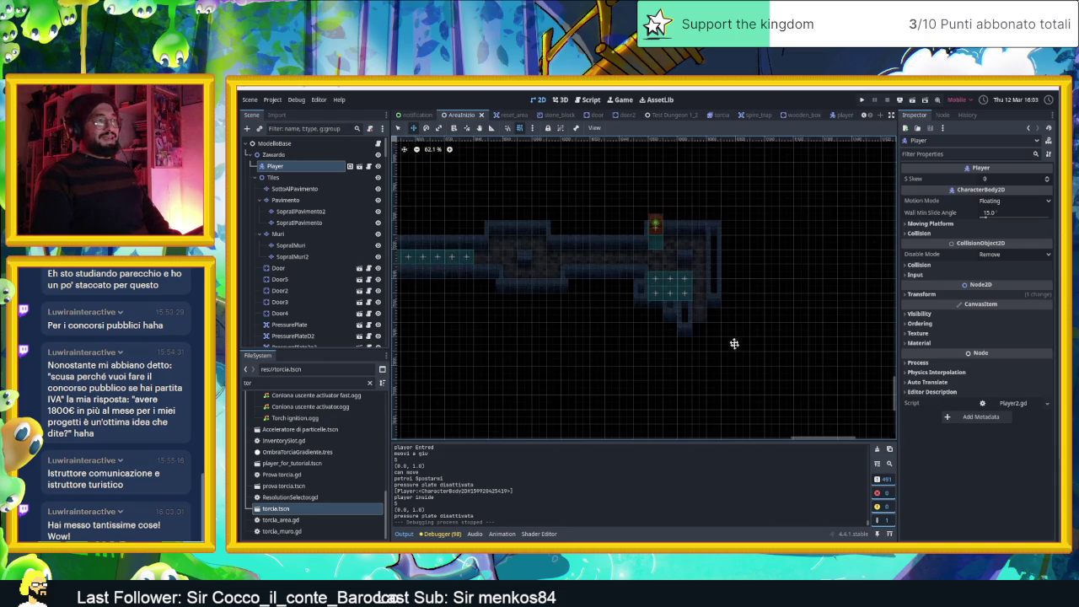
{"action": "scroll", "coordinate": [784, 339], "scroll_direction": "up", "scroll_amount": 1}
{"action": "scroll", "coordinate": [674, 357], "scroll_direction": "right", "scroll_amount": 5}
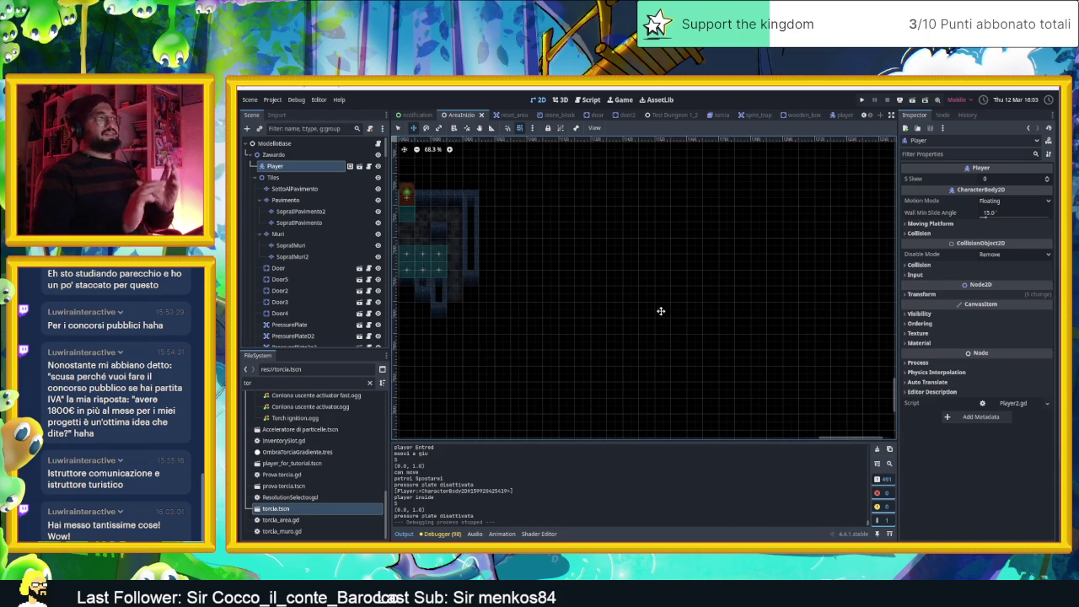